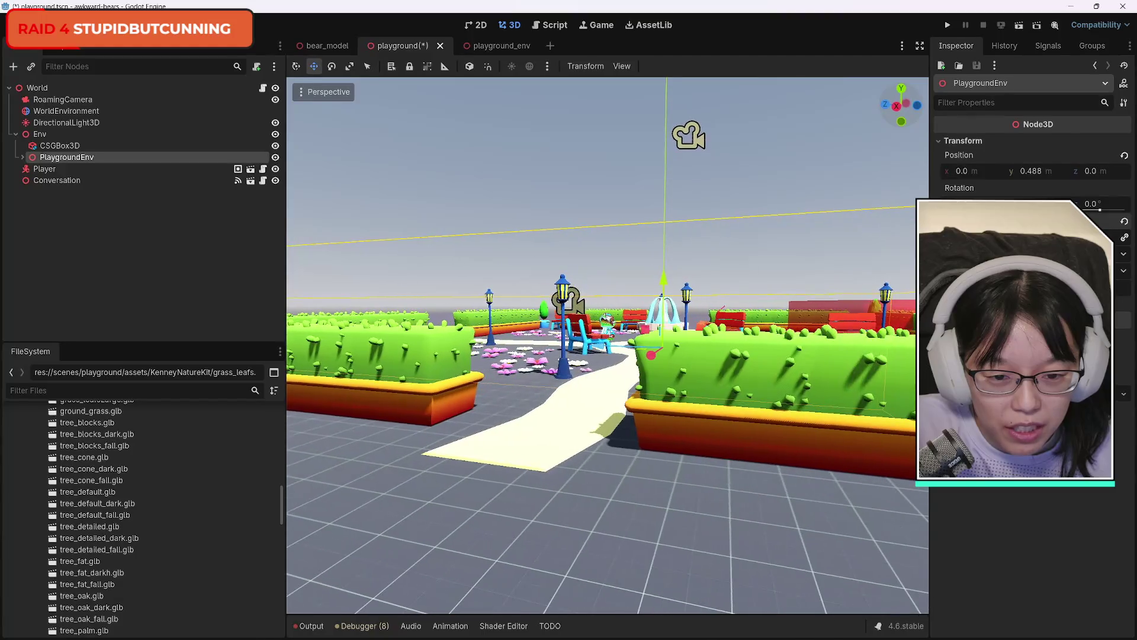
scroll(713, 330, up, 8)
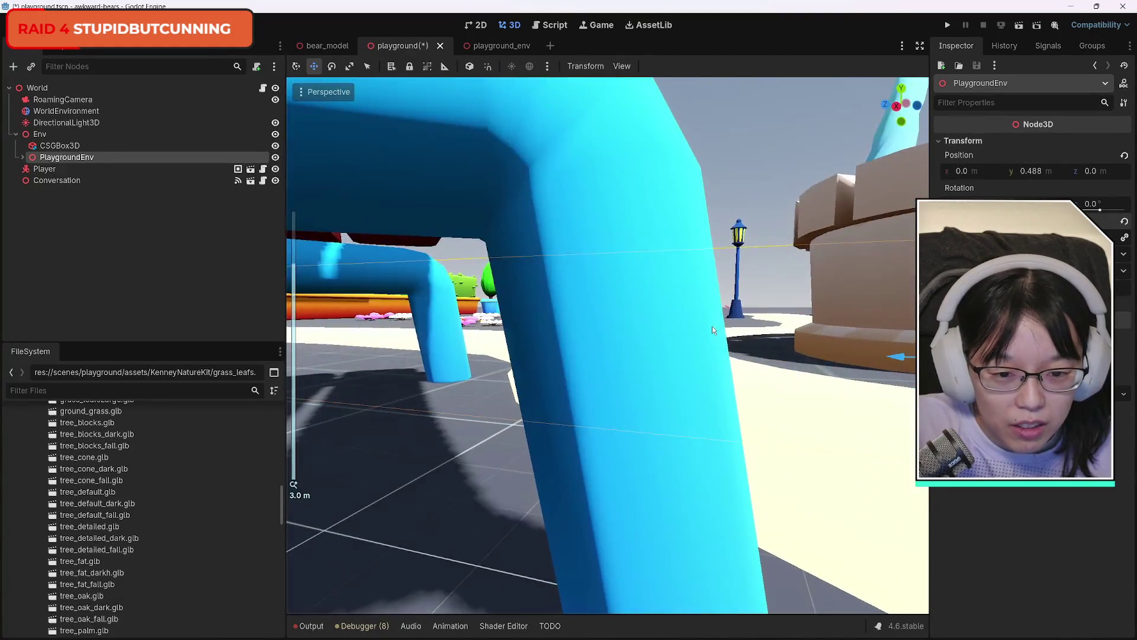
Bring the view down to ground level near the lamps and orbit around the playground.
scroll(712, 330, down, 5)
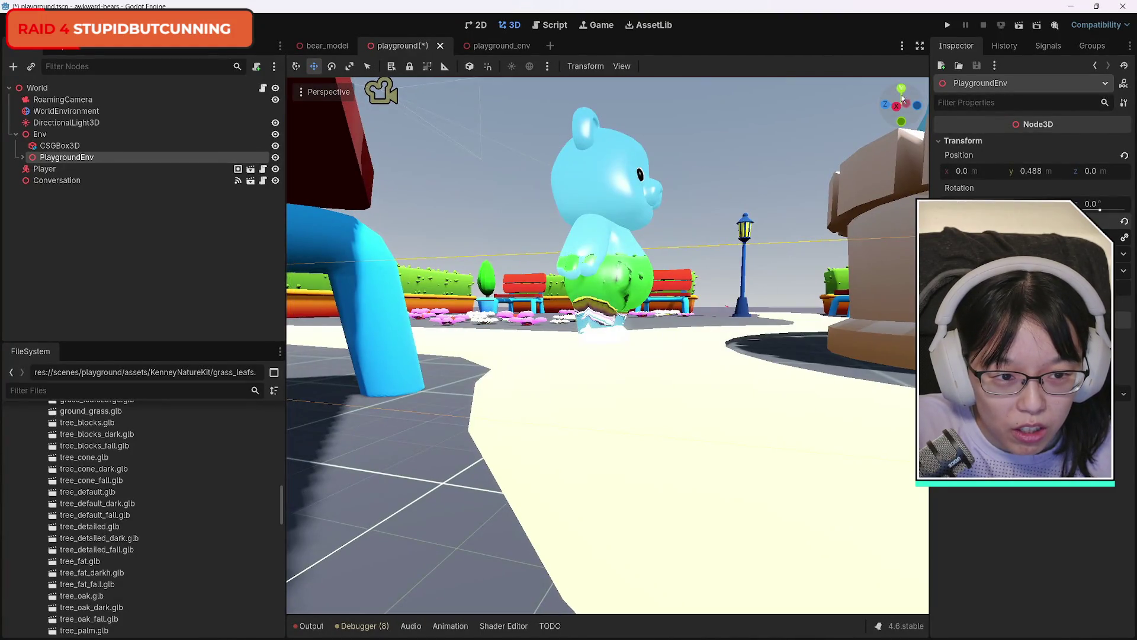
mouse_move(902, 98)
mouse_down()
mouse_move(902, 121)
mouse_move(902, 100)
mouse_up()
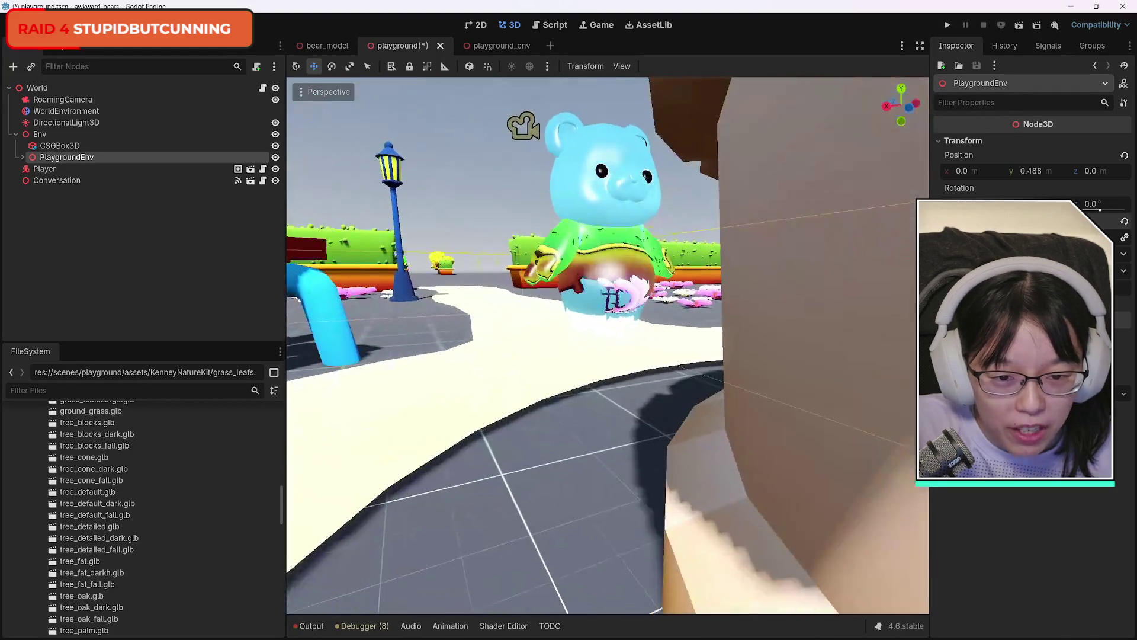
scroll(709, 284, down, 5)
scroll(708, 283, down, 8)
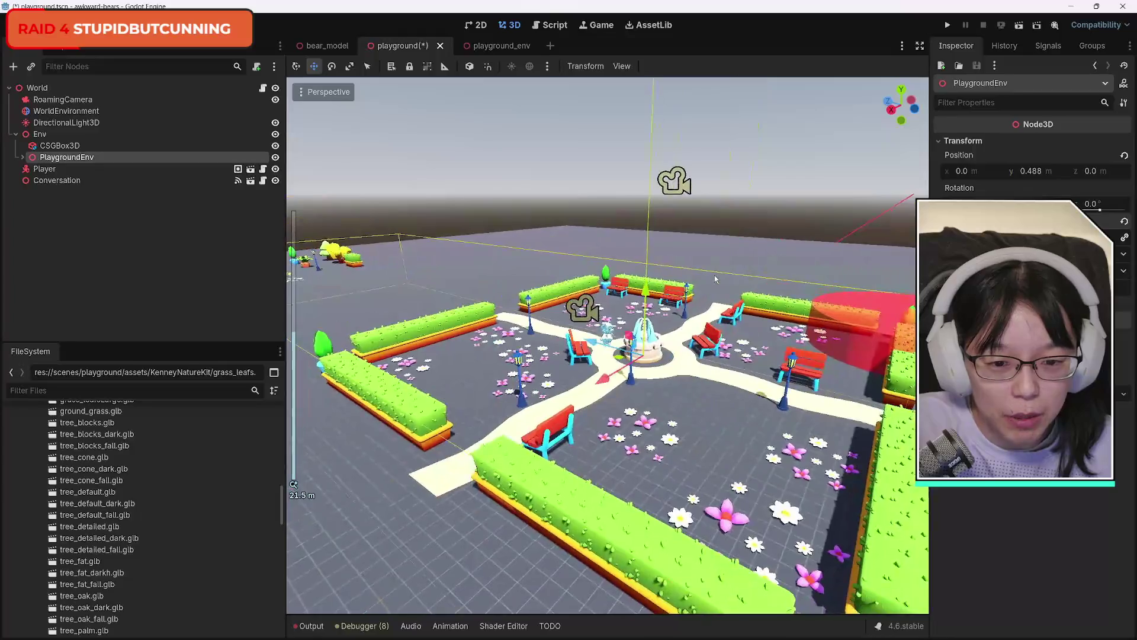
scroll(709, 283, up, 6)
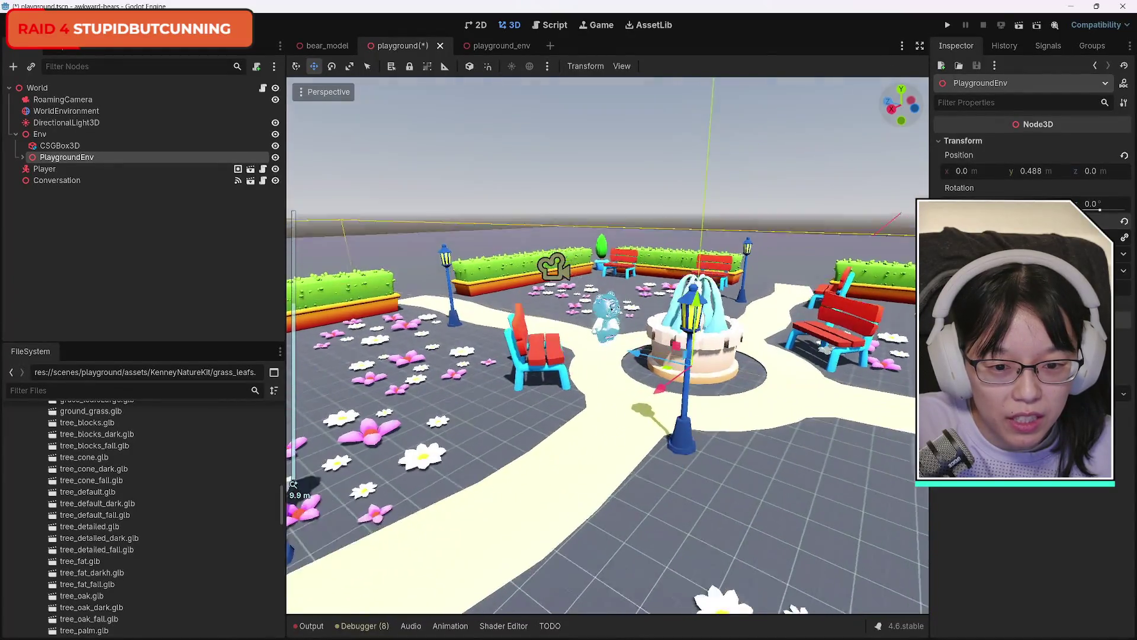
drag(902, 104, 902, 110)
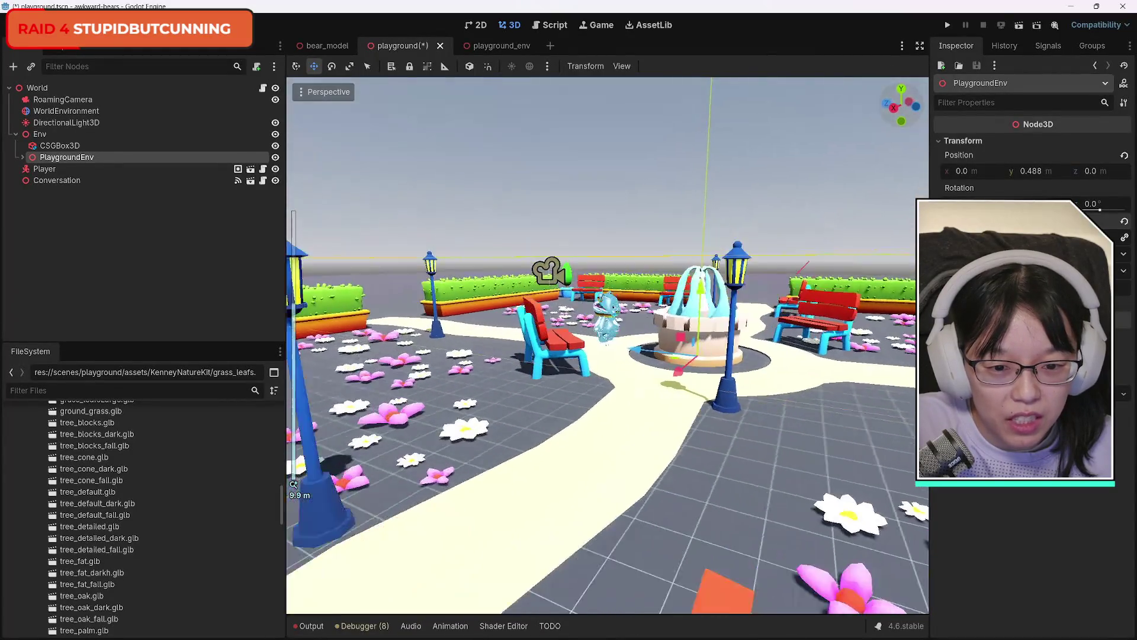
scroll(902, 110, up, 3)
scroll(702, 364, down, 8)
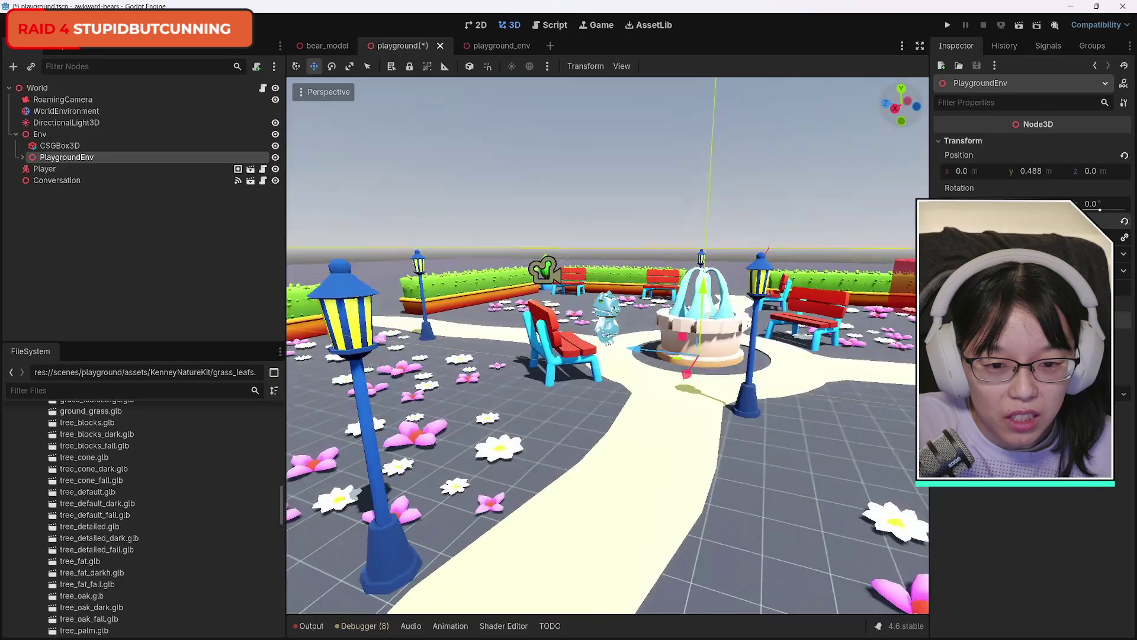
scroll(705, 363, up, 5)
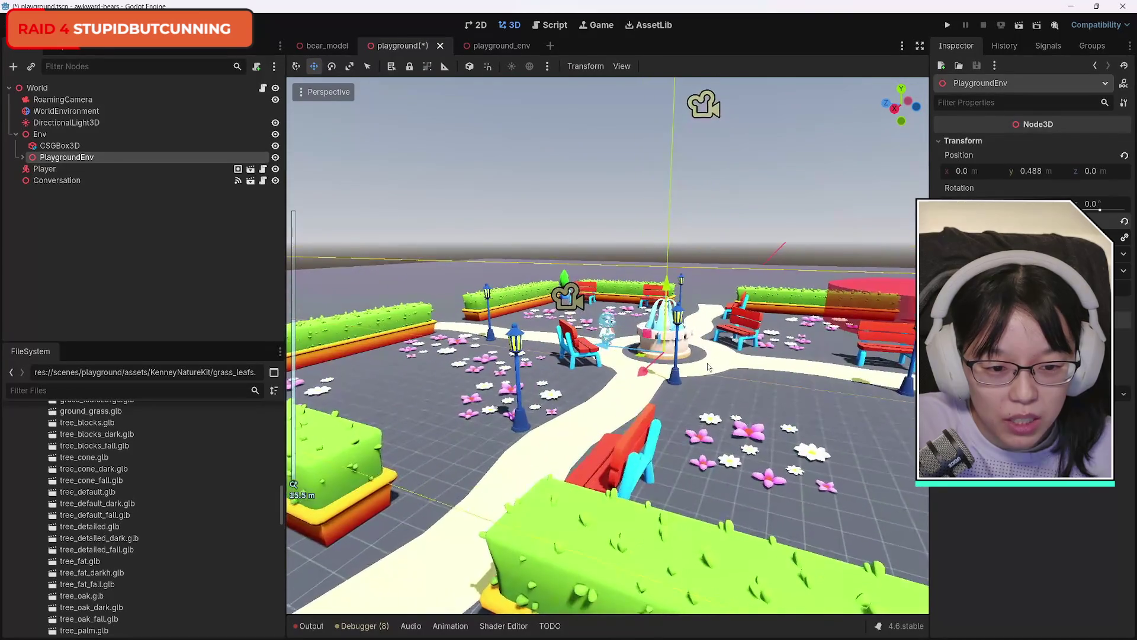
scroll(707, 364, down, 6)
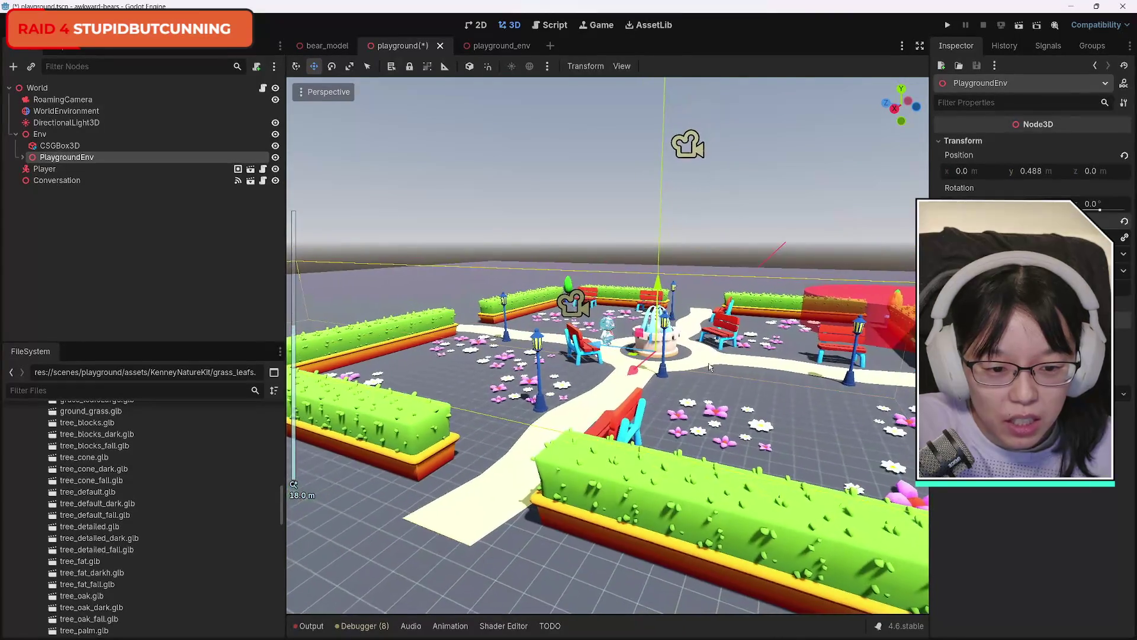
scroll(900, 93, up, 3)
mouse_move(900, 93)
mouse_down()
mouse_move(829, 95)
mouse_move(903, 98)
mouse_move(891, 113)
mouse_move(902, 105)
mouse_move(802, 88)
mouse_up()
Select the Flowers_009 flower patch and nudge it to a new spot.
click(491, 280)
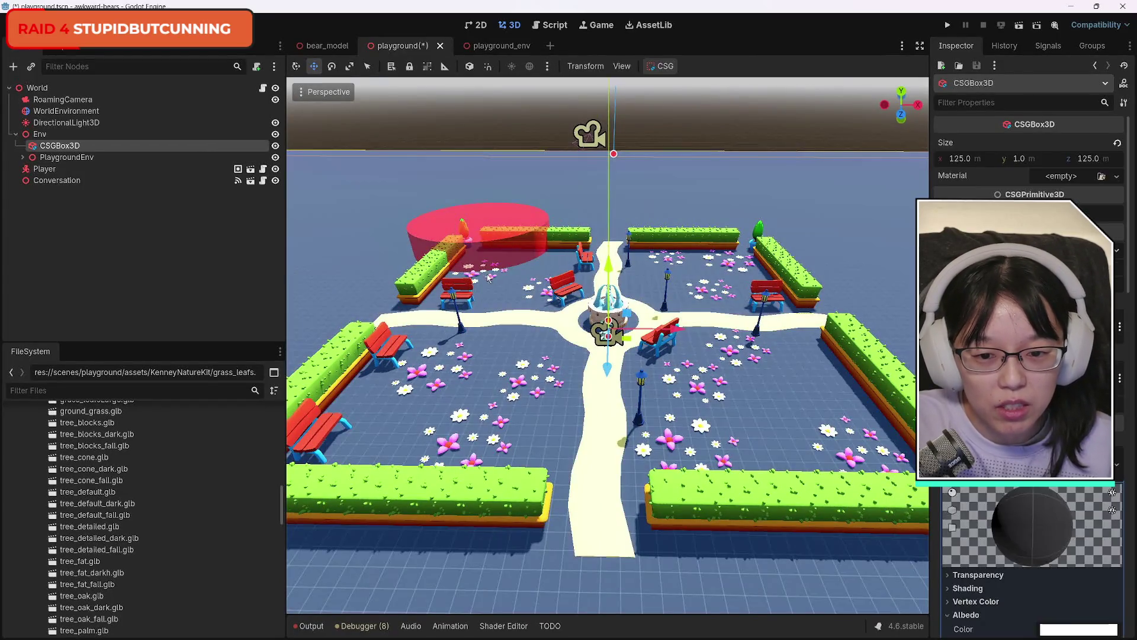
click(491, 278)
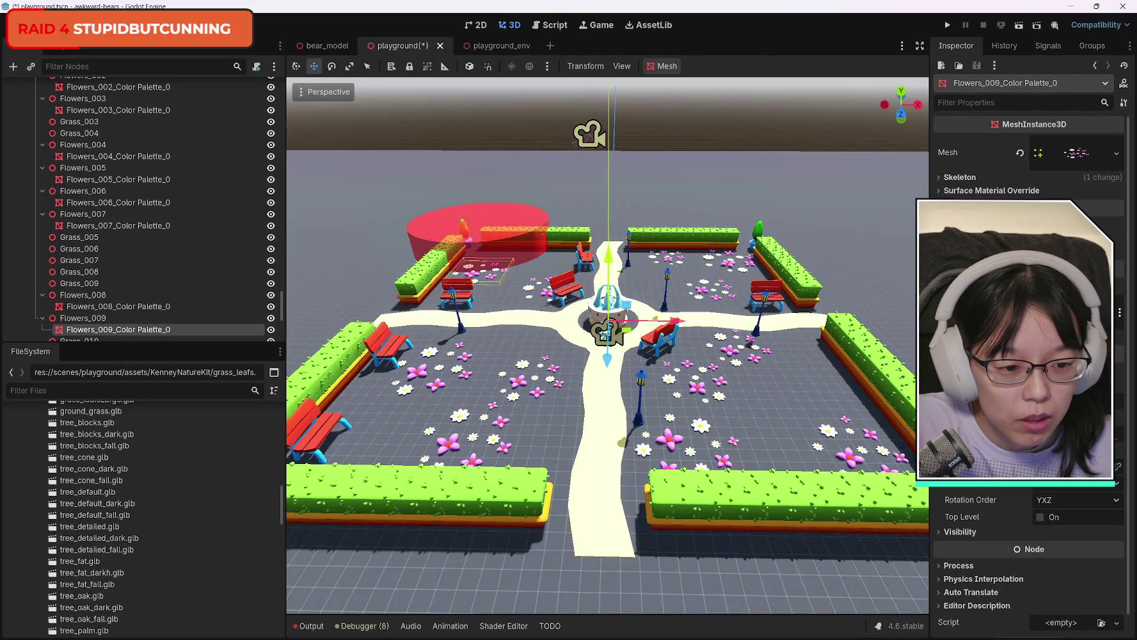
mouse_move(481, 272)
mouse_down()
mouse_move(521, 272)
mouse_move(465, 267)
mouse_move(510, 271)
mouse_move(483, 270)
mouse_up()
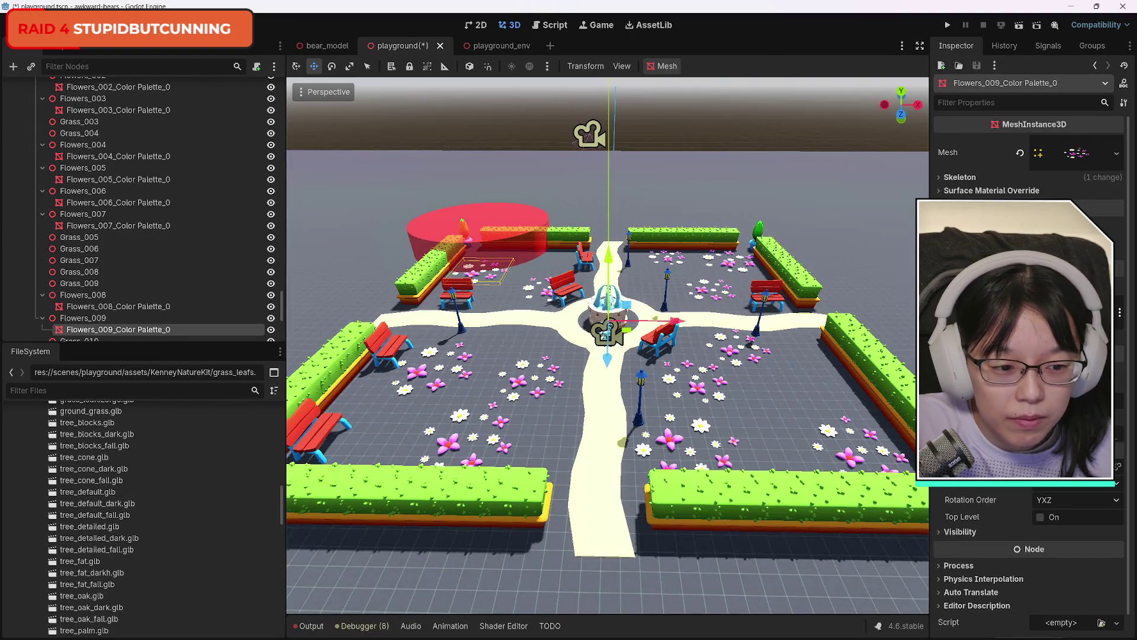
mouse_move(483, 270)
mouse_down()
mouse_move(503, 271)
mouse_move(459, 278)
mouse_move(530, 277)
mouse_move(525, 287)
mouse_up()
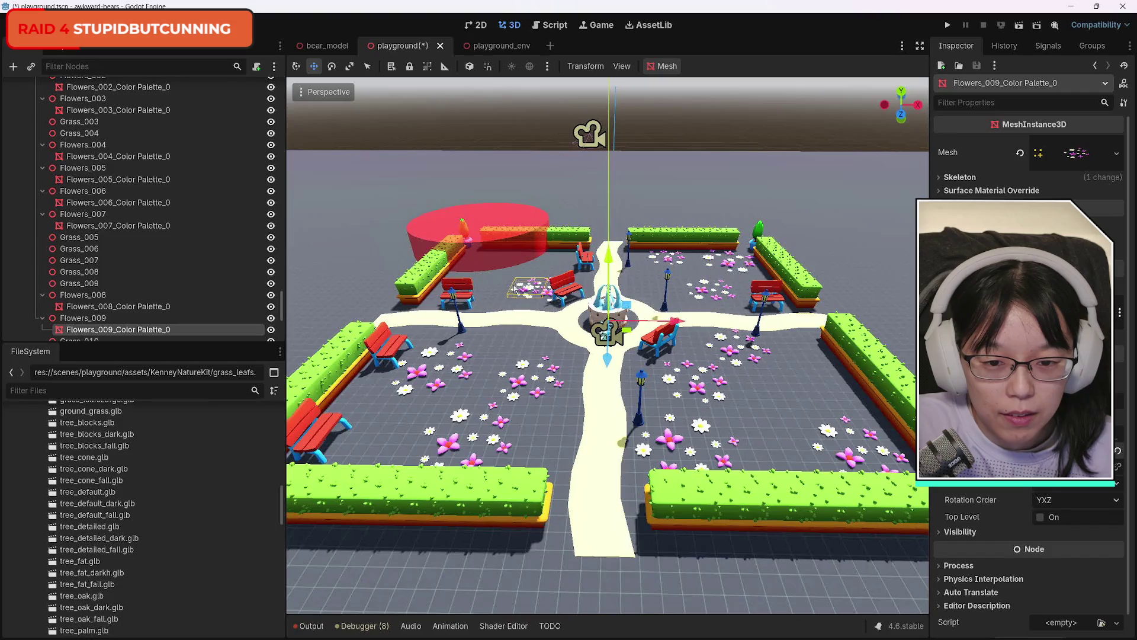
Move Flowers_009 about 3 m along X and 2 m along Z.
click(532, 293)
click(524, 290)
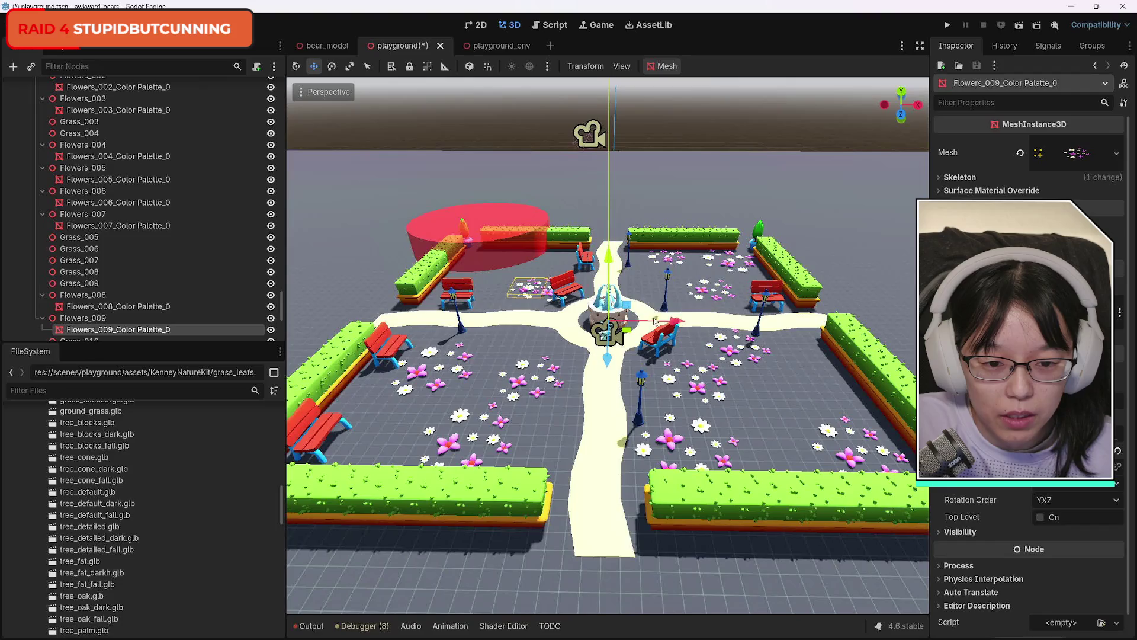
drag(681, 323, 609, 322)
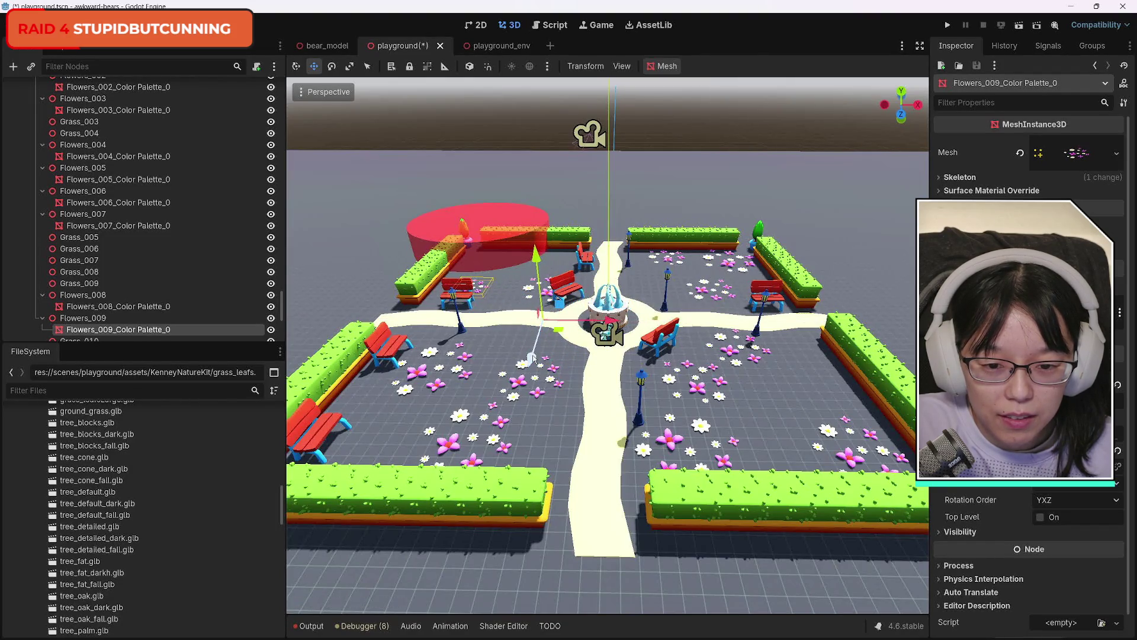
drag(531, 357, 543, 337)
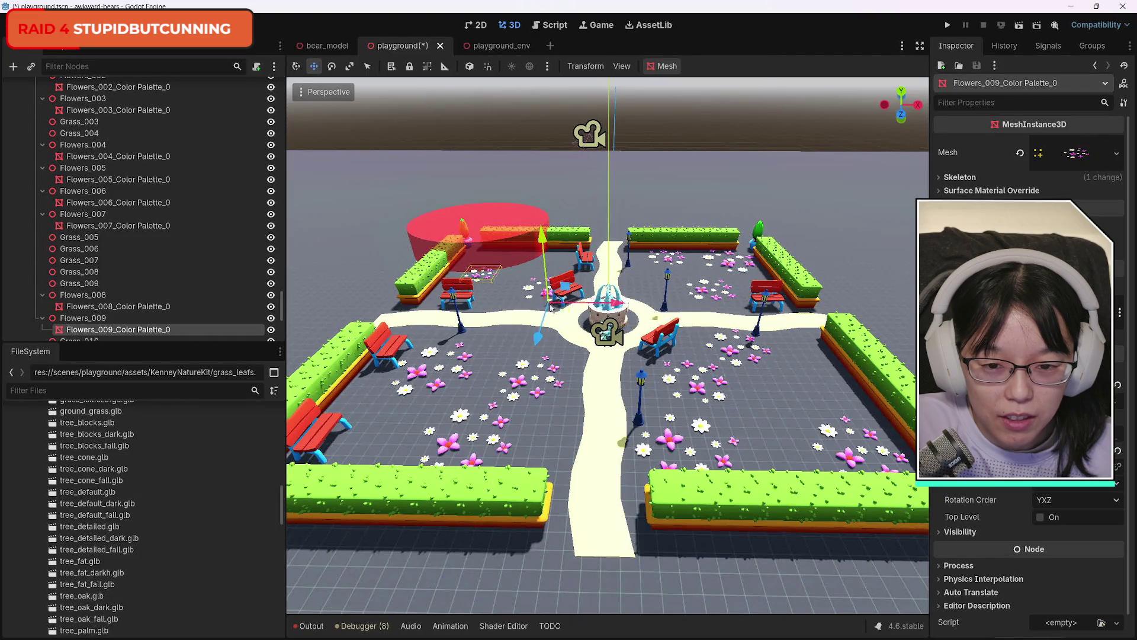
click(483, 279)
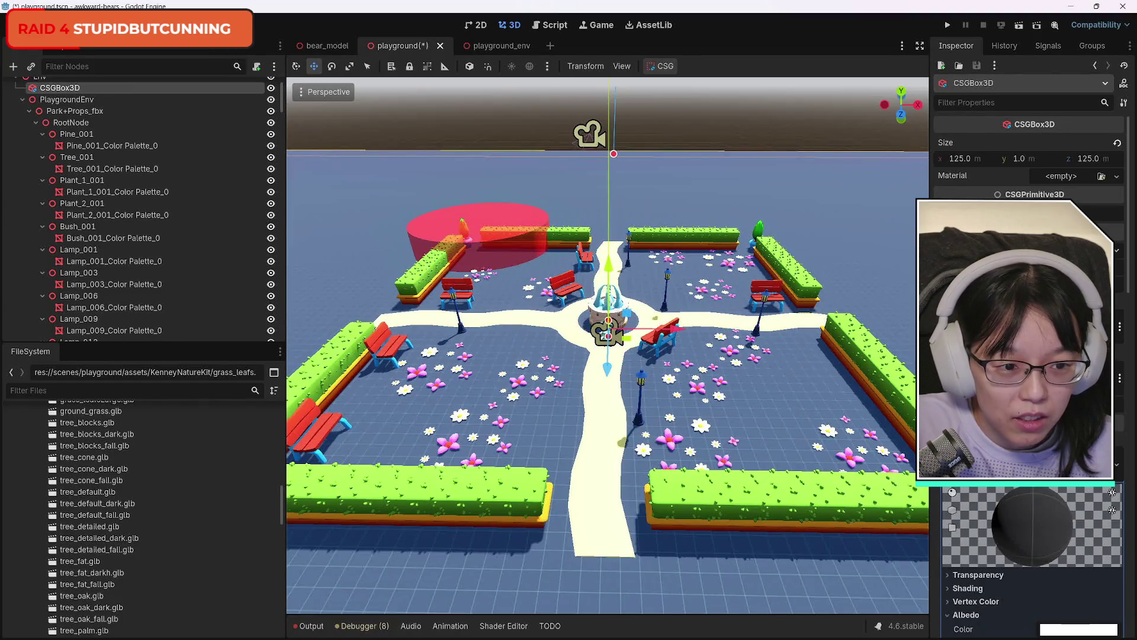
Shift the Flowers_009 patch slightly to the right.
scroll(1028, 356, down, 5)
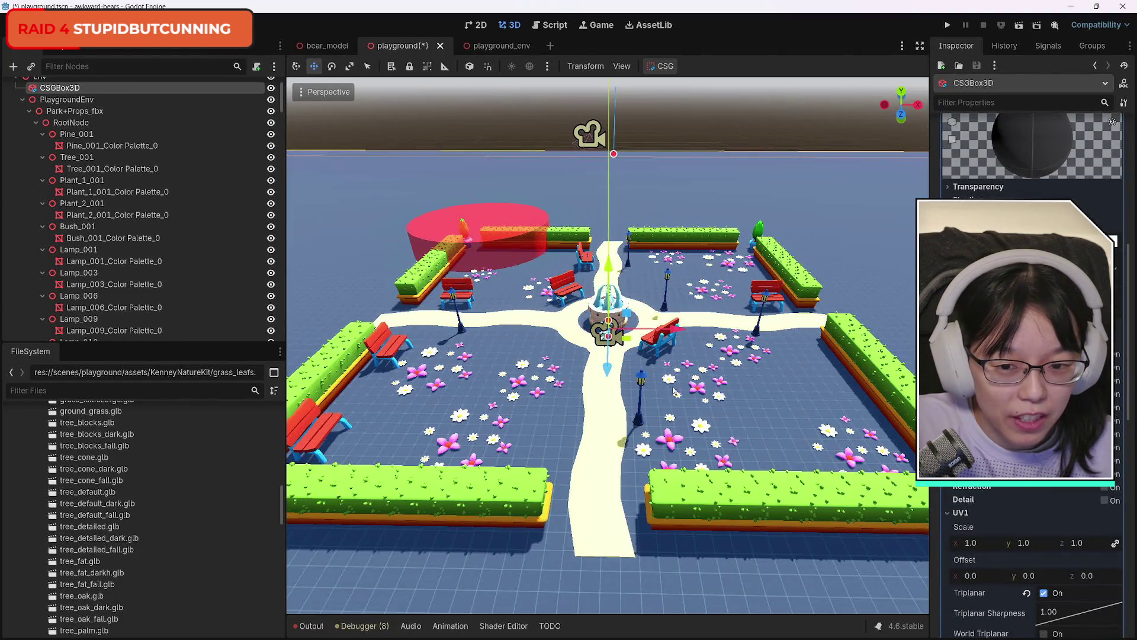
click(484, 278)
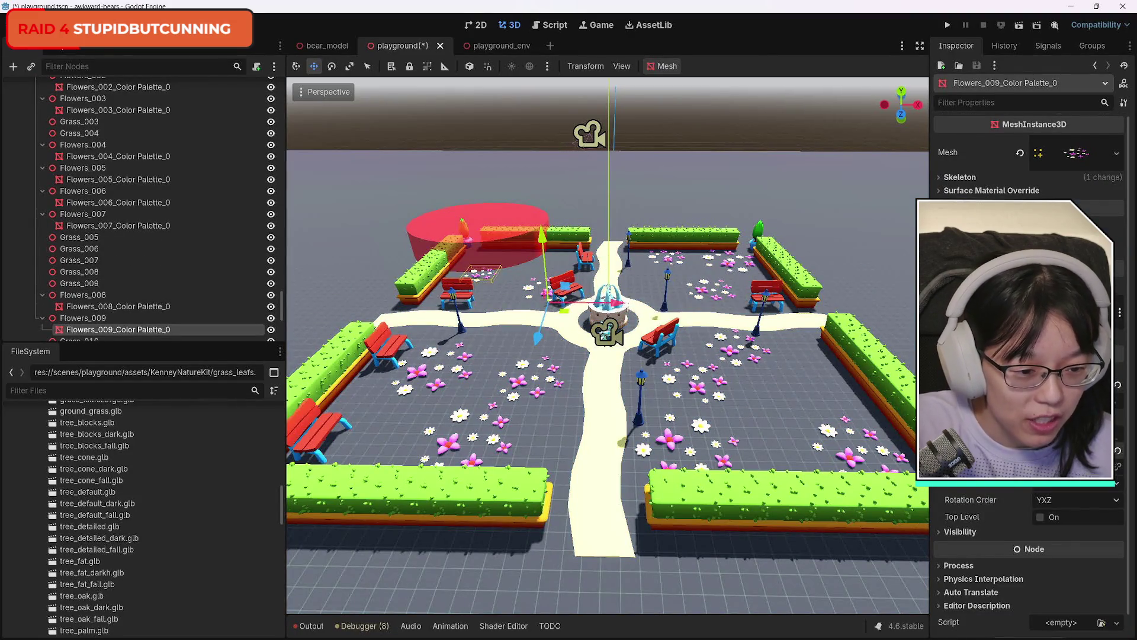
drag(1066, 391, 1095, 391)
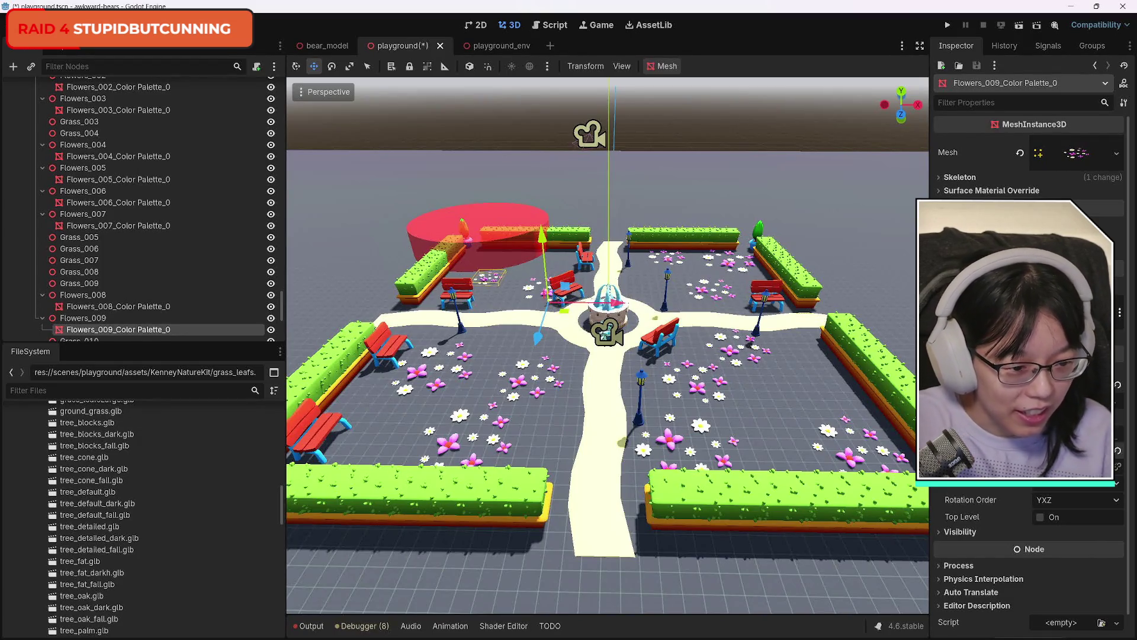
Move the Flowers_008 patch about 2.2 m along X.
click(536, 292)
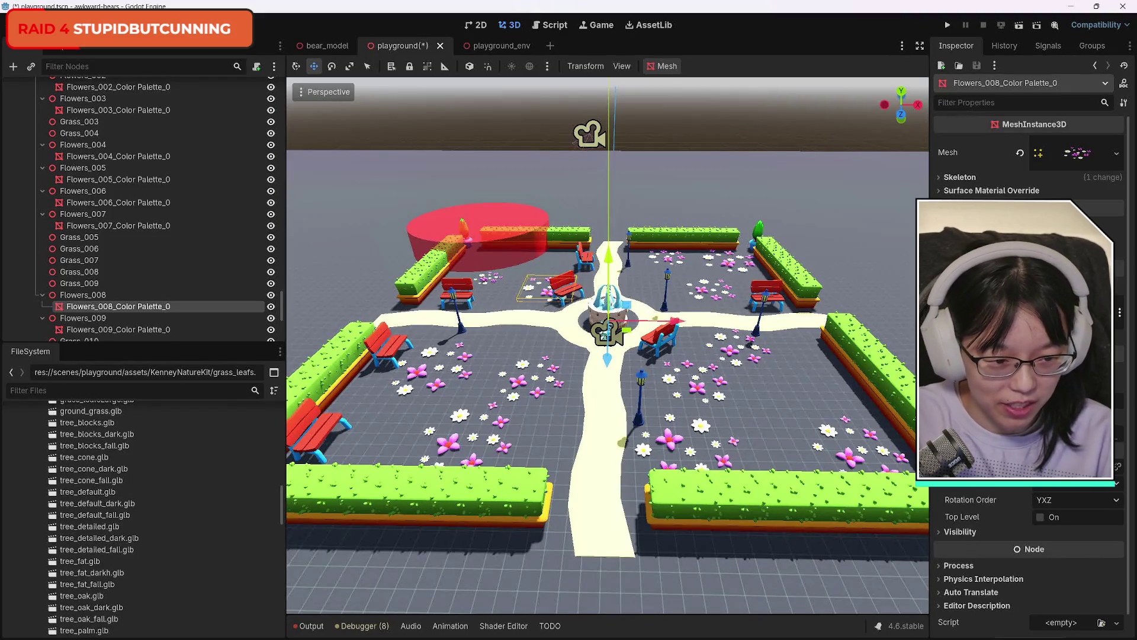
key(Return)
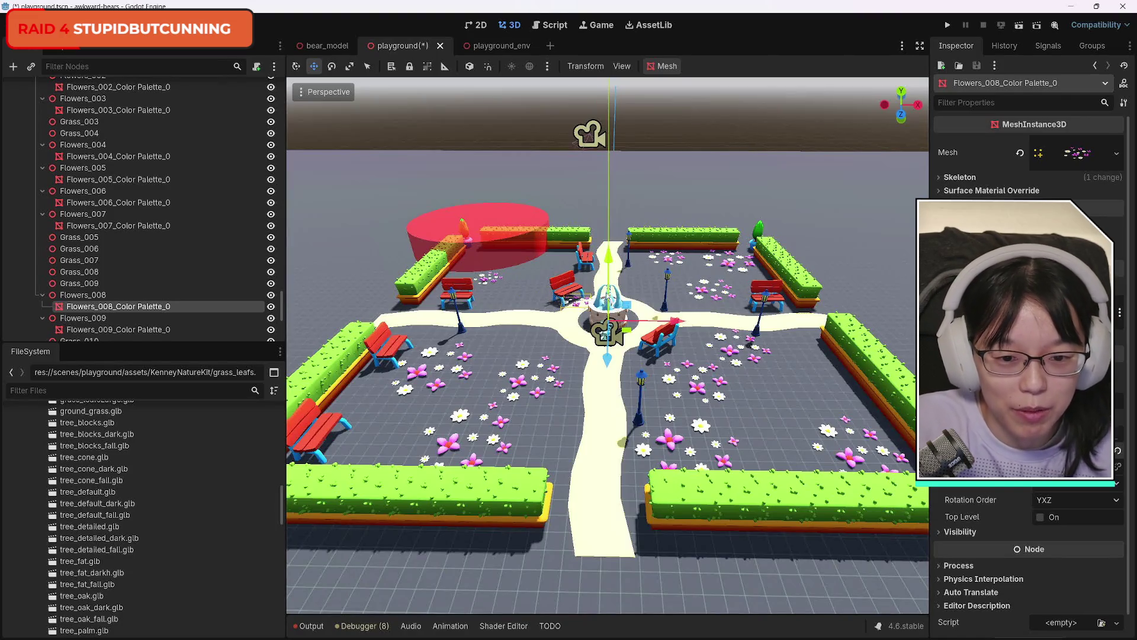
mouse_move(677, 324)
mouse_down()
mouse_move(635, 325)
mouse_move(666, 263)
mouse_up()
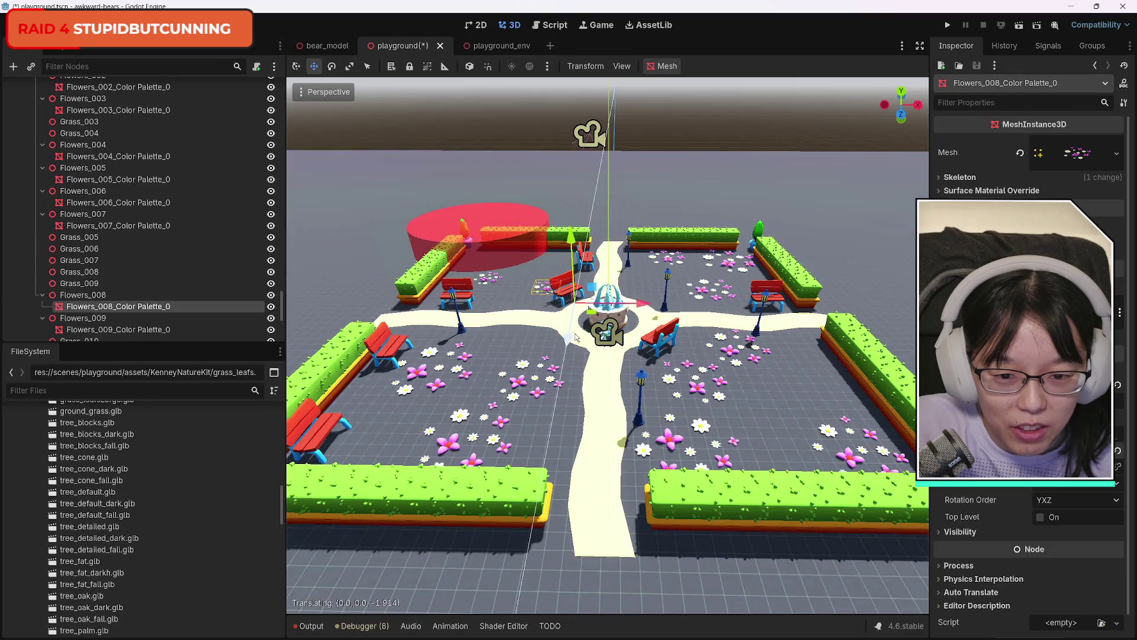
Shift the Flowers_007 patch left, closer to the central path by the back lamp.
click(669, 259)
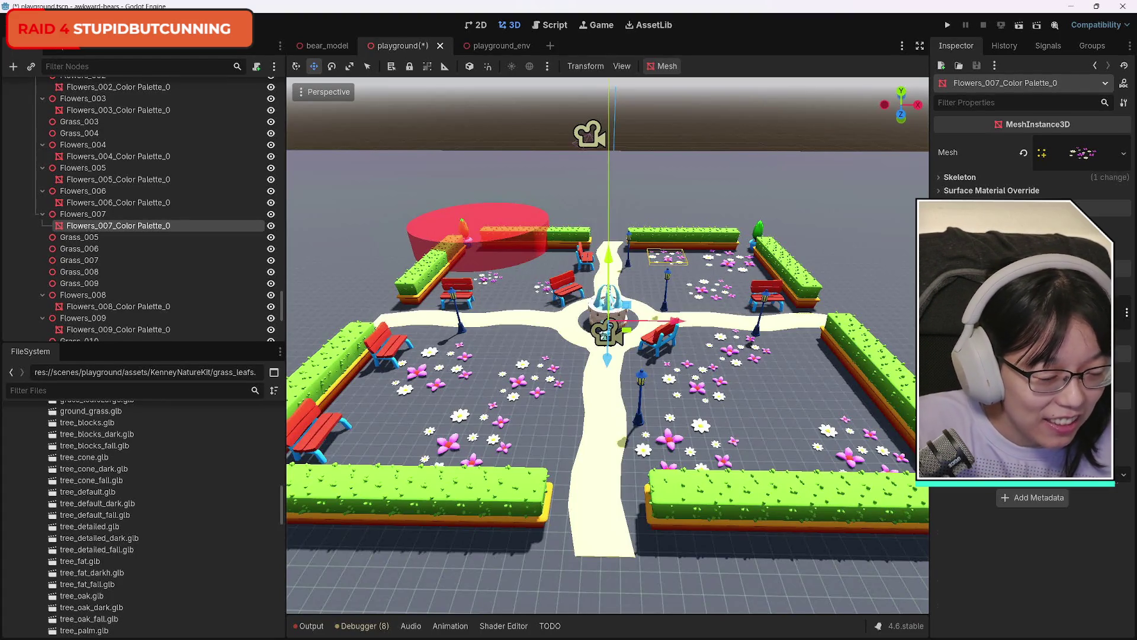
key(Return)
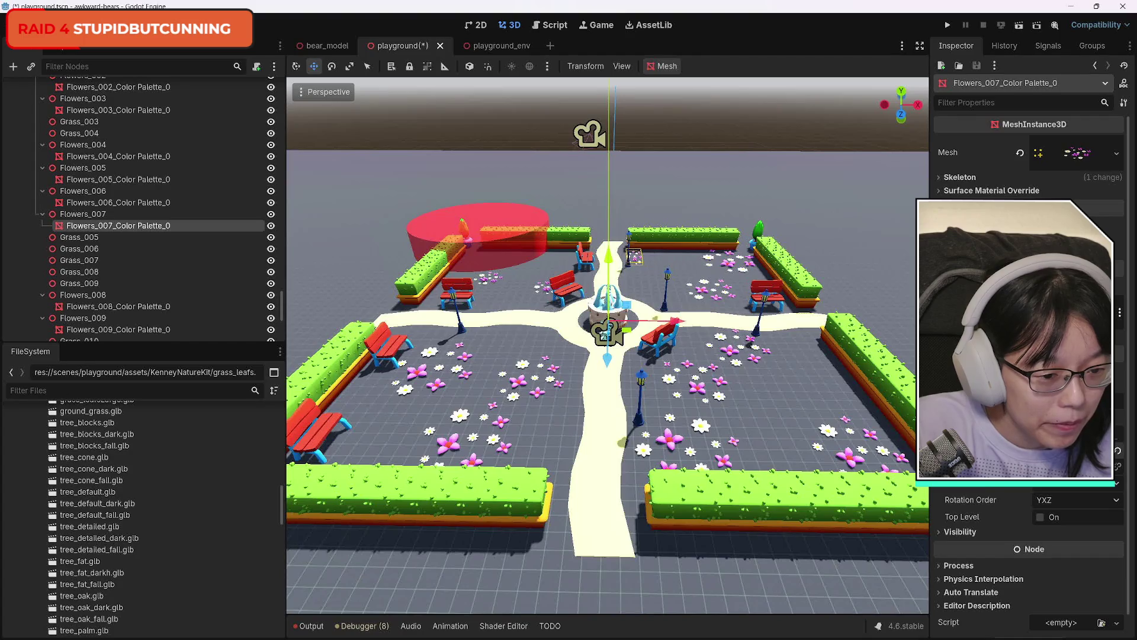
key(ctrl+z)
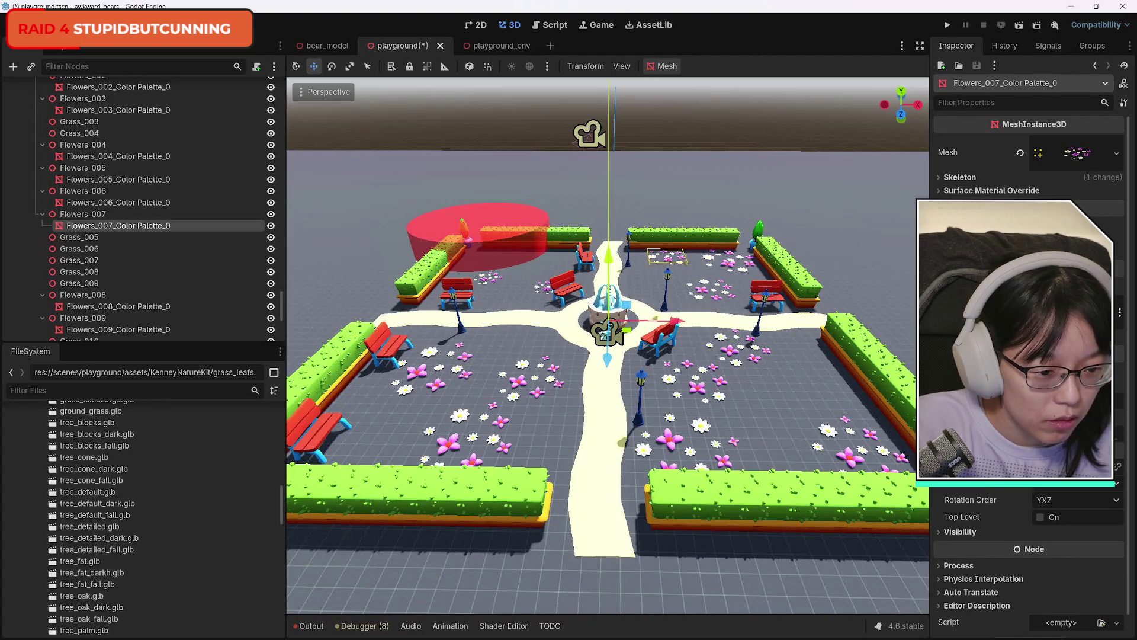
key(Return)
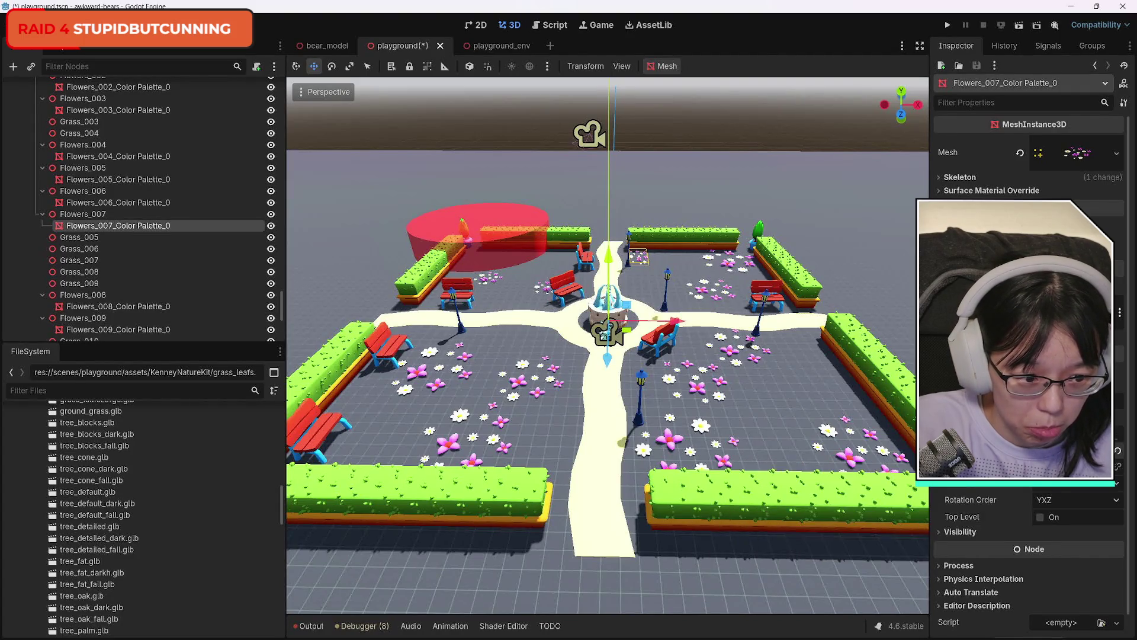
Reposition the Flowers_005 patch and raise it slightly along Y.
click(715, 292)
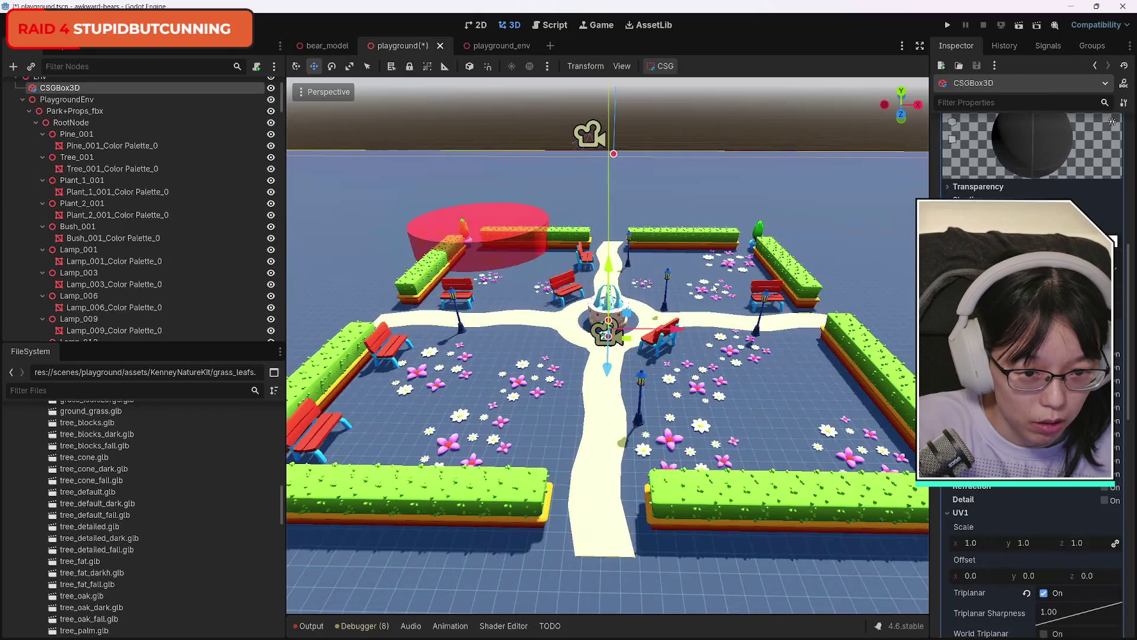
click(702, 294)
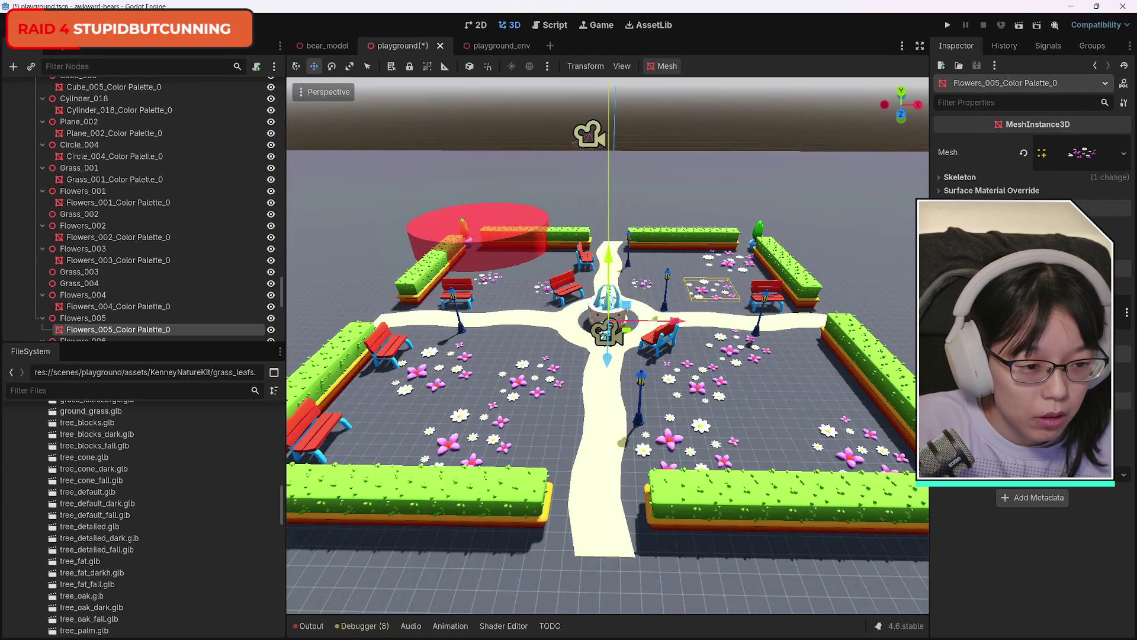
click(959, 370)
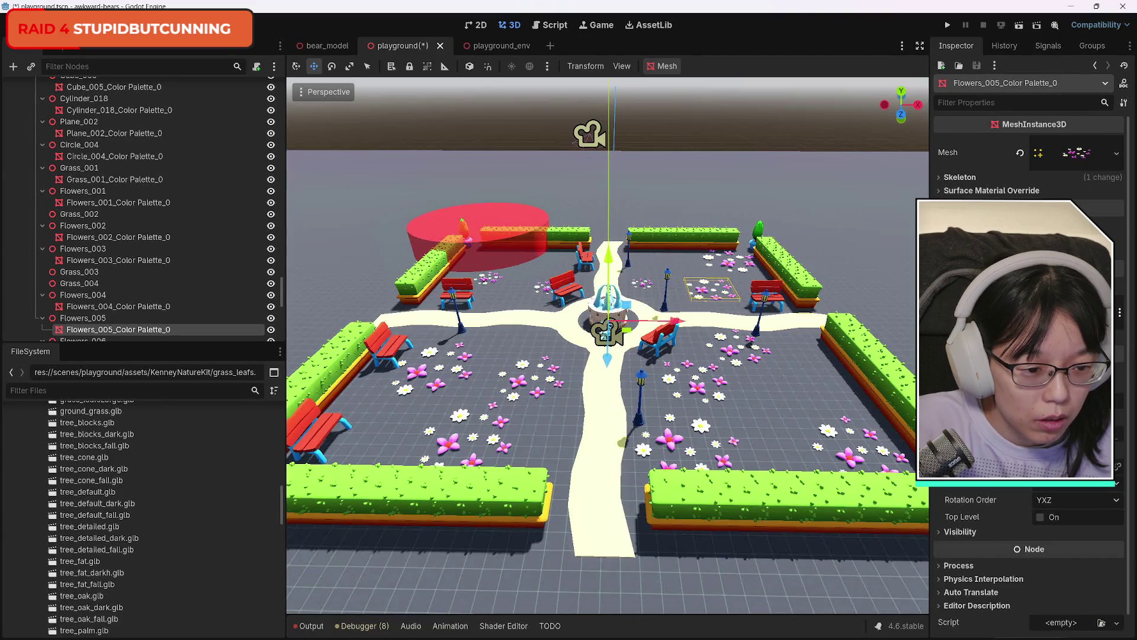
key(Return)
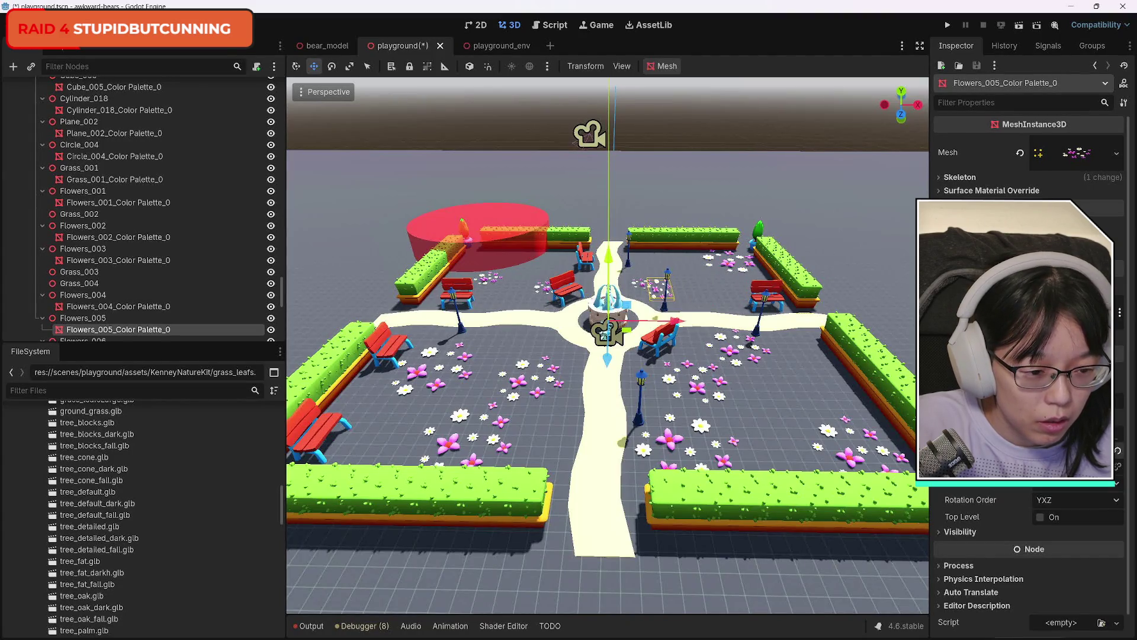
key(Return)
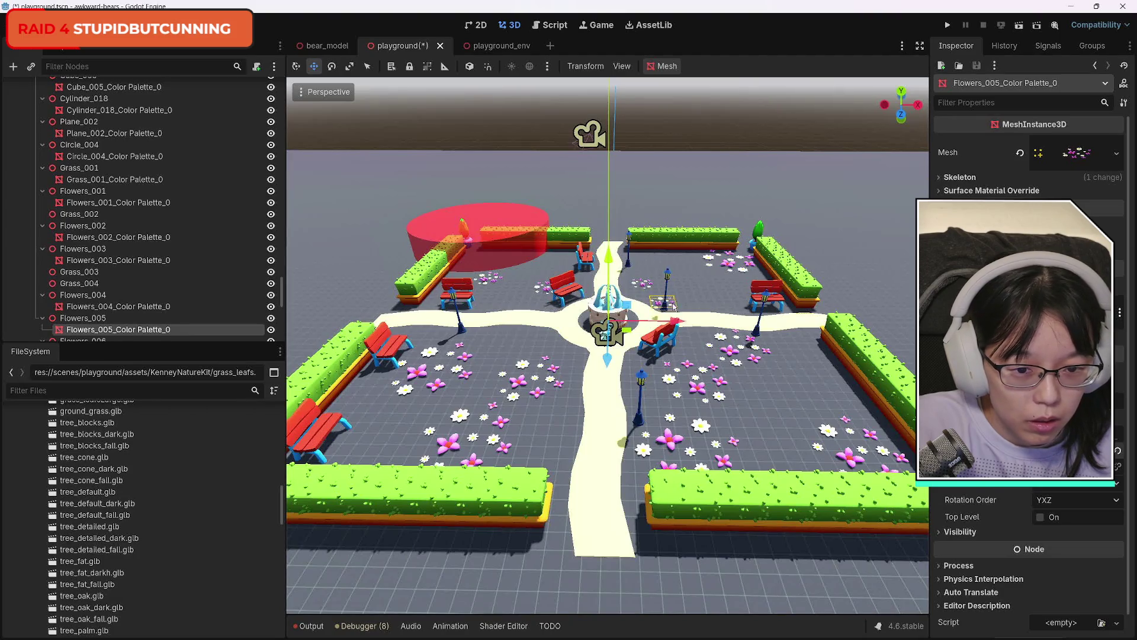
key(g)
key(y)
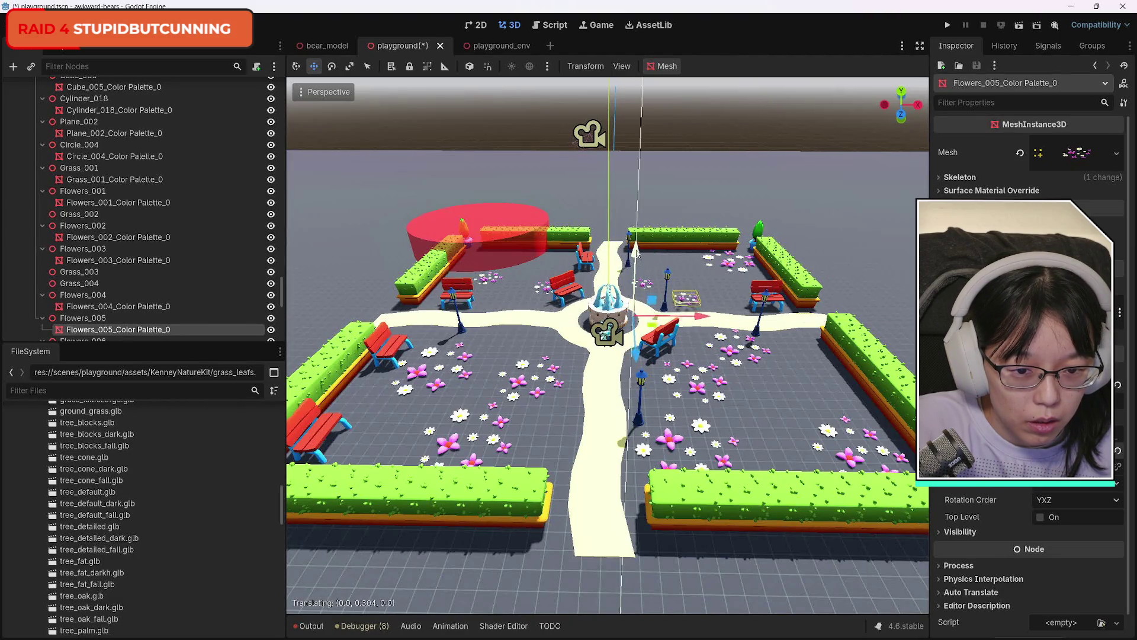
key(Return)
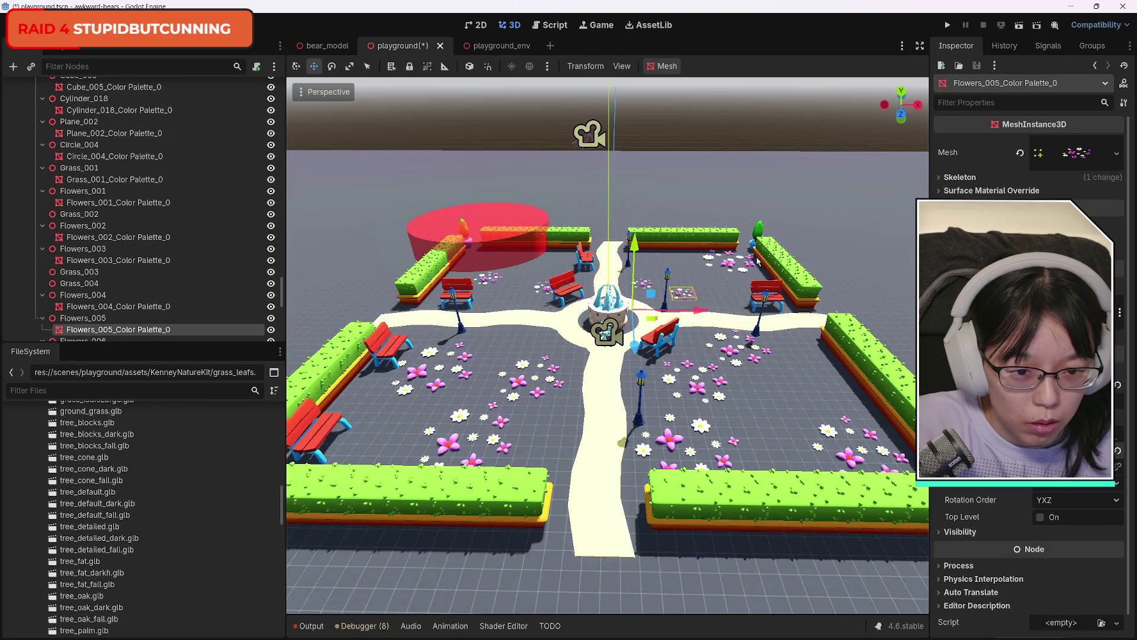
Slide the Flowers_006 patch along its depth axis to sit beside the right hedge.
click(732, 267)
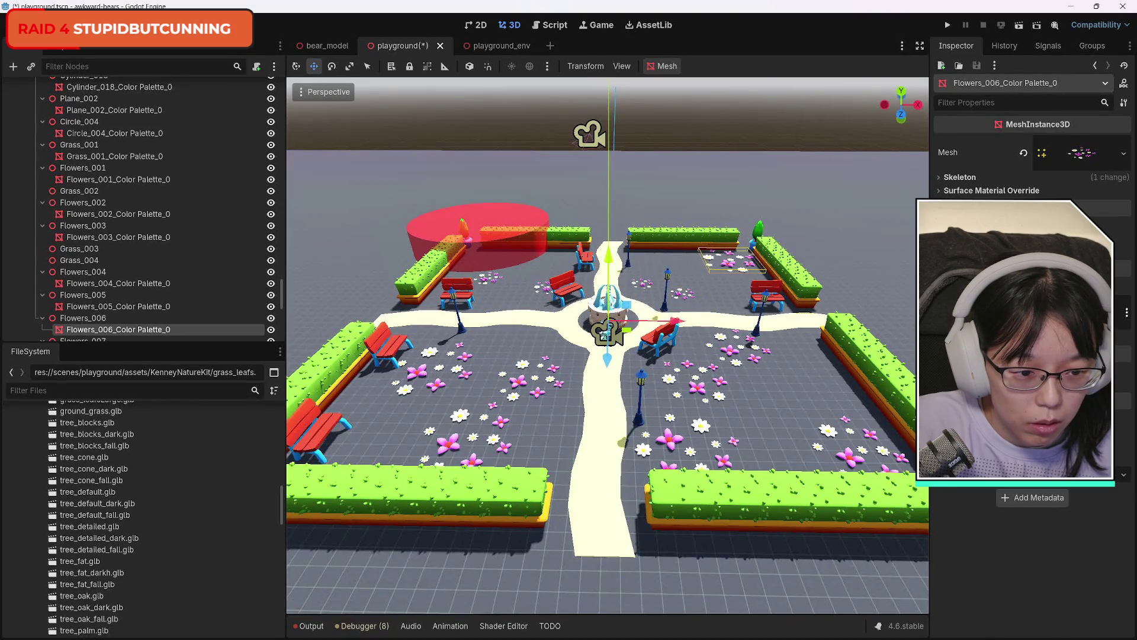
key(Return)
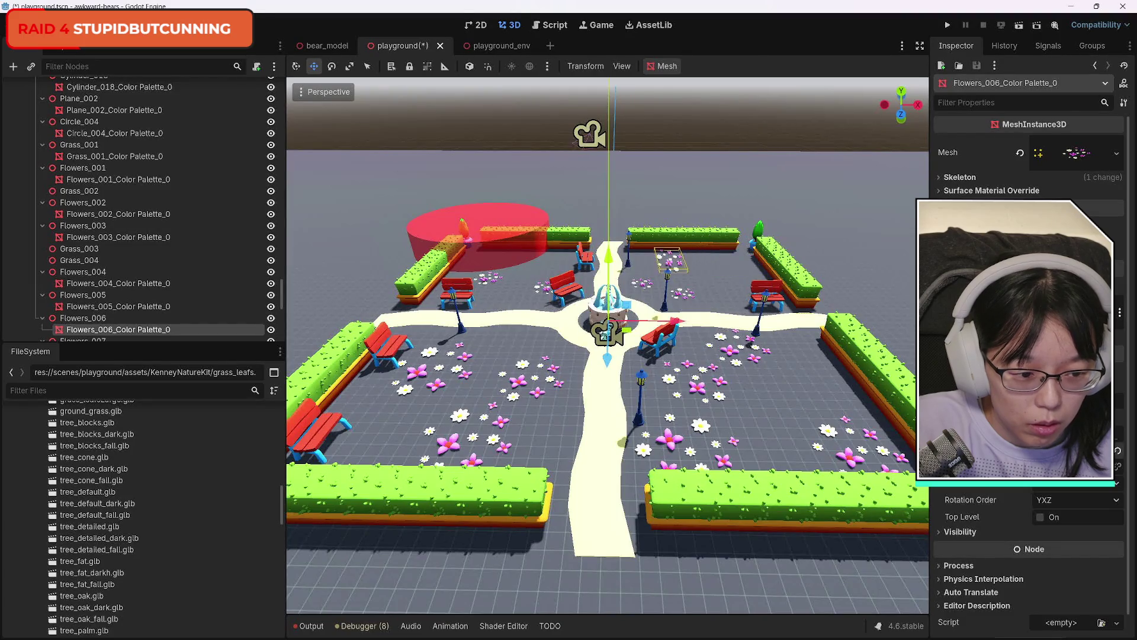
key(Return)
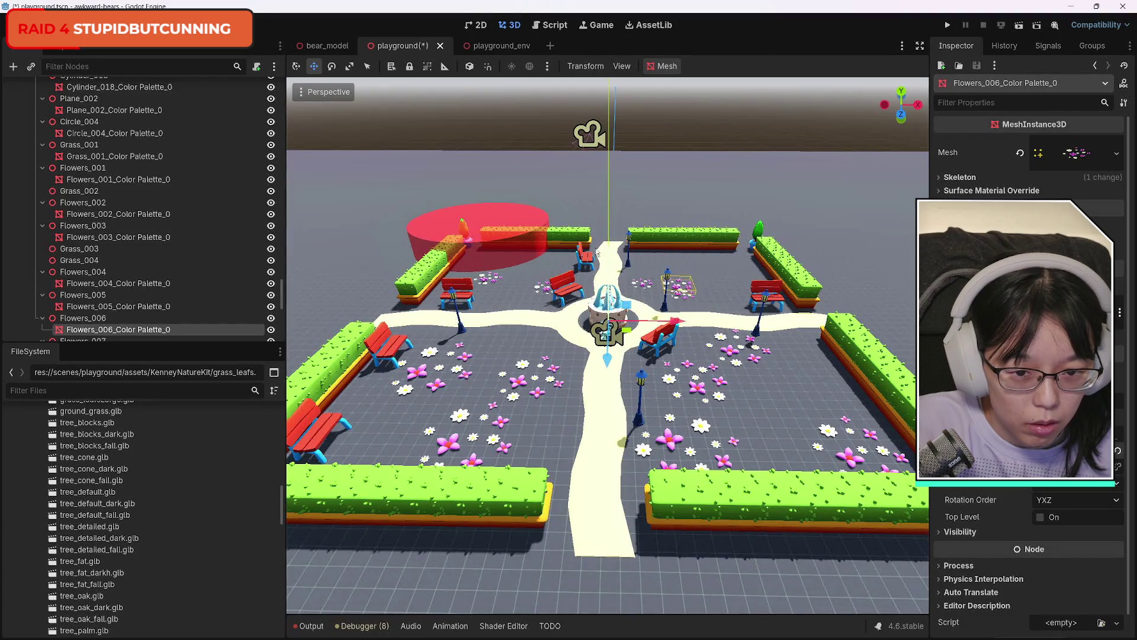
drag(672, 322, 679, 324)
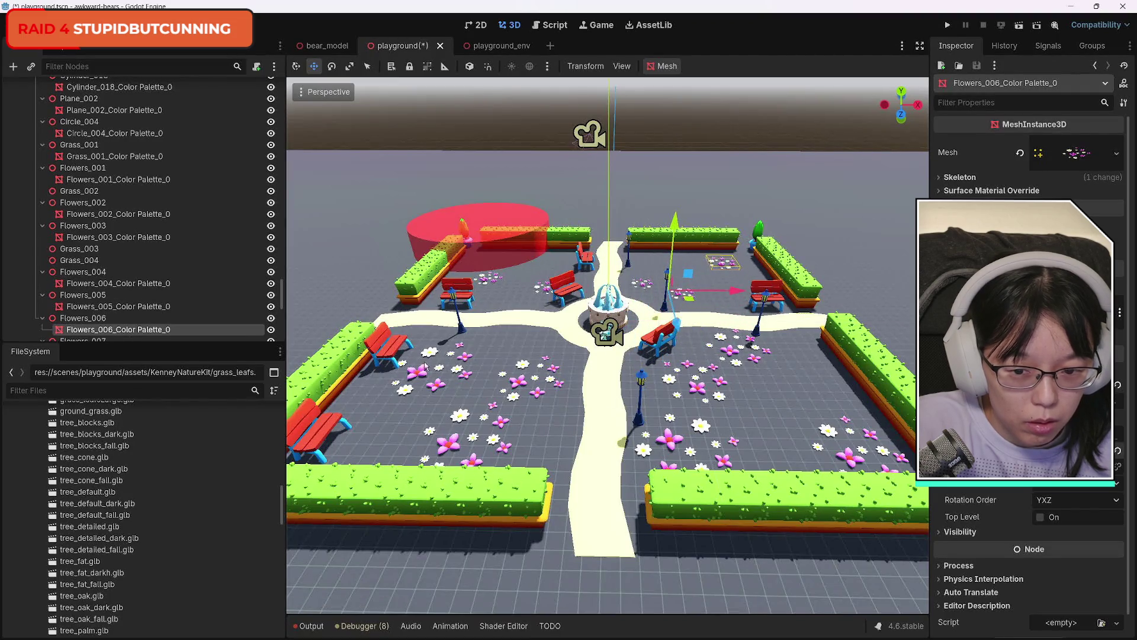
click(424, 374)
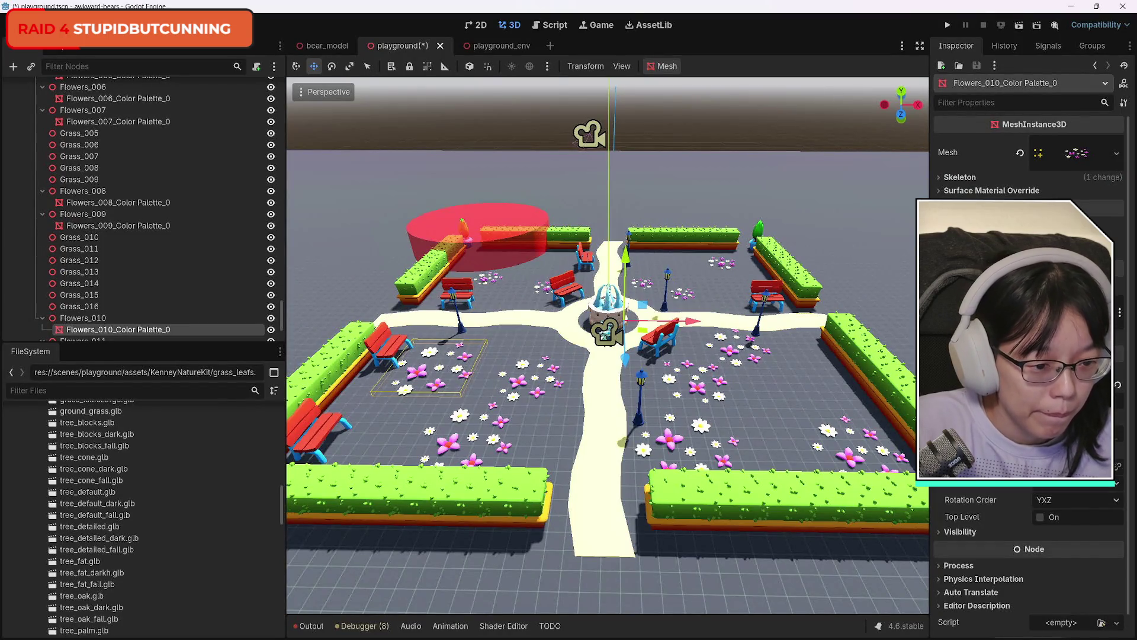
Shift Flowers_010 right, then turn Flowers_012 narrower and move it toward the path.
mouse_move(429, 368)
mouse_down()
mouse_move(527, 368)
mouse_move(537, 340)
mouse_move(442, 341)
mouse_up()
drag(526, 358, 523, 364)
click(535, 382)
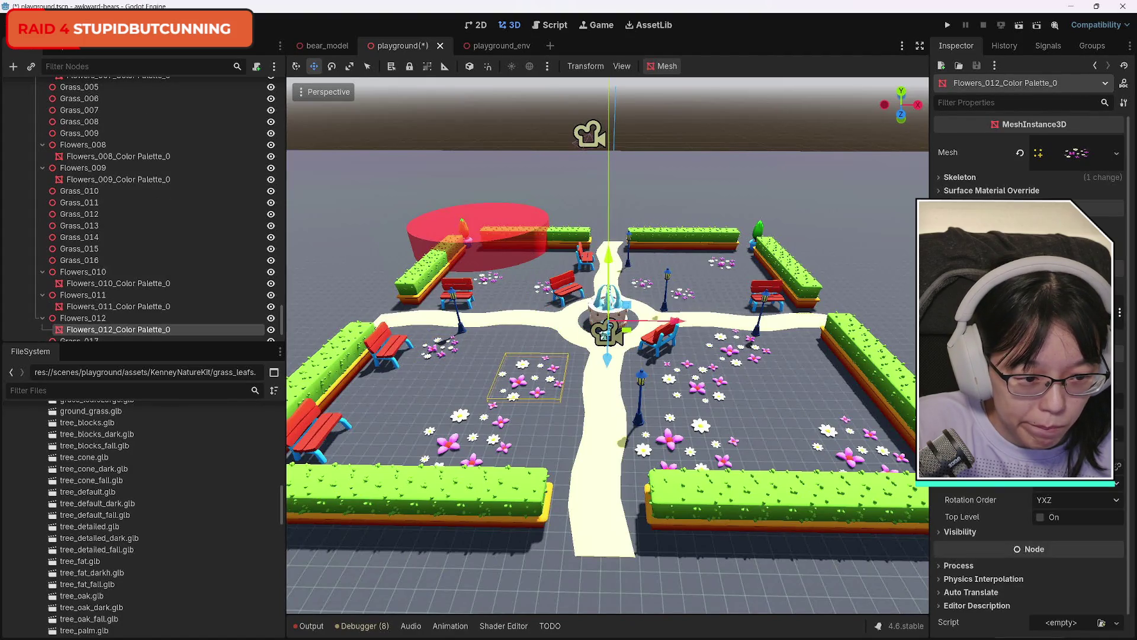
key(Return)
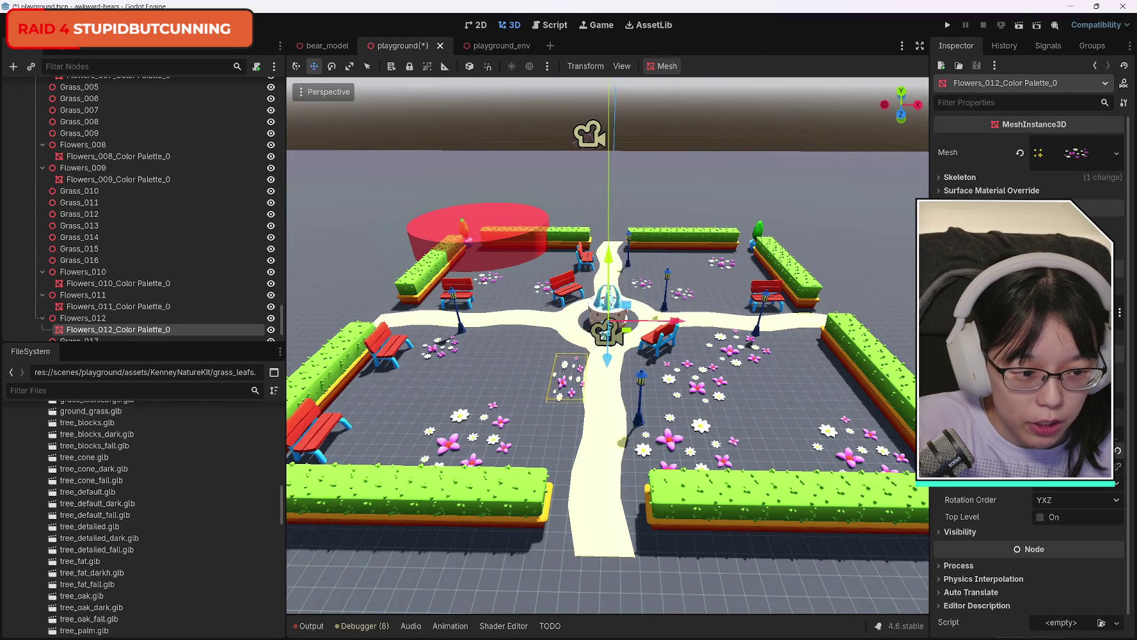
mouse_move(628, 319)
mouse_down()
mouse_move(573, 346)
mouse_move(579, 359)
mouse_move(481, 438)
mouse_up()
Move the Flowers_011 patch down-left within the lower-left lawn.
click(455, 416)
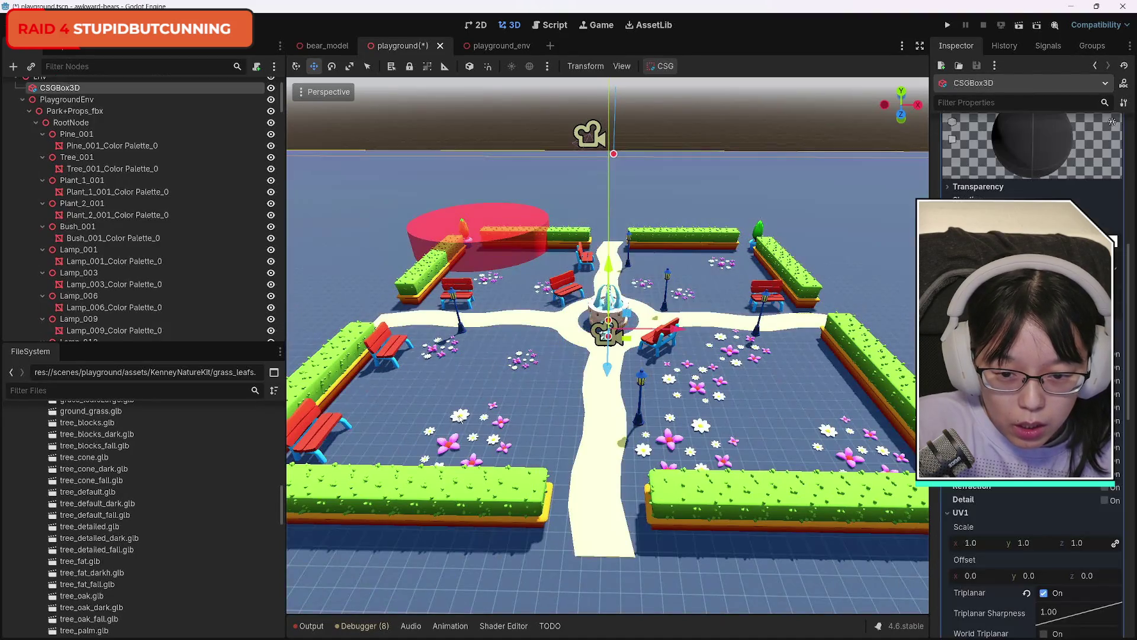
click(455, 416)
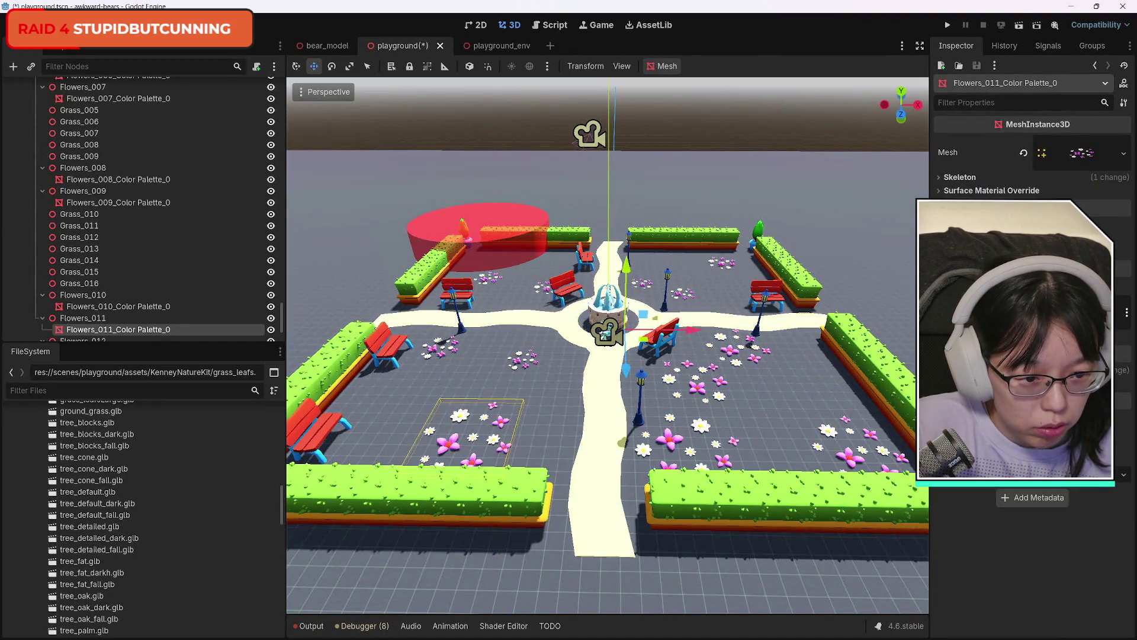
key(Return)
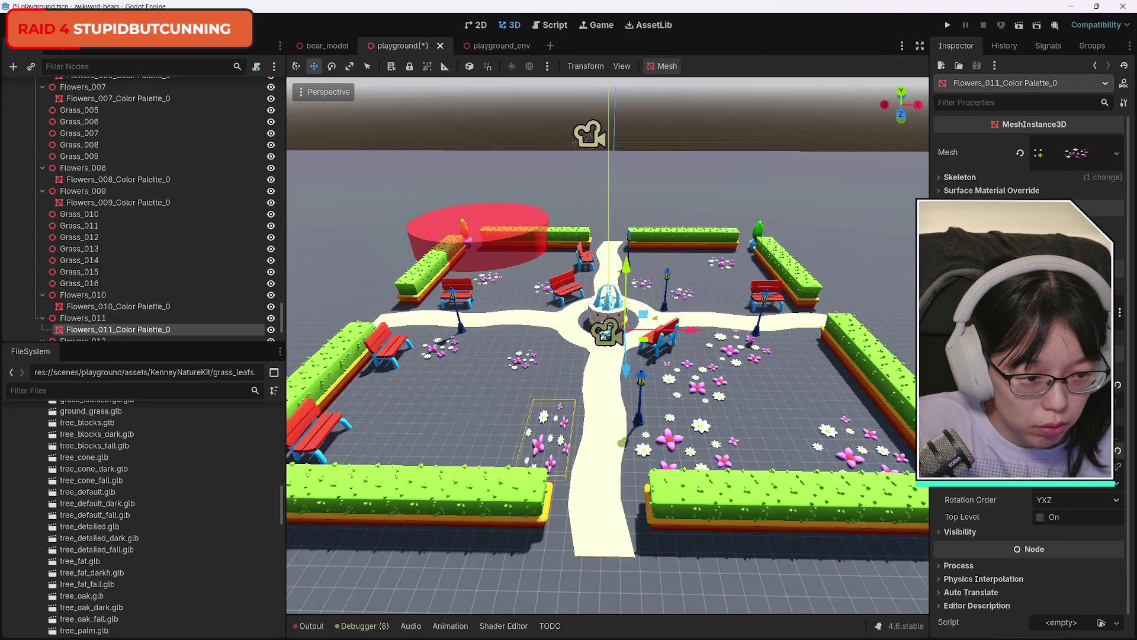
key(ctrl+z)
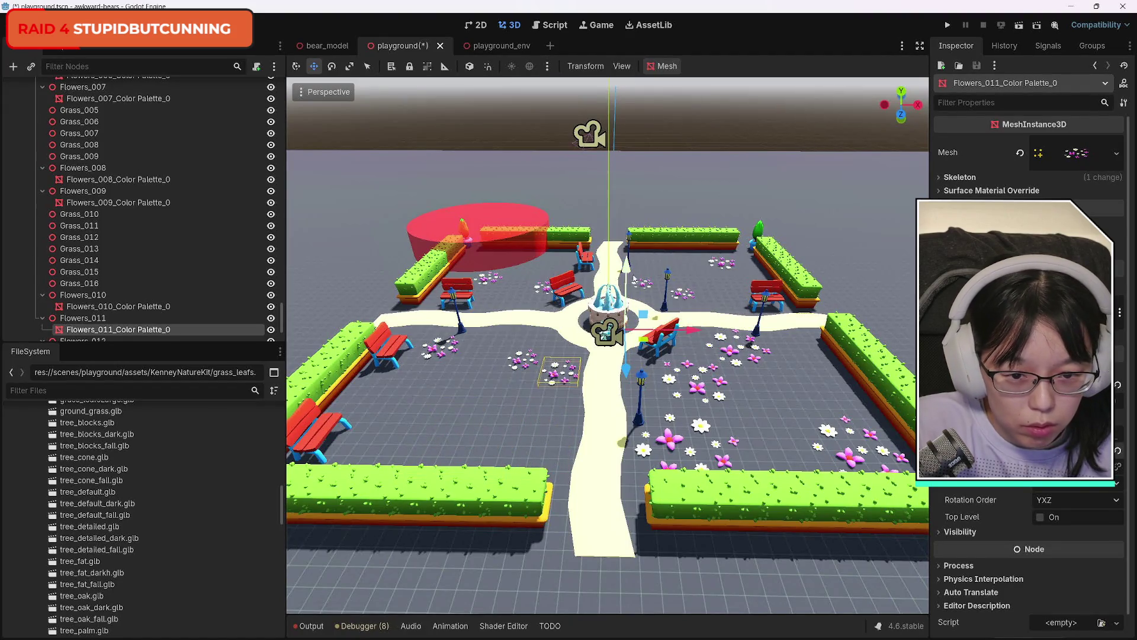
drag(626, 371, 627, 374)
key(x)
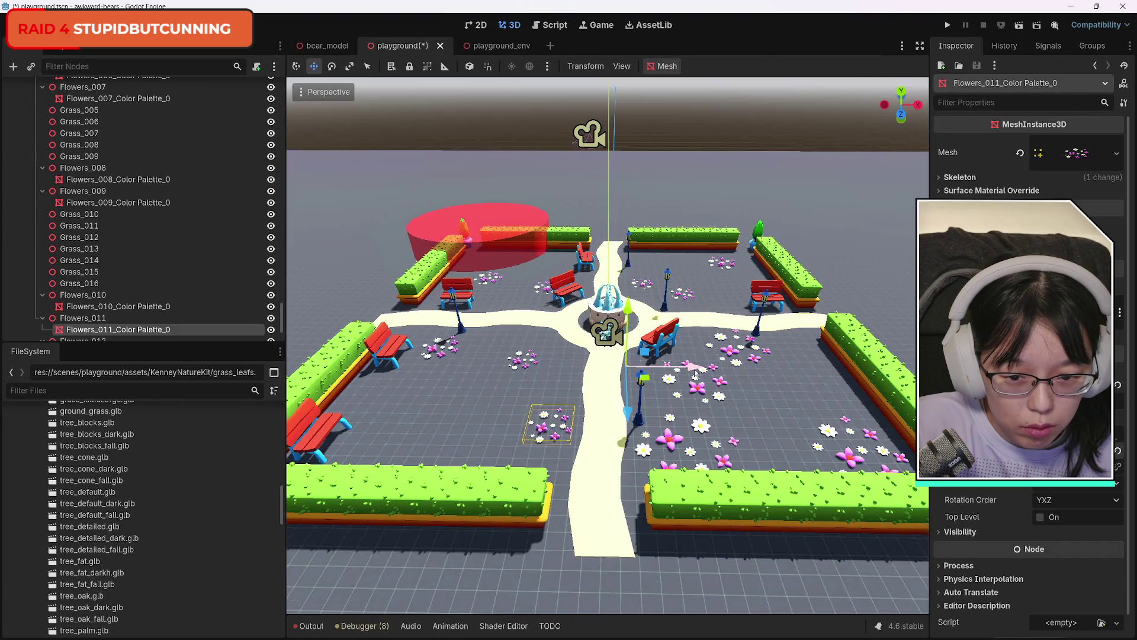
click(790, 362)
Place the Flowers_002 patch beside the bench in the lower-right lawn.
click(688, 376)
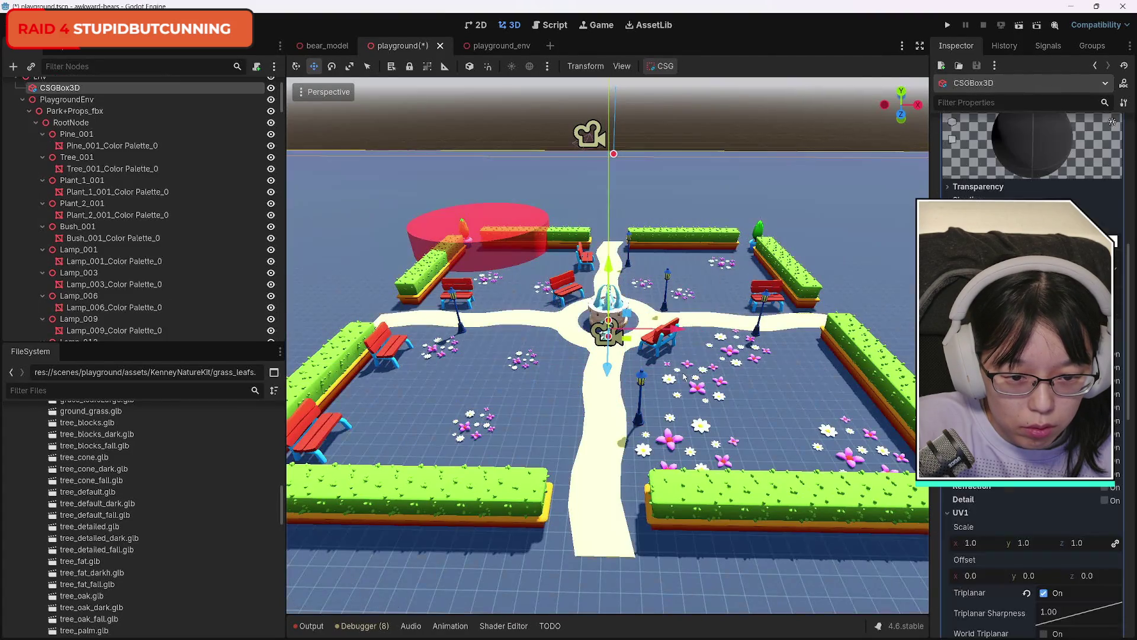
click(673, 381)
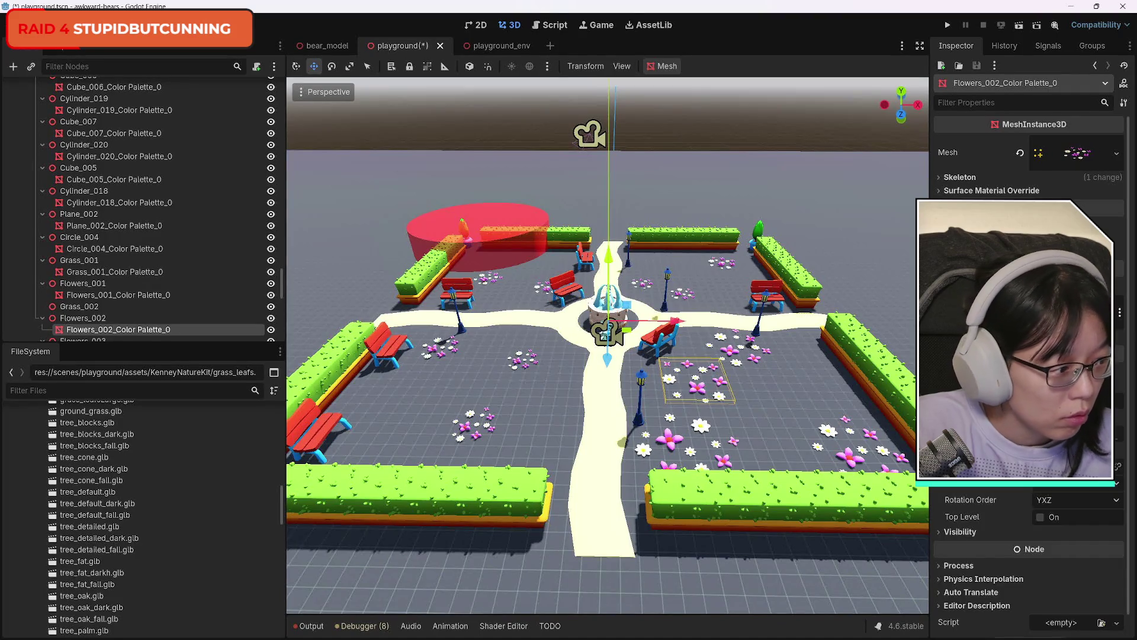
key(g)
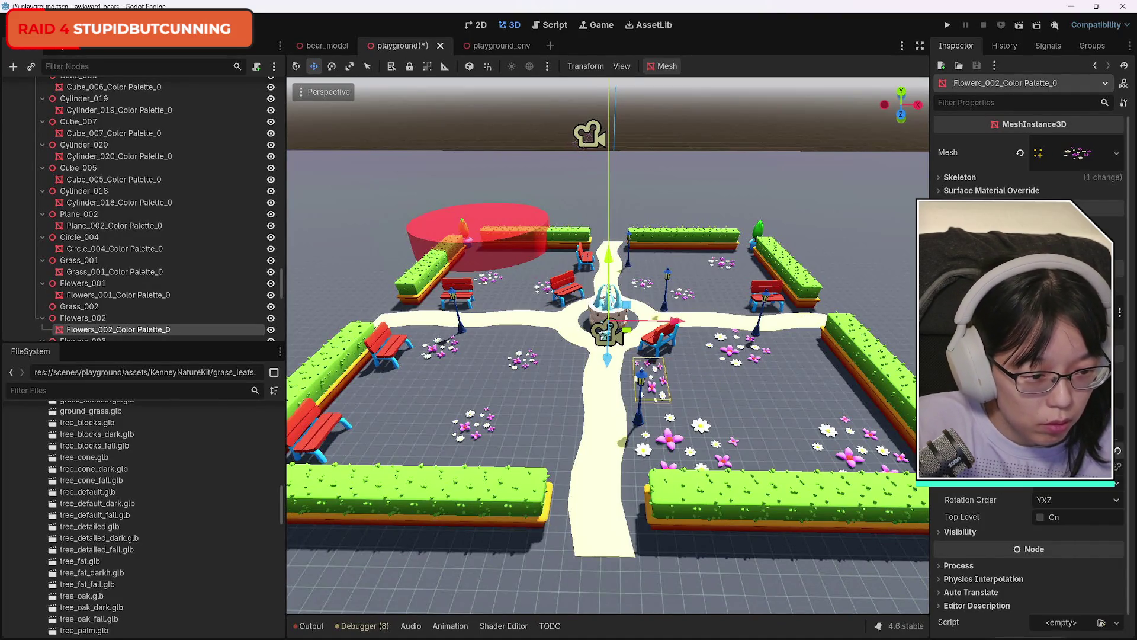
click(649, 344)
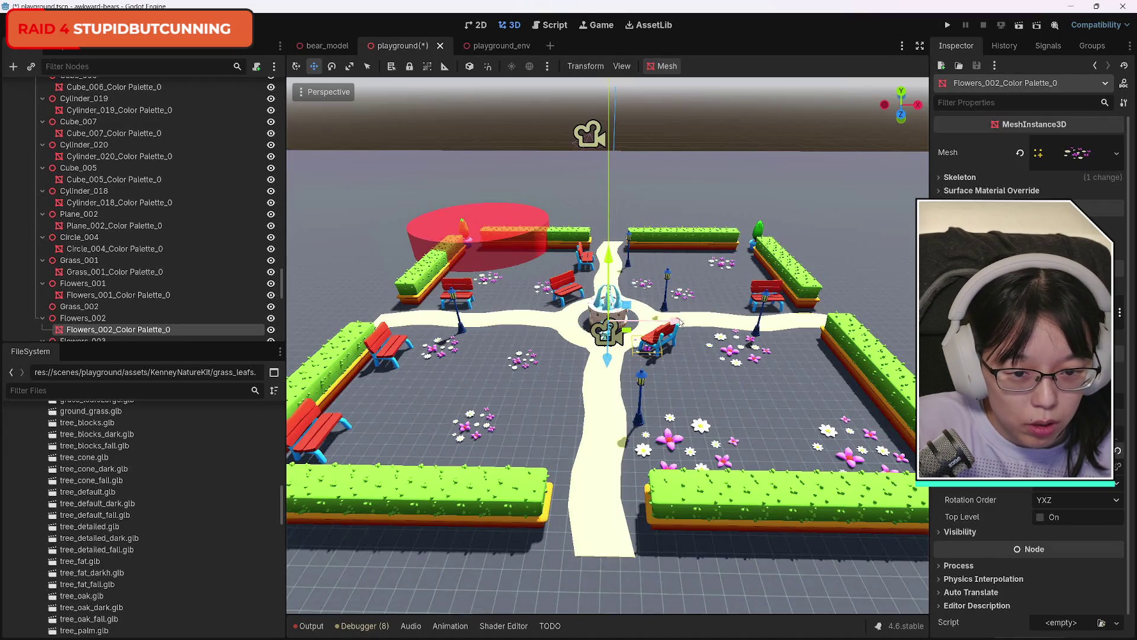
mouse_move(612, 357)
mouse_down()
mouse_move(642, 360)
mouse_move(649, 391)
mouse_up()
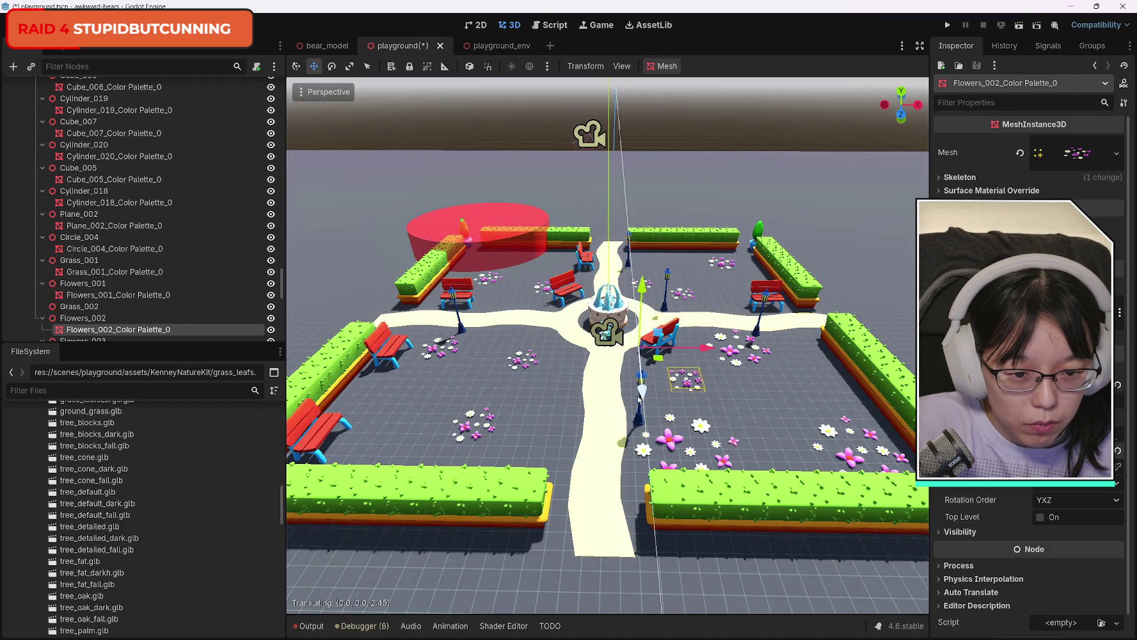
click(753, 356)
Move the Flowers_003 patch right toward the hedge.
click(734, 354)
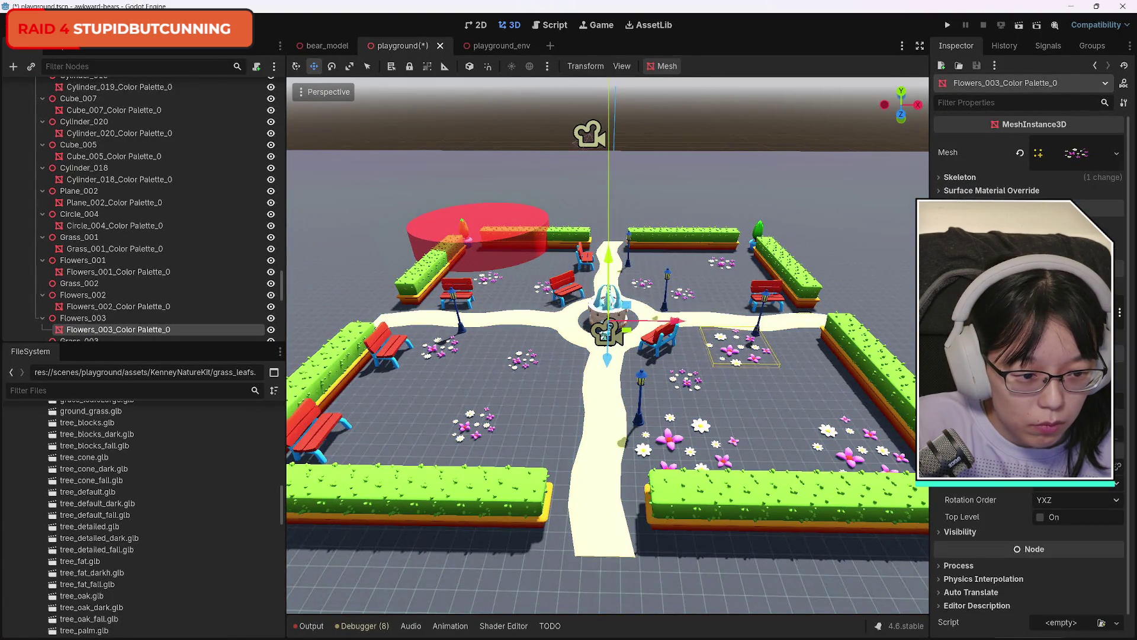
mouse_move(735, 355)
mouse_down()
mouse_move(671, 358)
mouse_move(673, 343)
mouse_up()
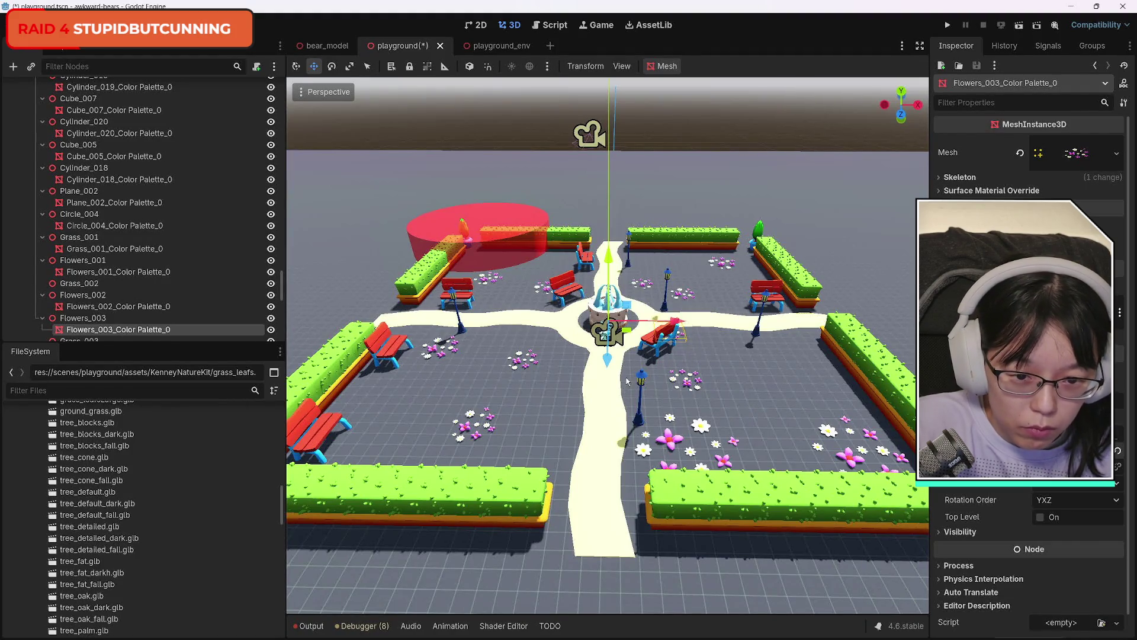
mouse_move(675, 328)
mouse_down()
mouse_move(770, 356)
mouse_move(727, 361)
mouse_move(745, 386)
mouse_up()
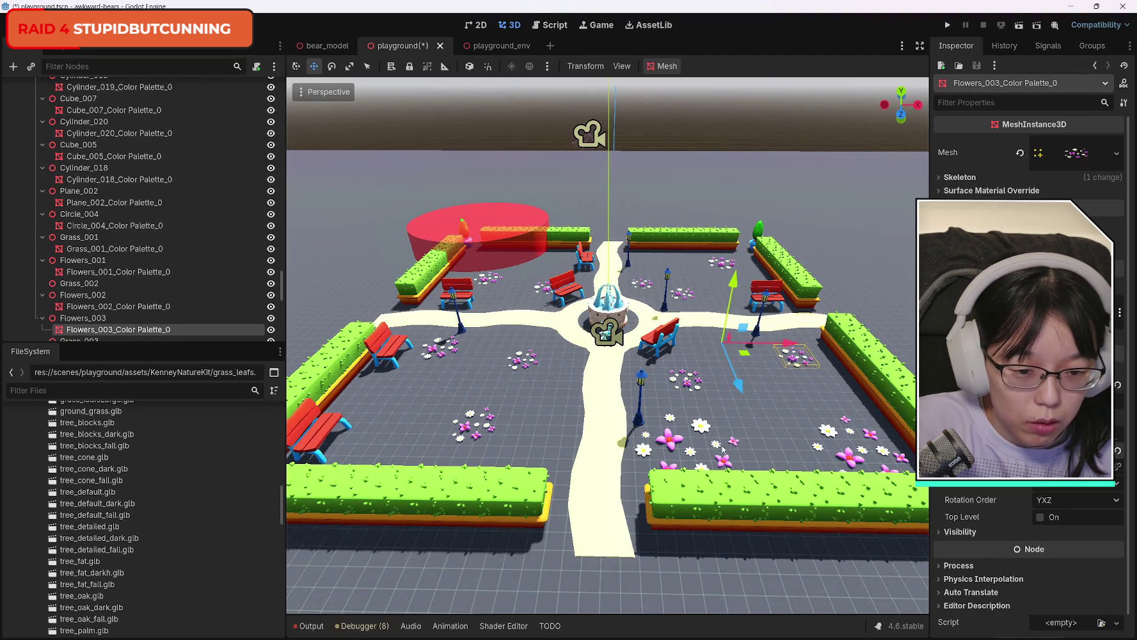
Slide the Flowers_013 patch along the X axis to a new spot.
click(705, 434)
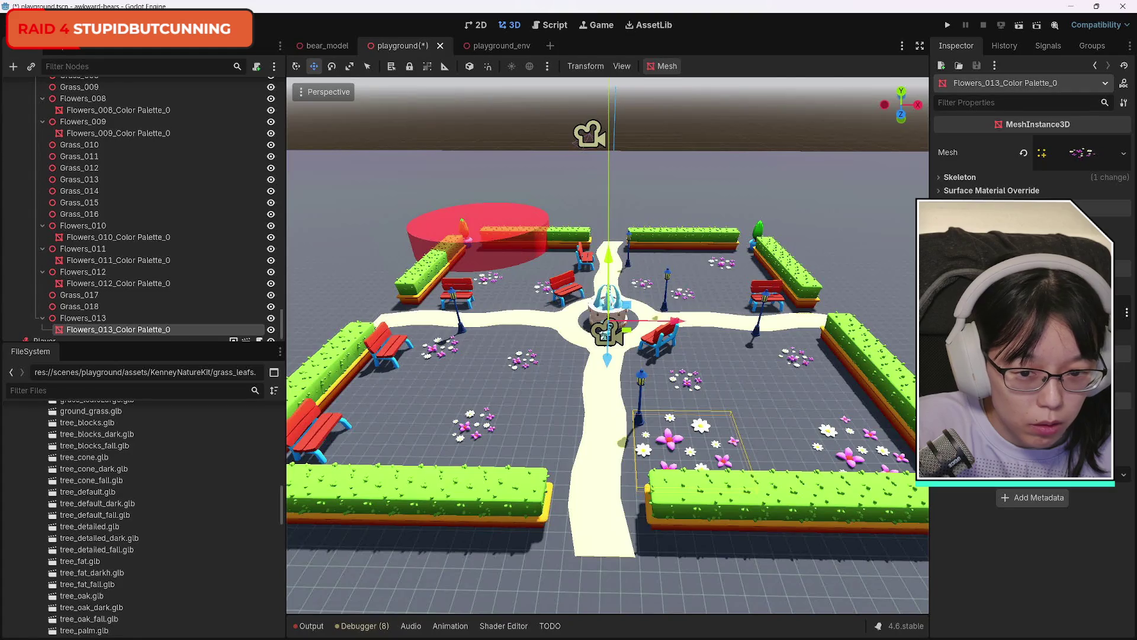
mouse_move(972, 401)
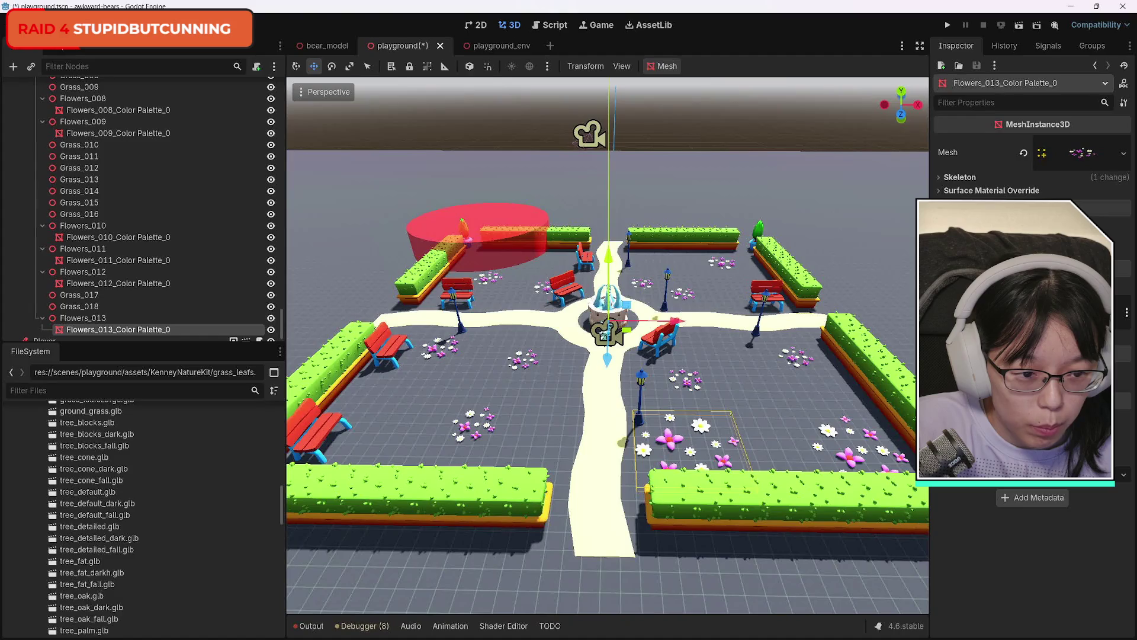
click(959, 377)
key(Return)
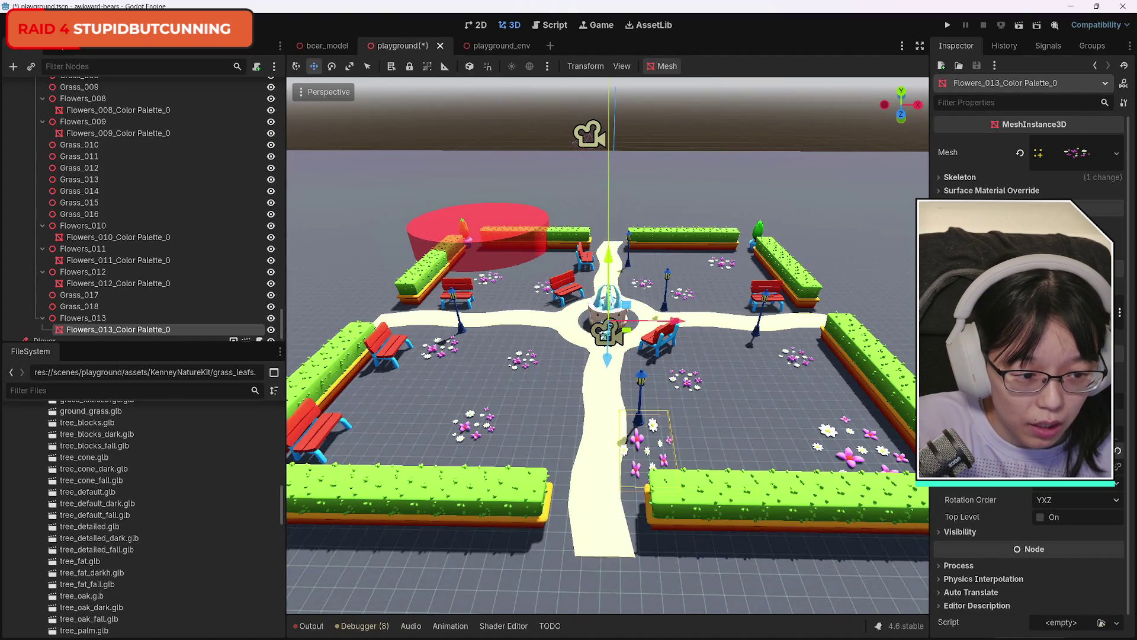
key(g)
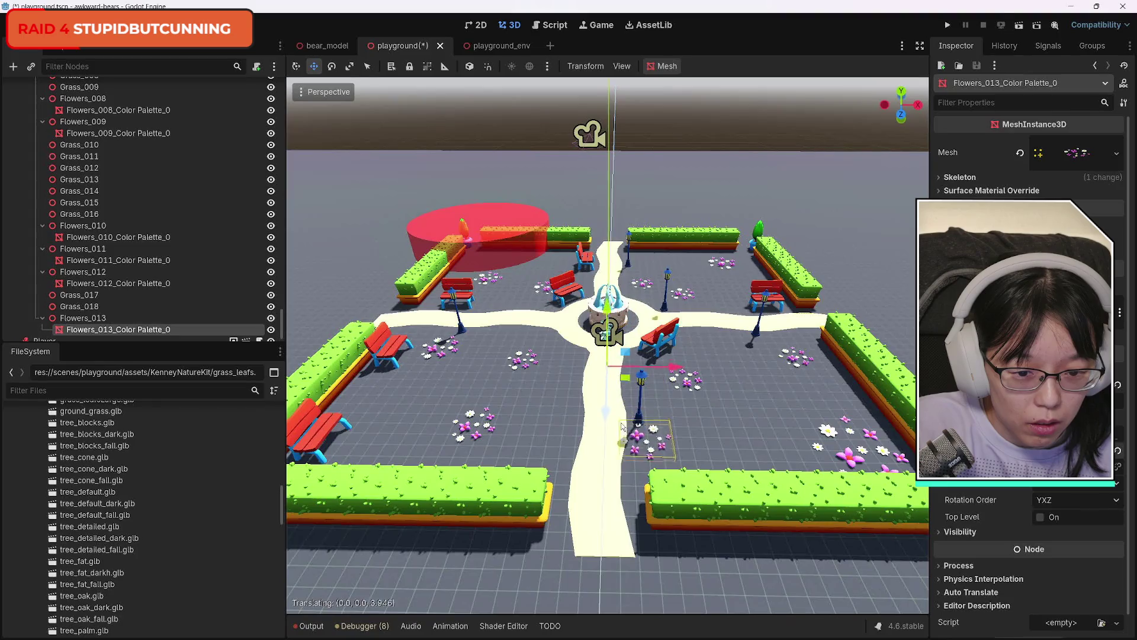
key(x)
click(689, 372)
Move Flowers_004 along X and Z to the front-right lawn near the right hedge's end.
click(854, 457)
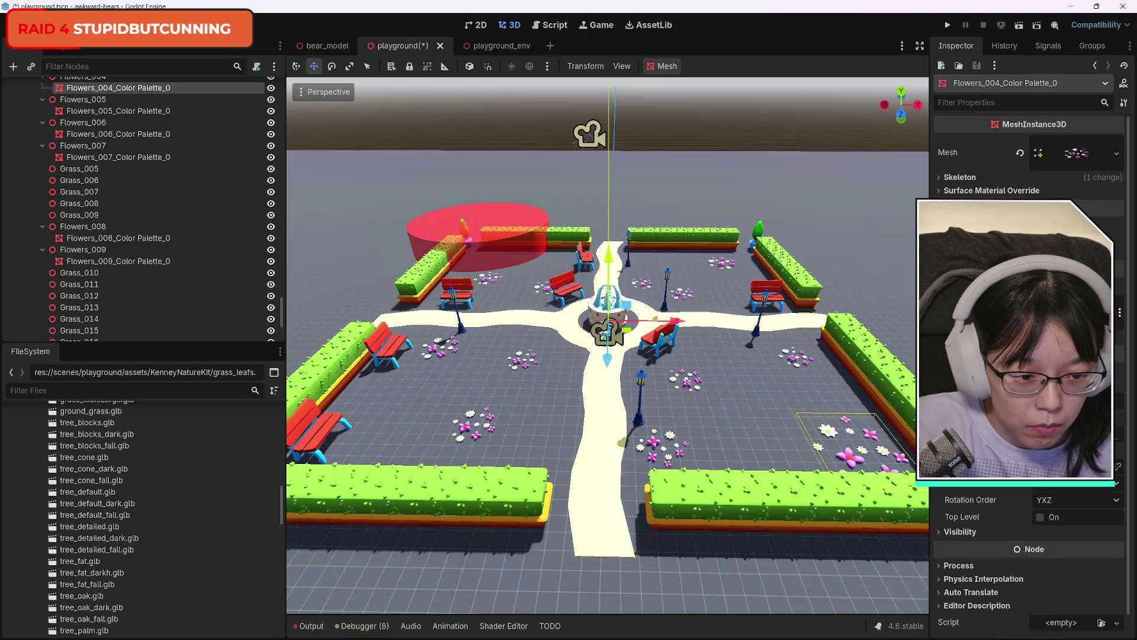
click(1118, 466)
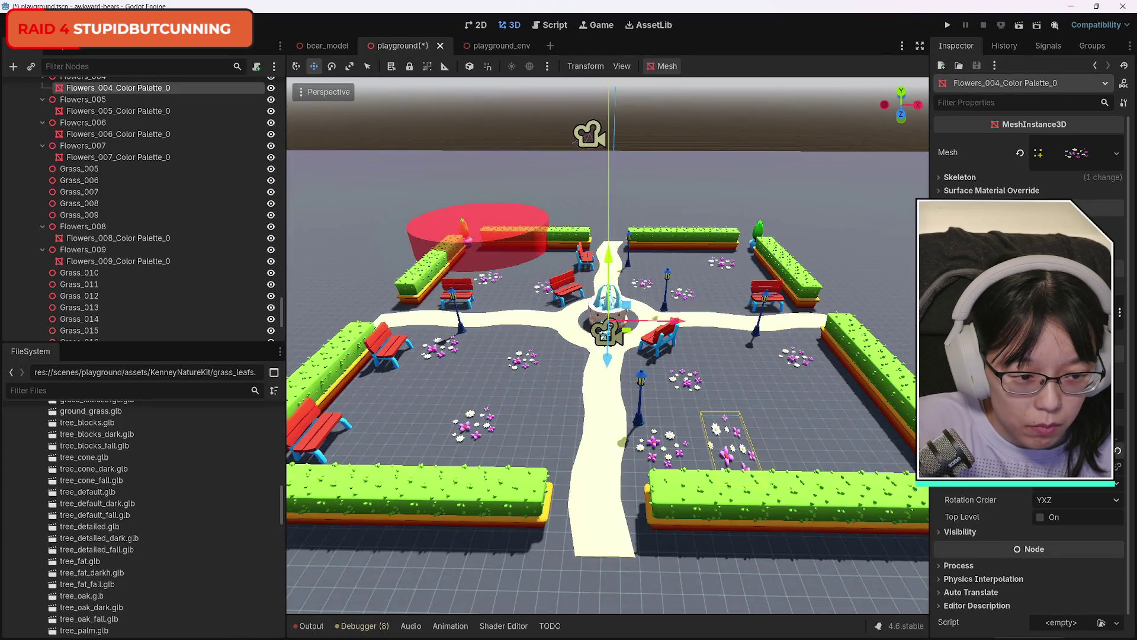
key(g)
key(x)
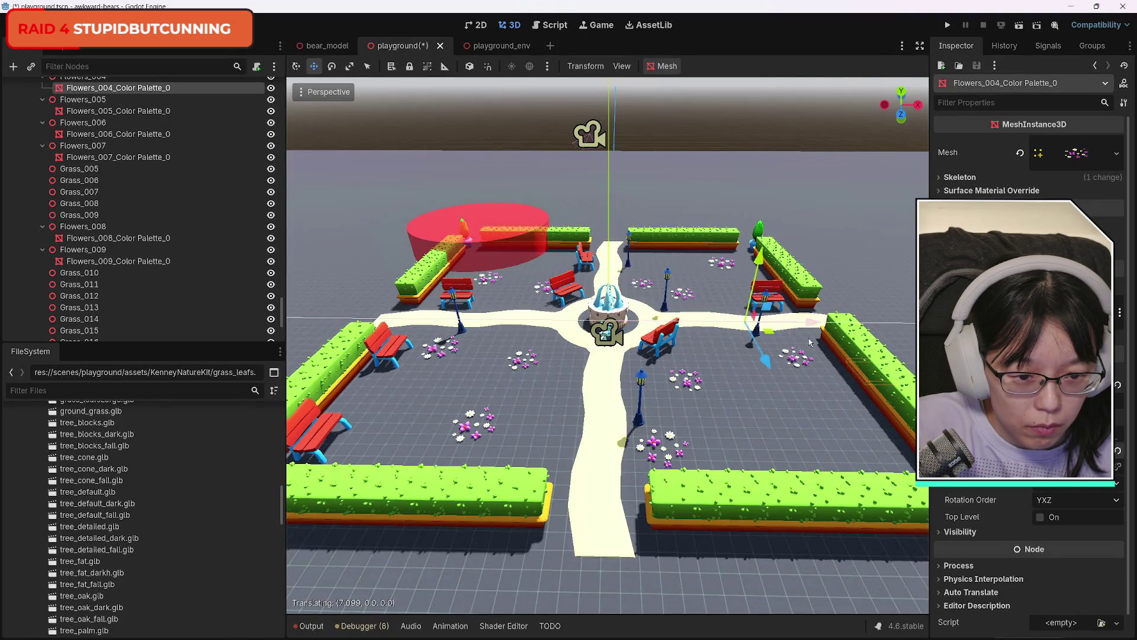
key(z)
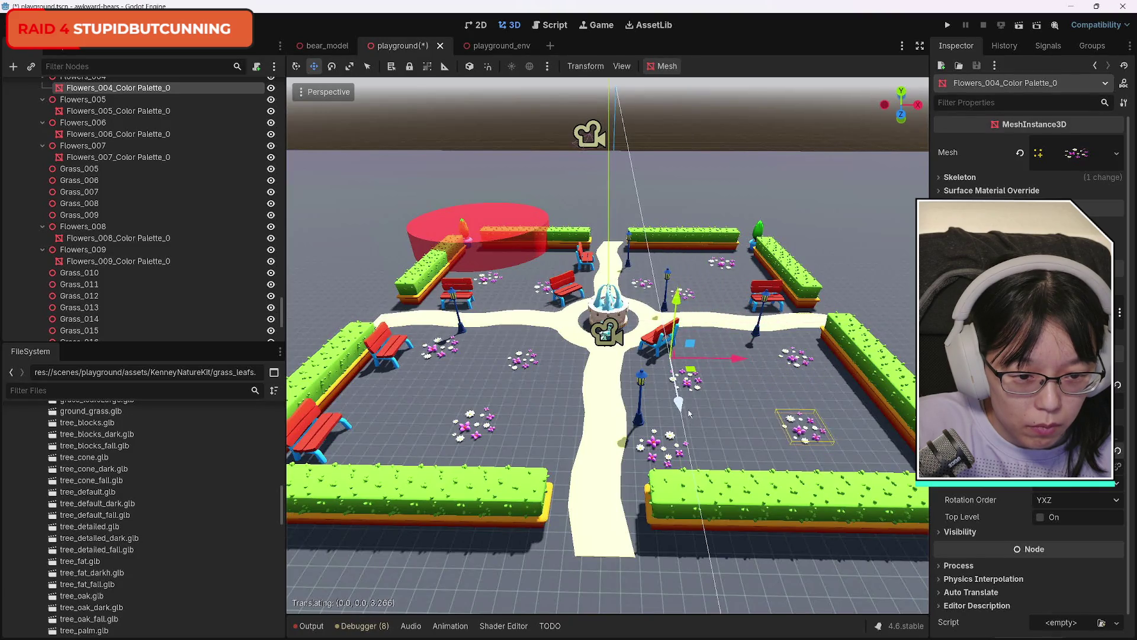
click(689, 413)
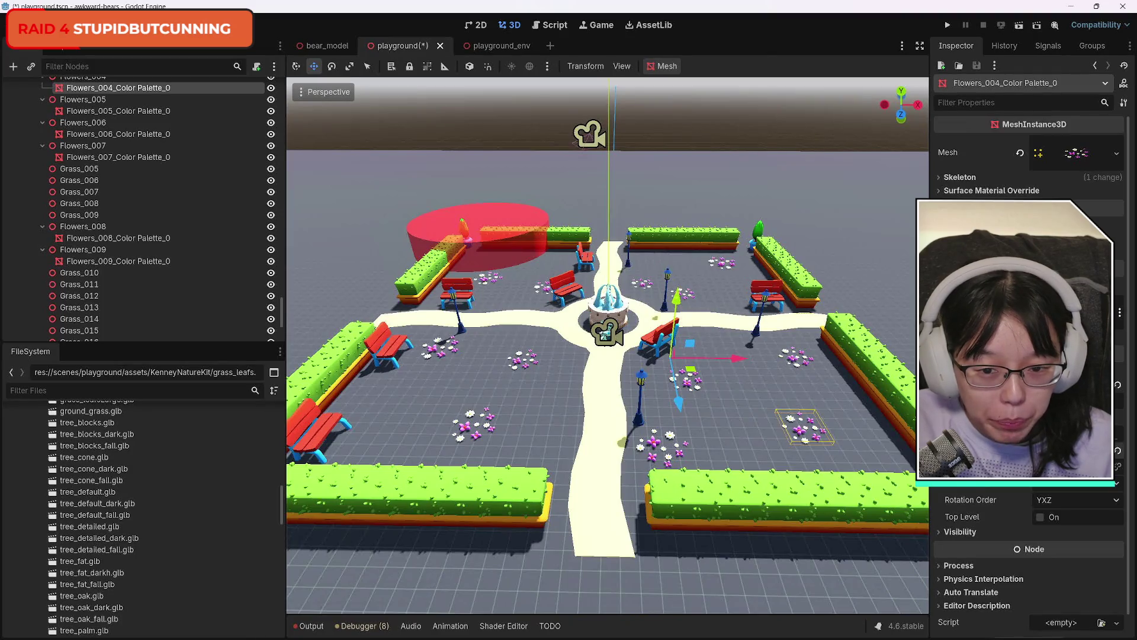
click(568, 292)
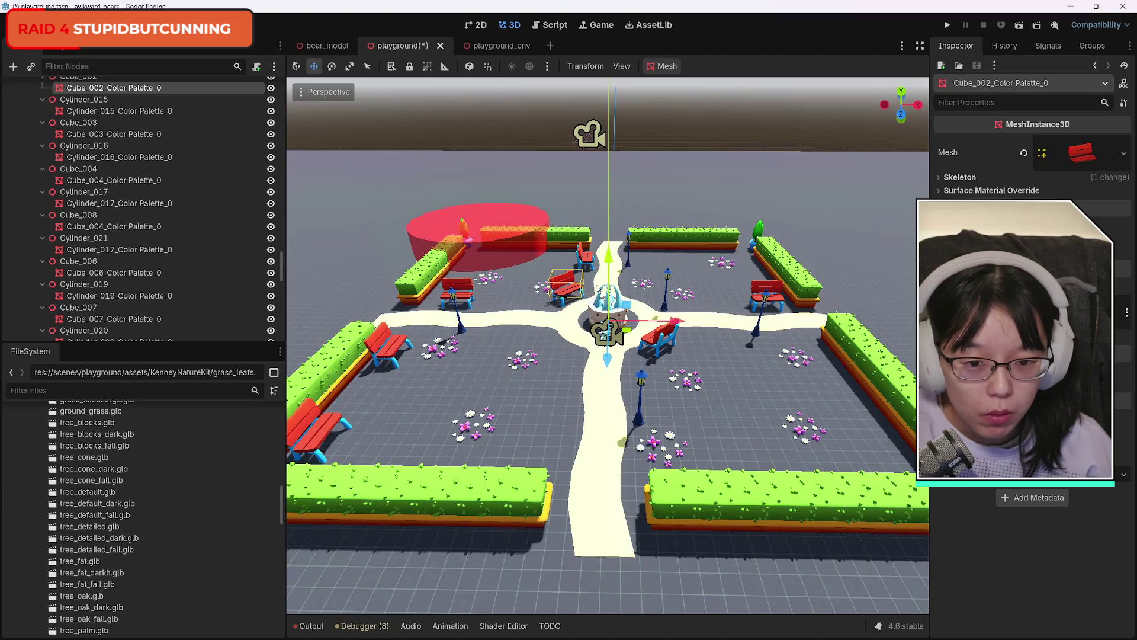
Select the fountain-side bench's Cube_002 and Cylinder_015 nodes together.
scroll(475, 235, up, 3)
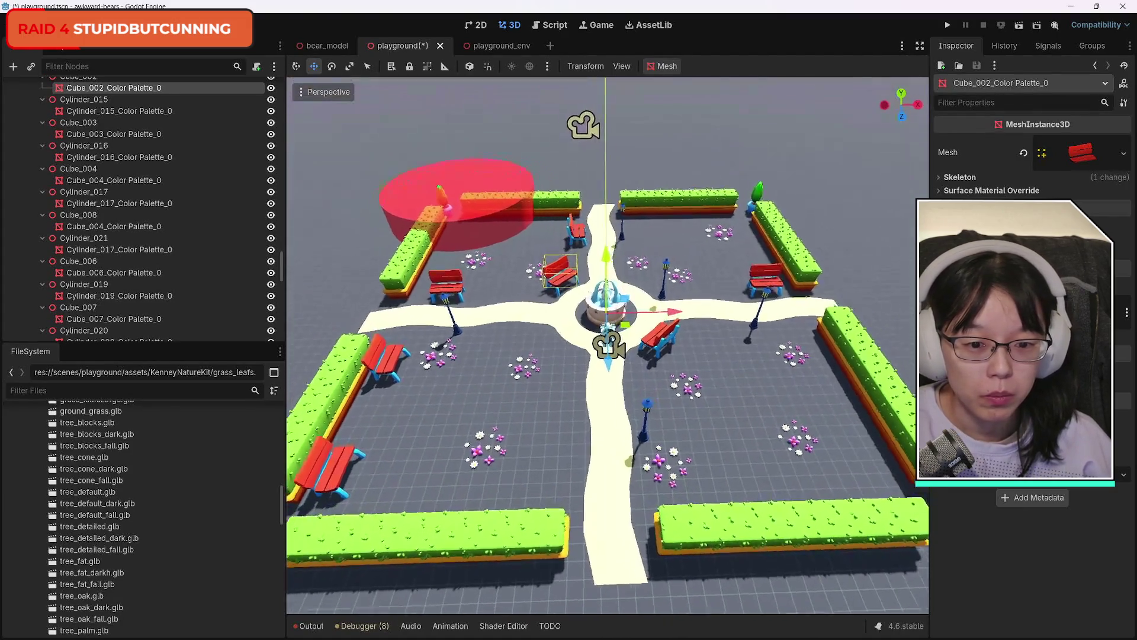
drag(475, 235, 379, 260)
drag(669, 415, 675, 414)
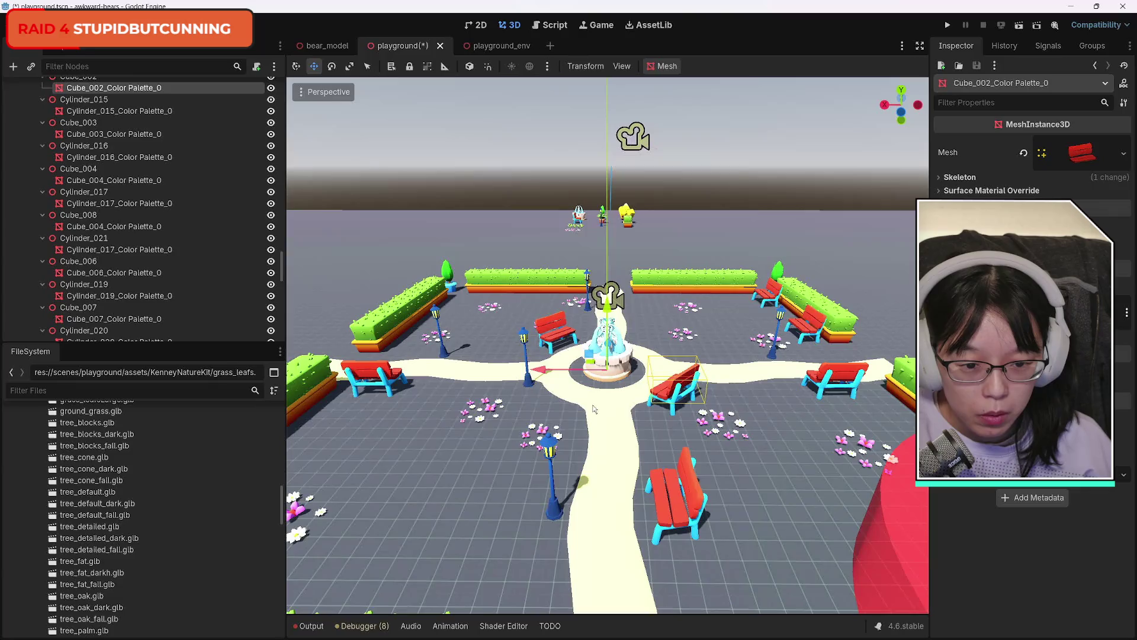
shift+click(673, 415)
scroll(153, 227, up, 3)
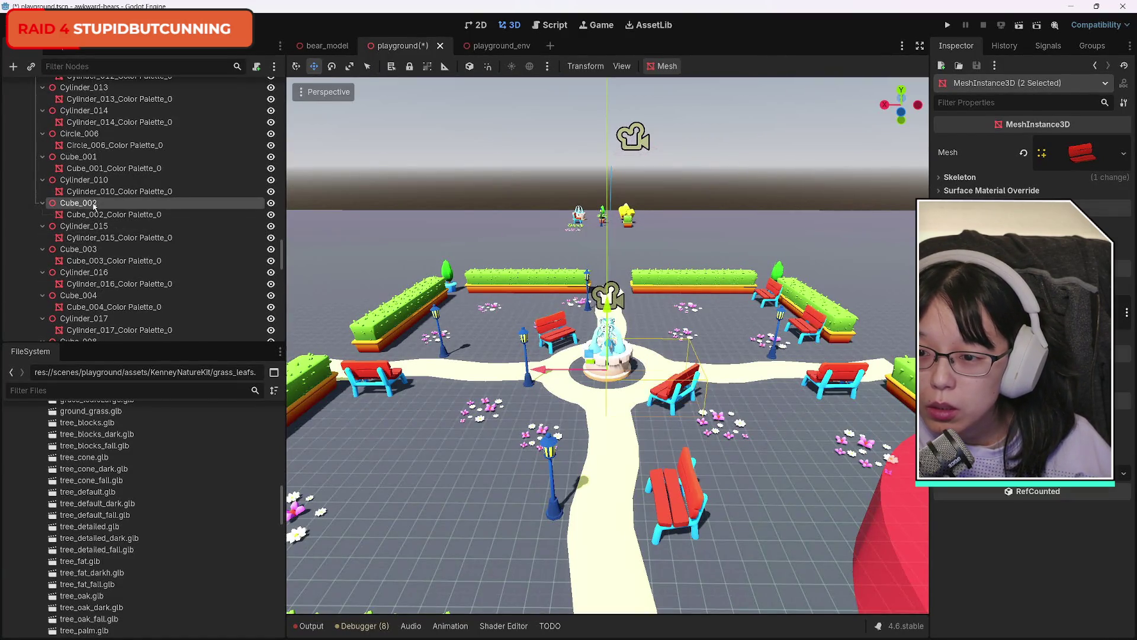
click(89, 204)
shift+click(91, 228)
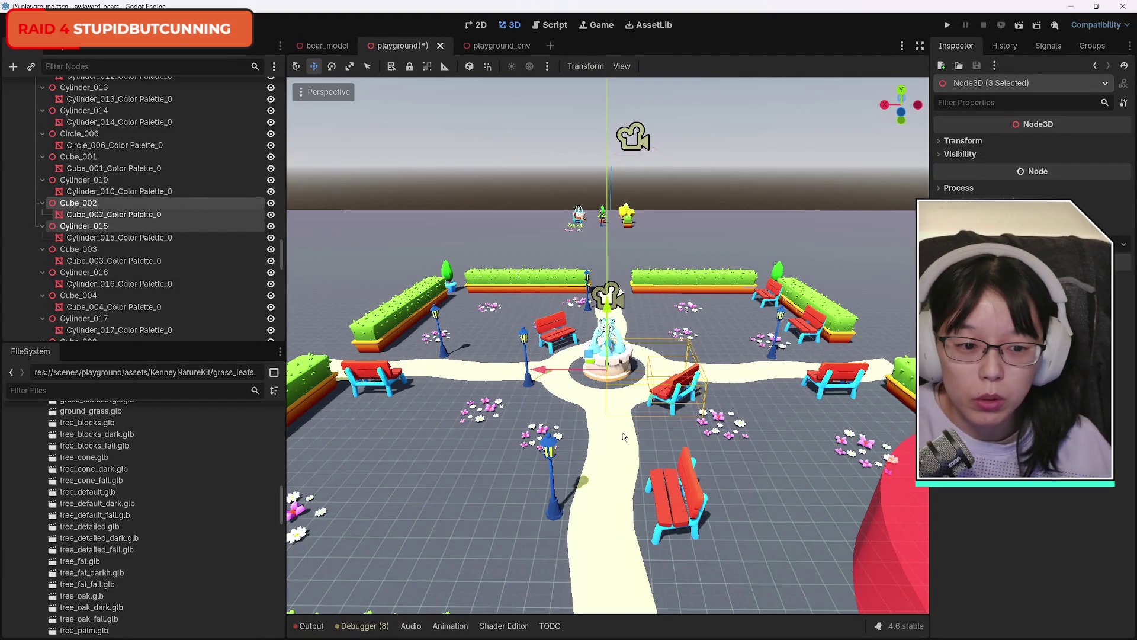
click(83, 203)
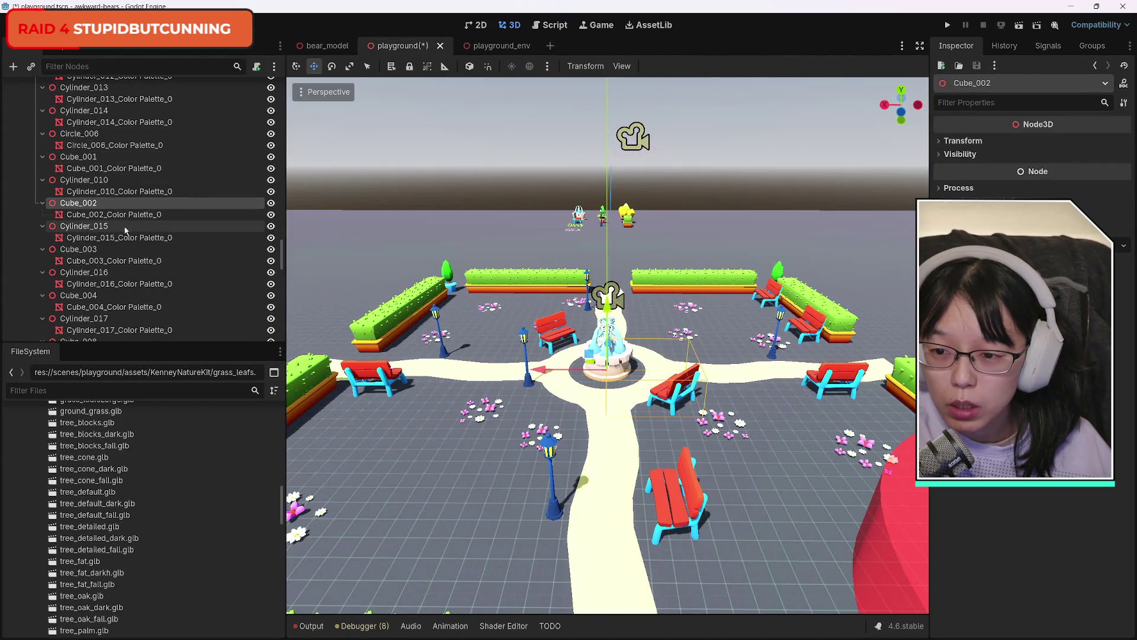
ctrl+click(147, 227)
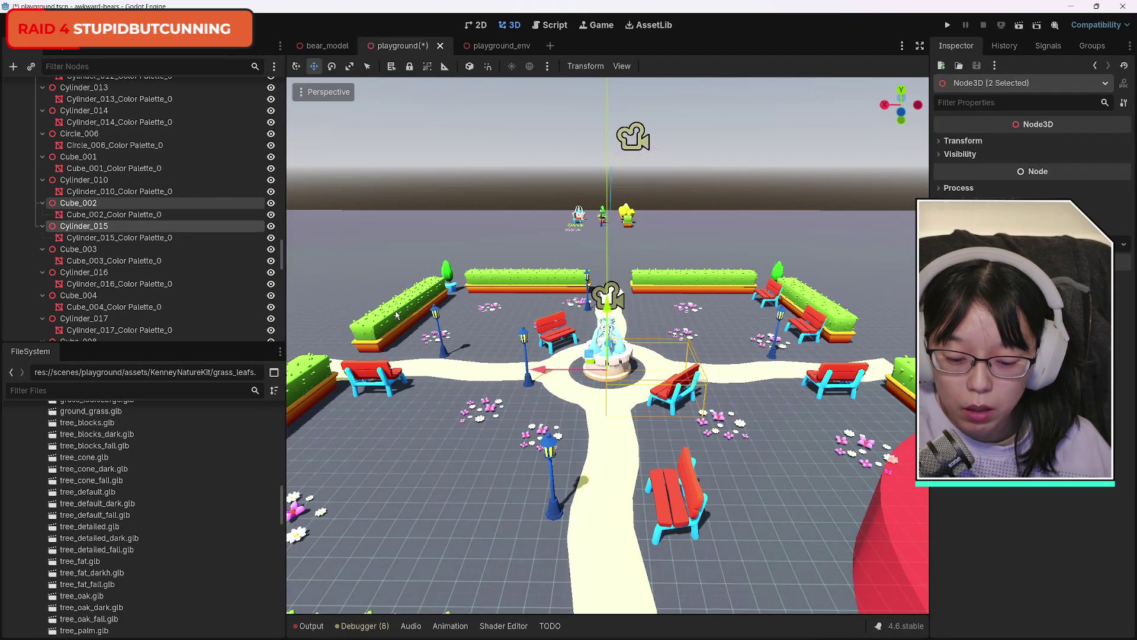
Duplicate the bench and rotate the copy about 88° to the fountain's far side.
key(ctrl+d)
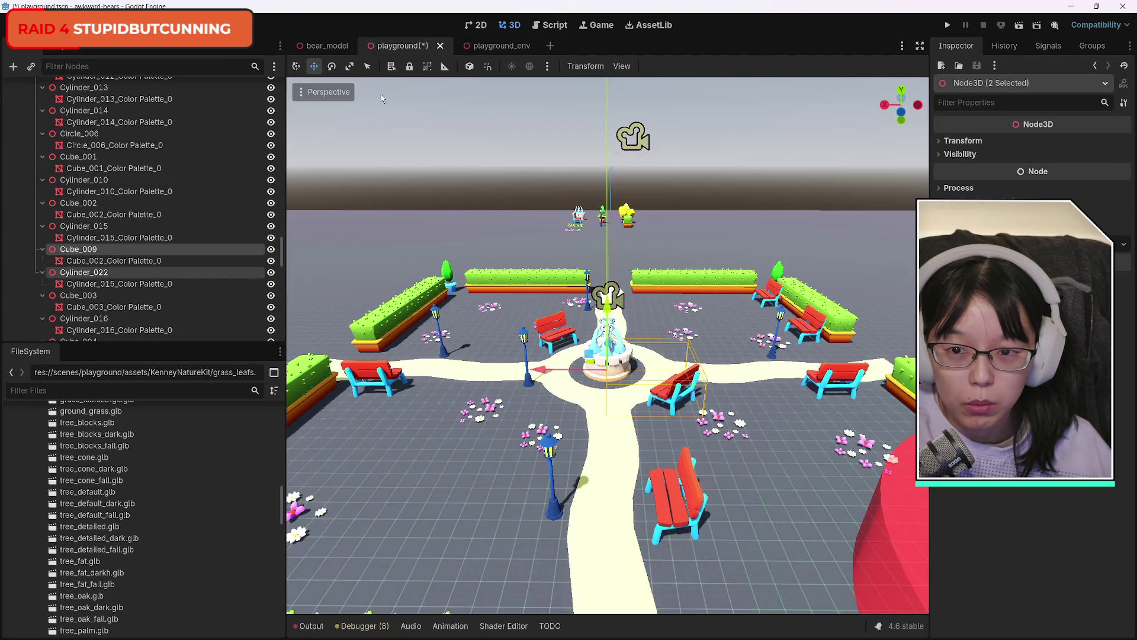
click(332, 65)
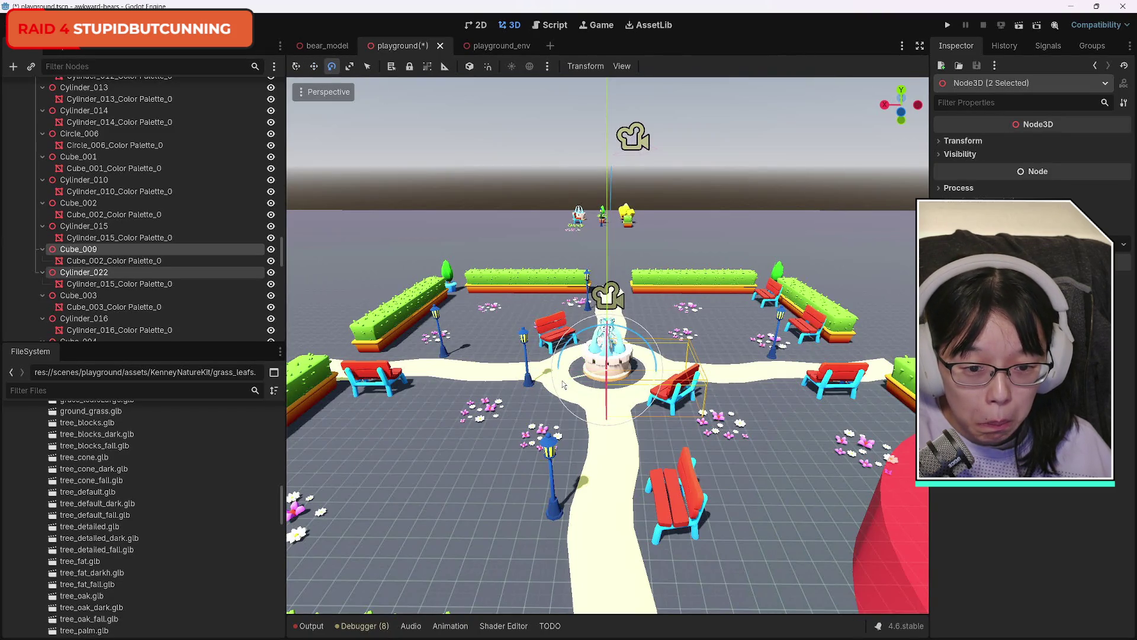
drag(563, 385, 613, 396)
Select the original bench's Cube_002 and Cylinder_015 nodes again.
click(557, 335)
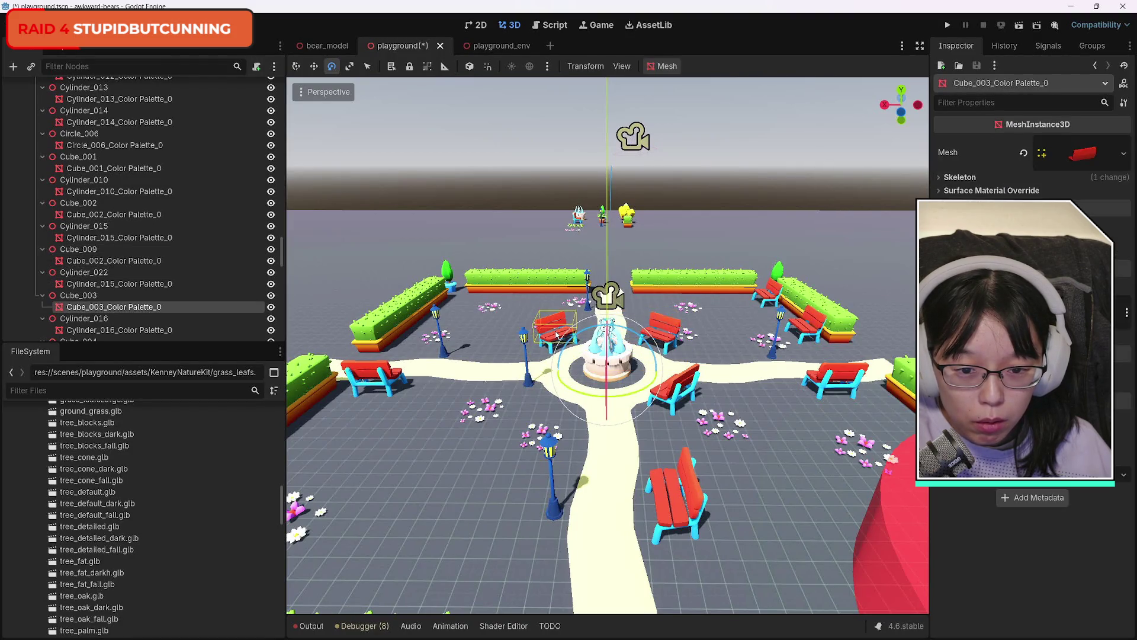
click(681, 391)
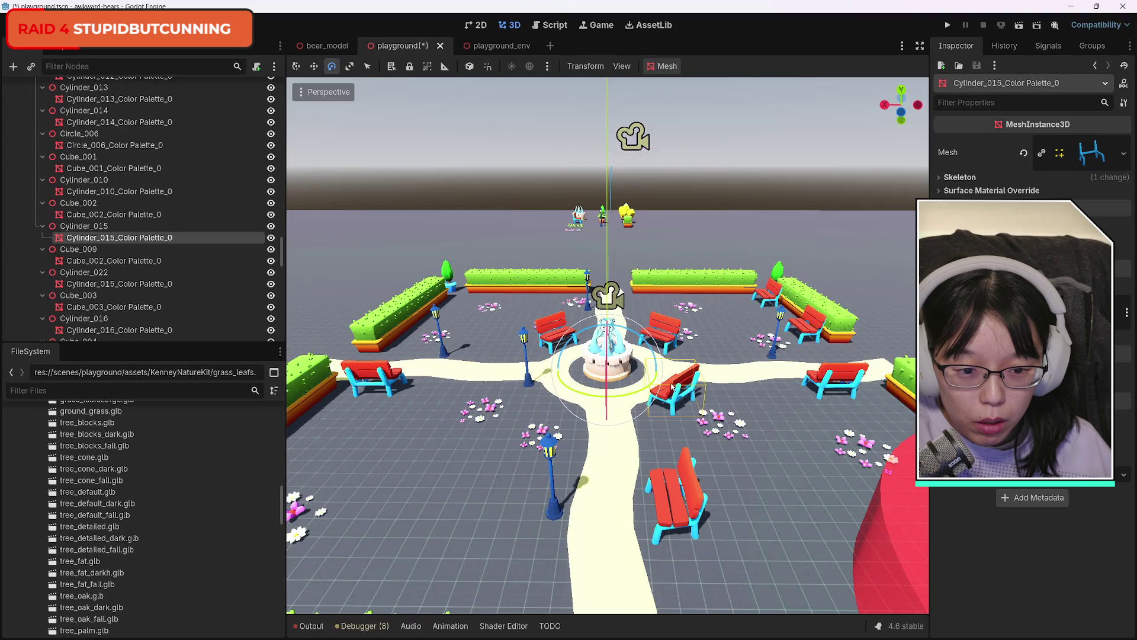
click(674, 399)
shift+click(674, 413)
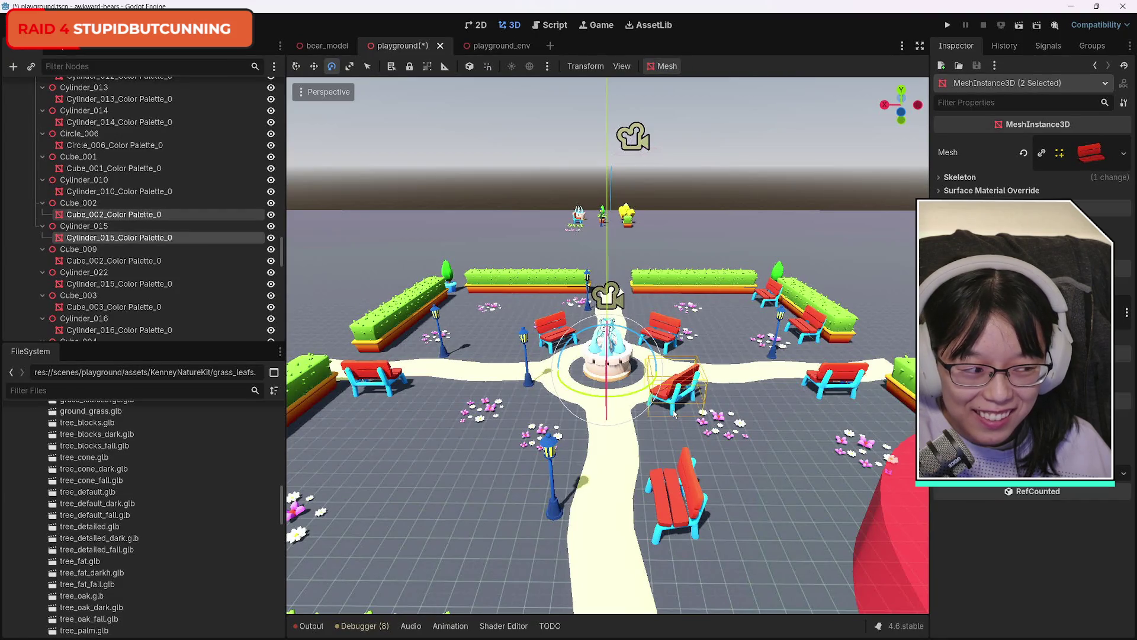
click(92, 204)
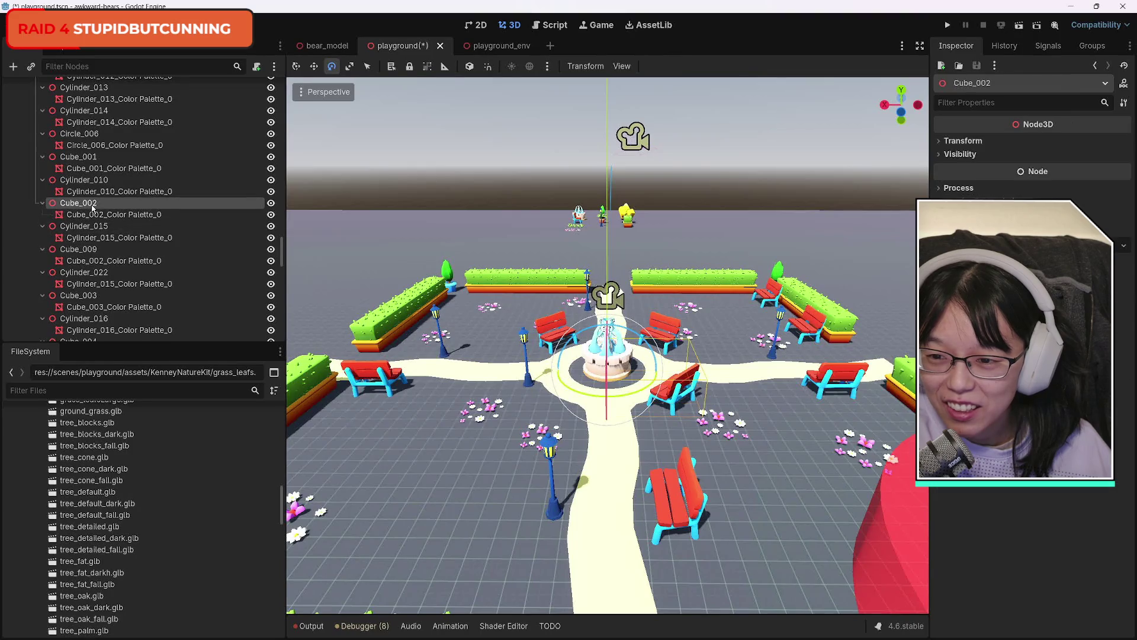
shift+click(95, 230)
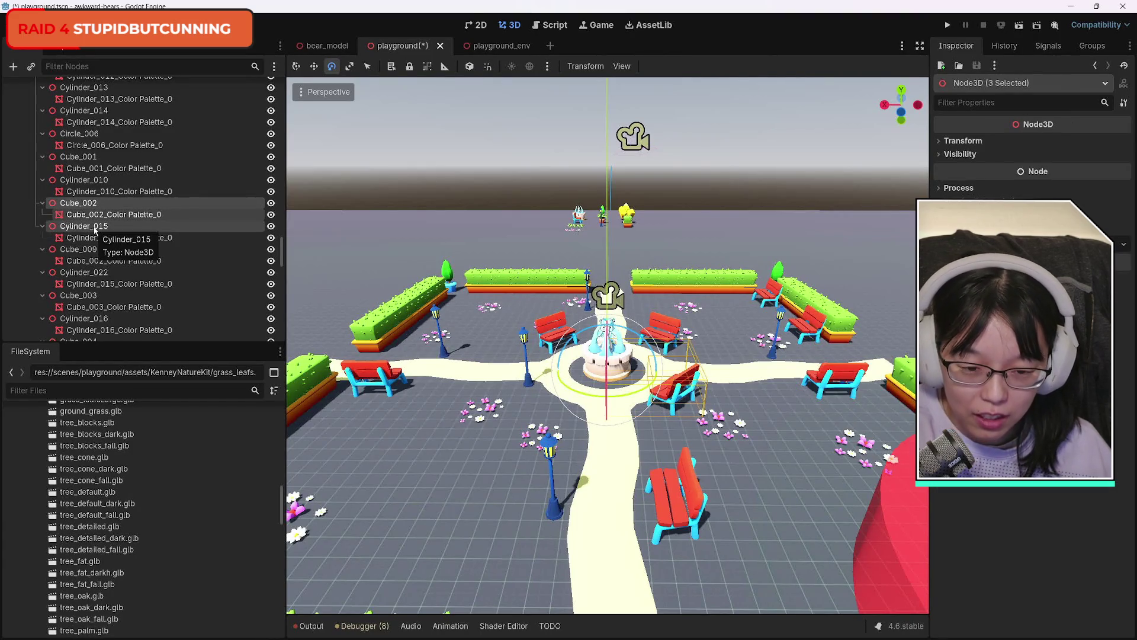
Duplicate the bench and rotate the new copy about -88° around the fountain.
key(ctrl+d)
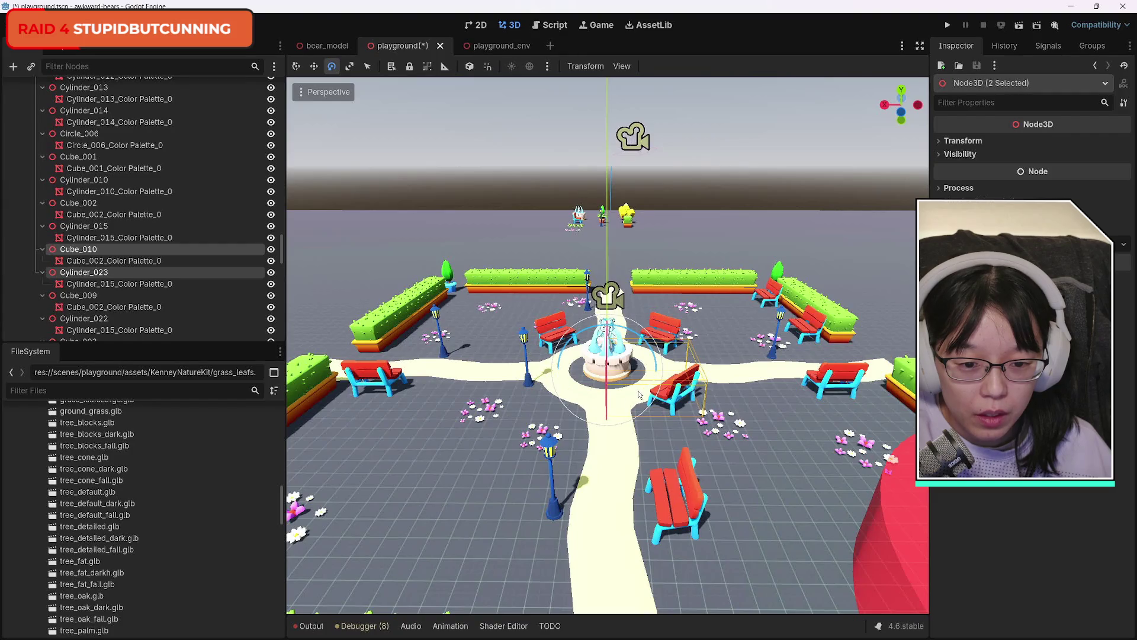
drag(634, 396, 585, 403)
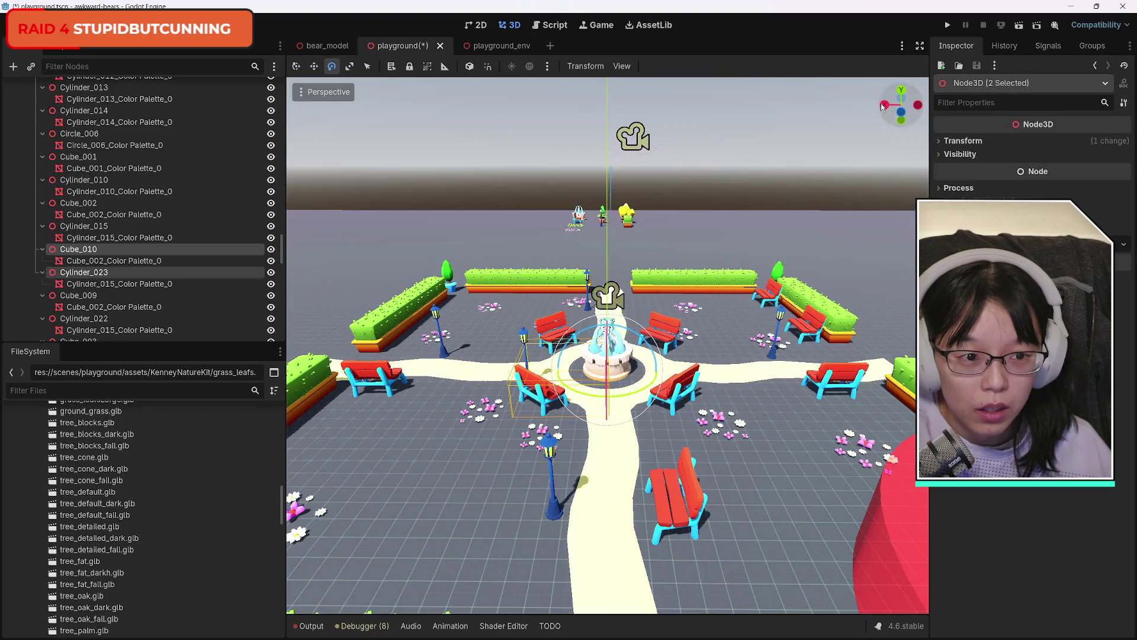
drag(902, 93, 785, 110)
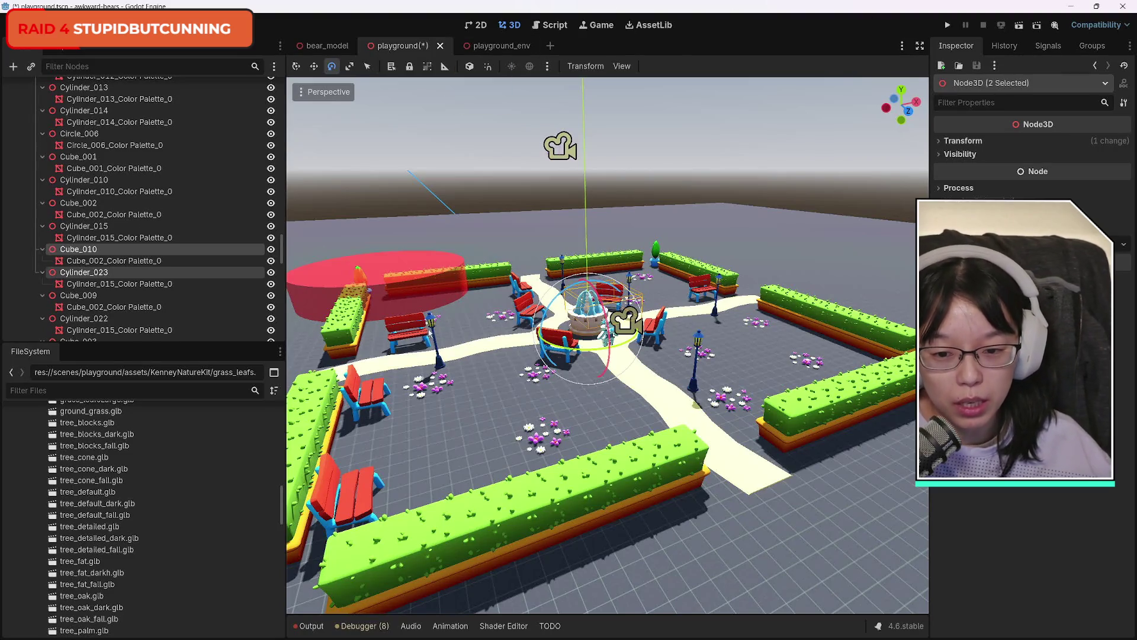
Select the lawn bench's Cube_007 and Cylinder_020 nodes with the Select tool.
click(408, 336)
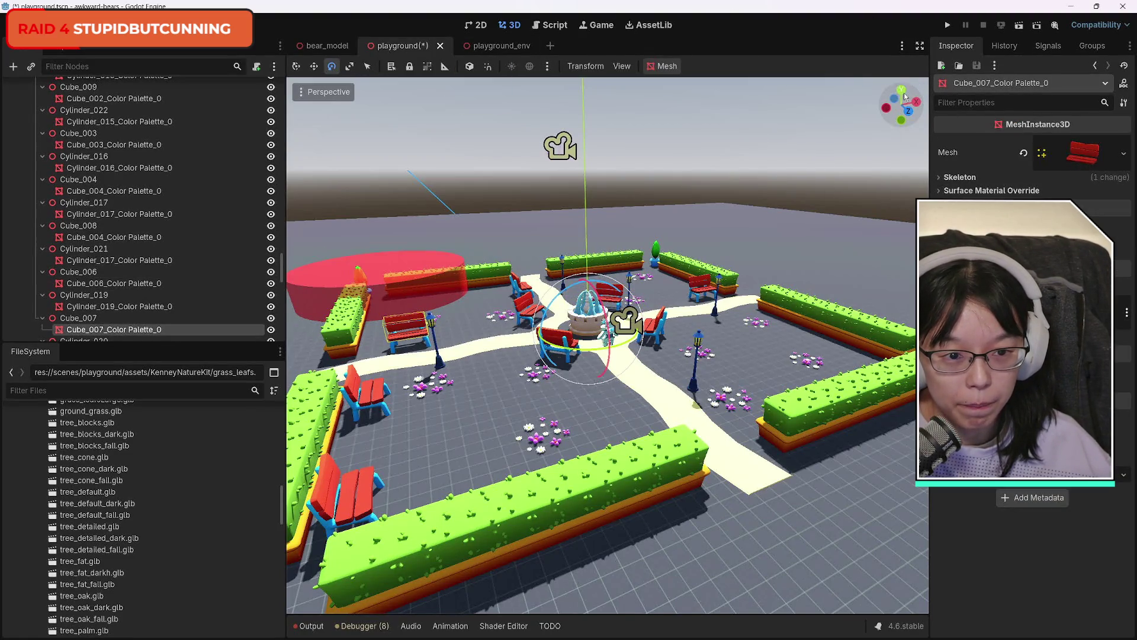
drag(905, 96, 812, 115)
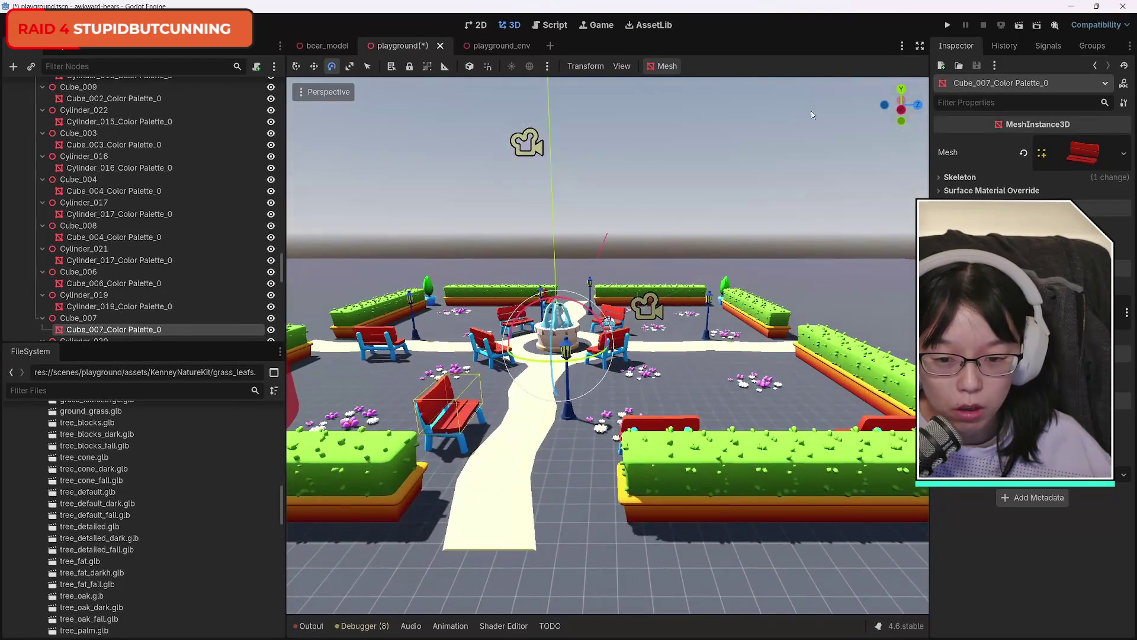
shift+click(465, 449)
scroll(178, 296, down, 4)
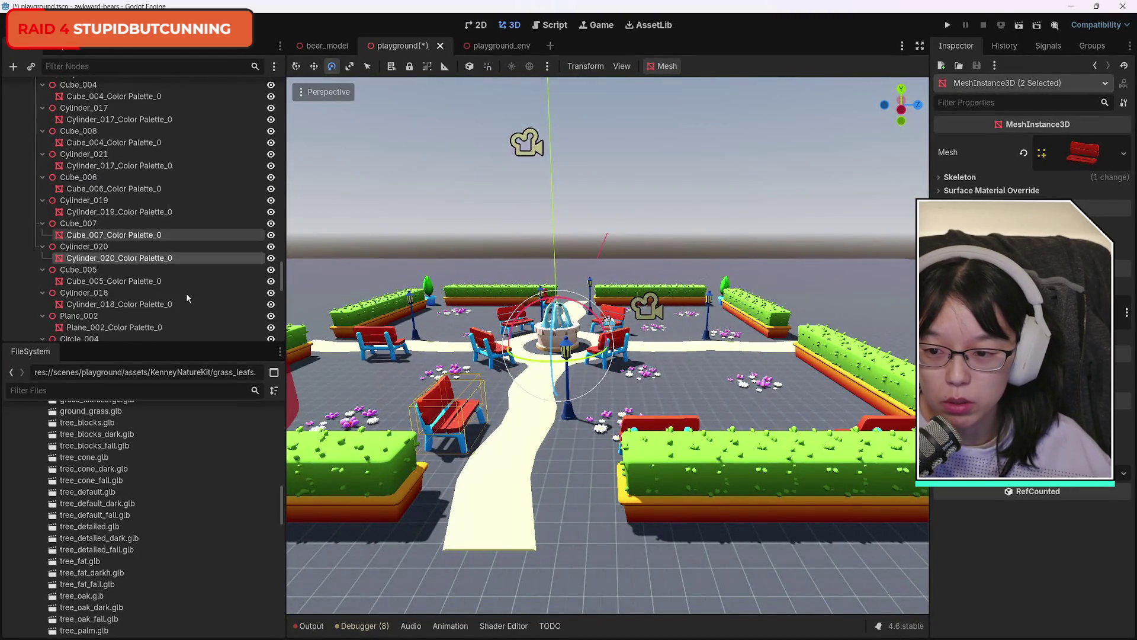
click(96, 227)
shift+click(83, 247)
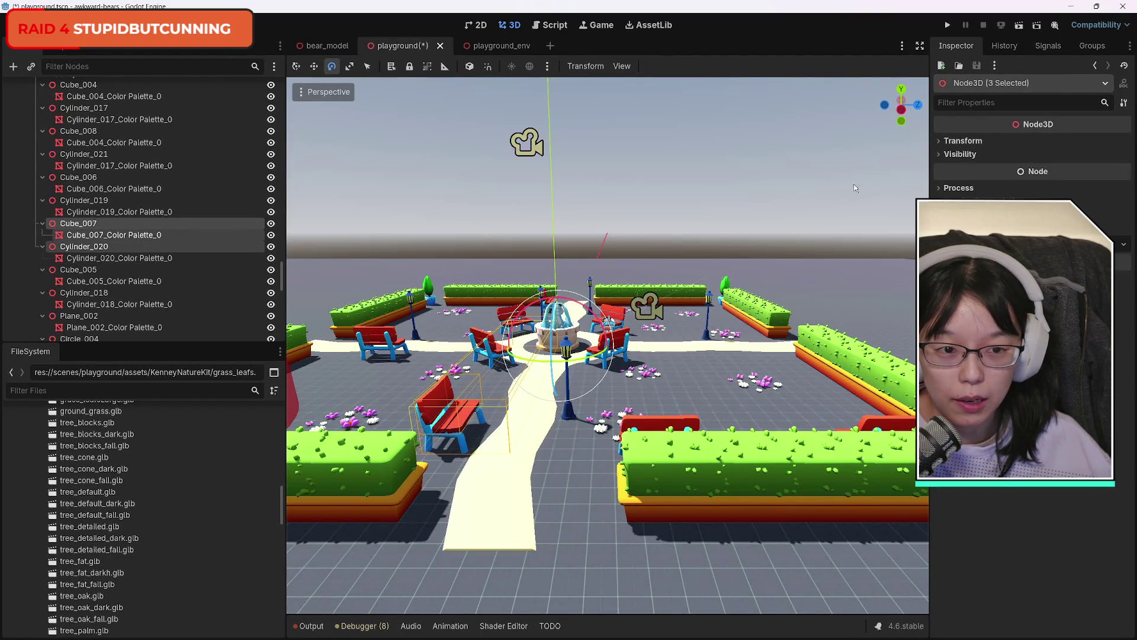
click(297, 70)
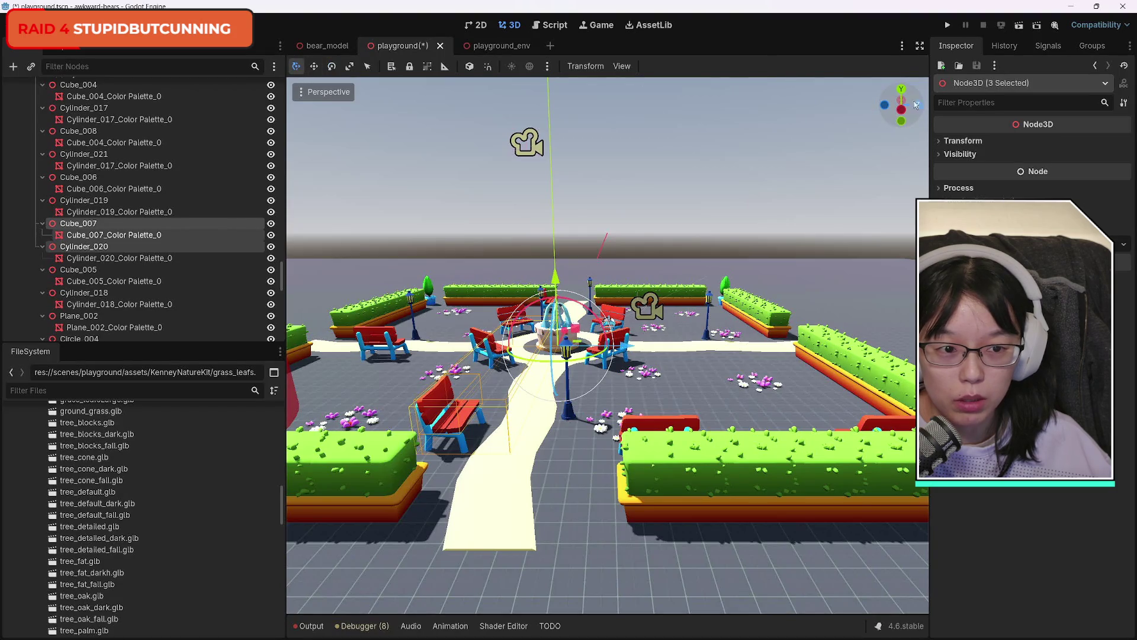
Slide the bench about -4.2 along Z toward the path.
mouse_move(901, 105)
mouse_down()
mouse_move(918, 112)
mouse_move(906, 108)
mouse_up()
drag(624, 345, 527, 357)
drag(901, 105, 903, 107)
scroll(413, 410, down, 10)
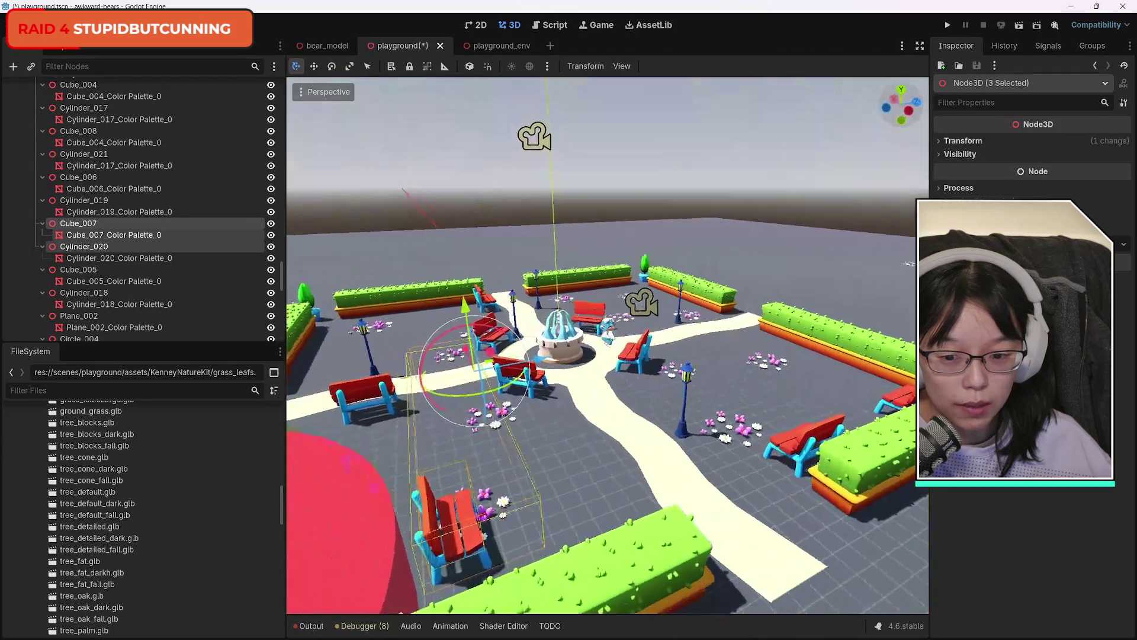
scroll(414, 410, up, 5)
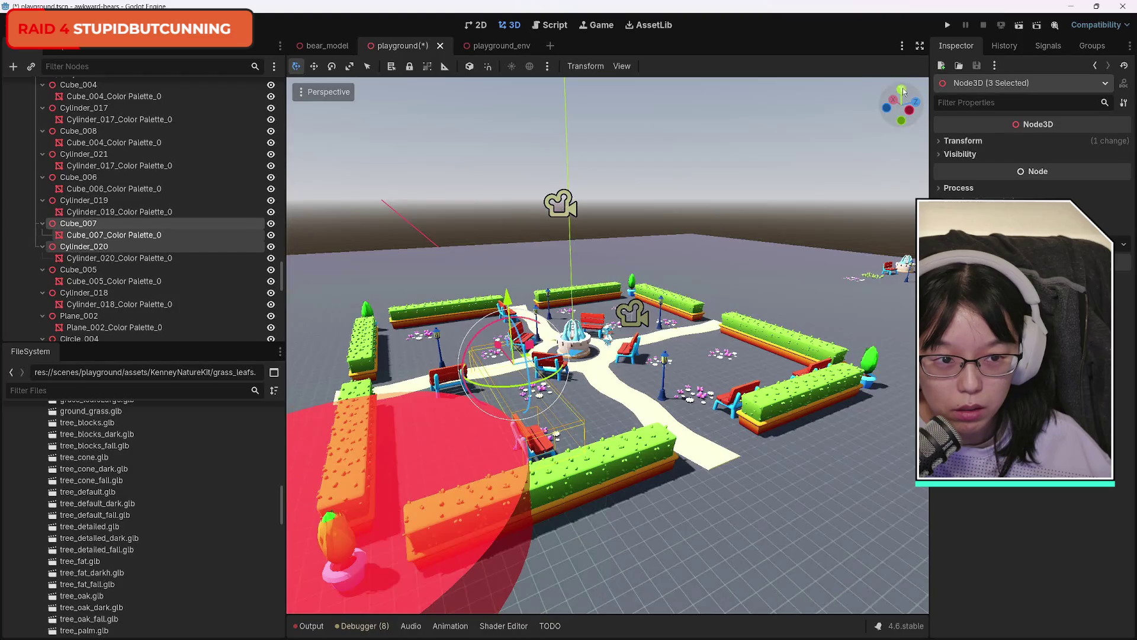
key(w)
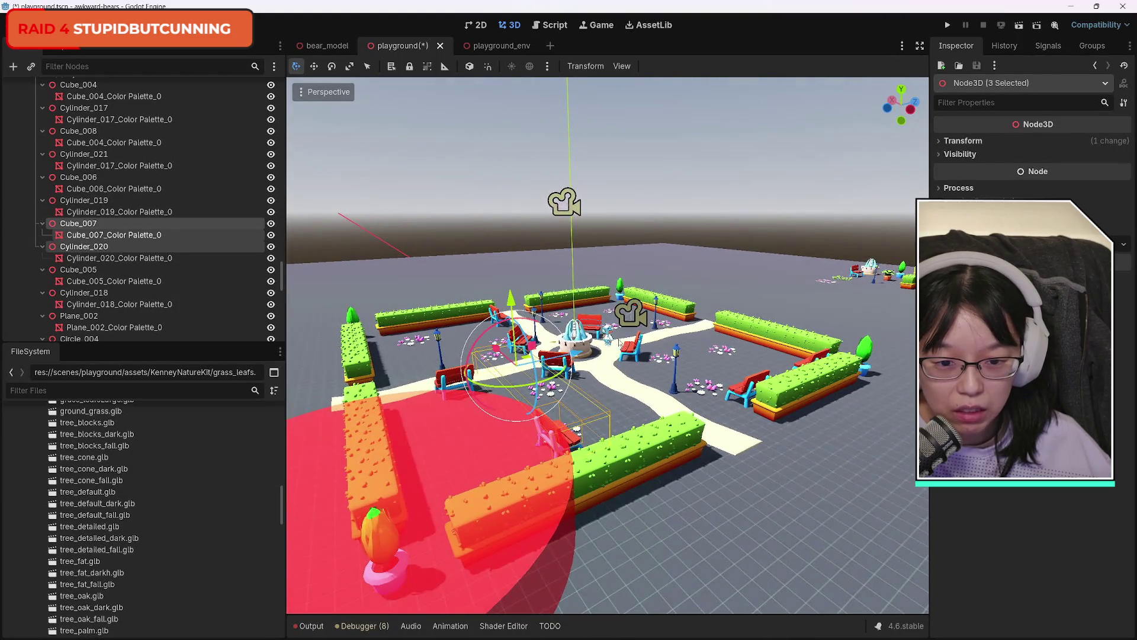
key(g)
key(z)
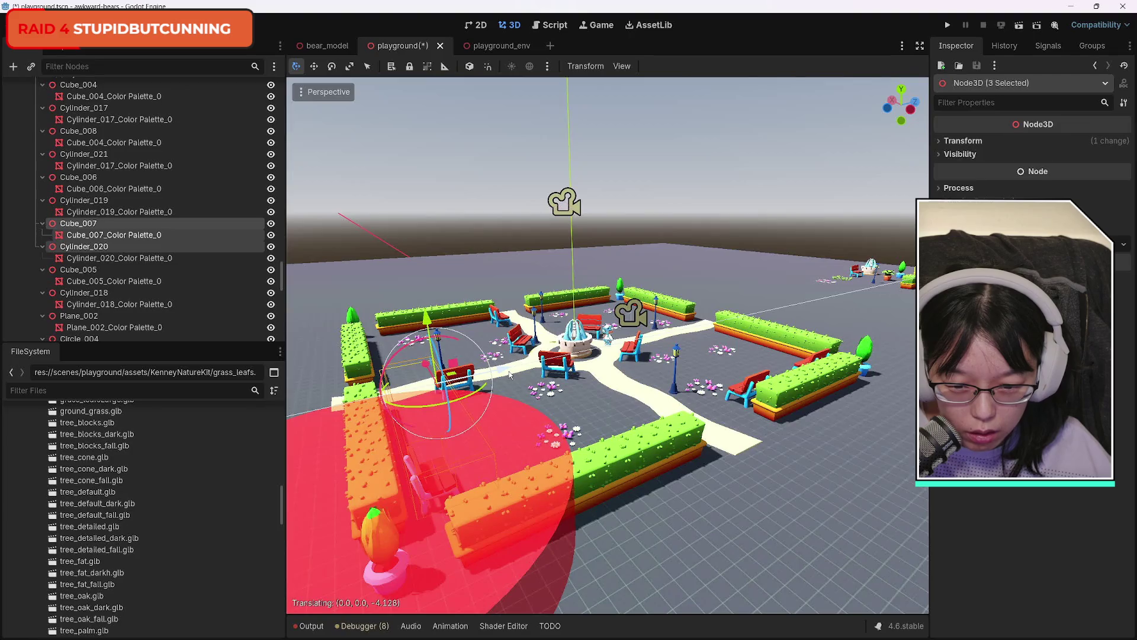
click(509, 374)
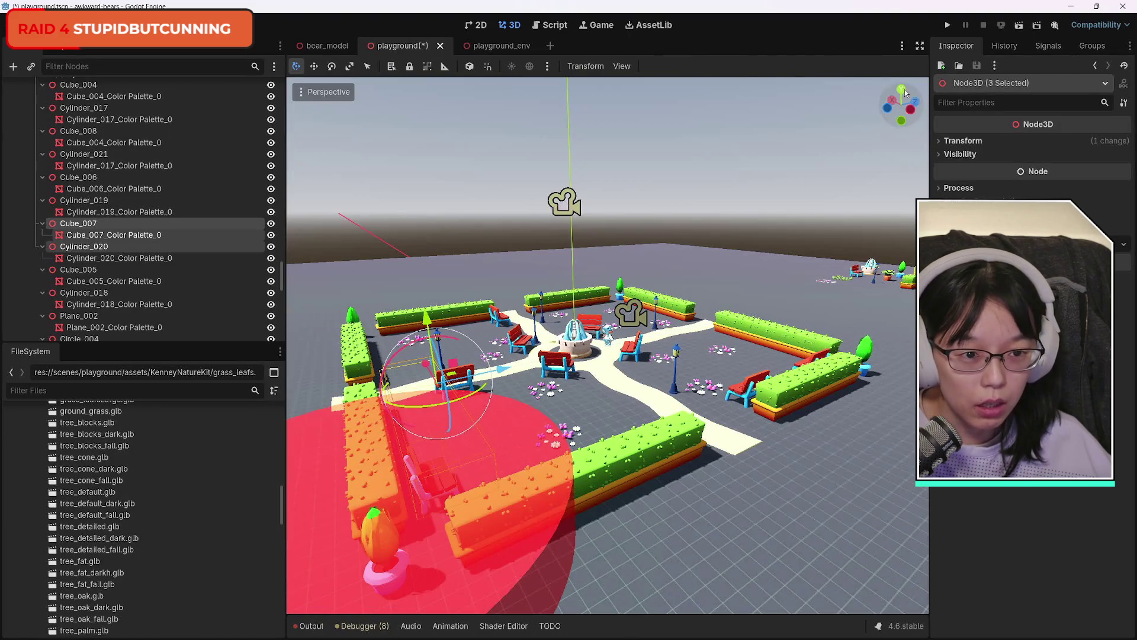
drag(888, 91, 916, 115)
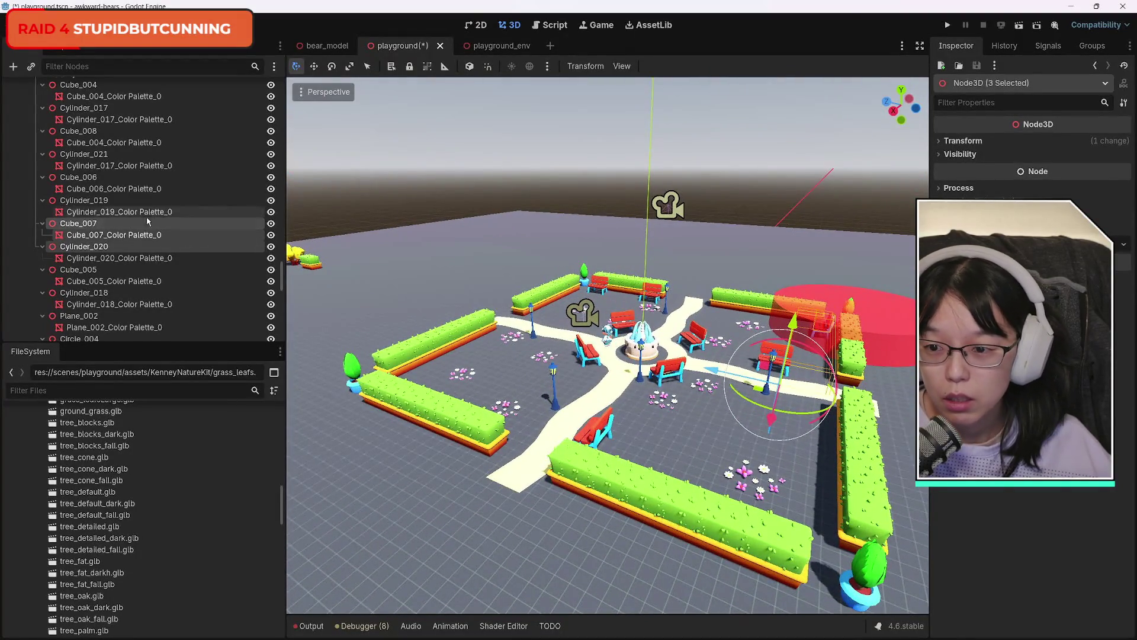
Duplicate Cube_007 and Cylinder_020 and slide the copy along X toward the right hedge.
click(89, 223)
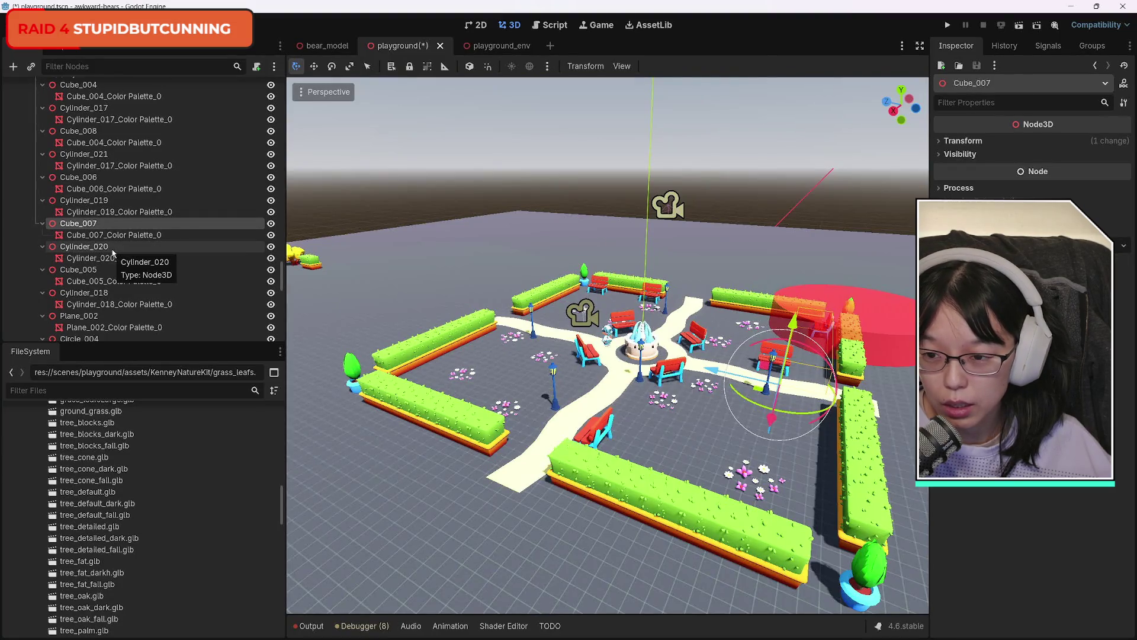
ctrl+click(113, 247)
key(ctrl+d)
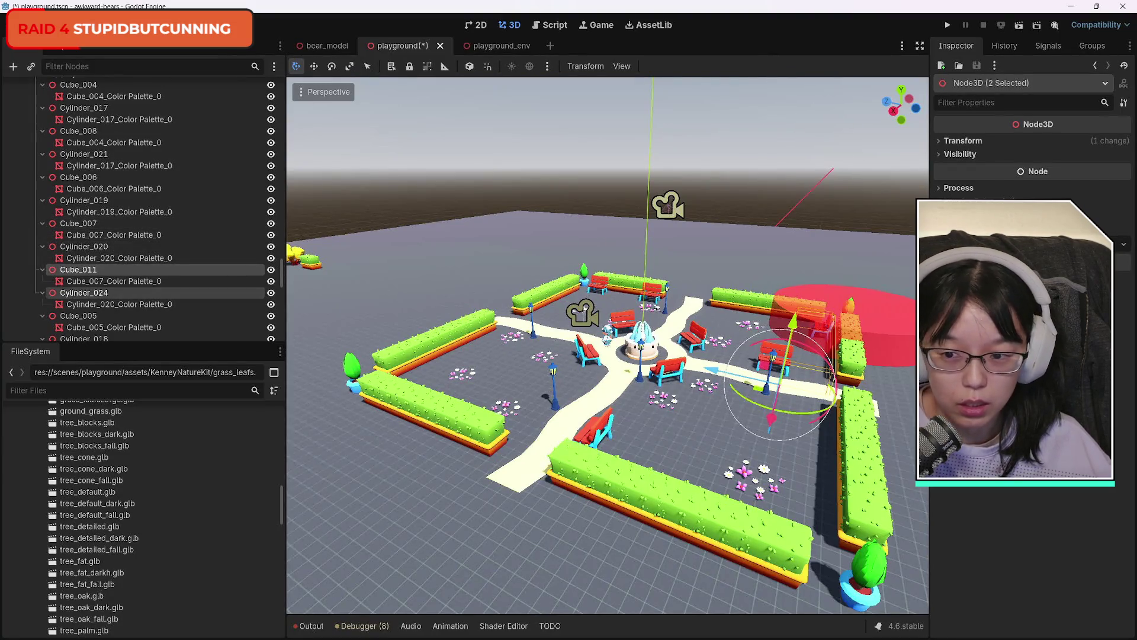
drag(773, 422, 740, 507)
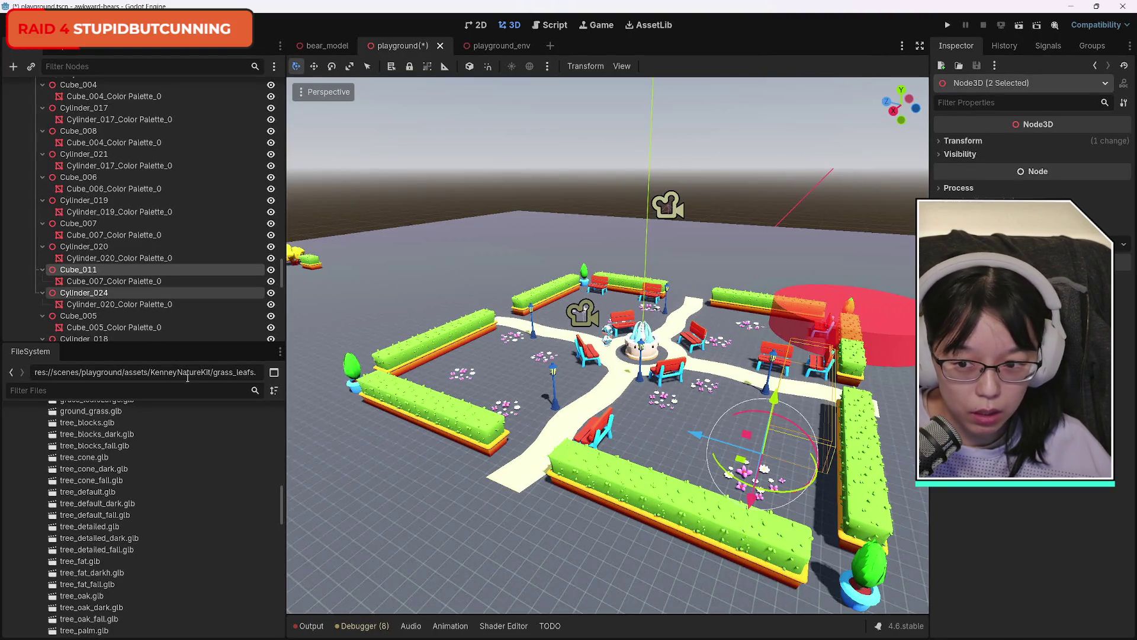
Duplicate the bench copy again and slide it along X to extend the row.
key(ctrl+d)
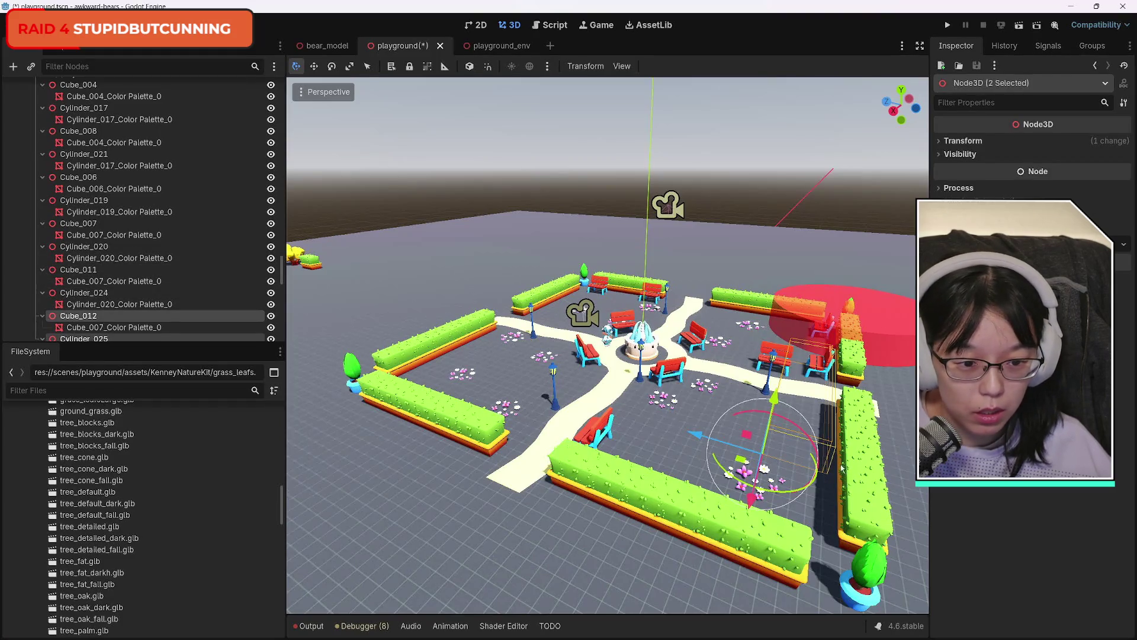
drag(751, 502, 727, 600)
mouse_move(900, 106)
mouse_down()
mouse_move(880, 112)
mouse_move(892, 108)
mouse_up()
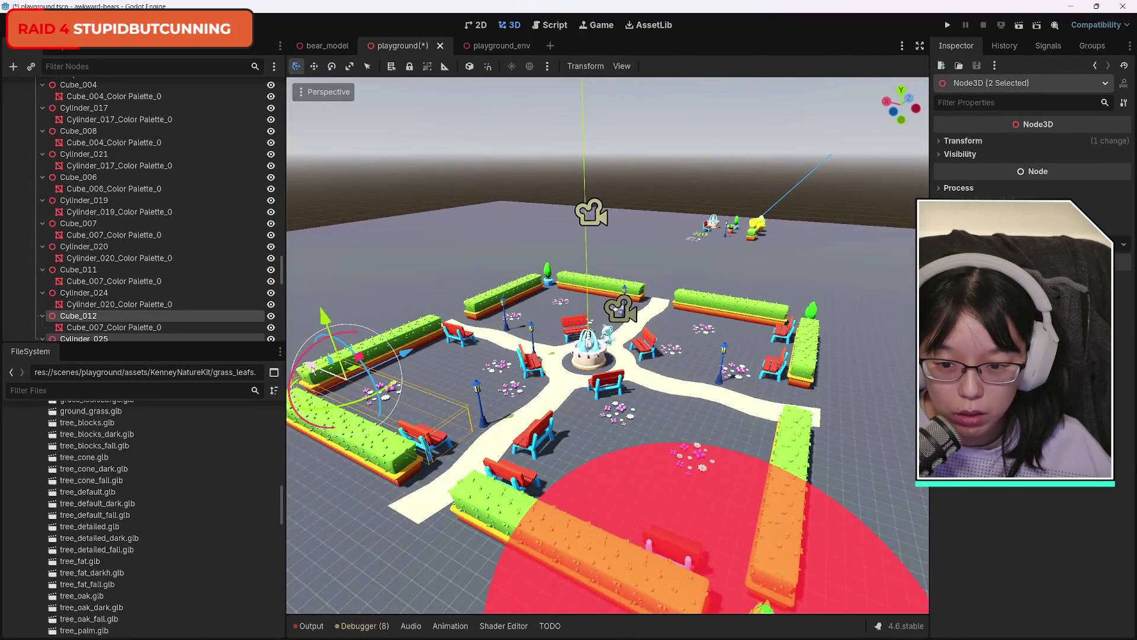
drag(311, 364, 309, 372)
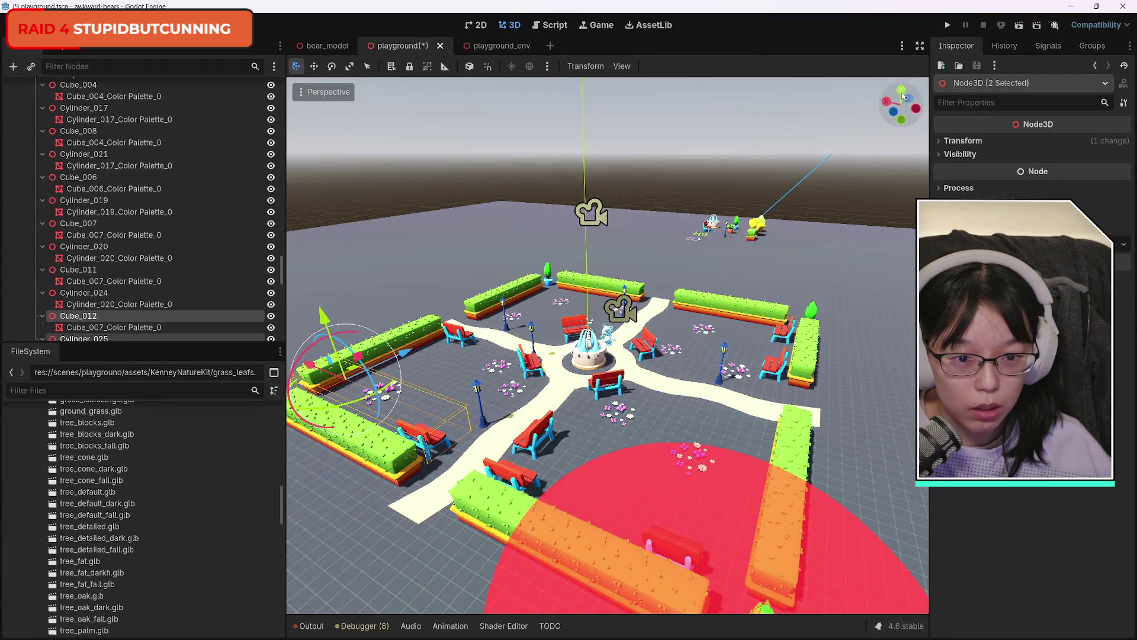
mouse_move(900, 103)
mouse_down()
mouse_move(888, 104)
mouse_move(901, 96)
mouse_up()
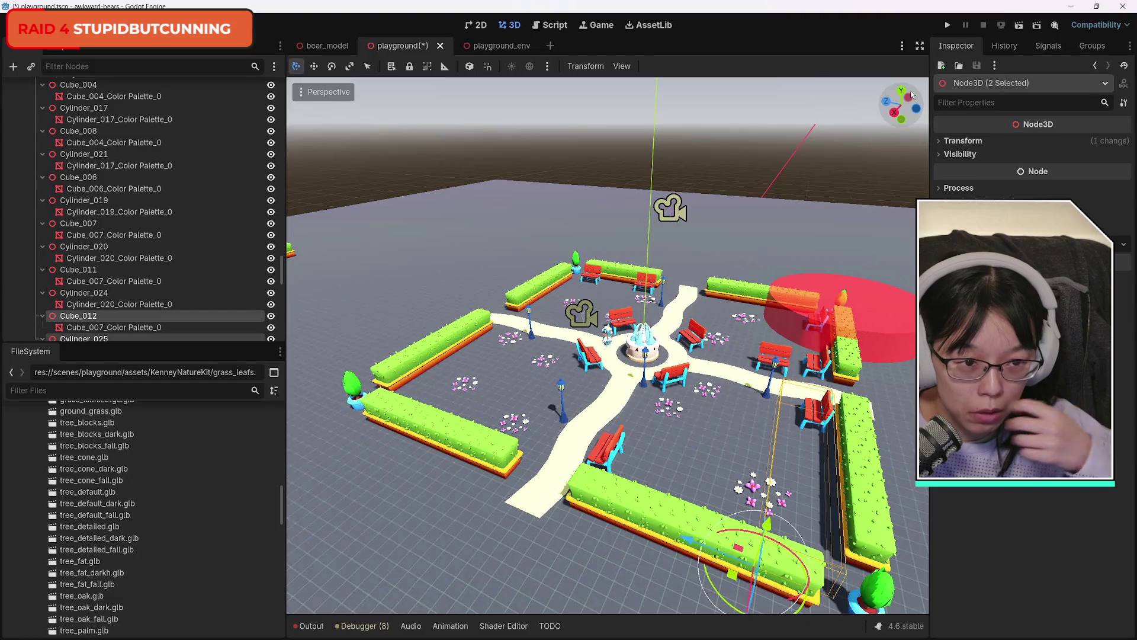
Duplicate Cube_012 and Cylinder_025 into Cube_013/Cylinder_026 and slide it along X into the hedge row.
scroll(214, 237, down, 3)
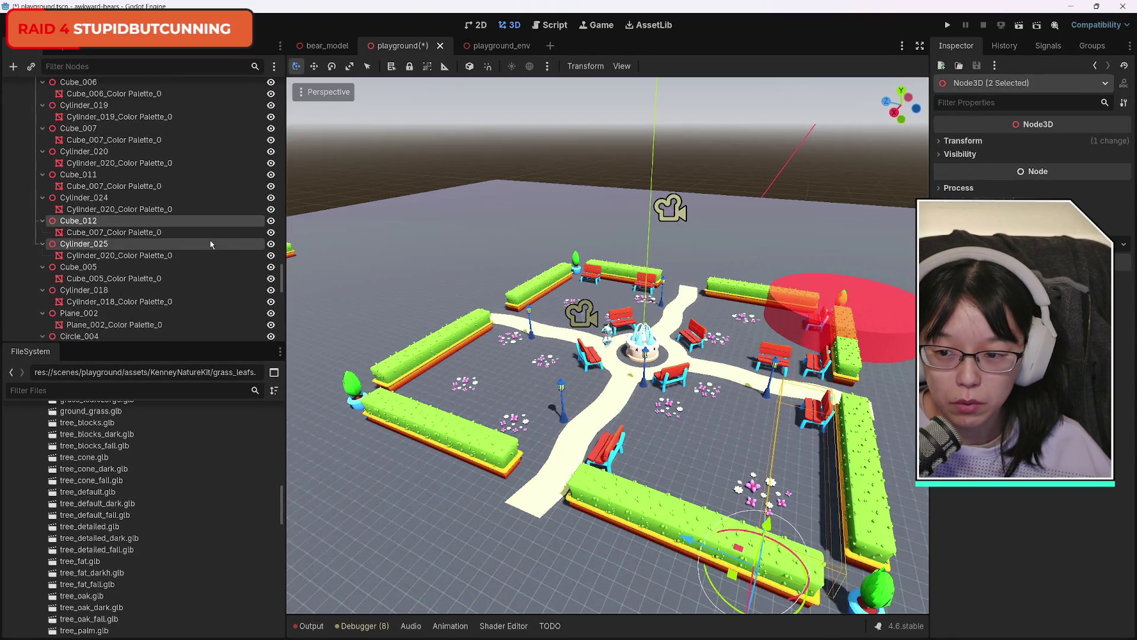
click(105, 220)
ctrl+click(122, 245)
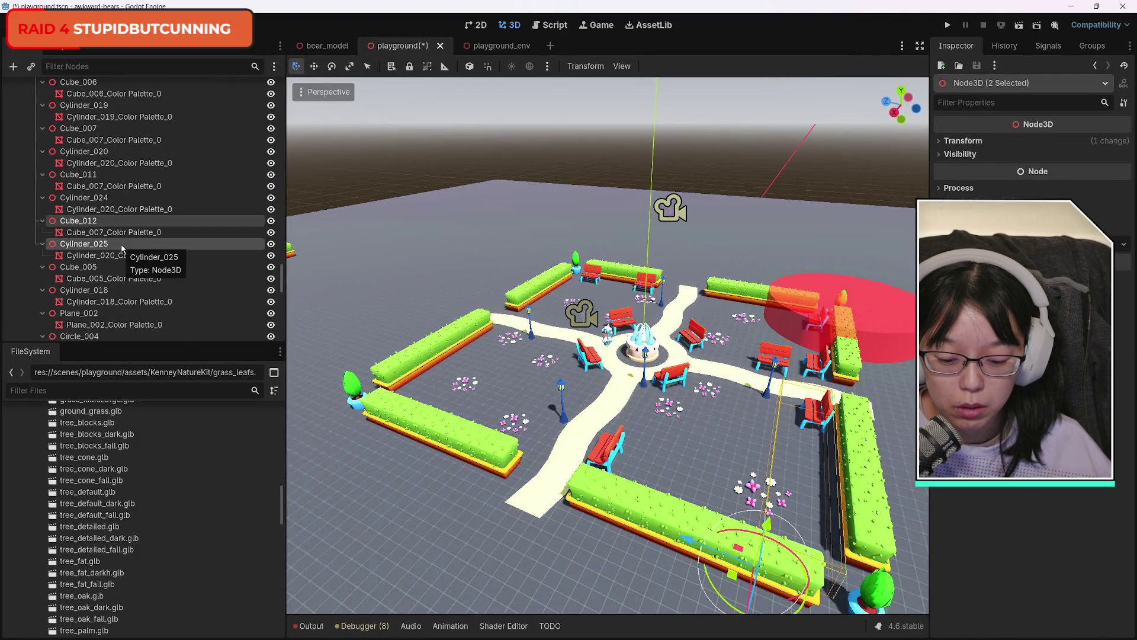
key(ctrl+d)
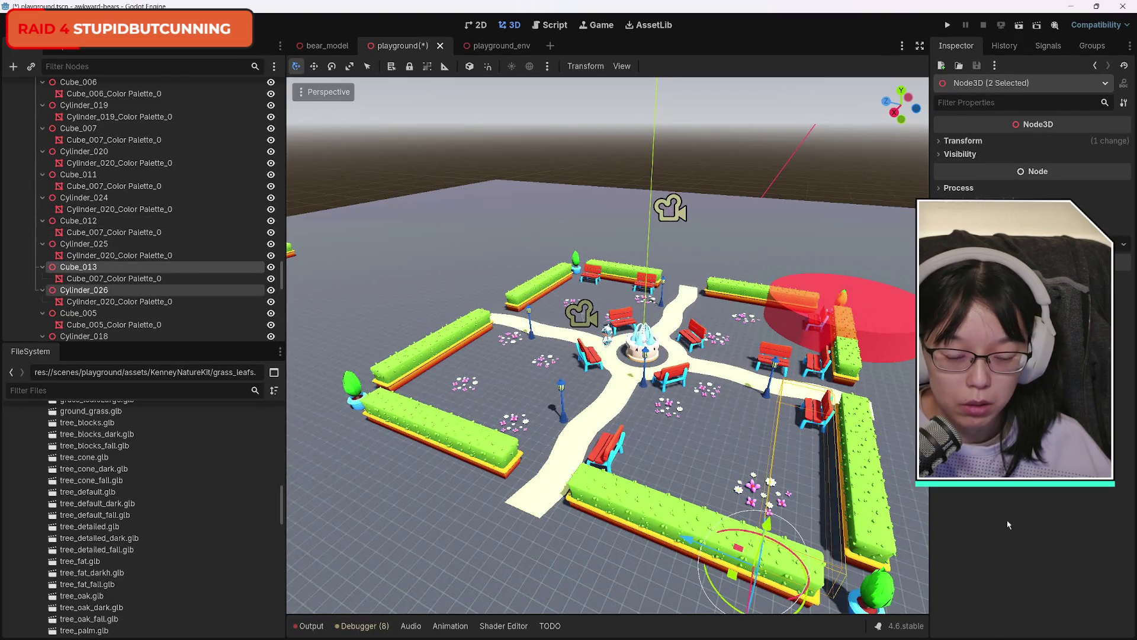
scroll(876, 460, down, 2)
scroll(870, 467, down, 2)
scroll(863, 470, up, 2)
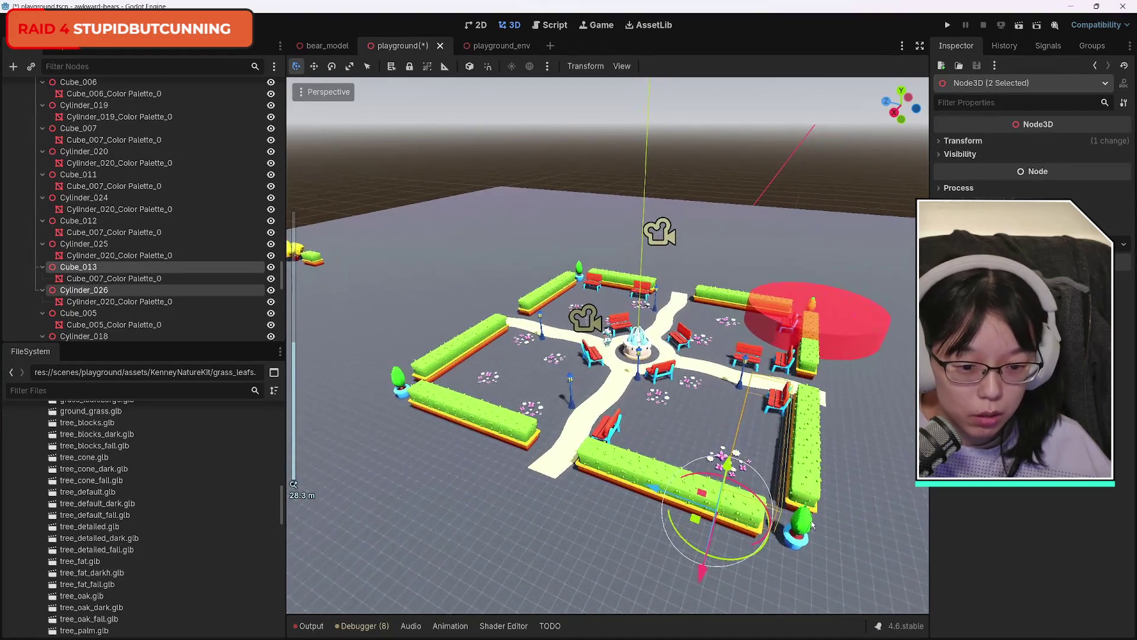
drag(704, 577, 690, 619)
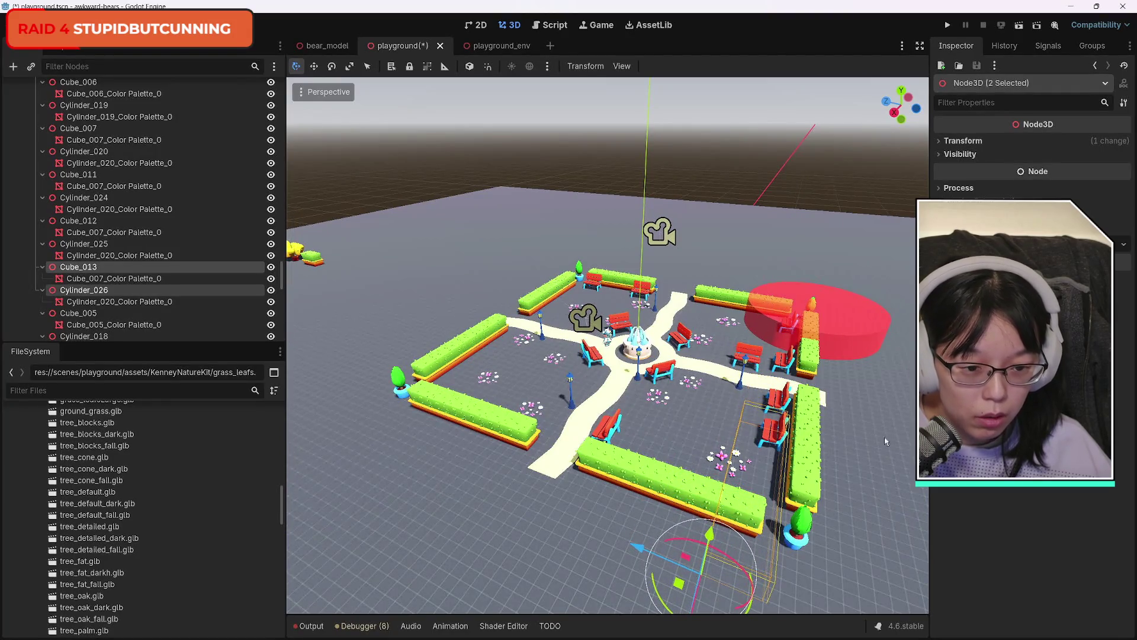
mouse_move(904, 95)
mouse_down()
mouse_move(868, 311)
mouse_move(912, 317)
mouse_up()
mouse_move(900, 106)
mouse_down()
mouse_move(841, 115)
mouse_move(897, 137)
mouse_move(892, 107)
mouse_move(838, 114)
mouse_move(875, 100)
mouse_move(781, 250)
mouse_up()
Select the bench nodes Cube_004, Cylinder_017, Cube_008 and Cylinder_021 in the Scene tree.
click(742, 358)
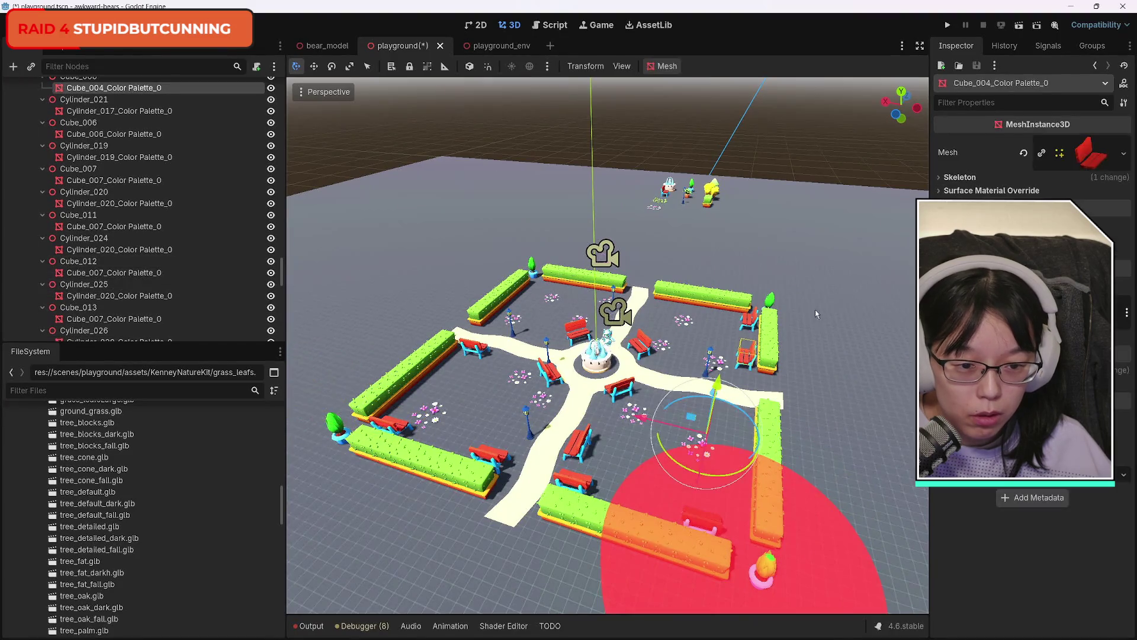
drag(900, 113, 883, 108)
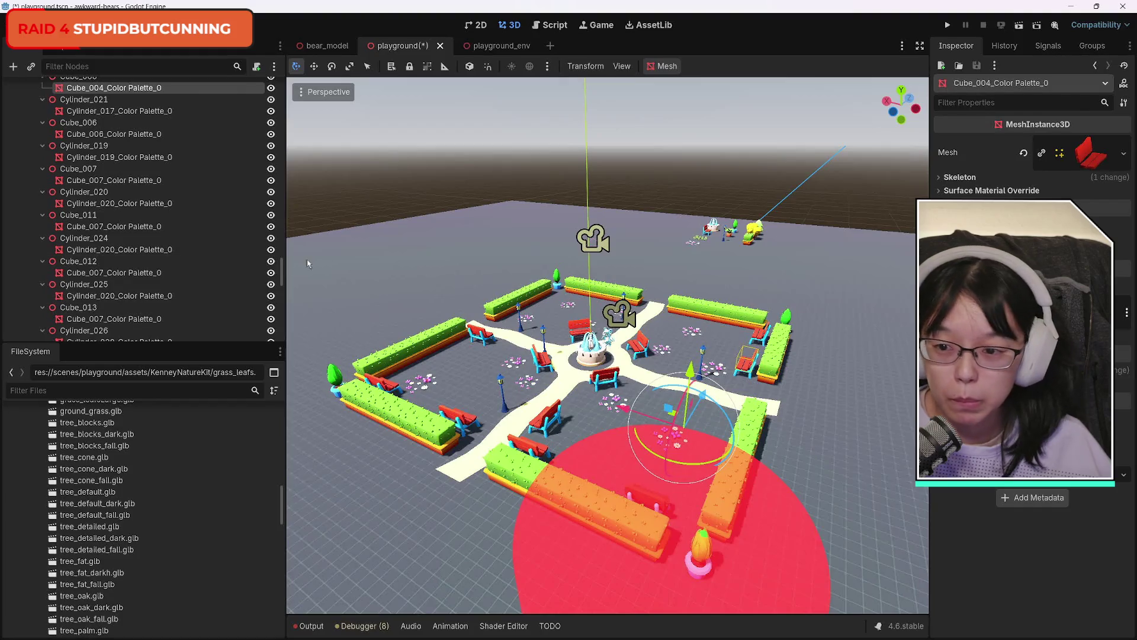
ctrl+click(119, 111)
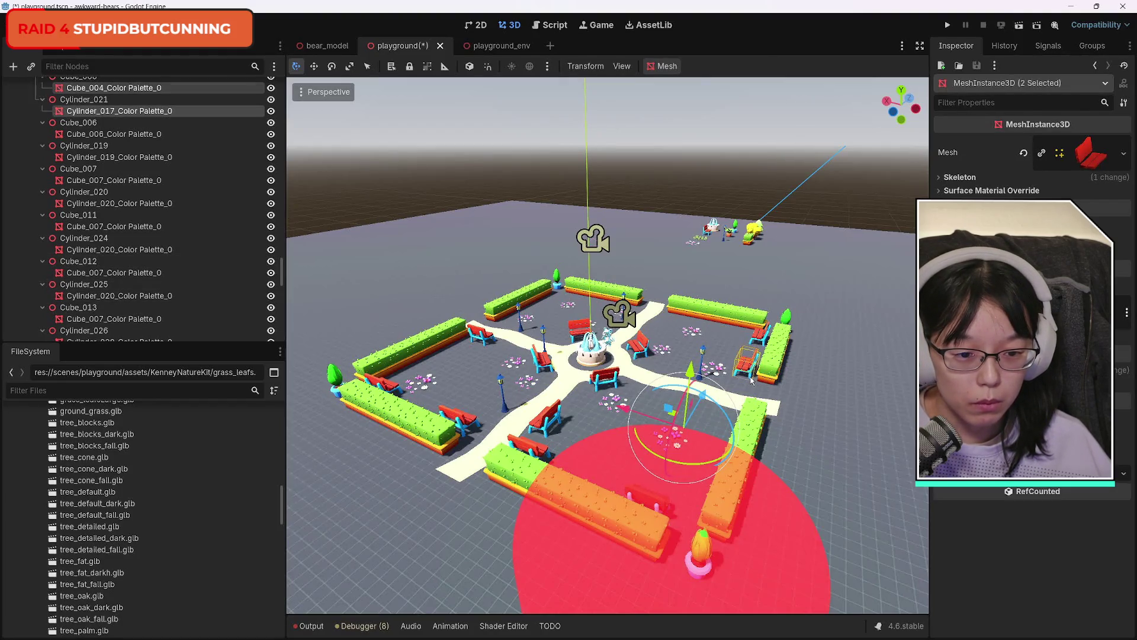
scroll(204, 283, up, 5)
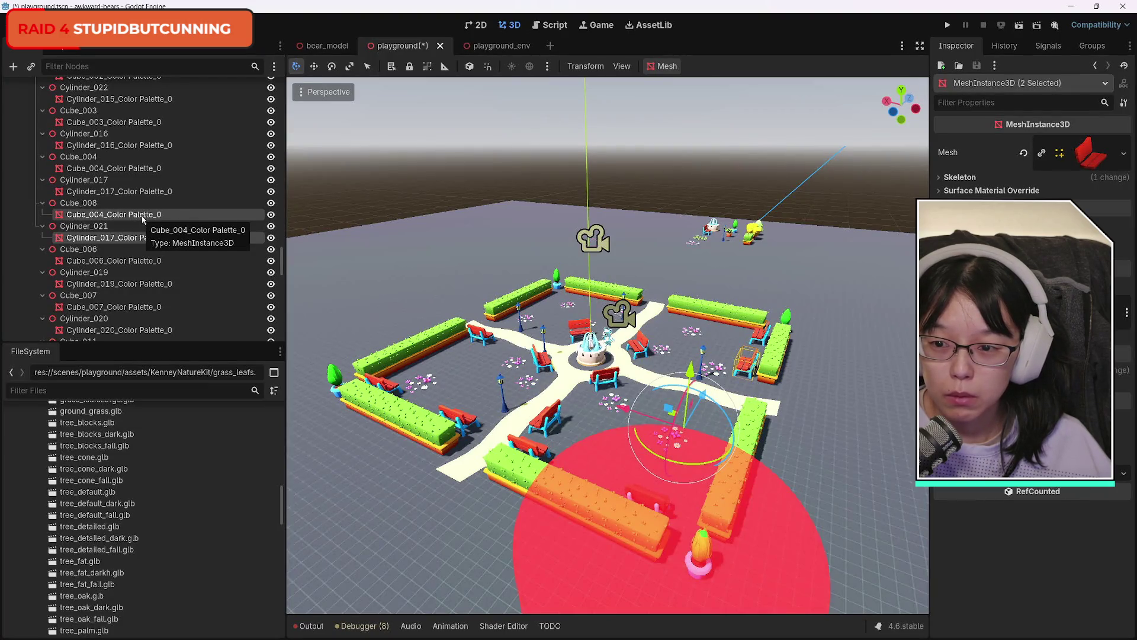
shift+click(764, 340)
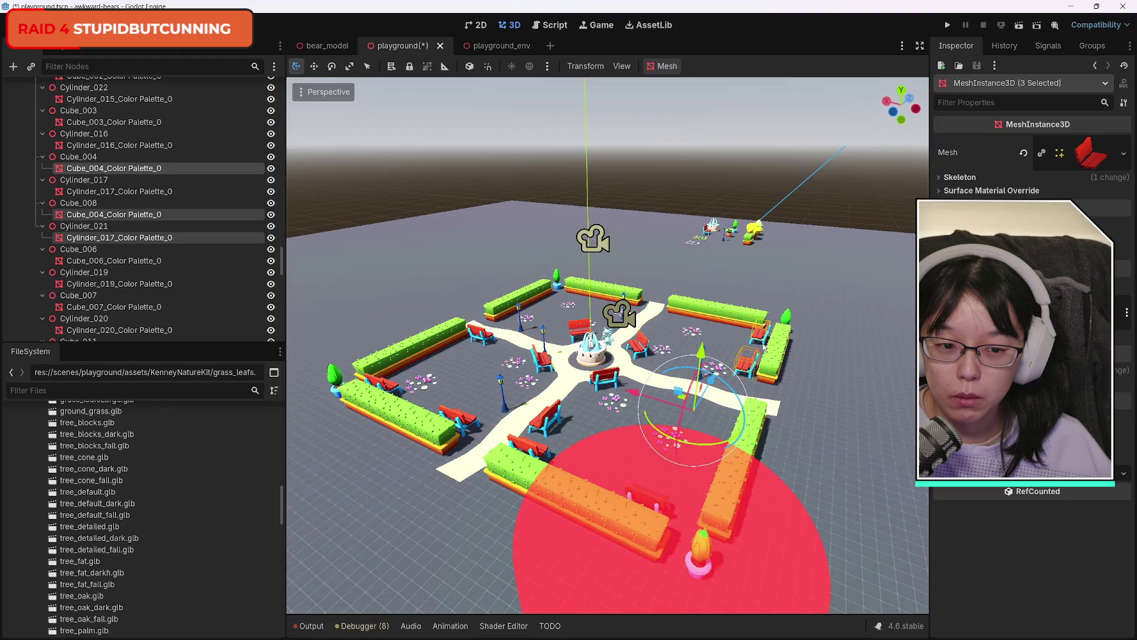
shift+click(764, 348)
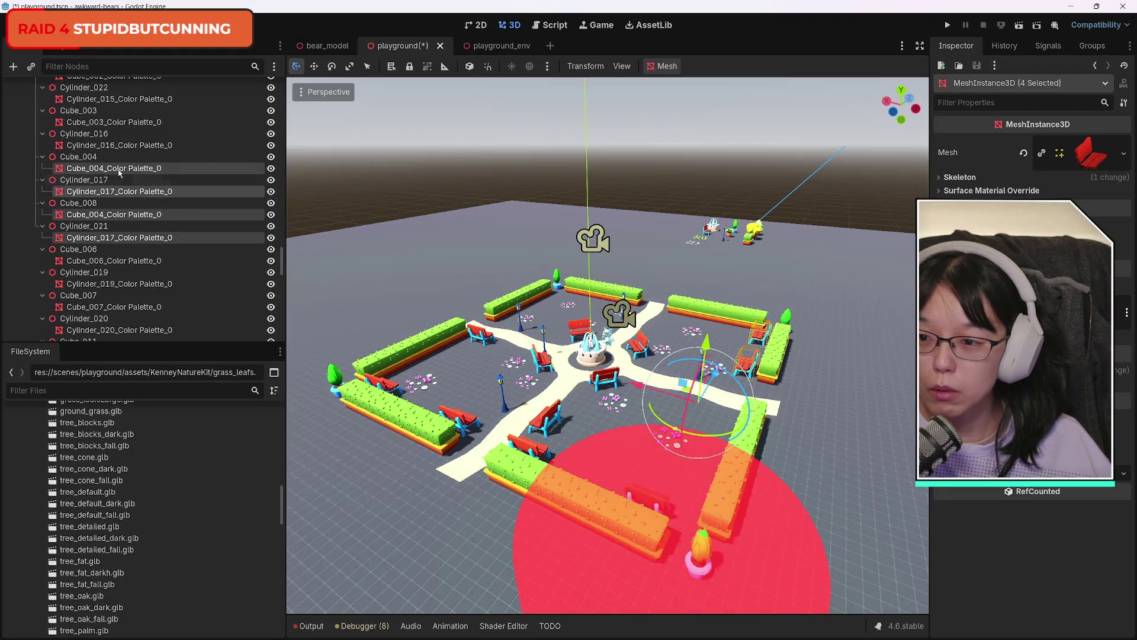
click(93, 158)
ctrl+click(95, 180)
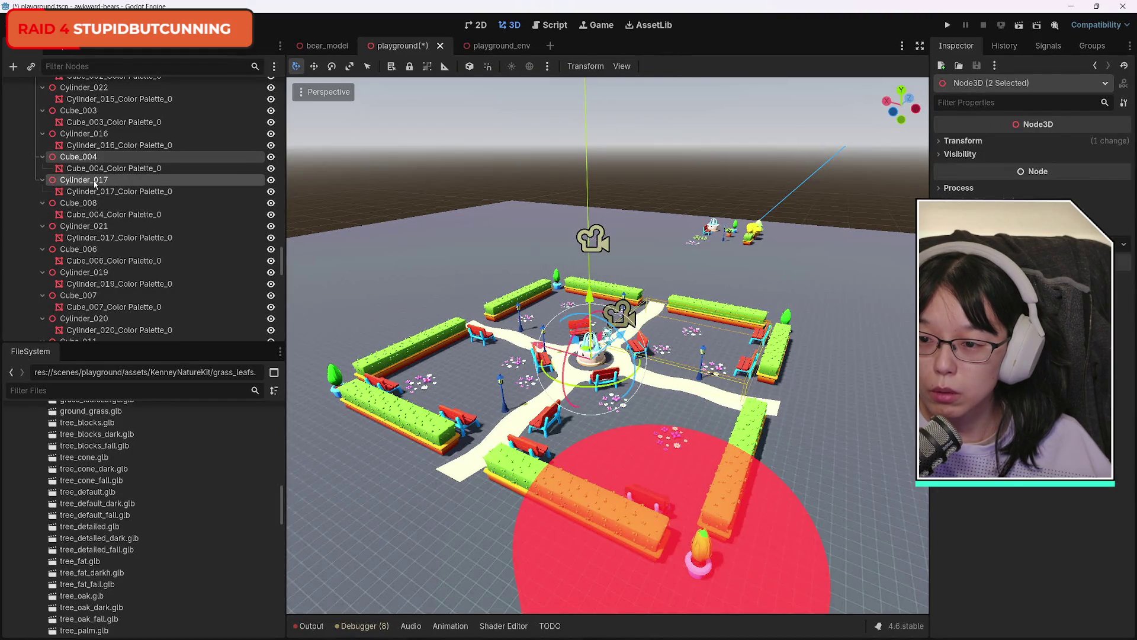
ctrl+click(96, 203)
ctrl+click(103, 229)
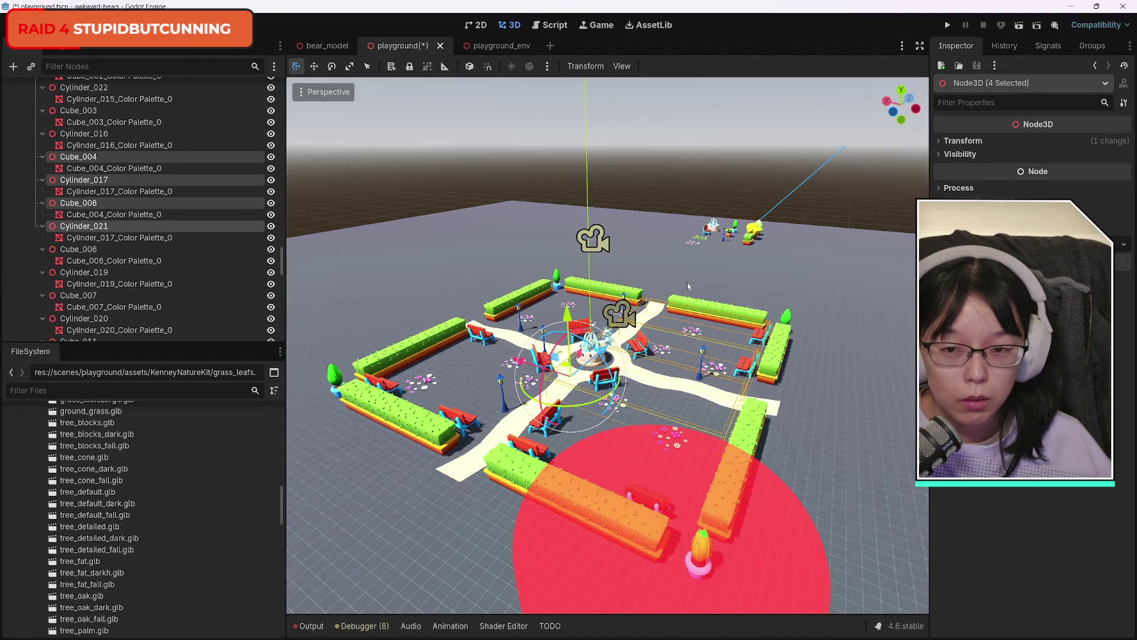
Rotate the two selected benches about 87 degrees.
click(333, 67)
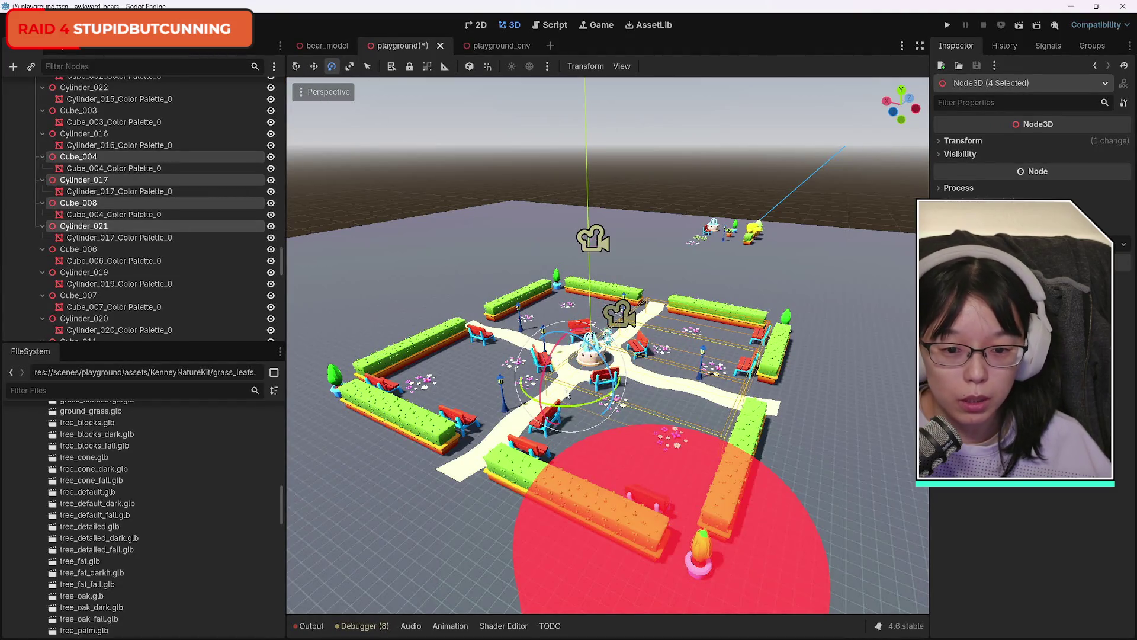
drag(563, 411, 633, 402)
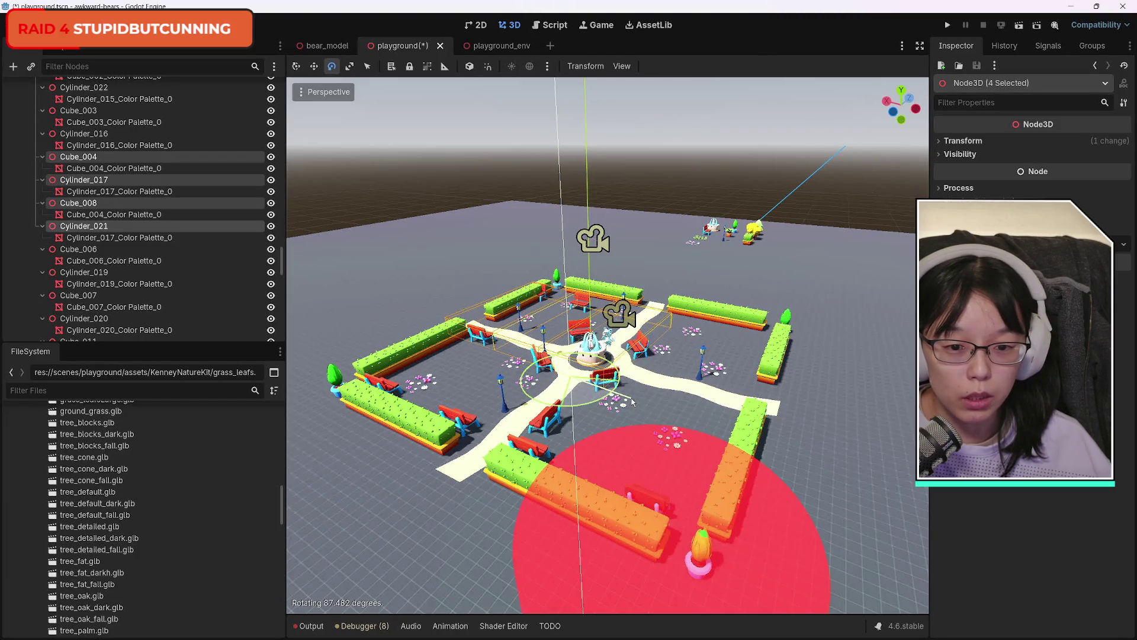
drag(633, 402, 632, 402)
drag(901, 92, 1004, 85)
drag(648, 362, 650, 362)
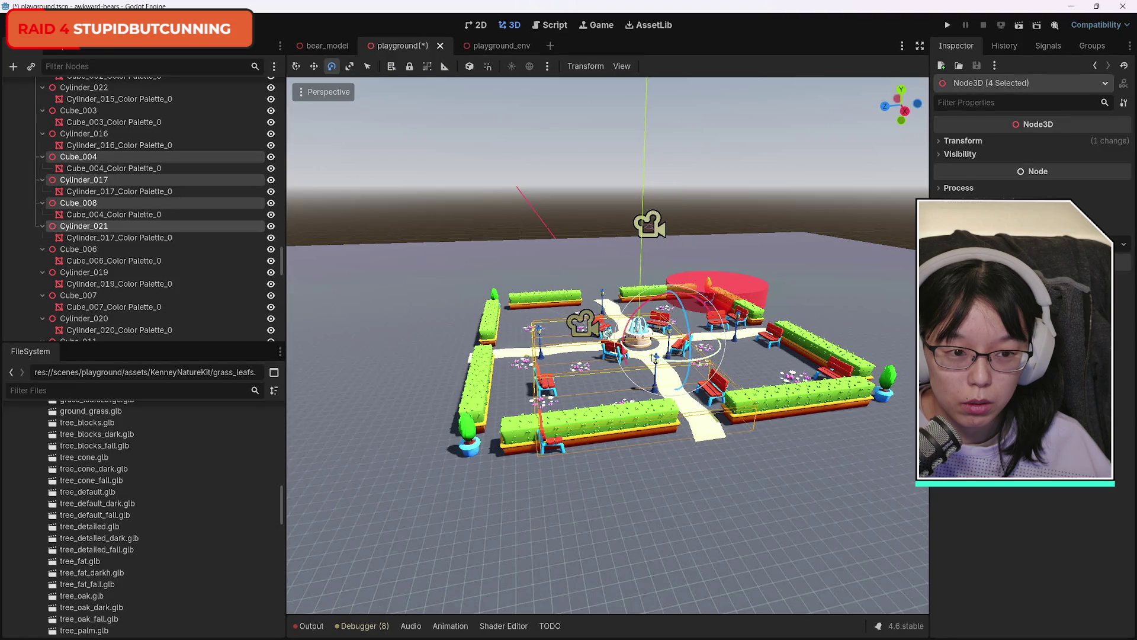
Slide the two fountain-side benches about 2 units along Z.
click(295, 66)
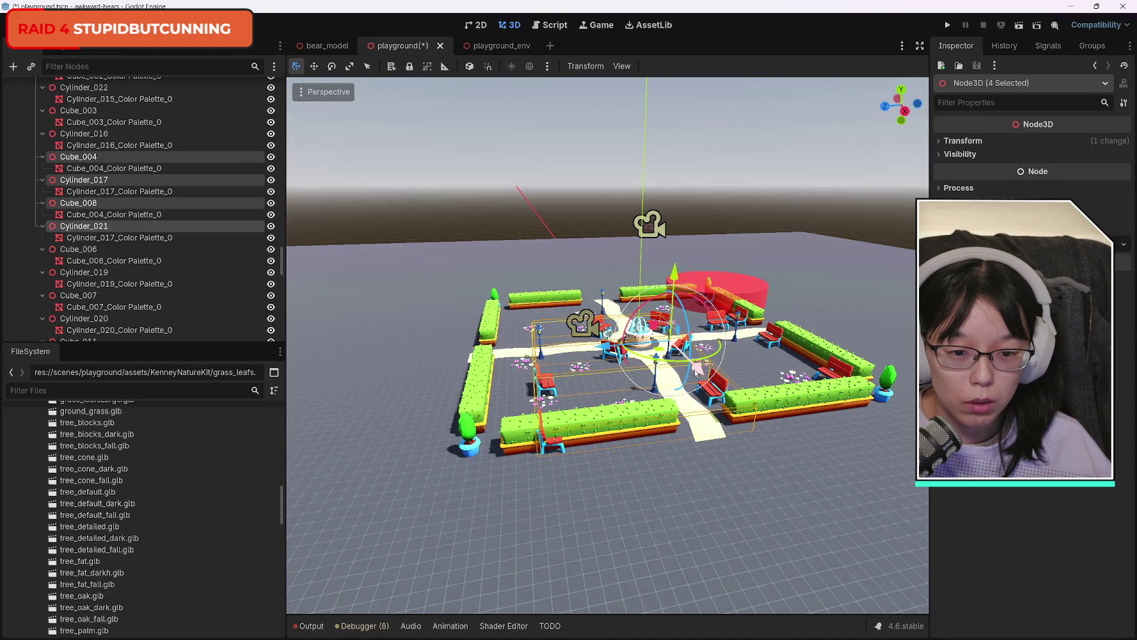
drag(697, 369, 746, 326)
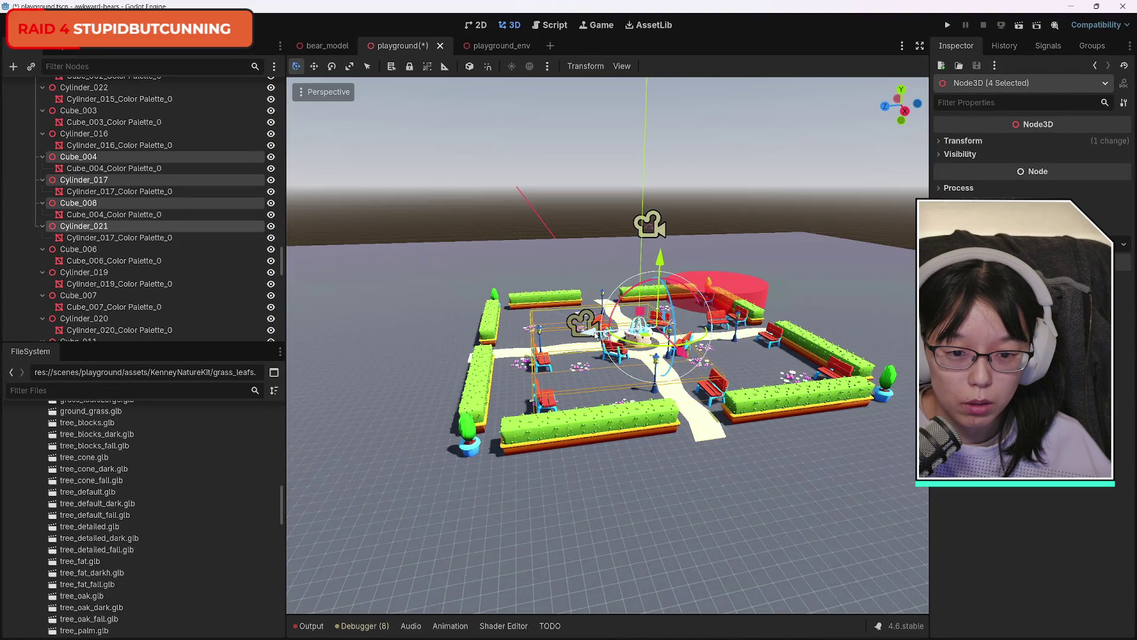
drag(601, 335, 571, 343)
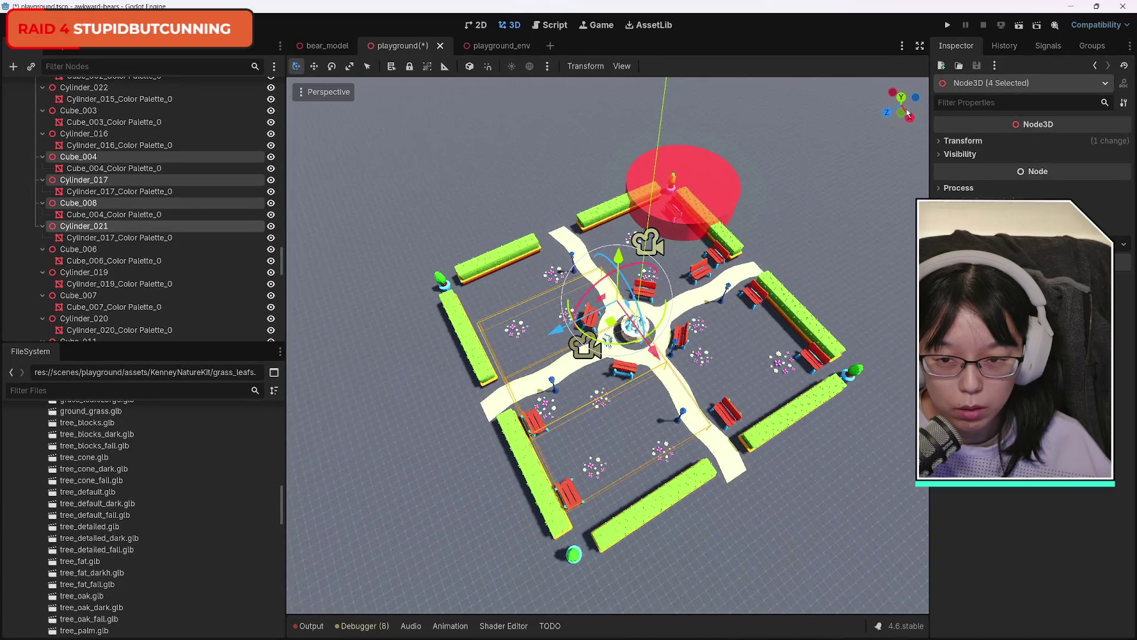
Turn the benches about 1 degree further around the vertical axis.
key(e)
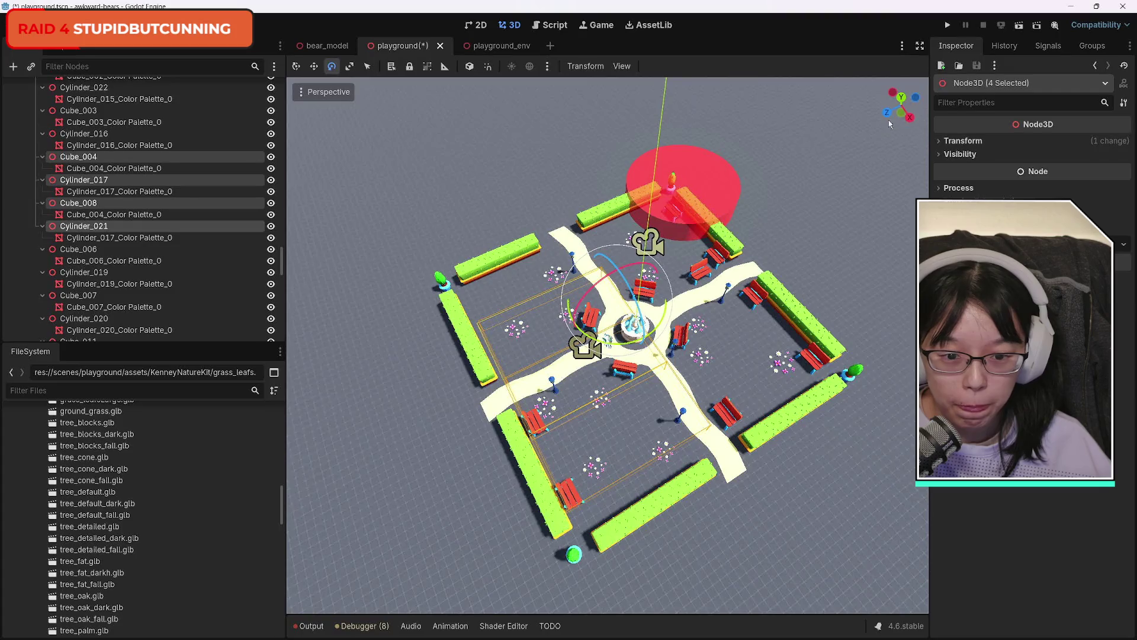
drag(606, 343, 606, 342)
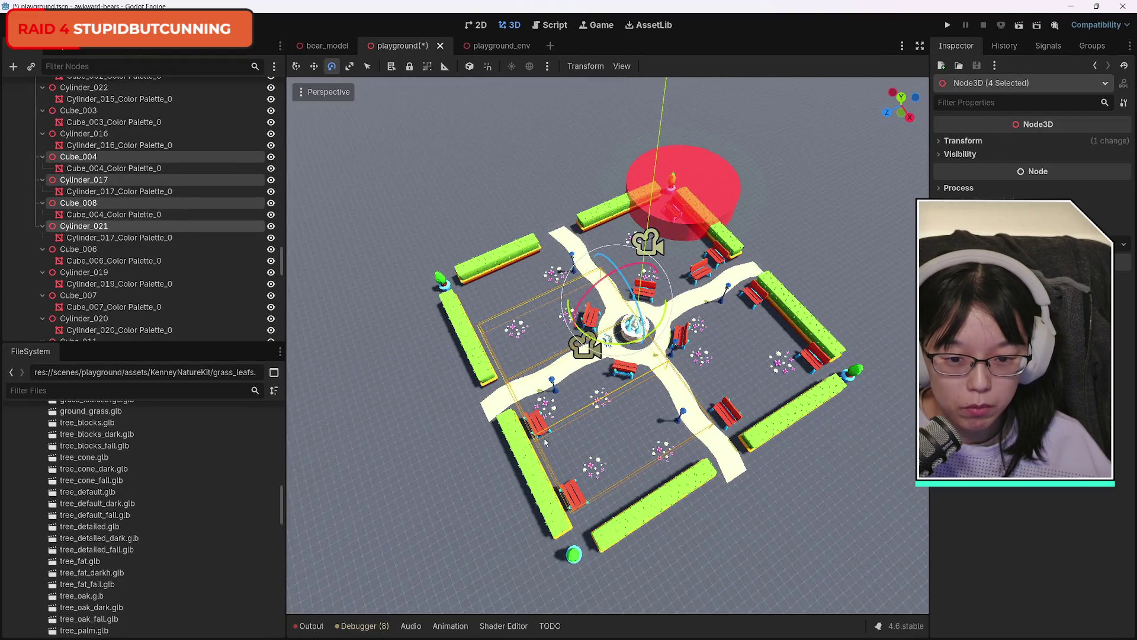
shift+click(94, 180)
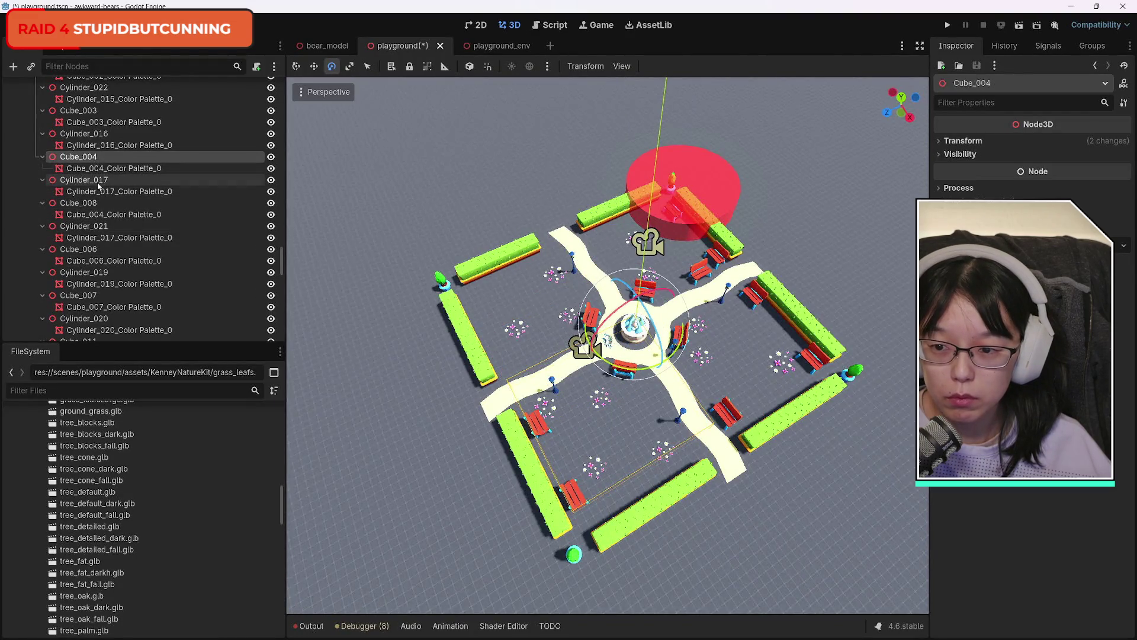
Nudge the Cube_008/Cylinder_021 bench about 0.37 units along X.
ctrl+click(125, 169)
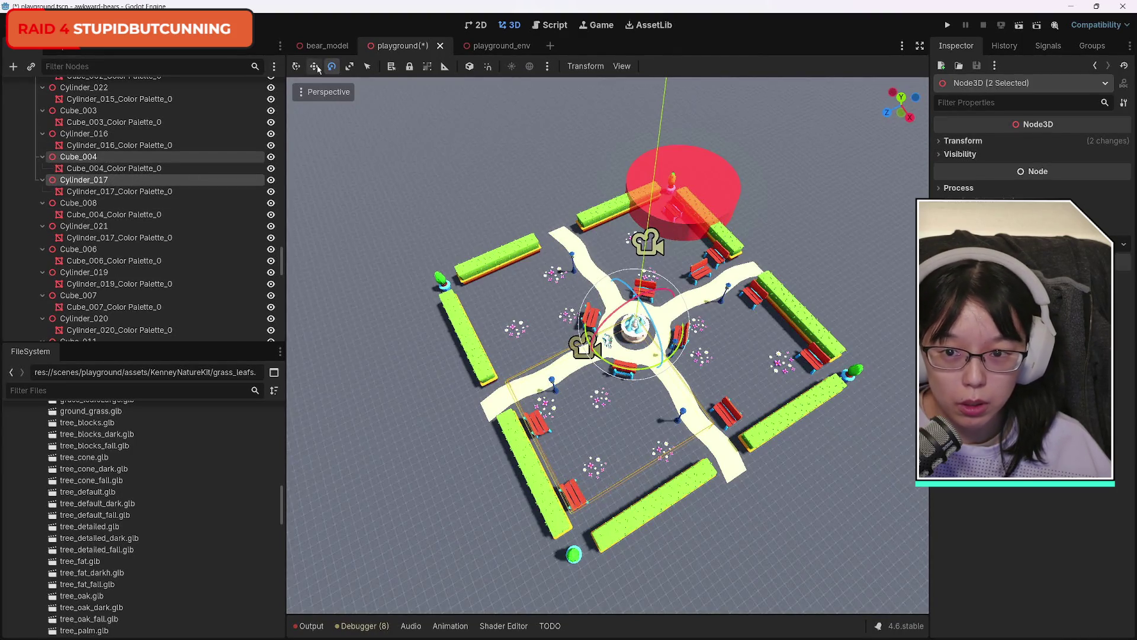
key(q)
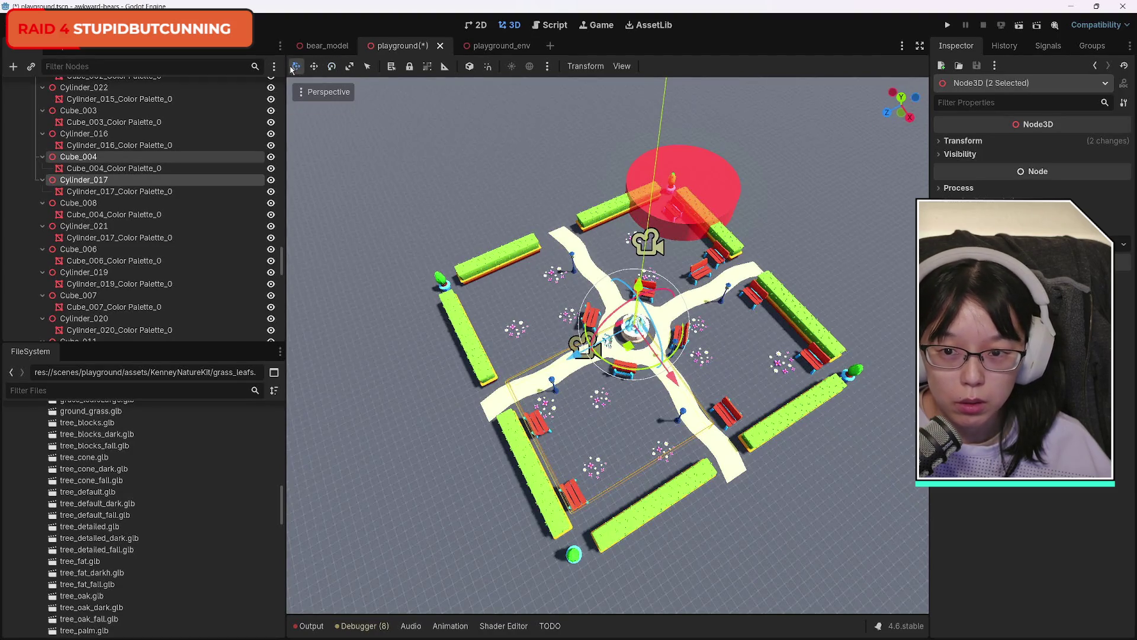
drag(671, 382, 680, 389)
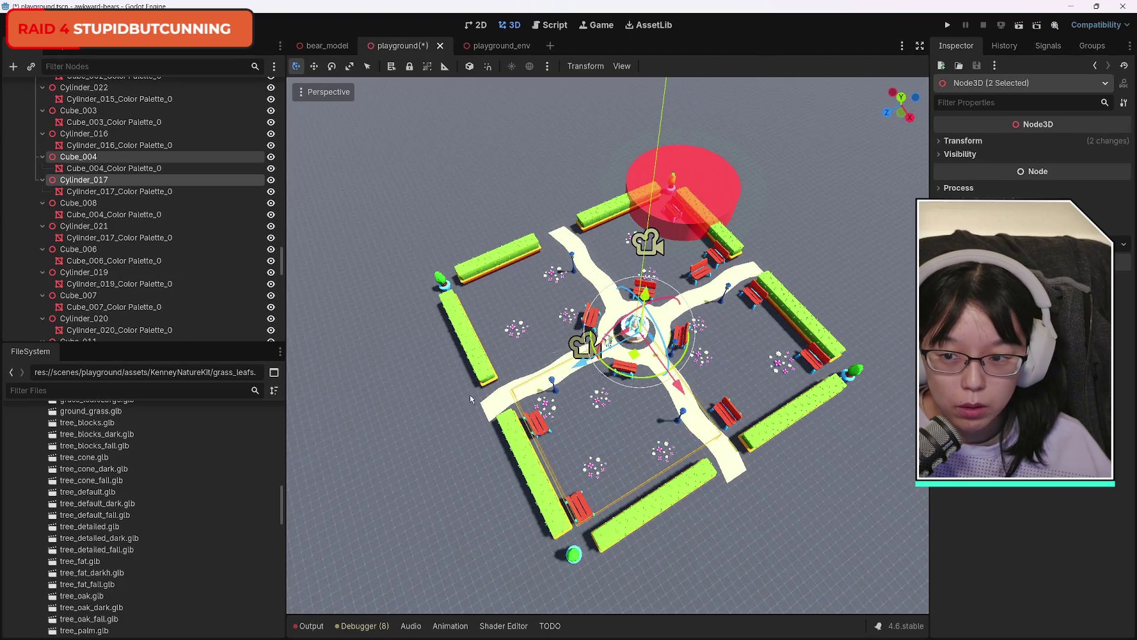
click(95, 202)
ctrl+click(95, 225)
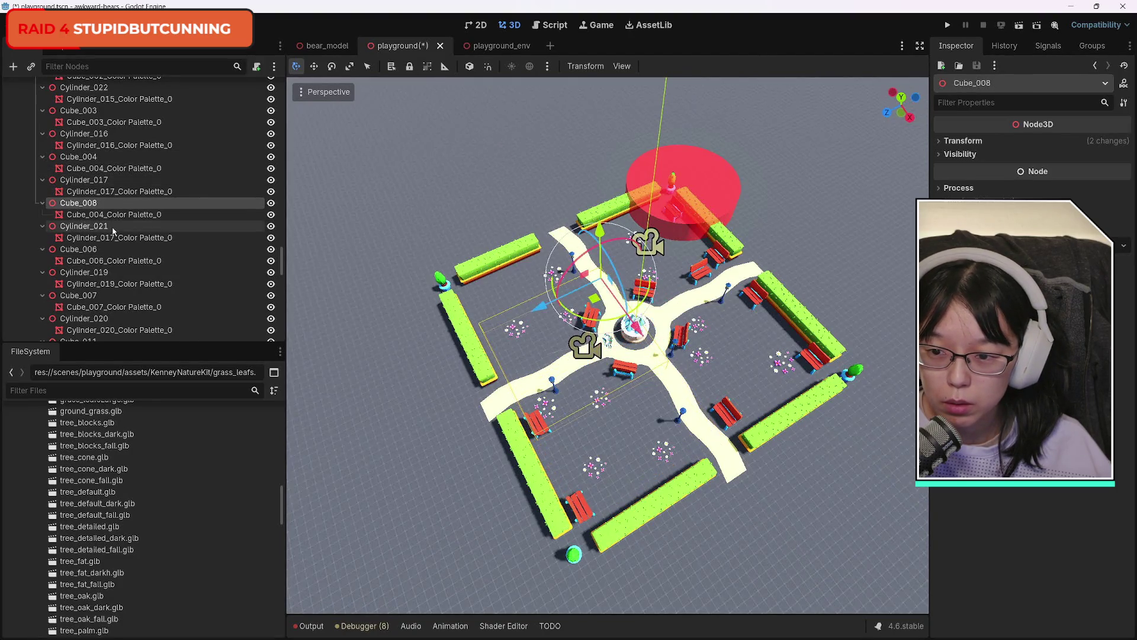
drag(580, 291, 575, 283)
Select all four bench nodes: Cube_004, Cylinder_017, Cube_008 and Cylinder_021.
mouse_move(904, 102)
mouse_down()
mouse_move(886, 141)
mouse_move(904, 99)
mouse_up()
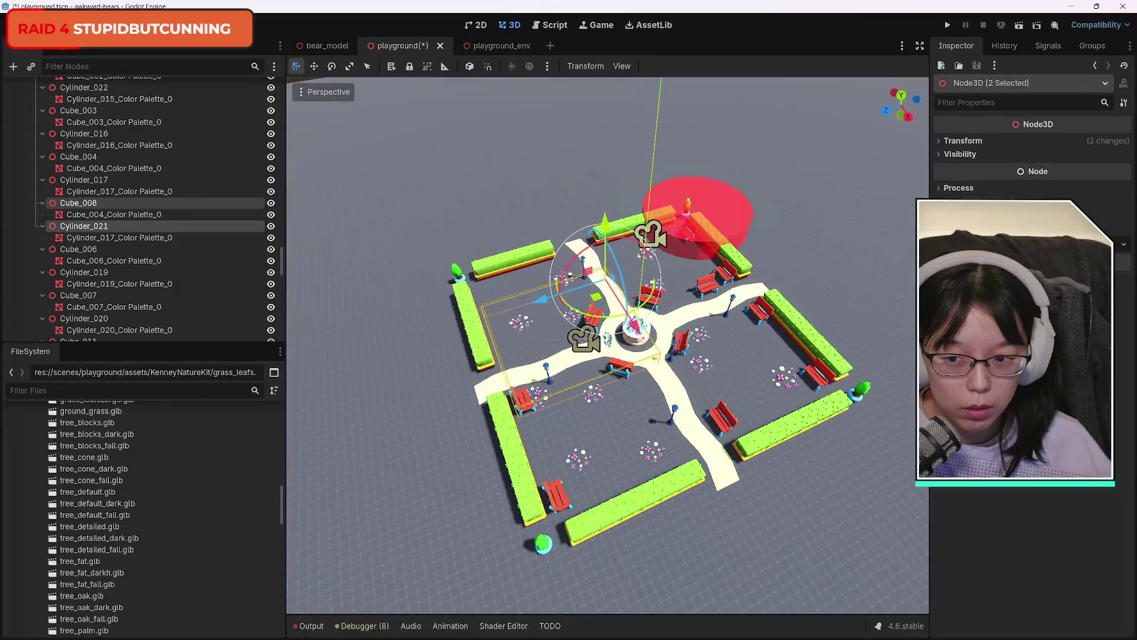
click(78, 157)
ctrl+click(102, 179)
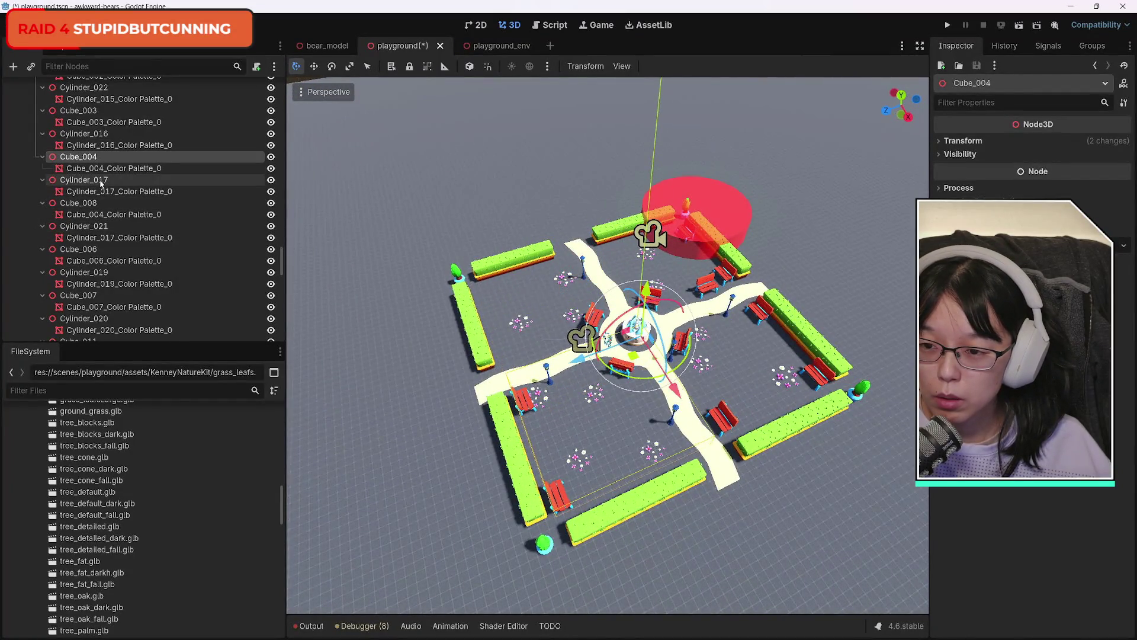
ctrl+click(102, 203)
ctrl+click(102, 226)
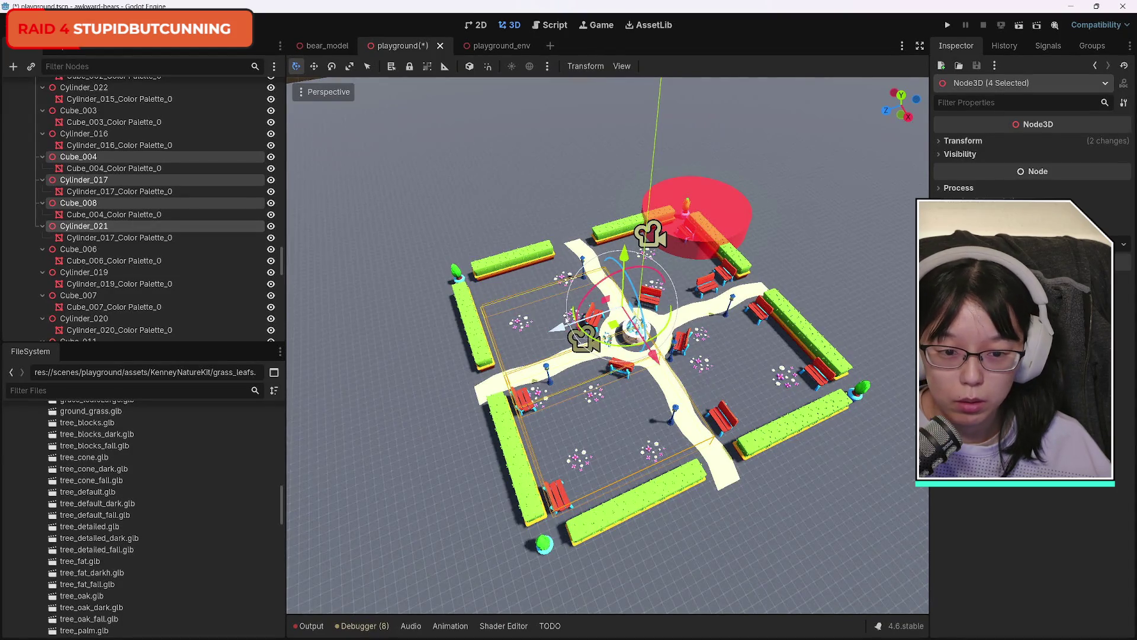
Duplicate the four bench nodes and move the copies about 11 units along X.
key(ctrl+d)
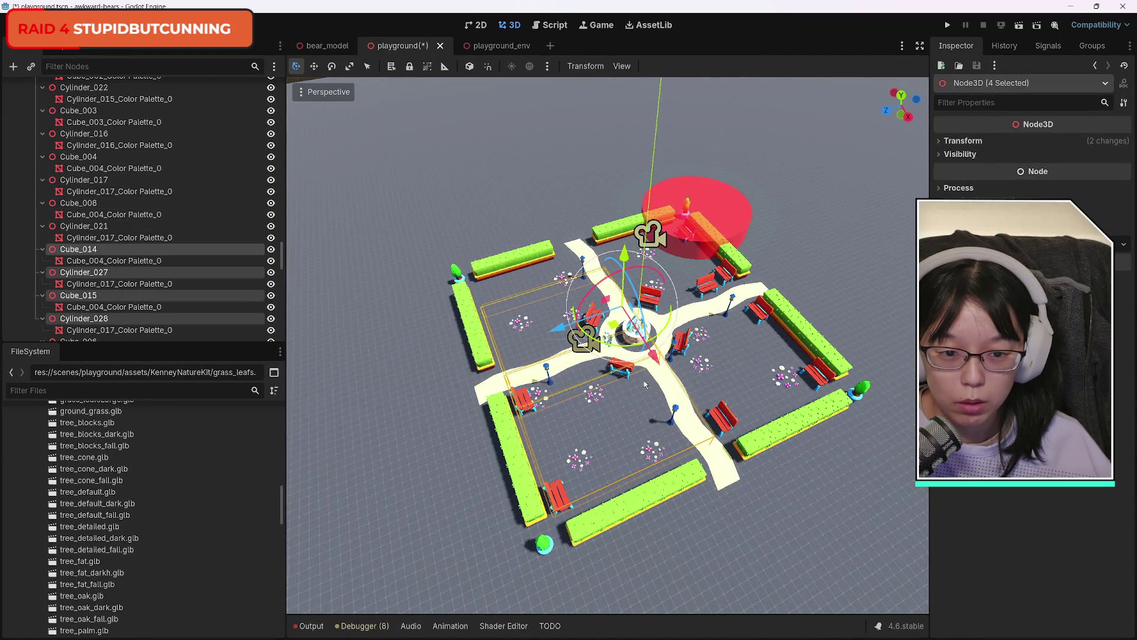
key(g)
key(x)
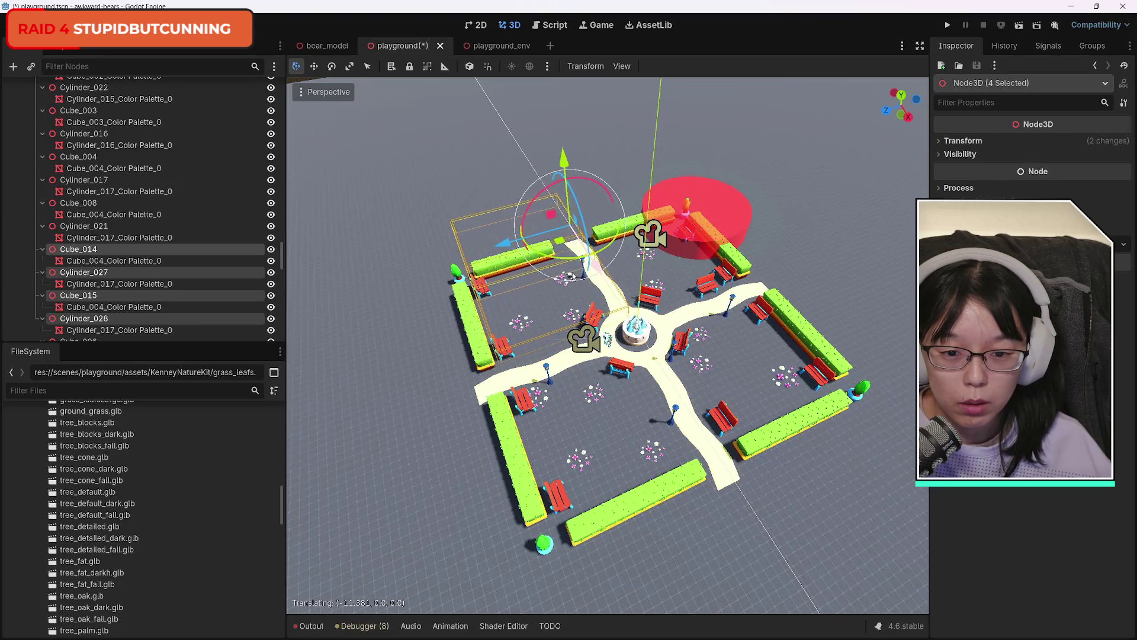
click(574, 279)
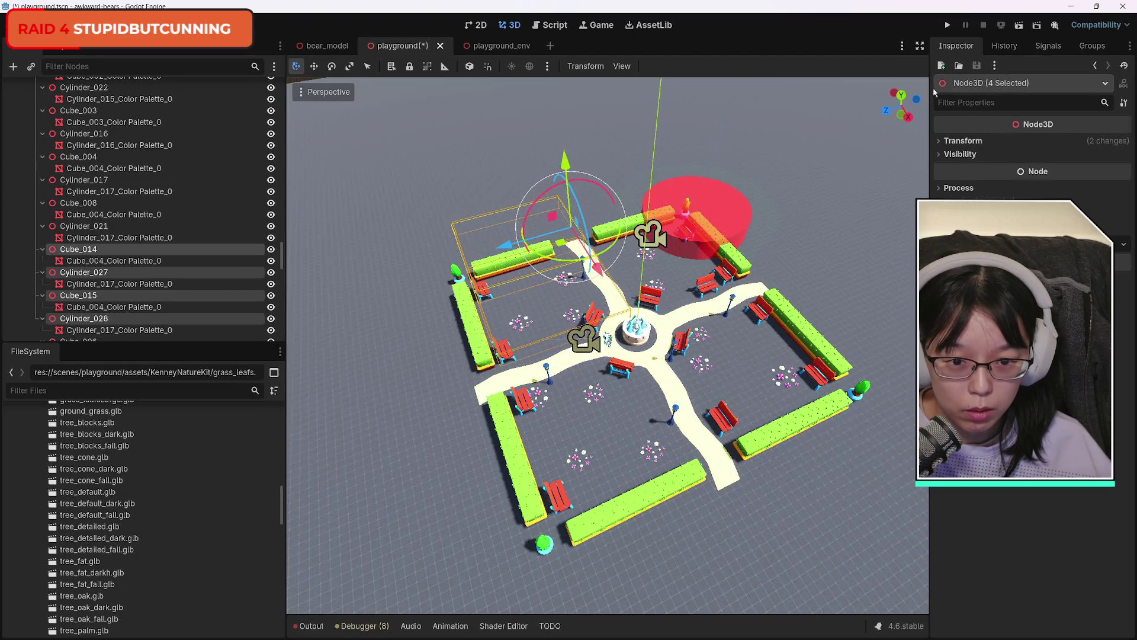
Delete the Cube_005 and Cylinder_018 bench nodes.
click(819, 230)
click(908, 118)
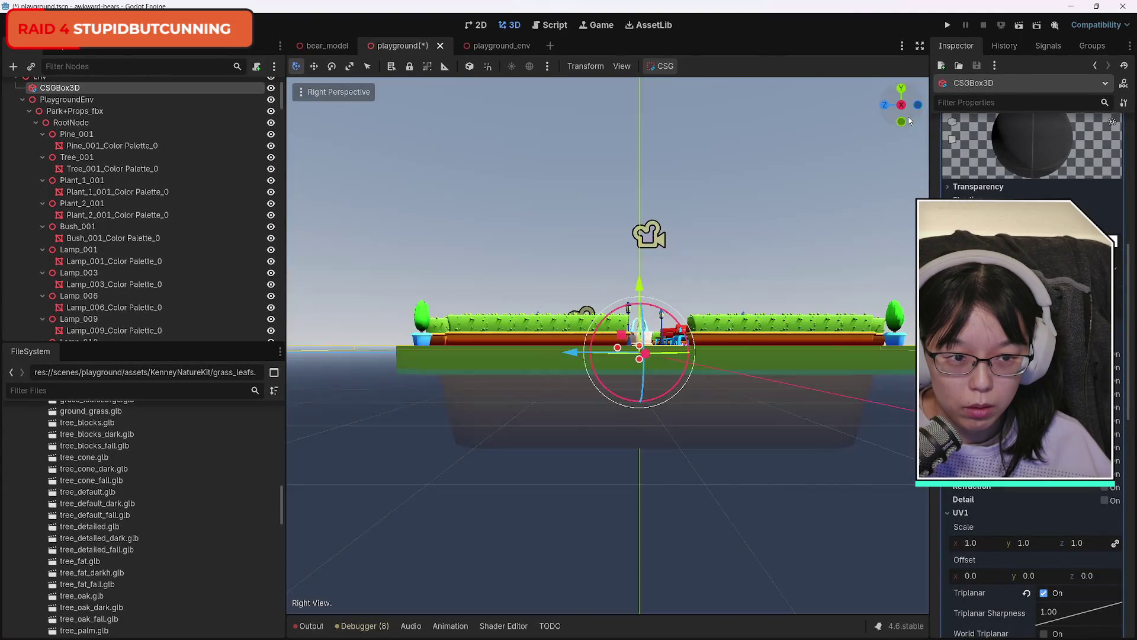
drag(902, 90, 871, 127)
click(633, 498)
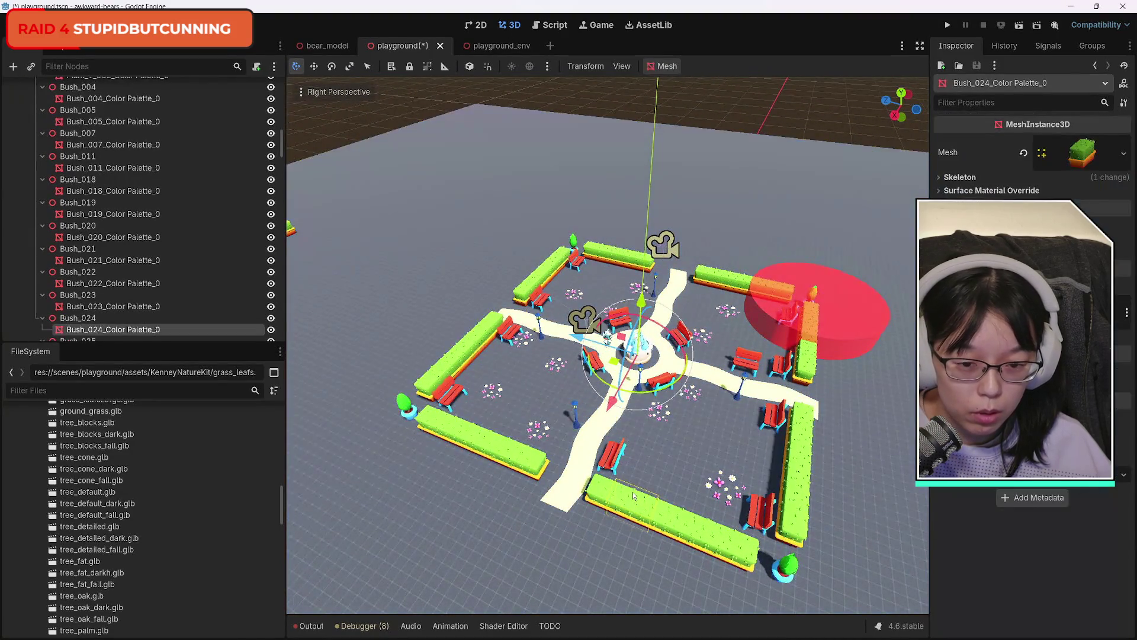
click(610, 458)
scroll(119, 249, up, 2)
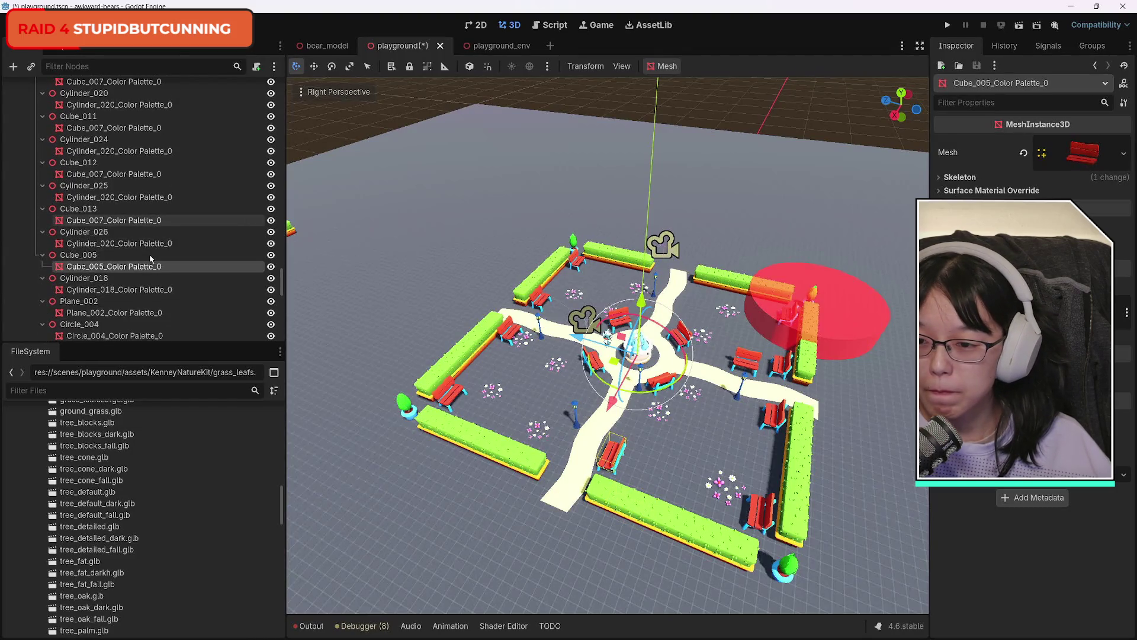
click(93, 256)
ctrl+click(96, 278)
key(Delete)
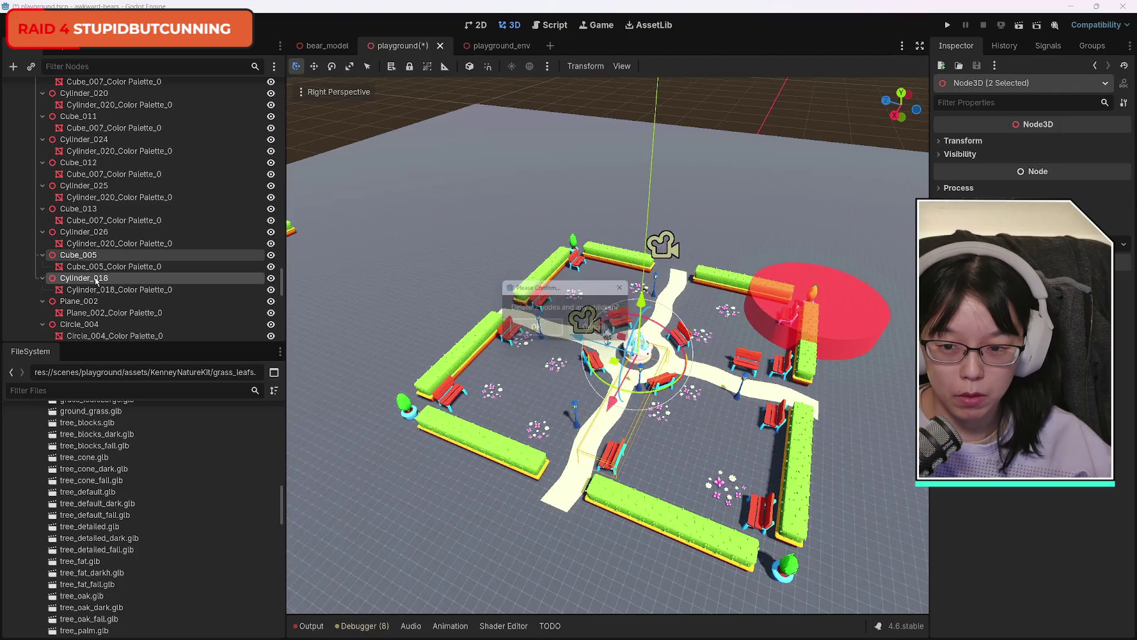
key(Return)
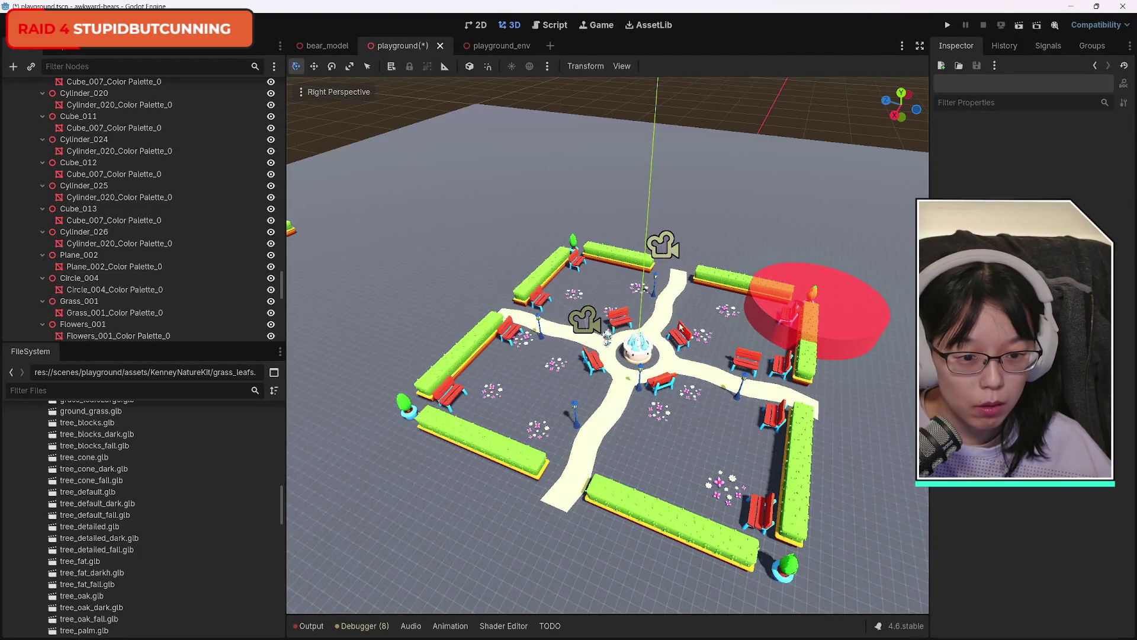
Delete the Cube_006 and Cylinder_019 bench nodes, then select the ground box.
click(750, 367)
shift+click(735, 372)
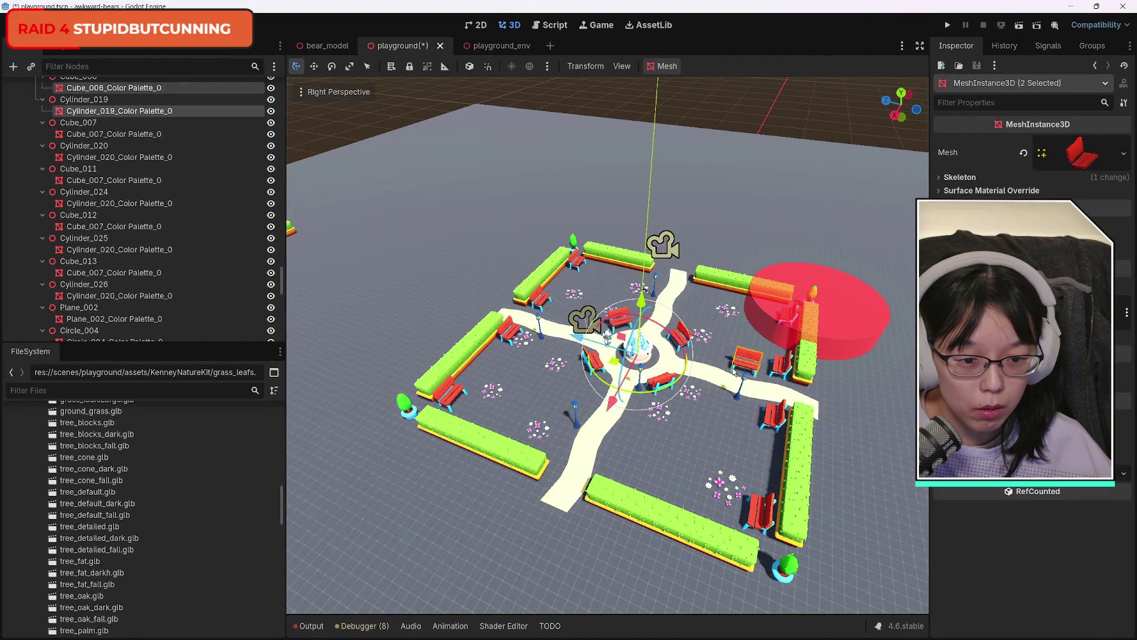
scroll(177, 249, up, 3)
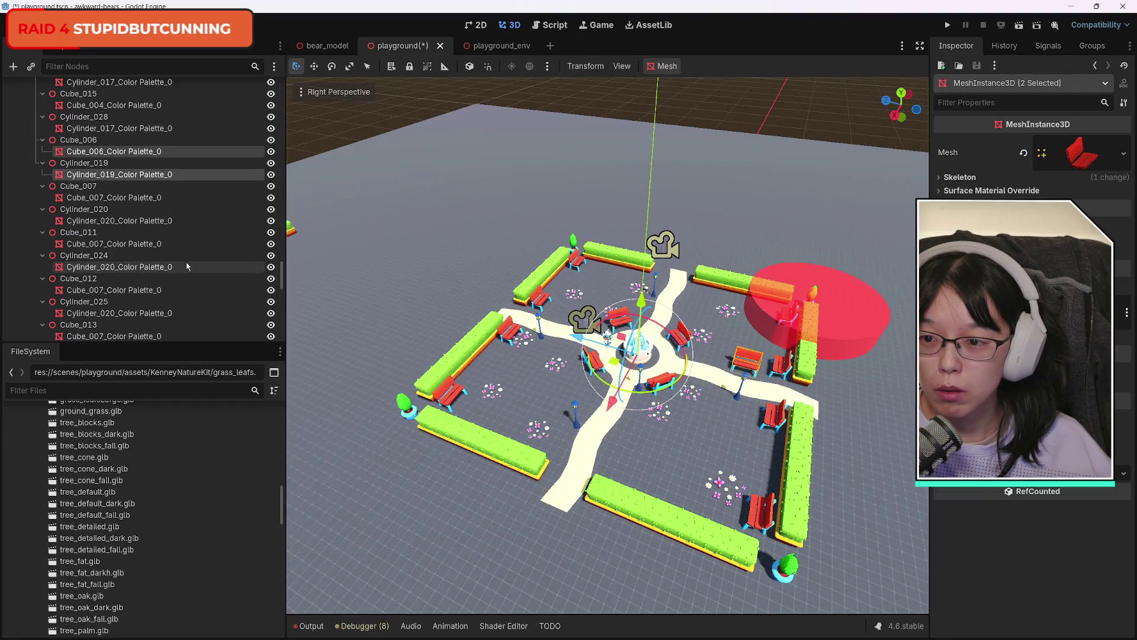
click(94, 141)
ctrl+click(109, 164)
key(Delete)
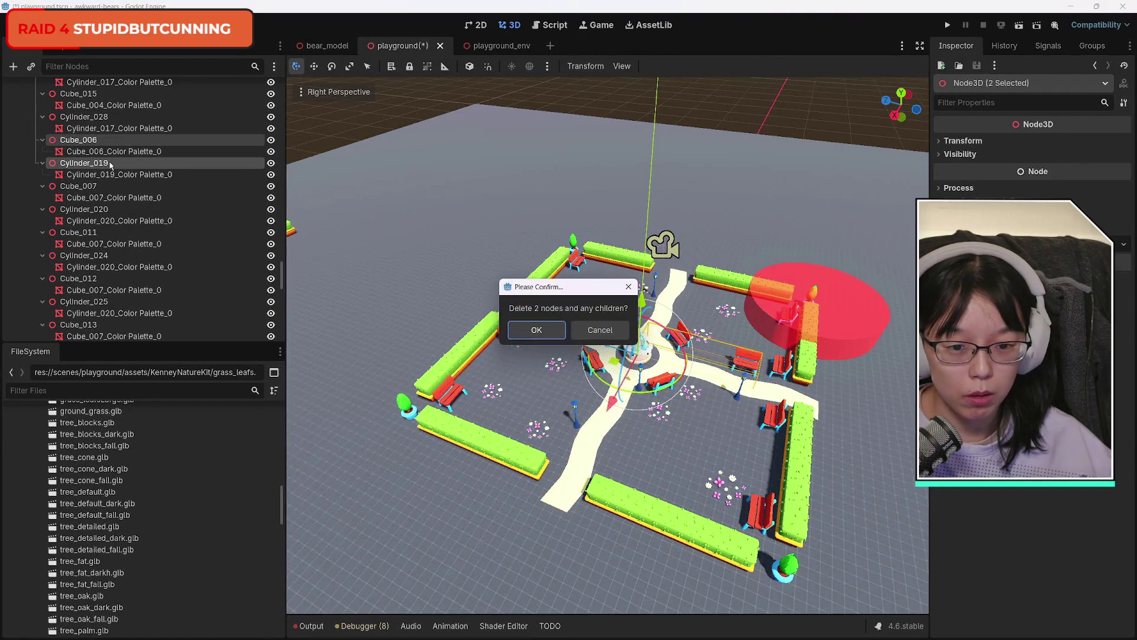
key(Return)
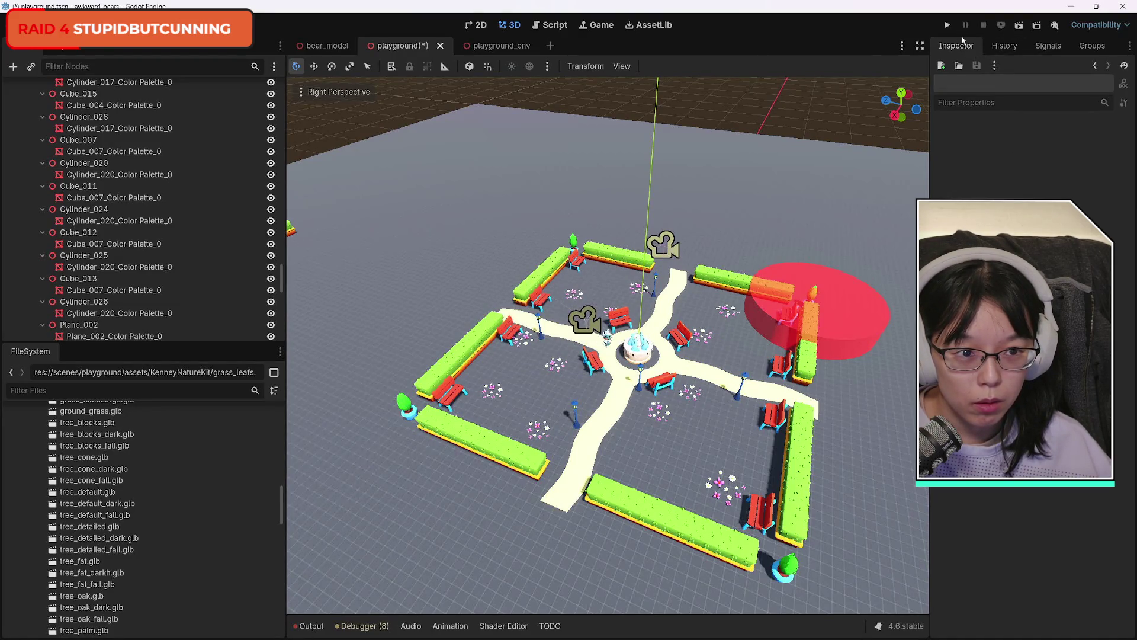
mouse_move(901, 104)
mouse_down()
mouse_move(808, 111)
mouse_move(892, 104)
mouse_move(863, 106)
mouse_move(823, 252)
mouse_up()
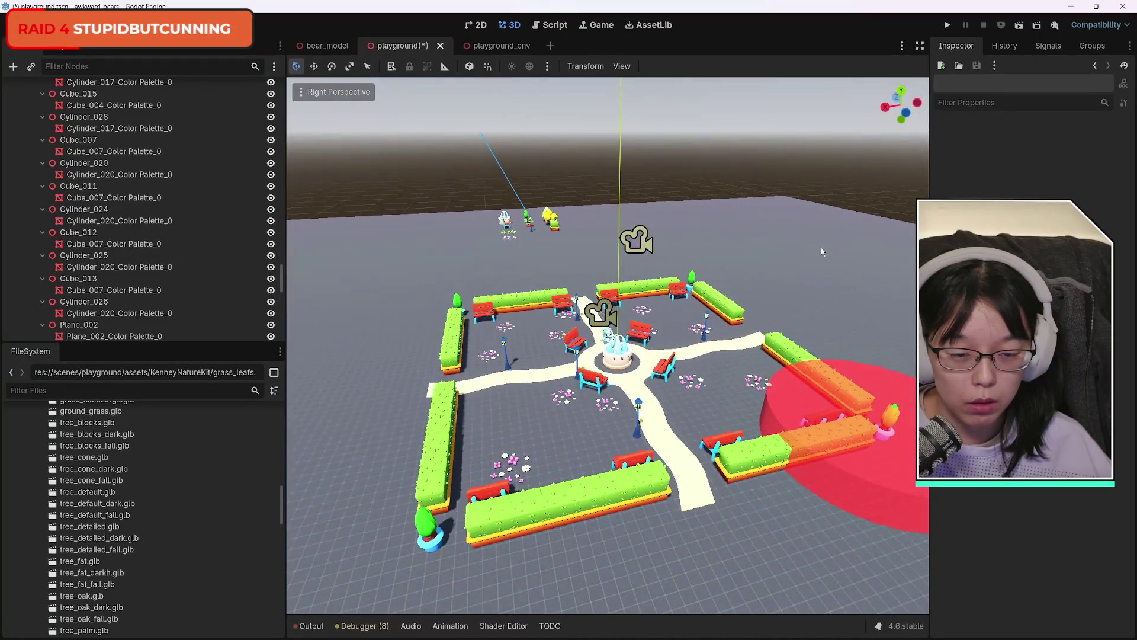
click(690, 381)
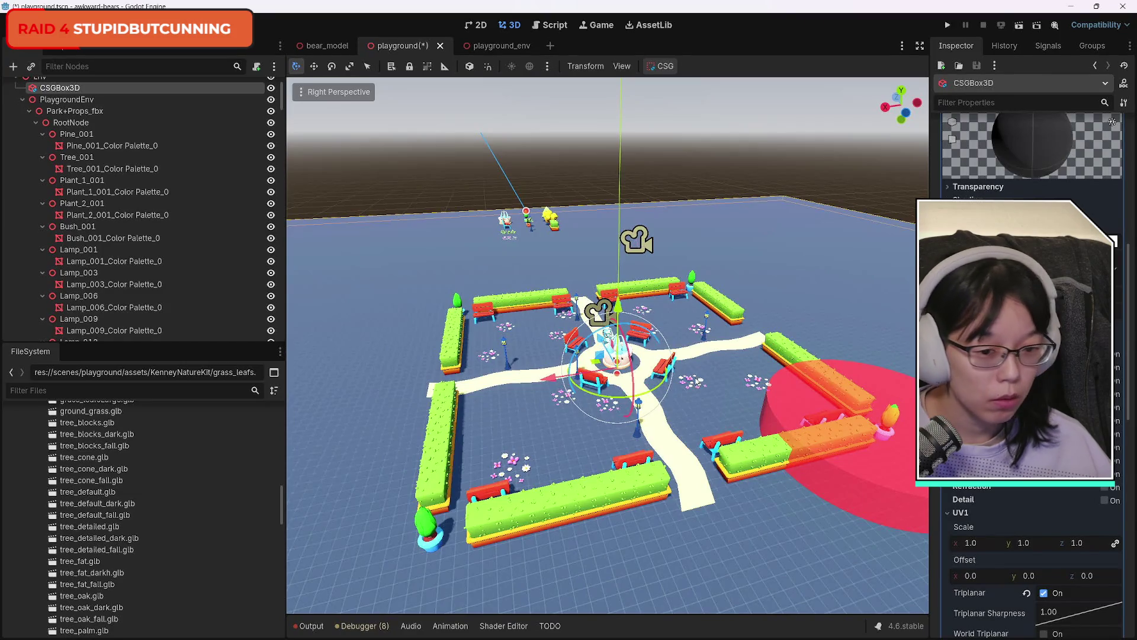
Select the top-level Flowers_008 patch, undoing a stray paste and keeping its name.
click(692, 383)
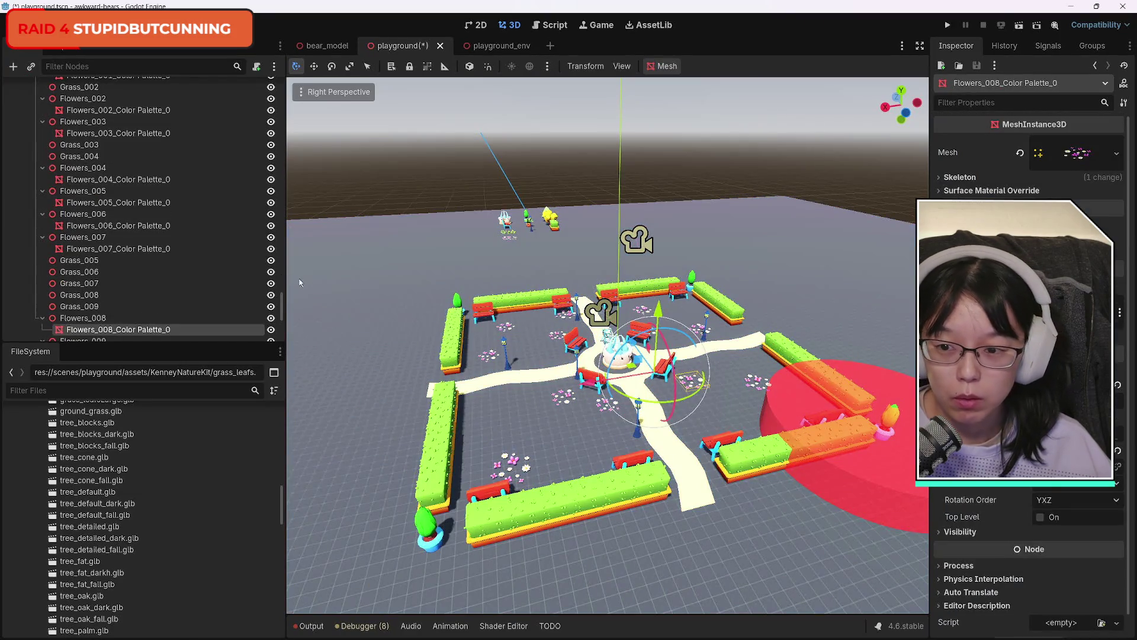
scroll(106, 272, down, 3)
click(103, 256)
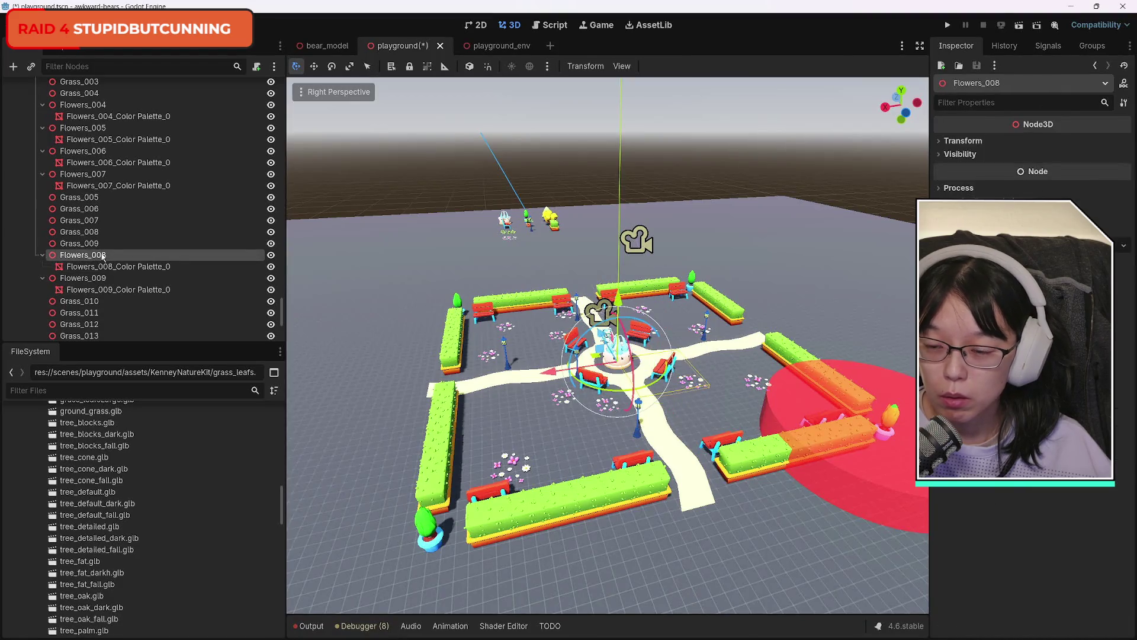
key(ctrl+v)
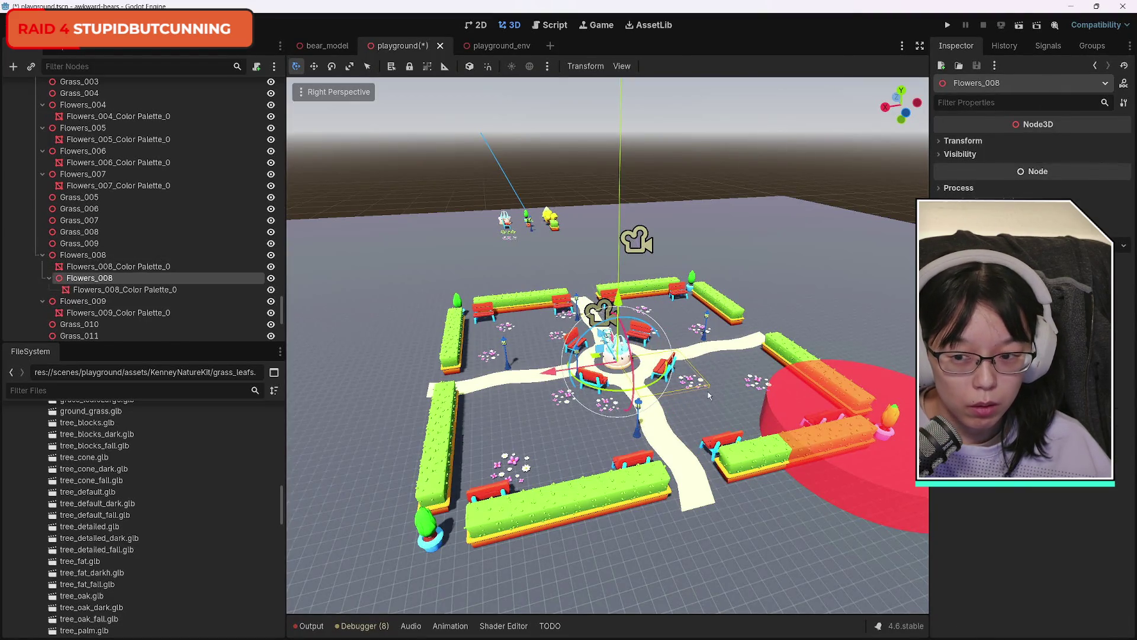
key(ctrl+z)
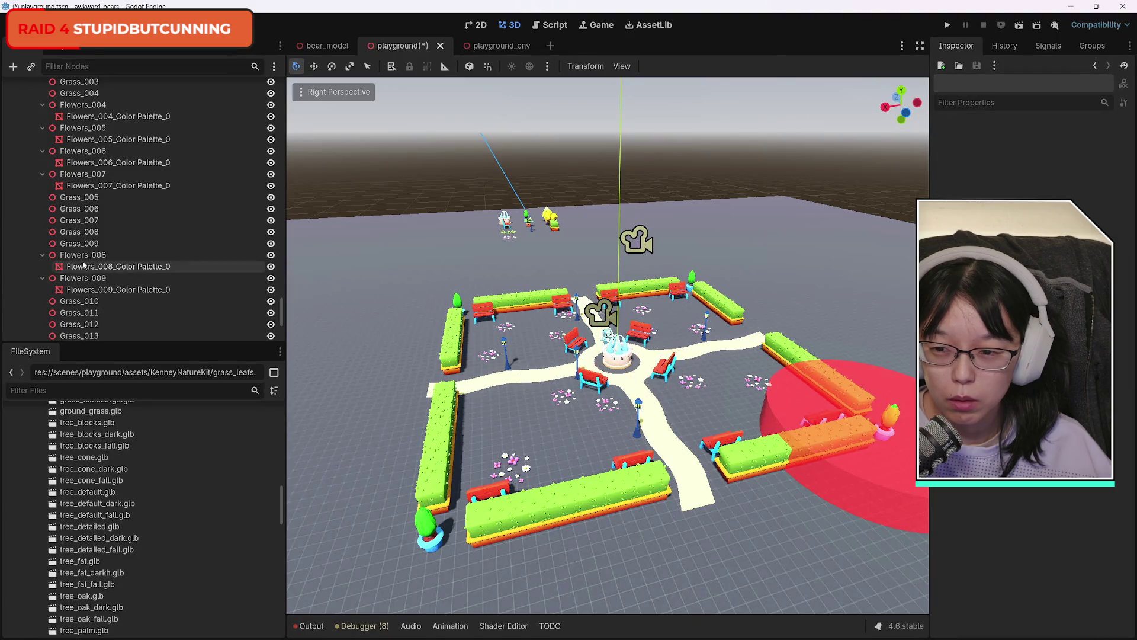
click(80, 256)
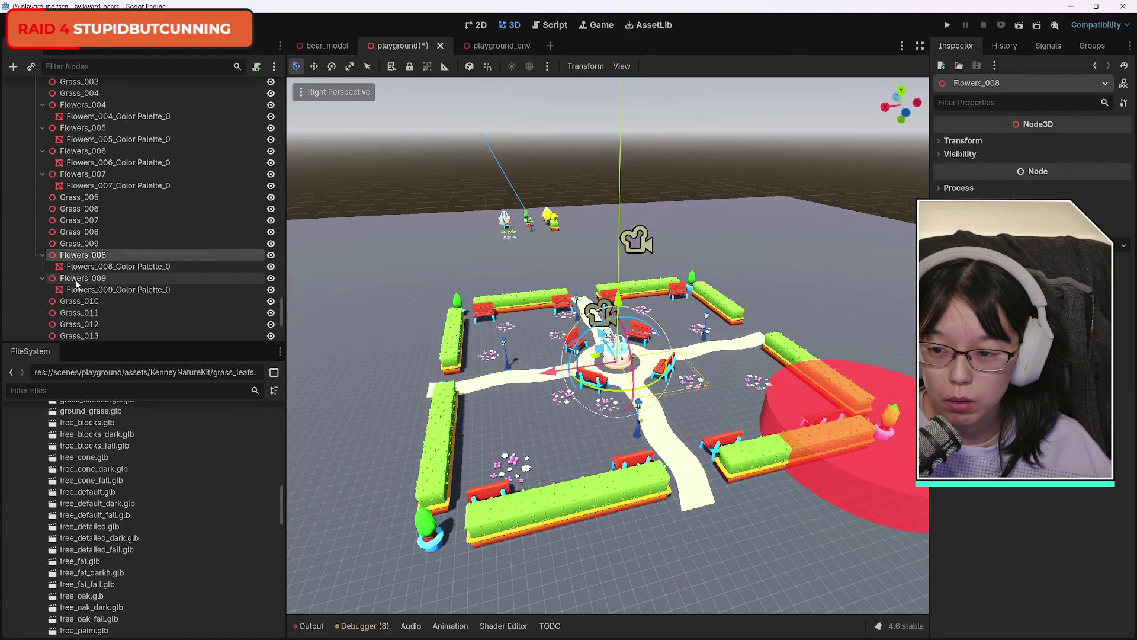
key(F2)
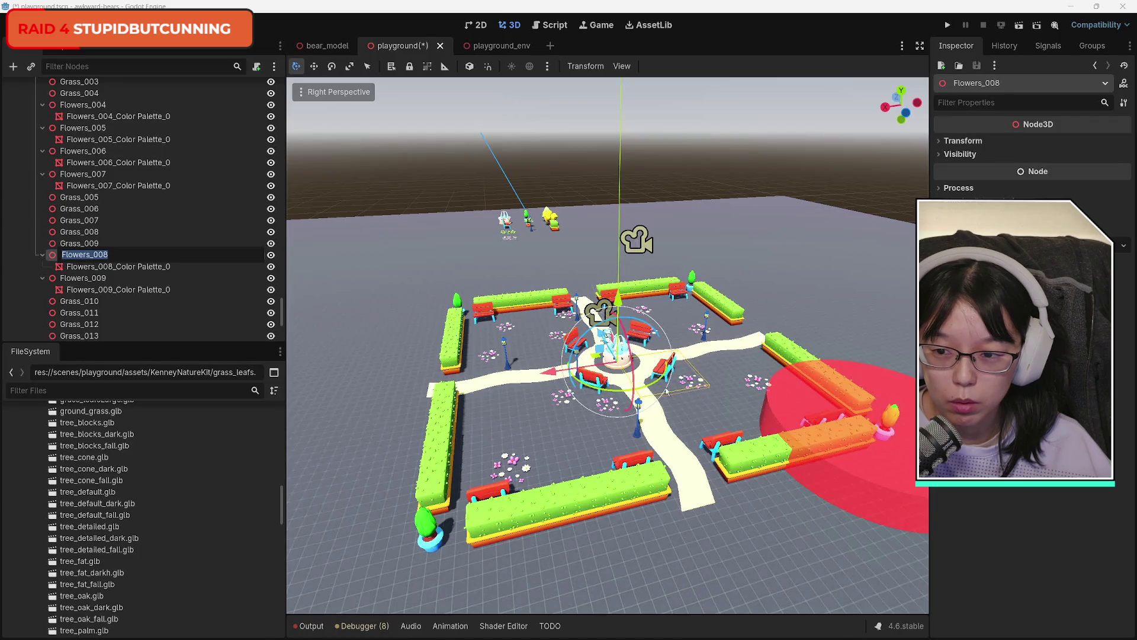
key(Escape)
double_click(109, 255)
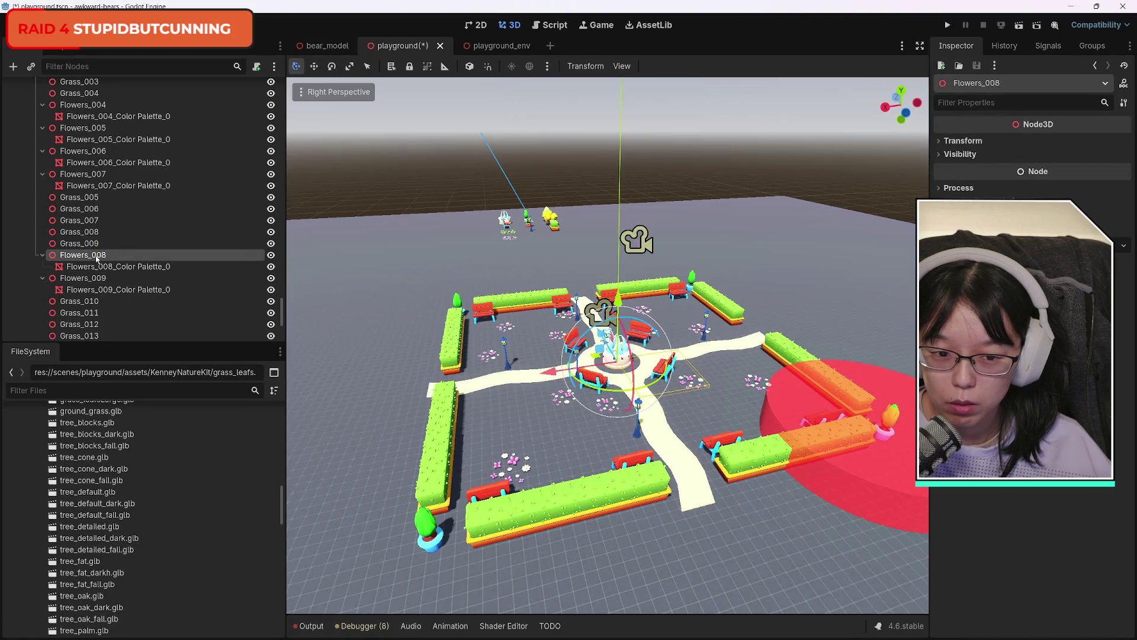
key(Escape)
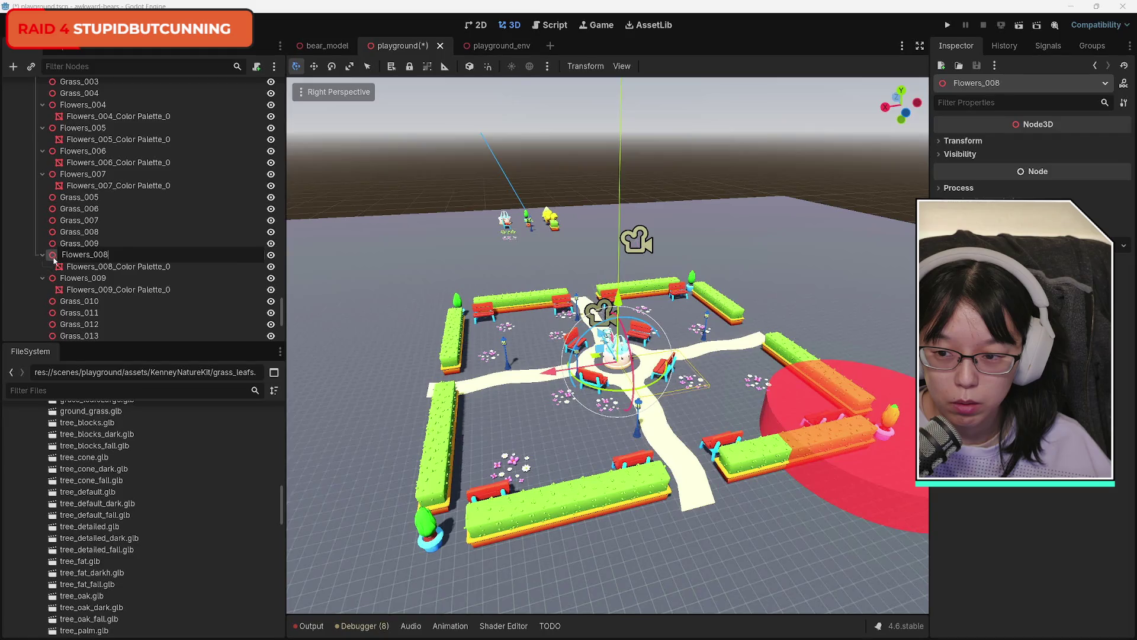
Duplicate Flowers_008 as Flowers_014 and shift it about 1.95 units beside the fountain.
key(ctrl+d)
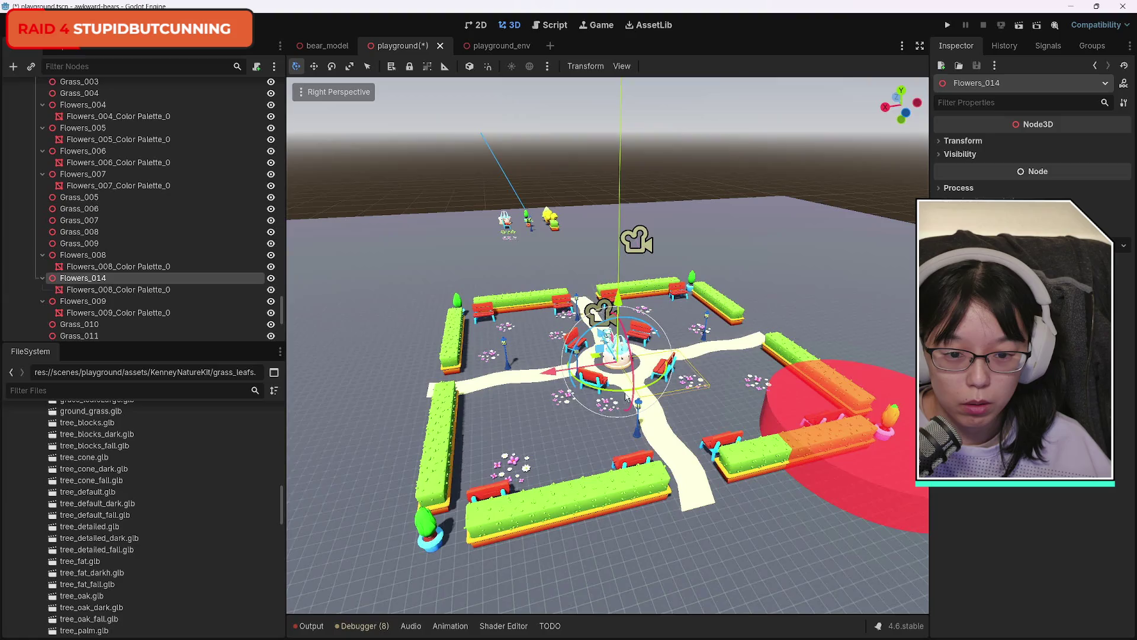
drag(548, 372, 578, 367)
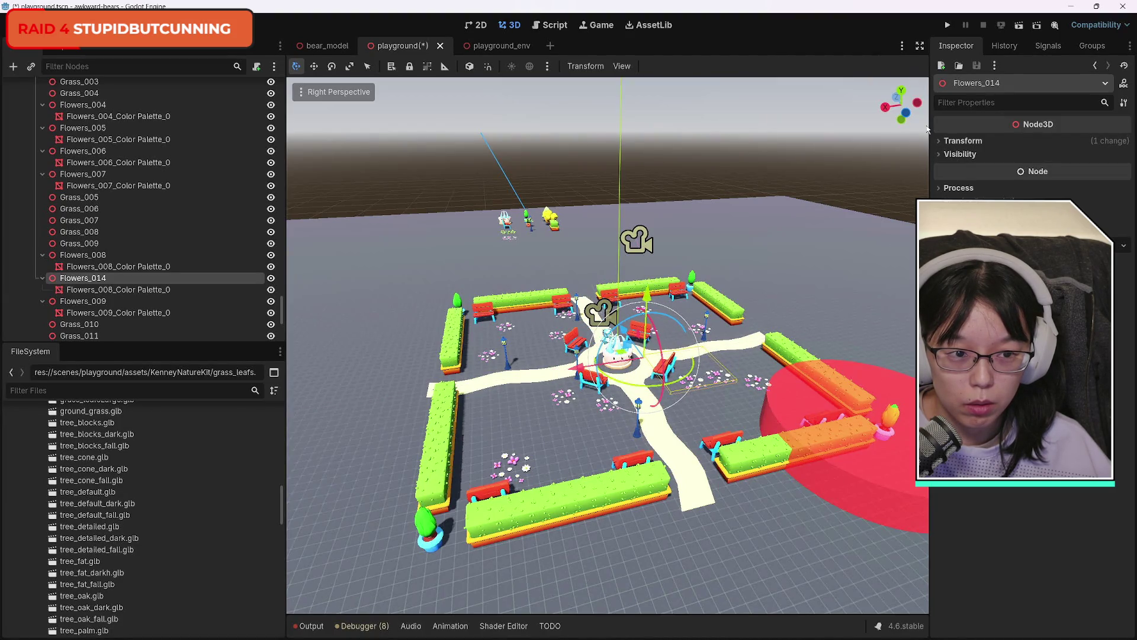
drag(900, 106, 877, 107)
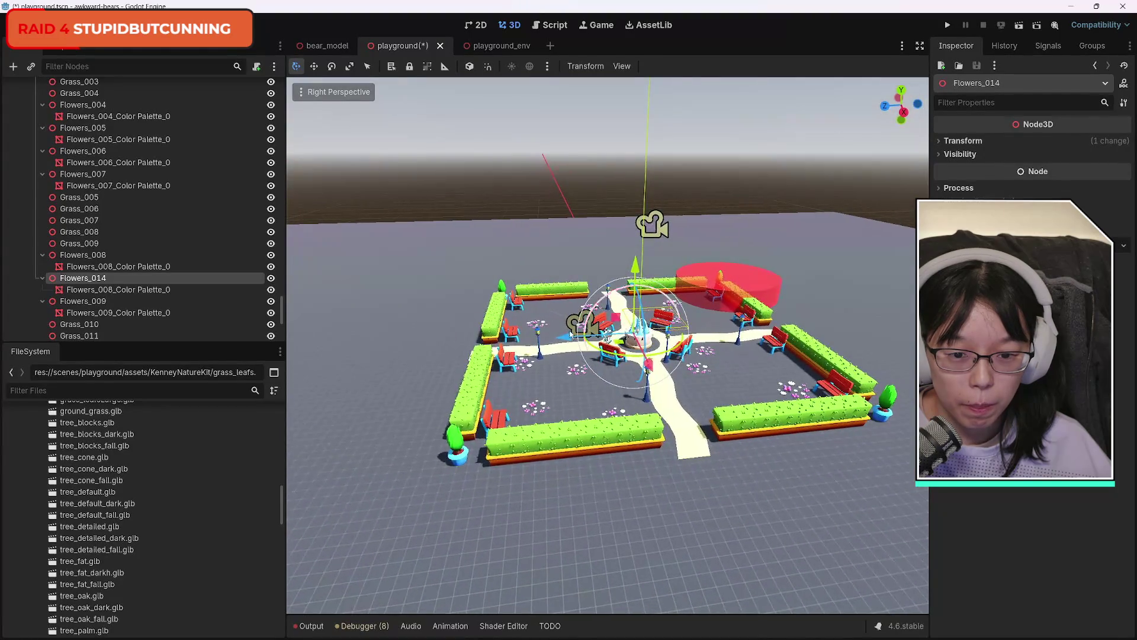
mouse_move(628, 339)
mouse_down()
mouse_move(604, 335)
mouse_move(630, 333)
mouse_up()
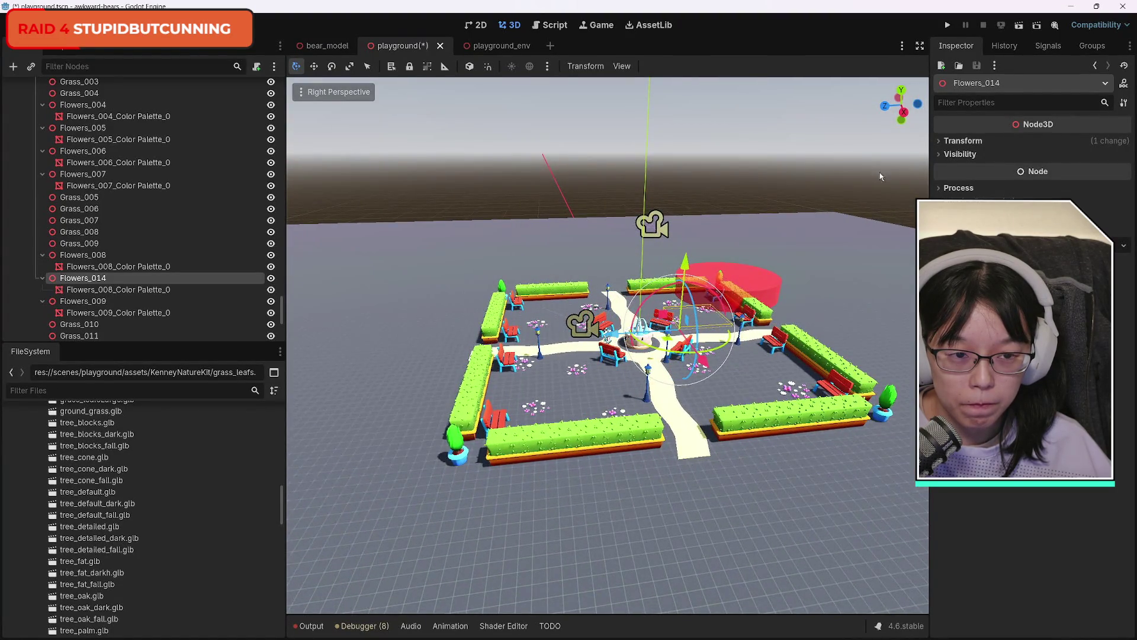
mouse_move(901, 107)
mouse_down()
mouse_move(873, 107)
mouse_move(879, 126)
mouse_up()
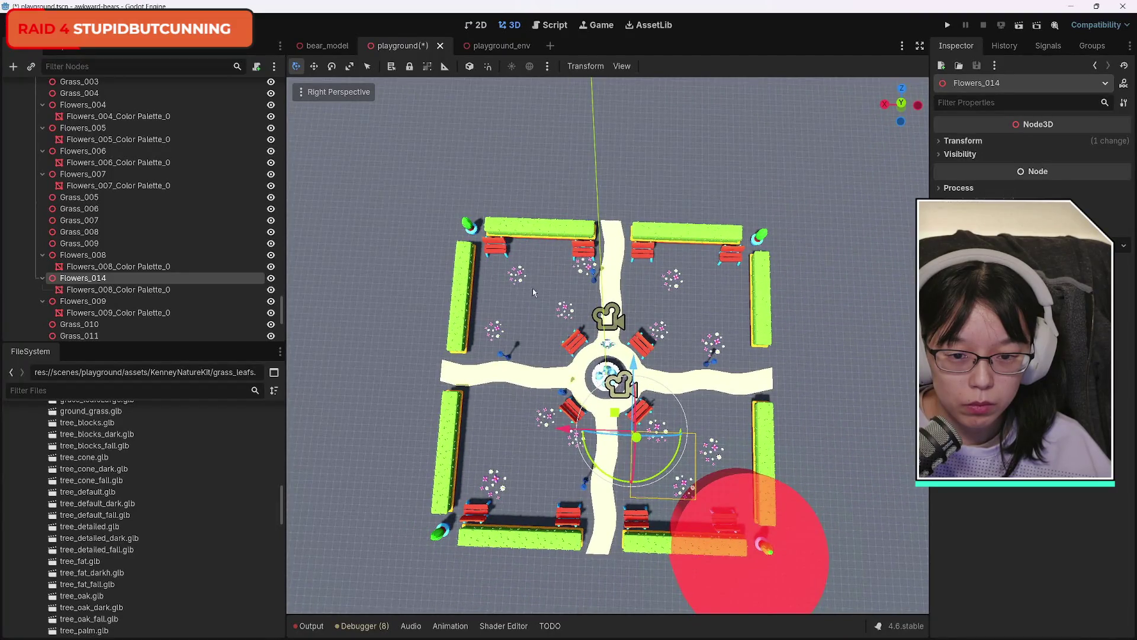
Duplicate Flowers_004 as Flowers_015 and move it to a new spot.
click(520, 275)
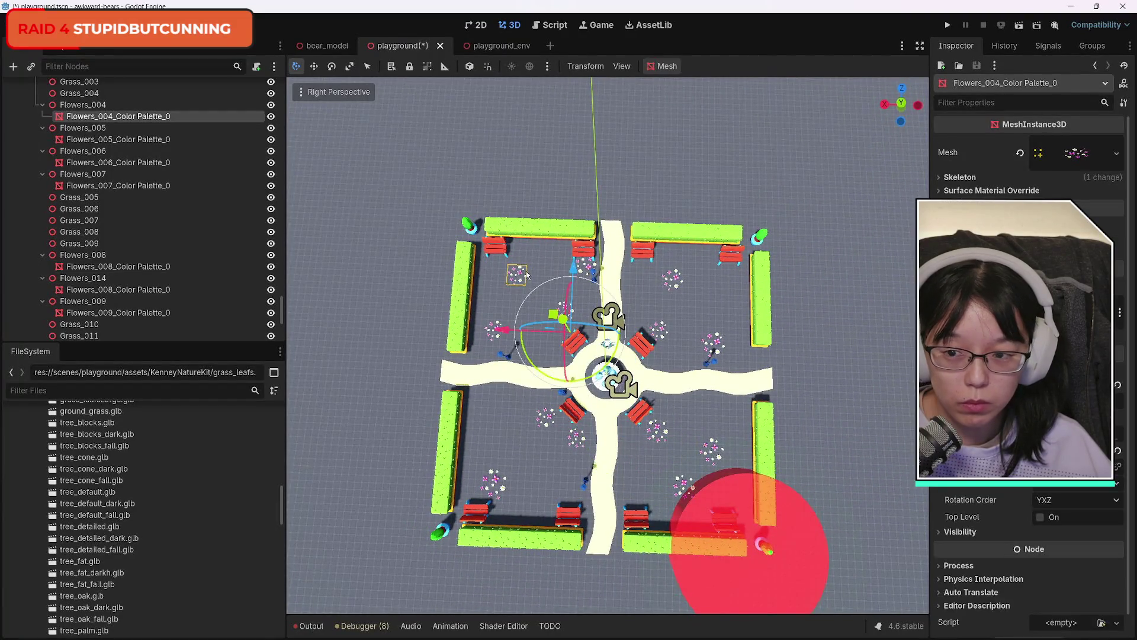
click(82, 128)
click(83, 105)
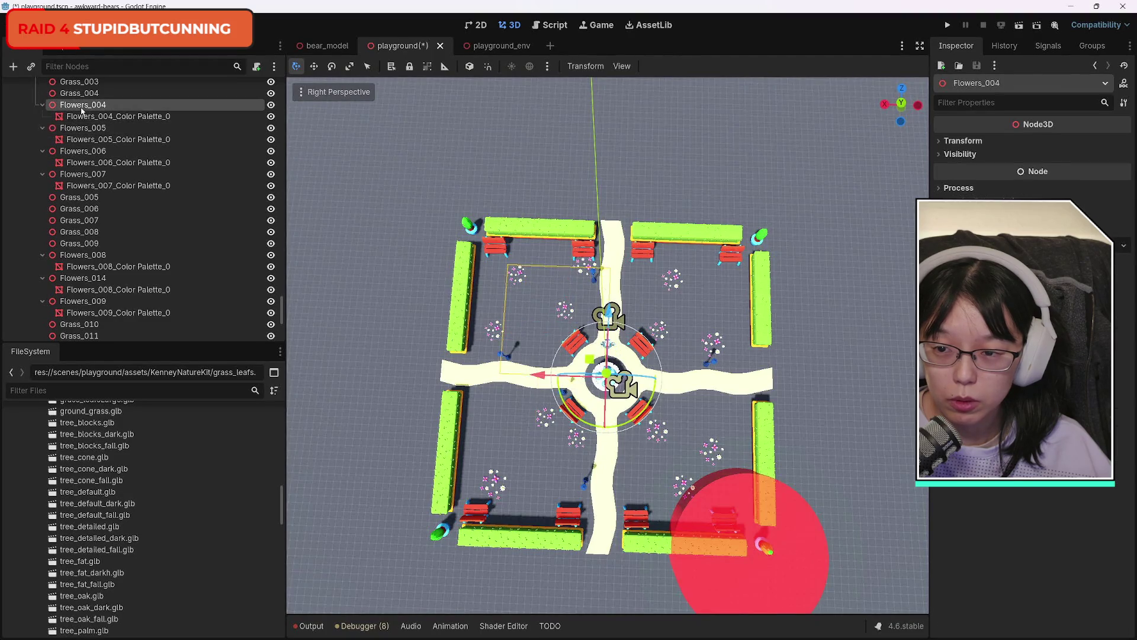
key(ctrl+d)
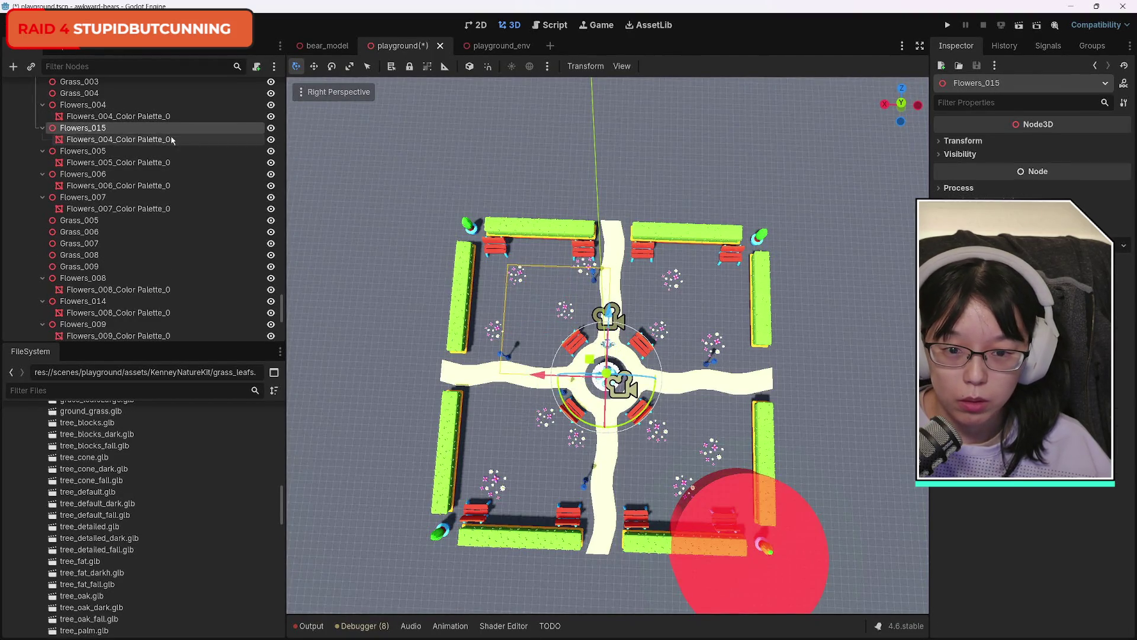
drag(531, 376, 639, 327)
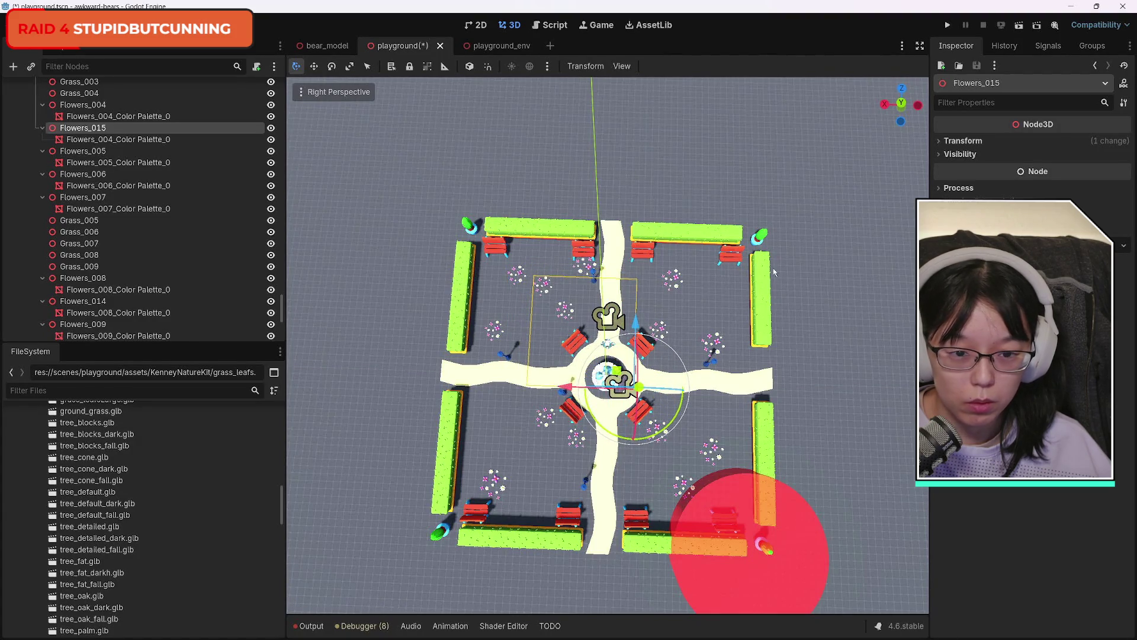
Duplicate Flowers_012 as Flowers_016 and move it toward the upper right.
click(660, 331)
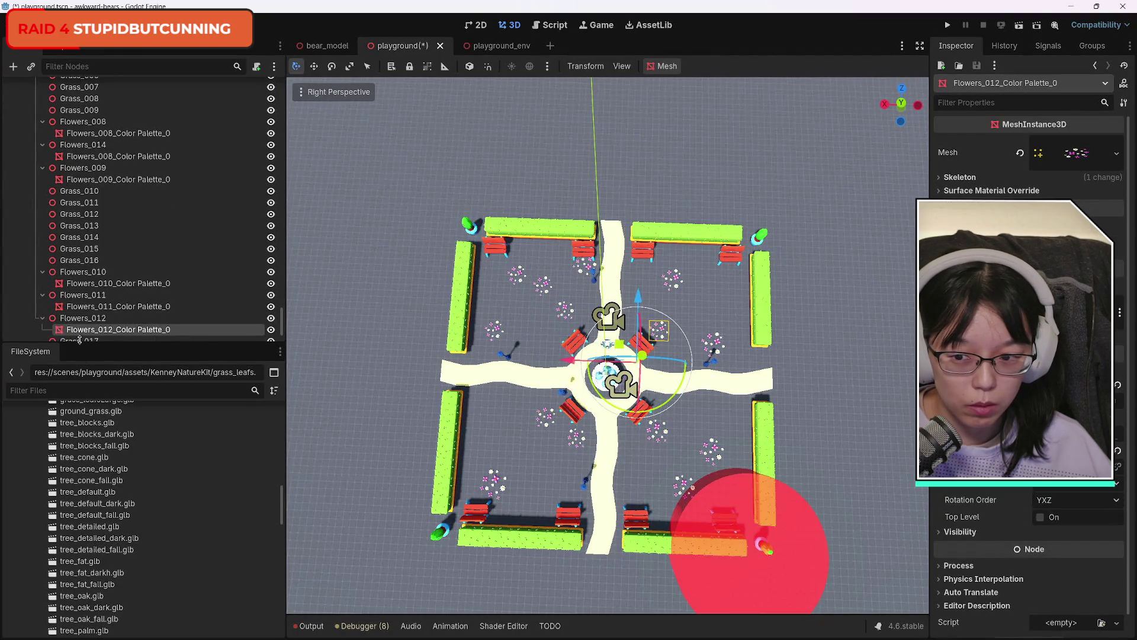
key(Up)
key(ctrl+d)
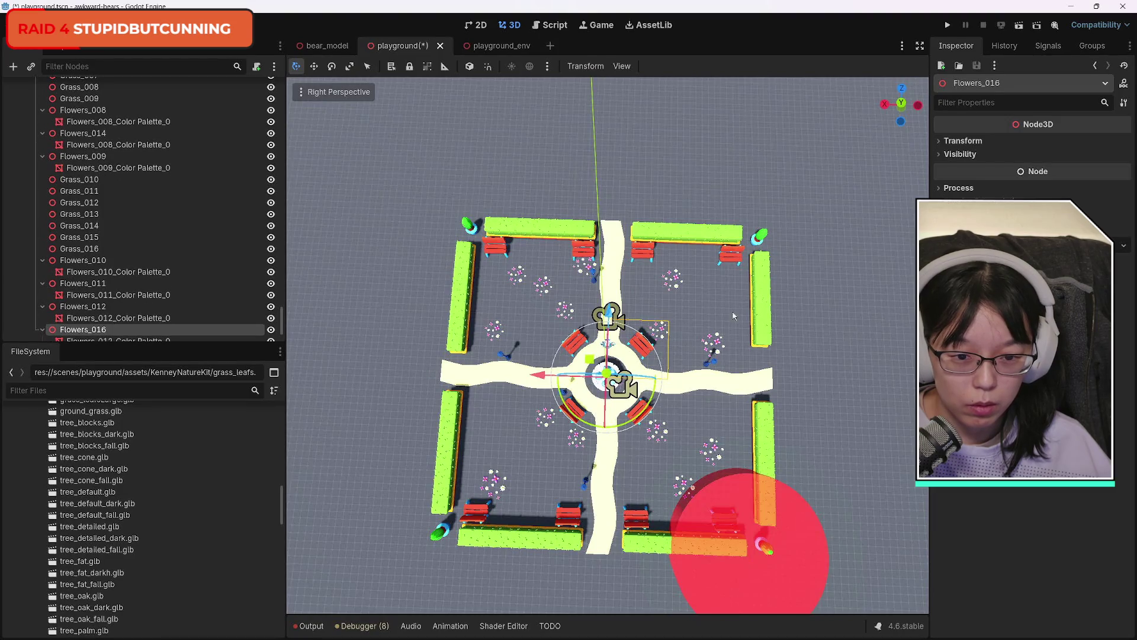
mouse_move(572, 377)
mouse_down()
mouse_move(654, 320)
mouse_move(652, 285)
mouse_up()
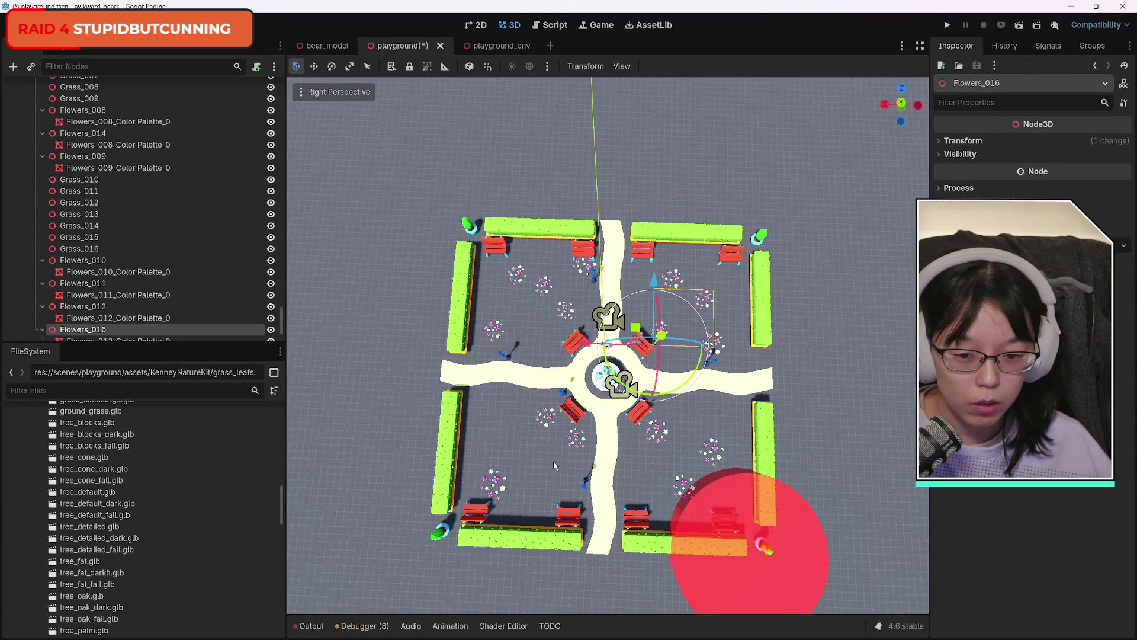
Duplicate Flowers_006 as Flowers_017 and shift it along X and Z.
click(495, 483)
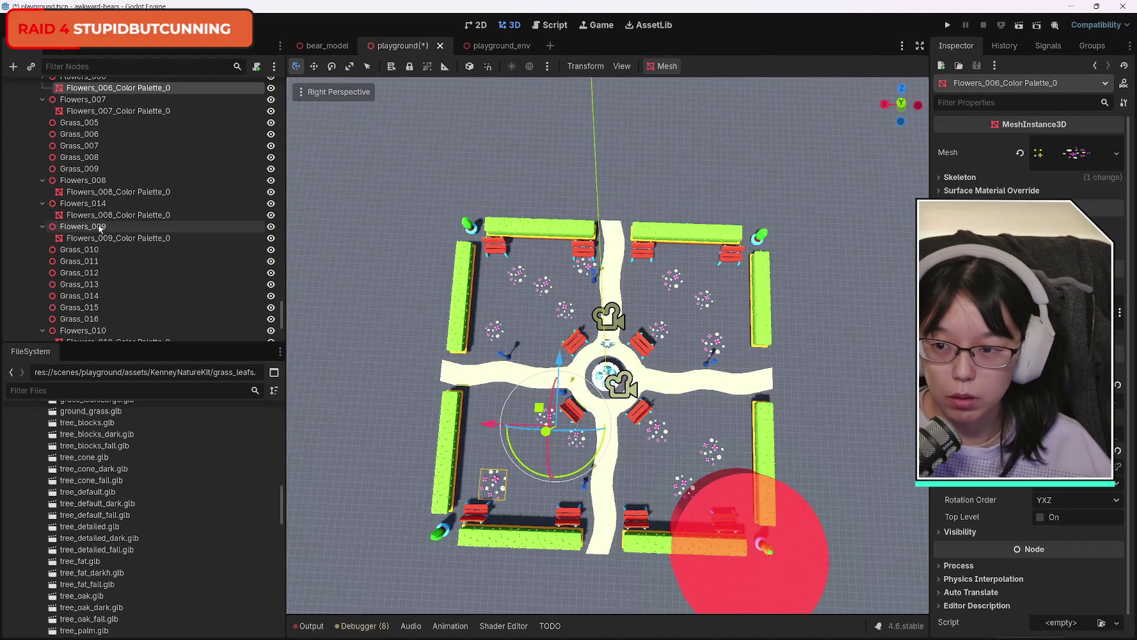
scroll(89, 225, up, 2)
click(86, 140)
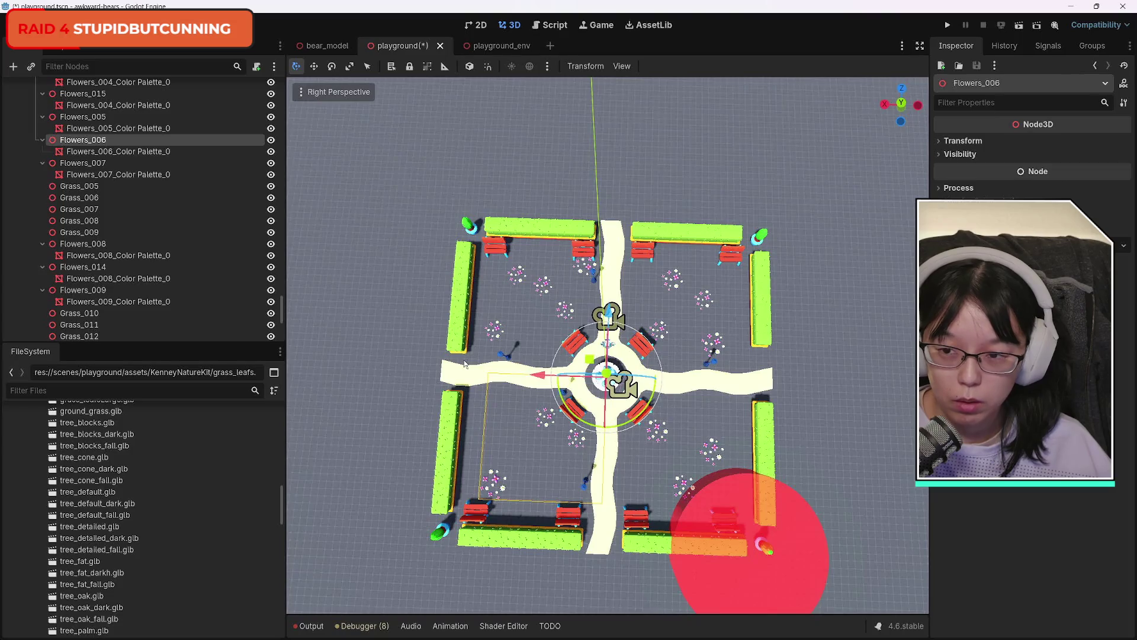
key(ctrl+d)
drag(609, 363, 635, 364)
drag(626, 318, 638, 295)
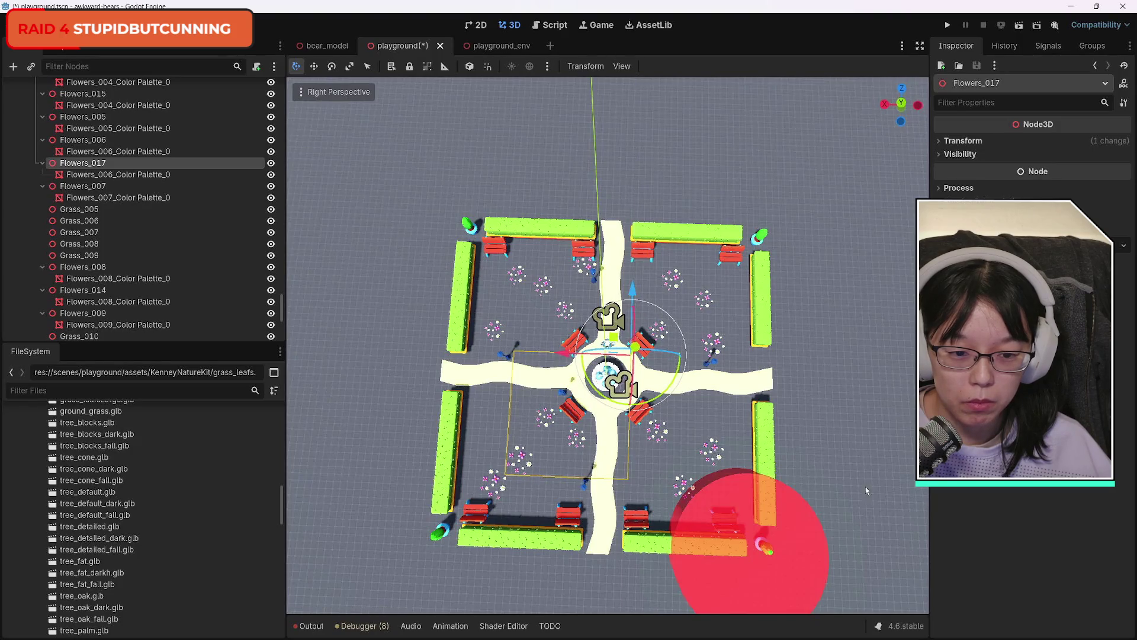
Select Flowers_014, then the grass nodes Grass_005 through Grass_009.
click(685, 489)
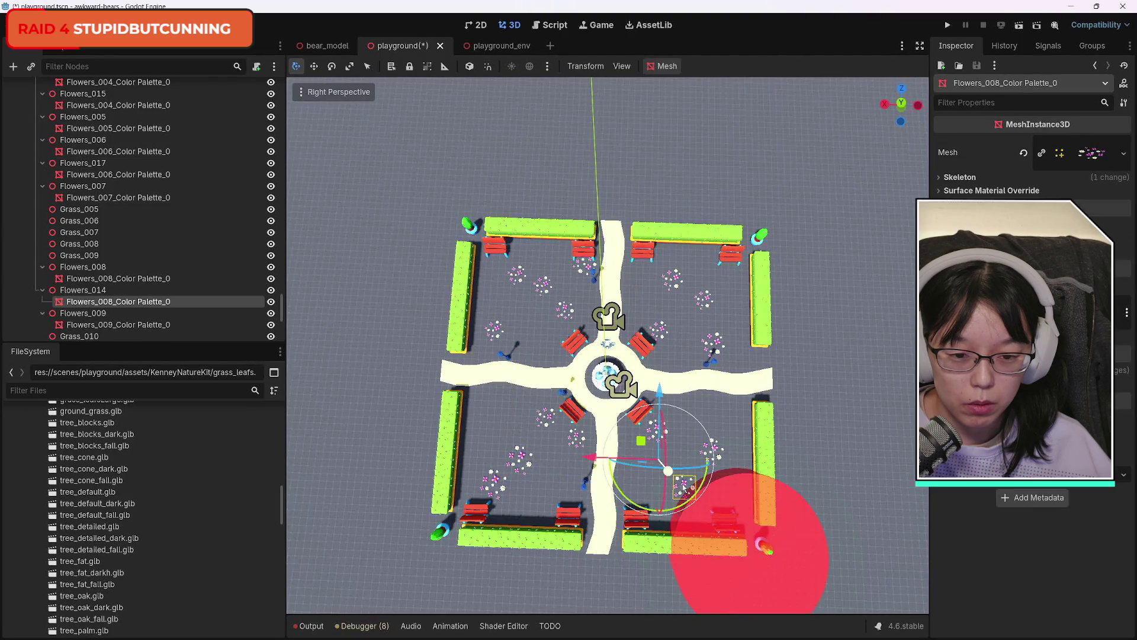
click(74, 290)
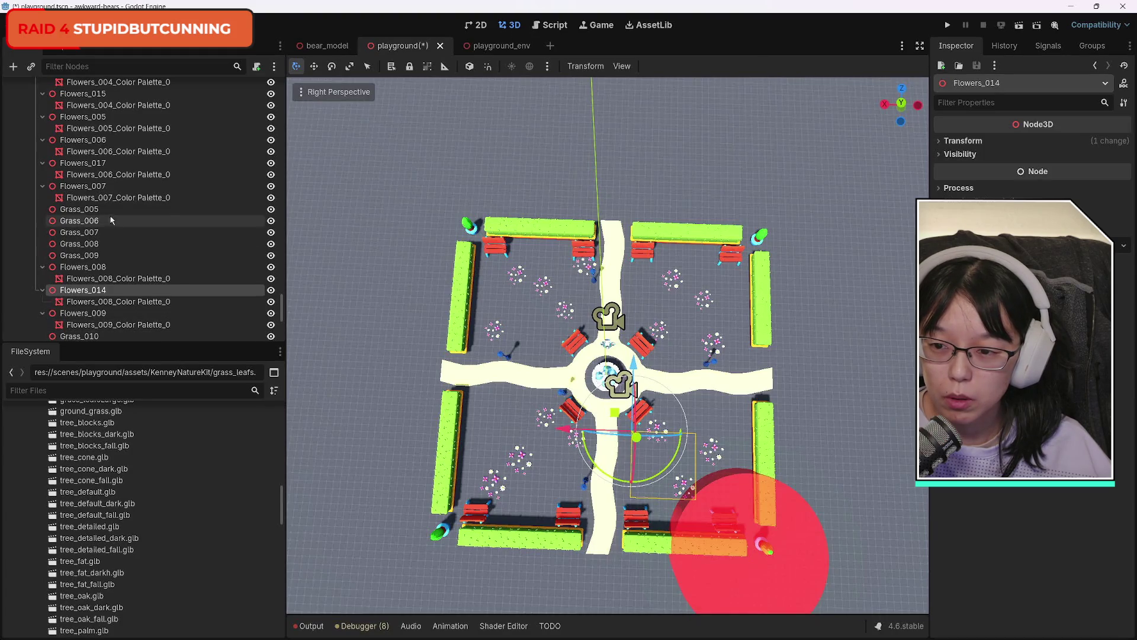
click(80, 209)
shift+click(114, 257)
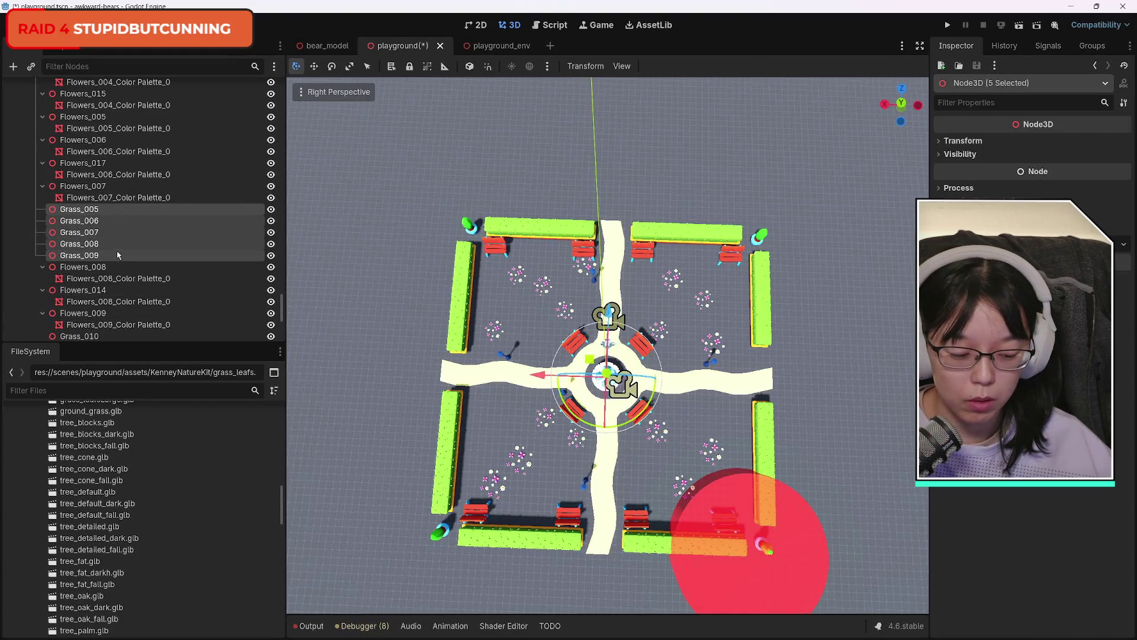
Delete Grass_005–Grass_009 and duplicate Flowers_014 as Flowers_018, moving it along X.
key(Delete)
key(Return)
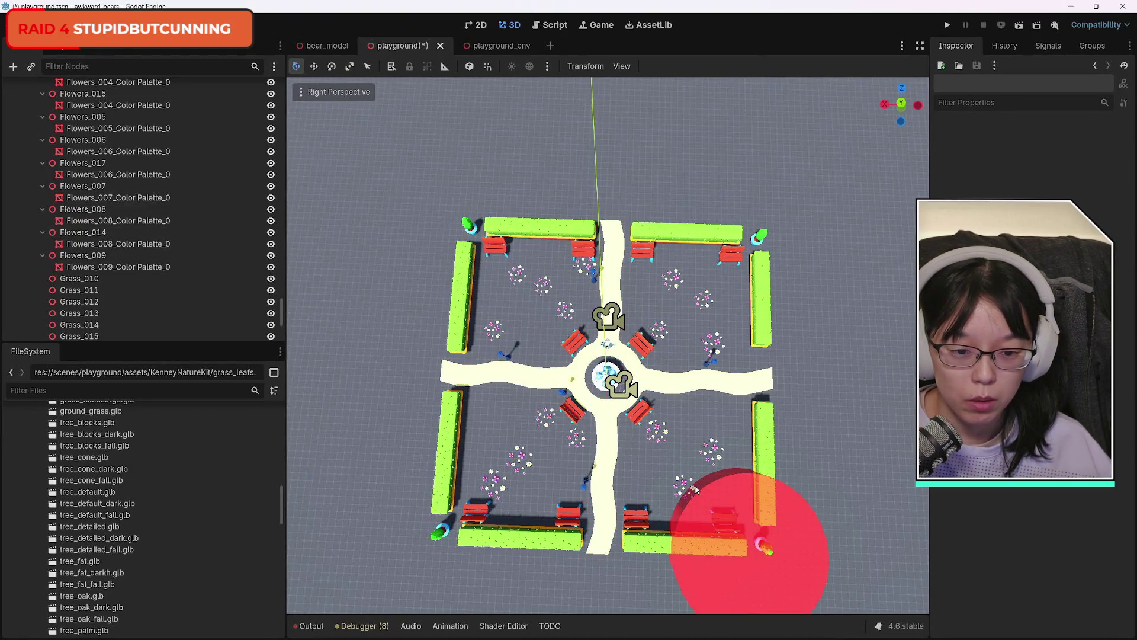
click(684, 485)
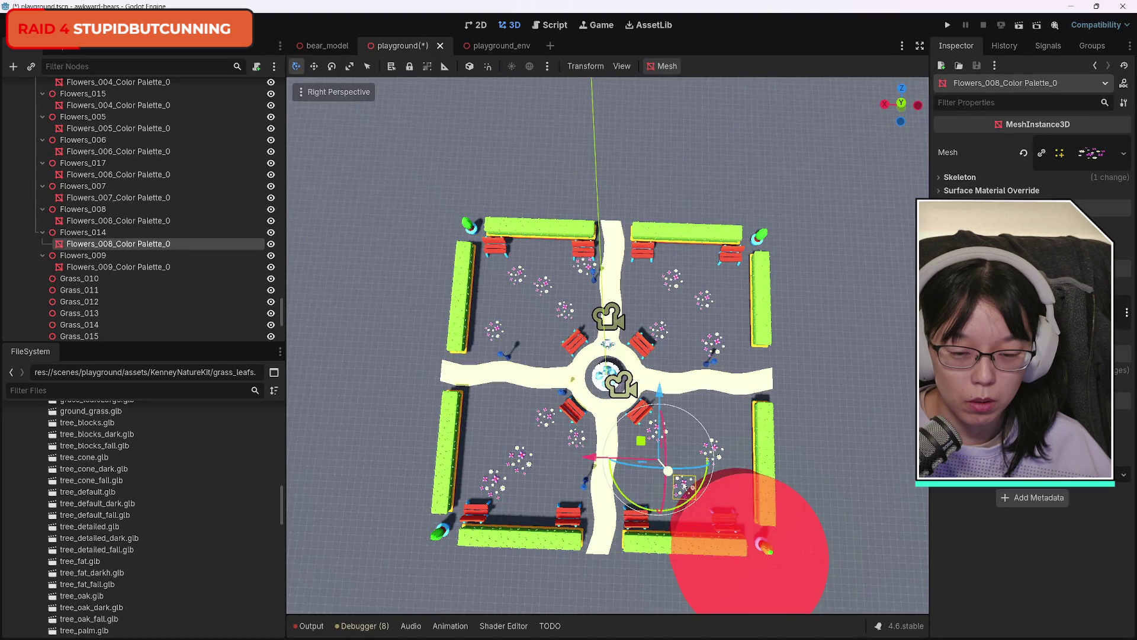
click(92, 234)
key(ctrl+d)
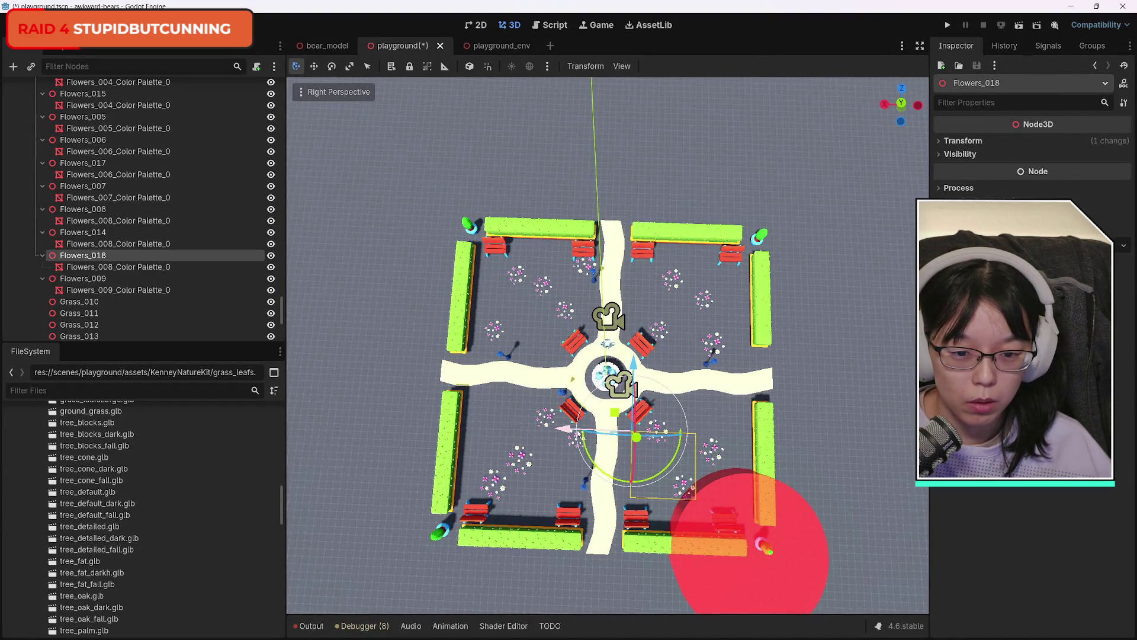
drag(558, 430, 526, 431)
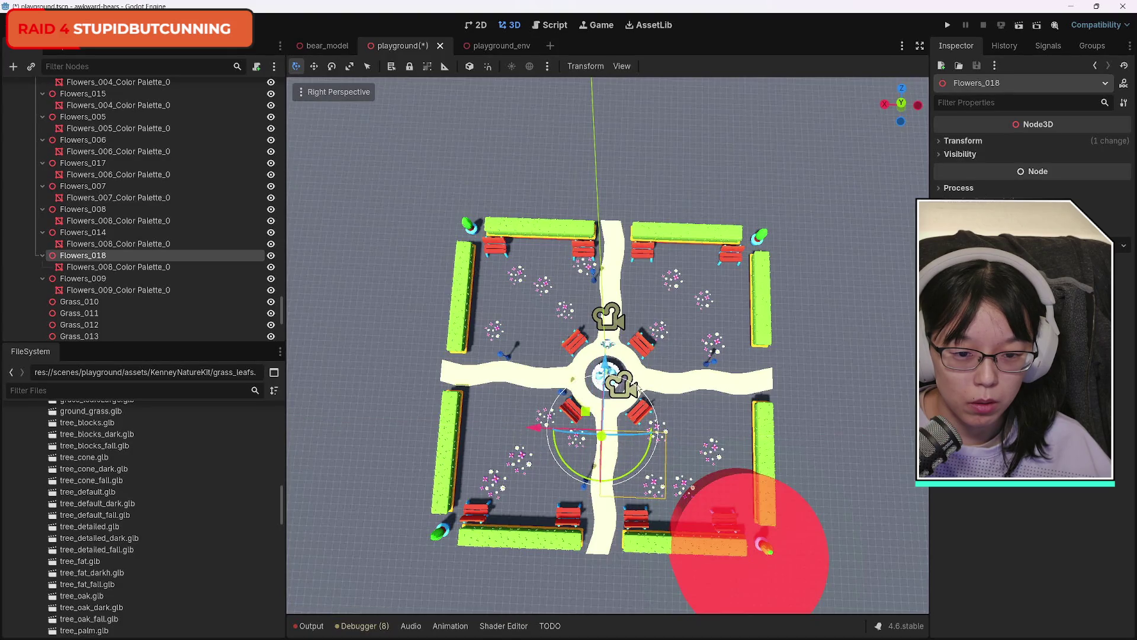
Rotate Flowers_018, Flowers_006, Flowers_004 and Flowers_012 by about 13, 13, 15 and 25 degrees.
key(e)
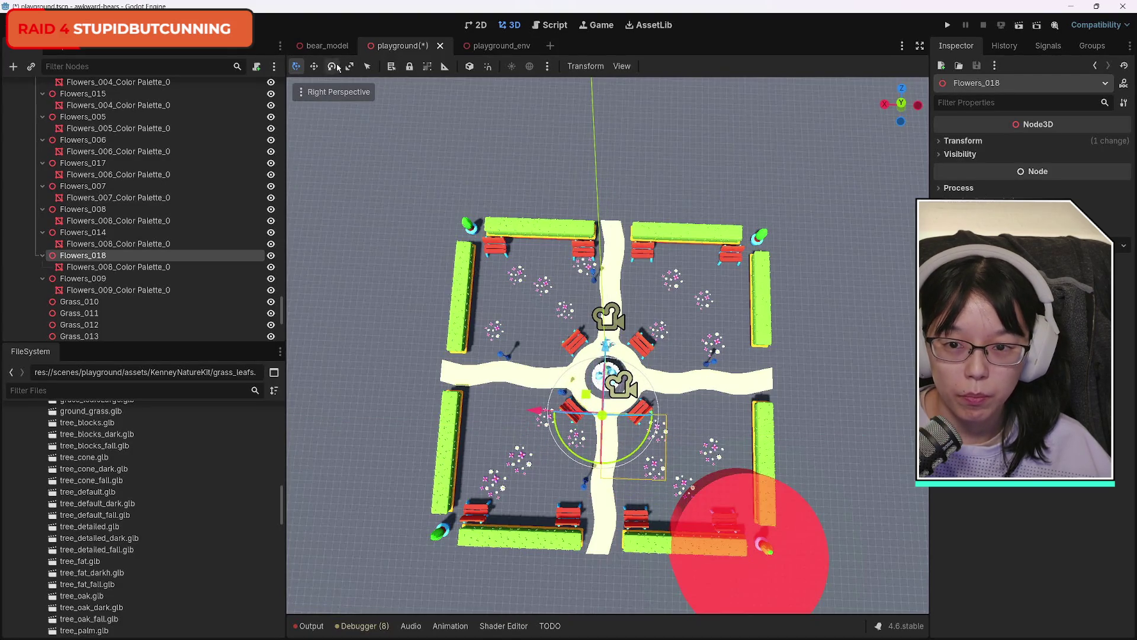
drag(644, 439, 635, 447)
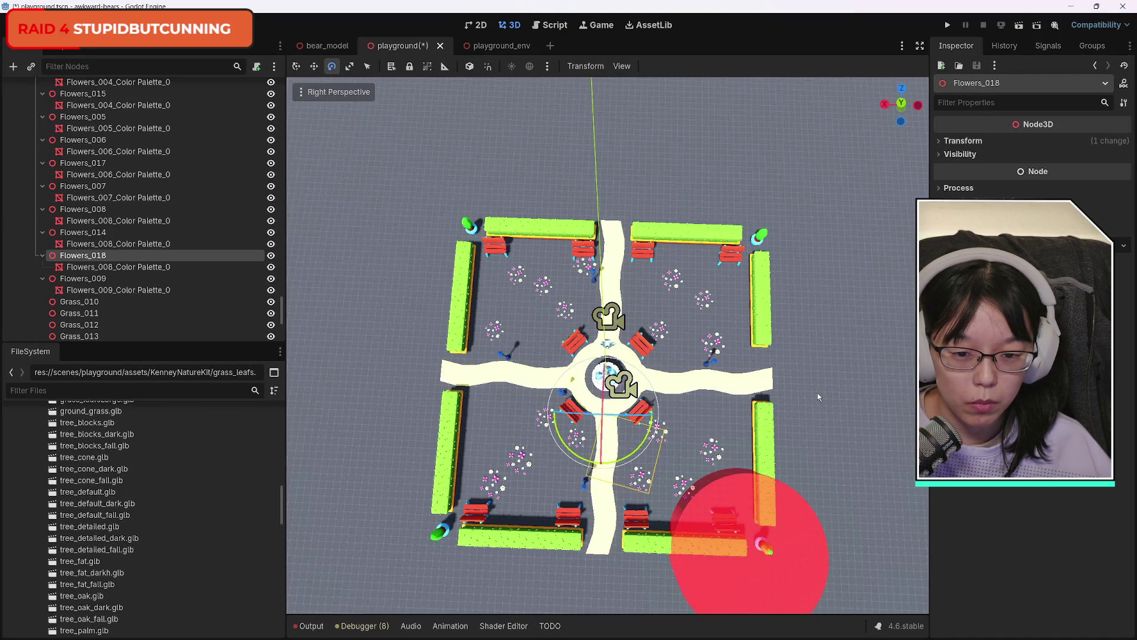
click(519, 460)
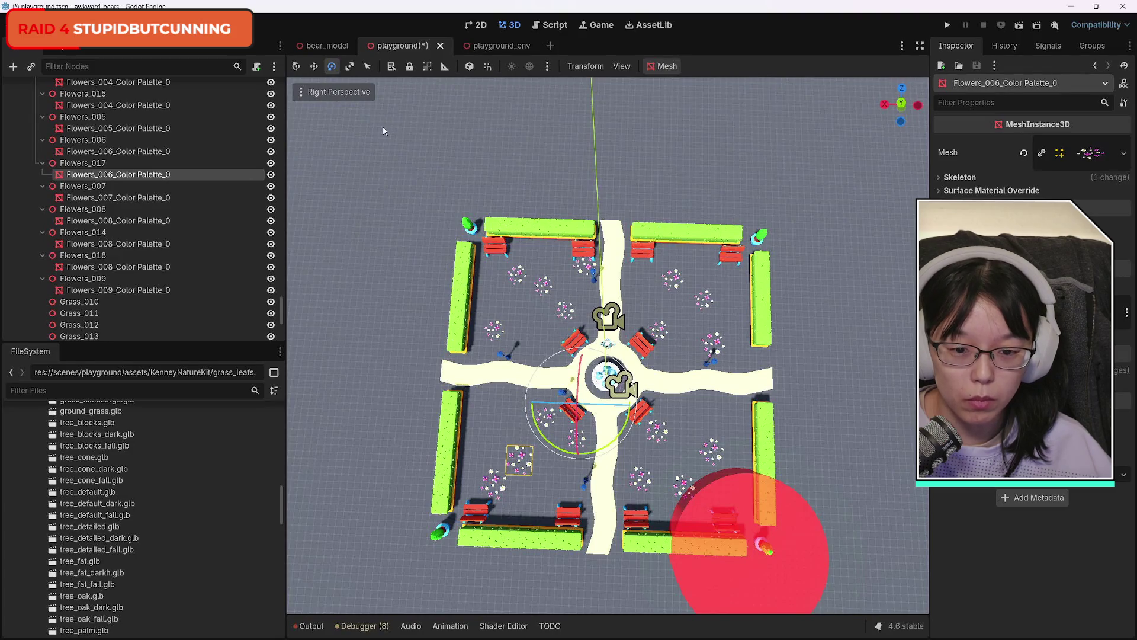
drag(603, 439, 565, 452)
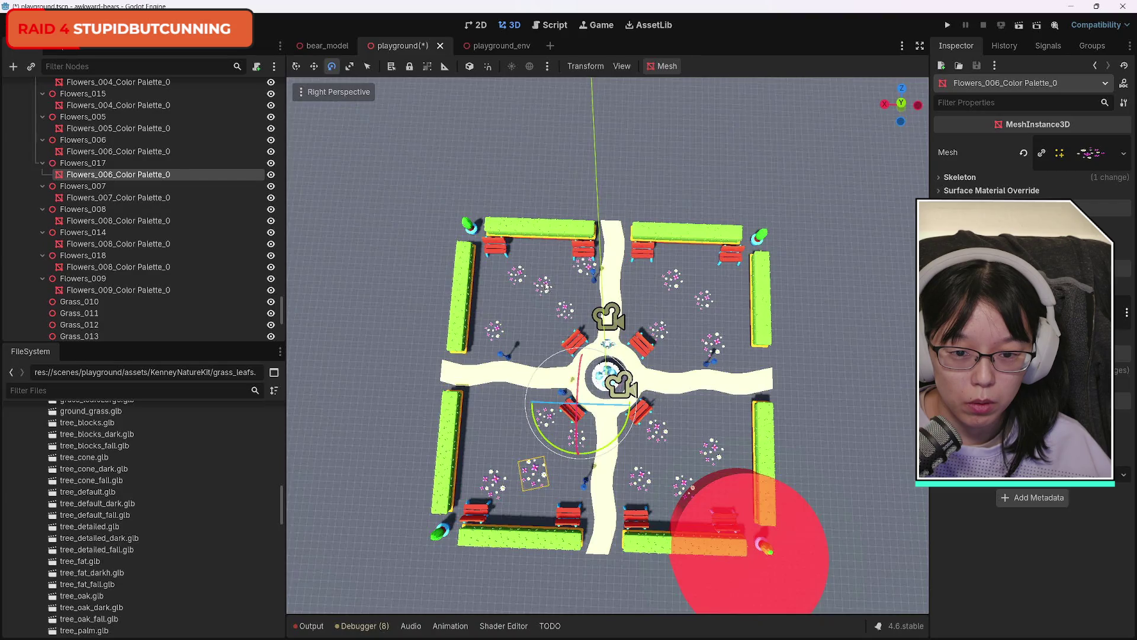
click(546, 287)
drag(562, 371, 574, 386)
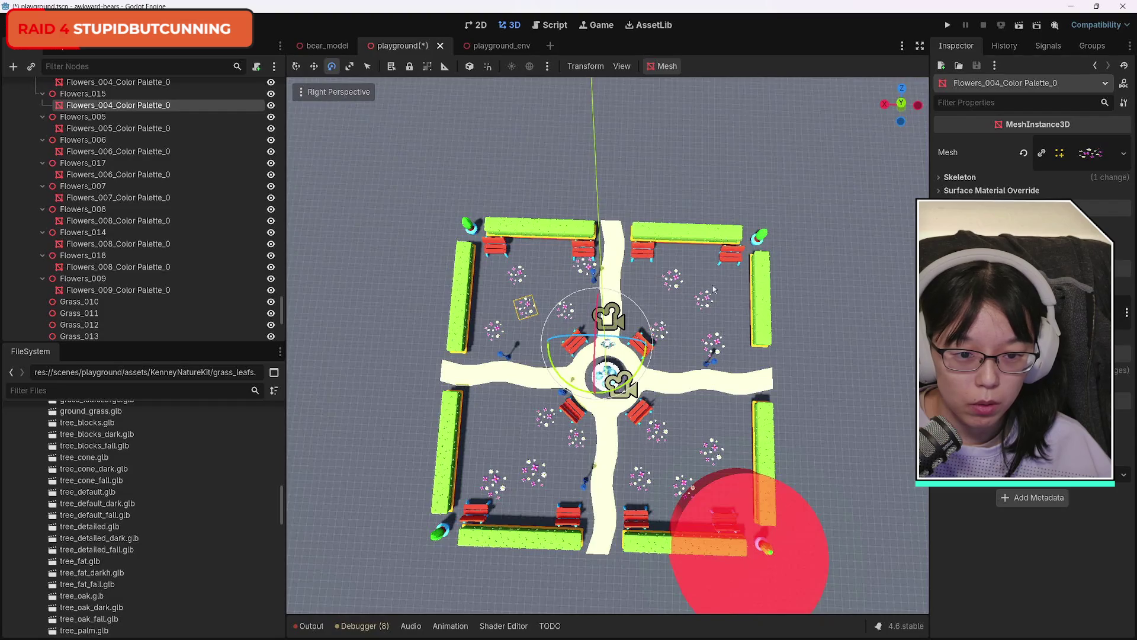
click(683, 318)
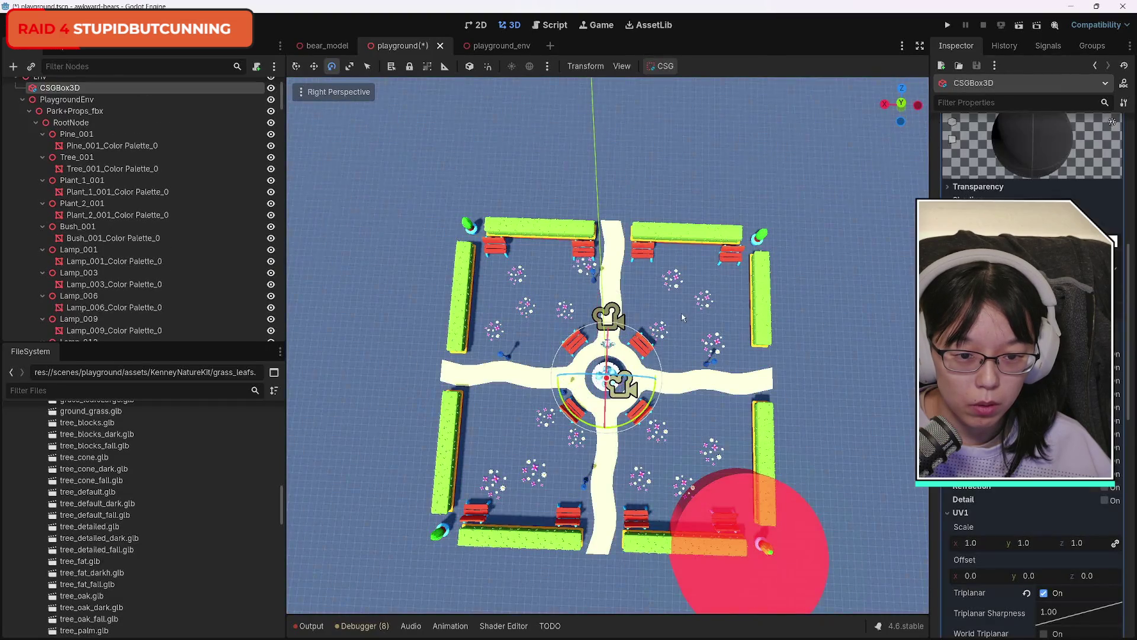
click(709, 300)
drag(688, 373, 701, 370)
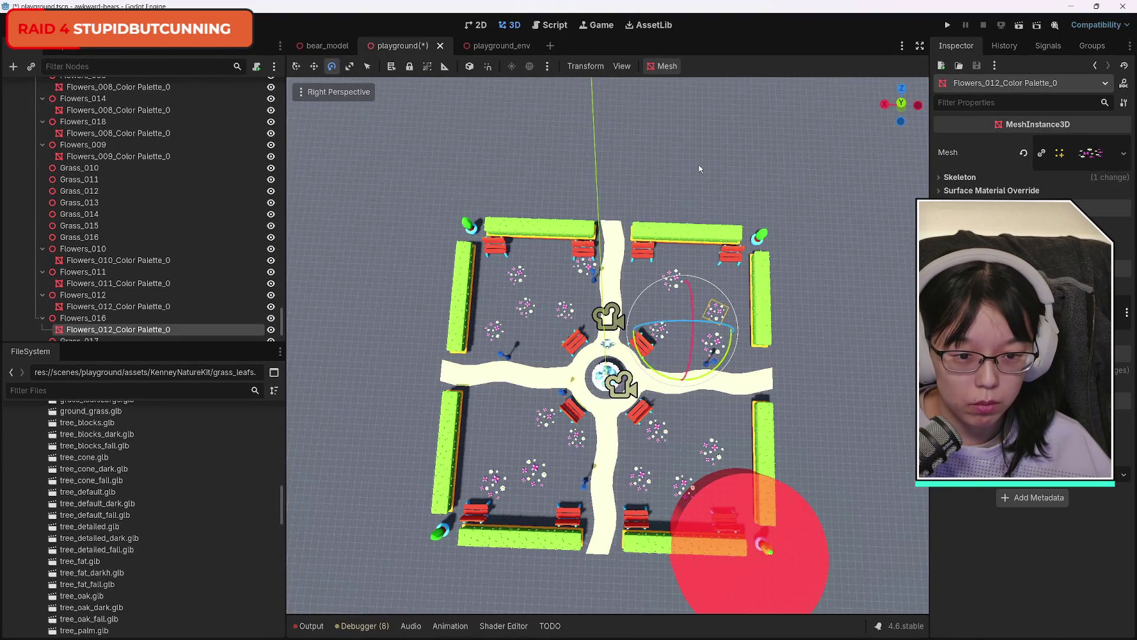
click(856, 388)
click(771, 329)
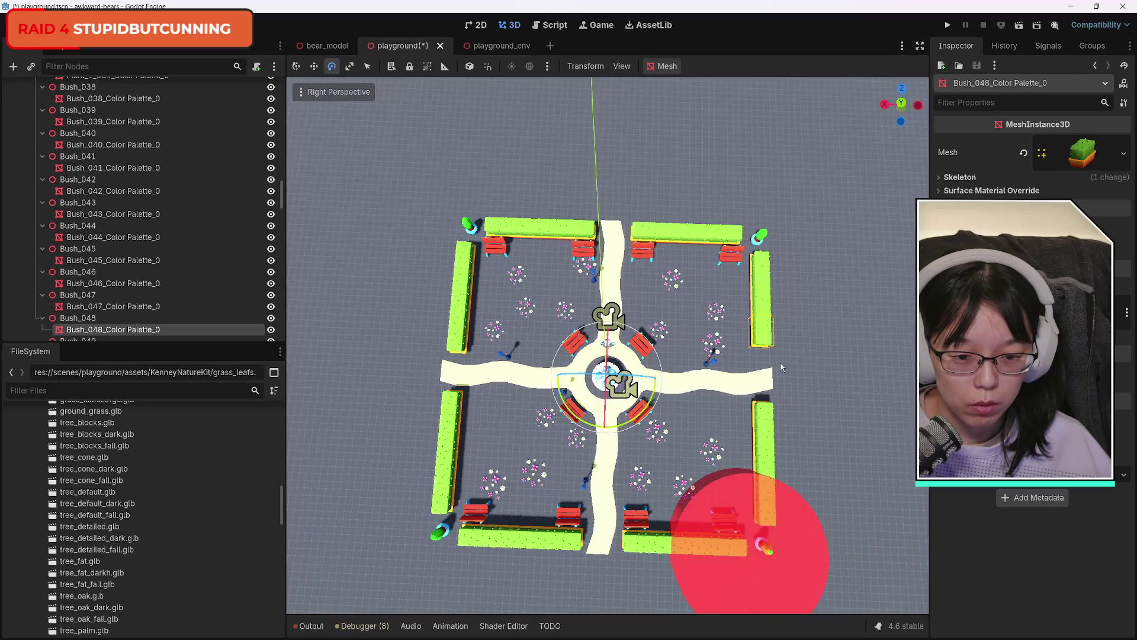
Select grass.glb among the KenneyNatureKit assets in the FileSystem dock.
mouse_move(899, 112)
mouse_down()
mouse_move(899, 154)
mouse_move(899, 127)
mouse_move(898, 139)
mouse_up()
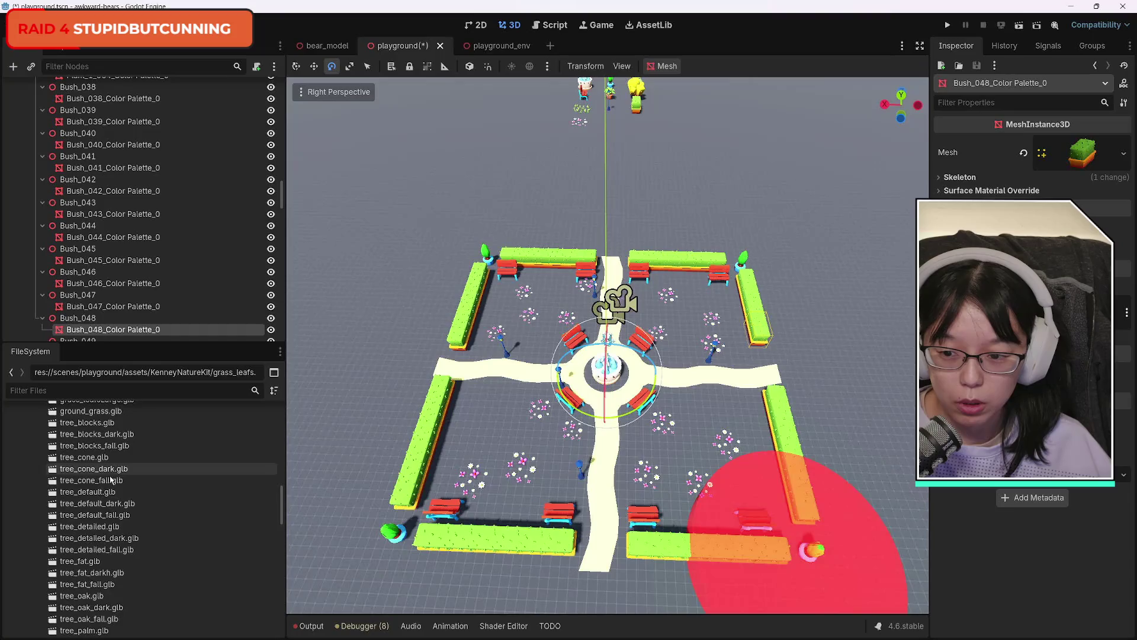
scroll(168, 528, up, 5)
scroll(168, 529, down, 3)
scroll(168, 529, up, 2)
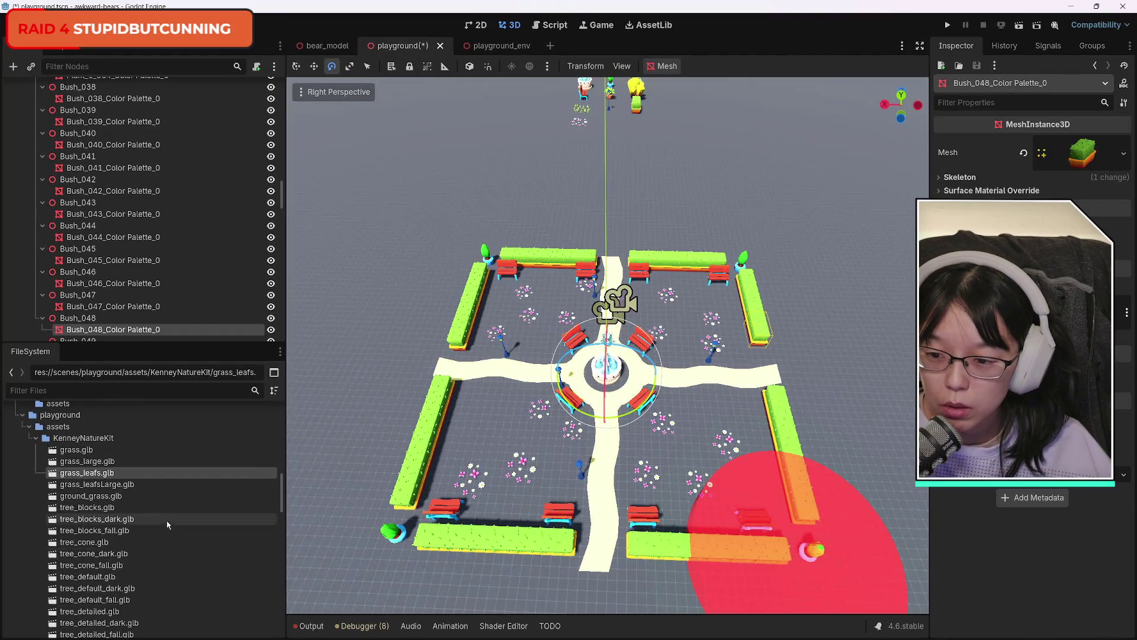
click(76, 451)
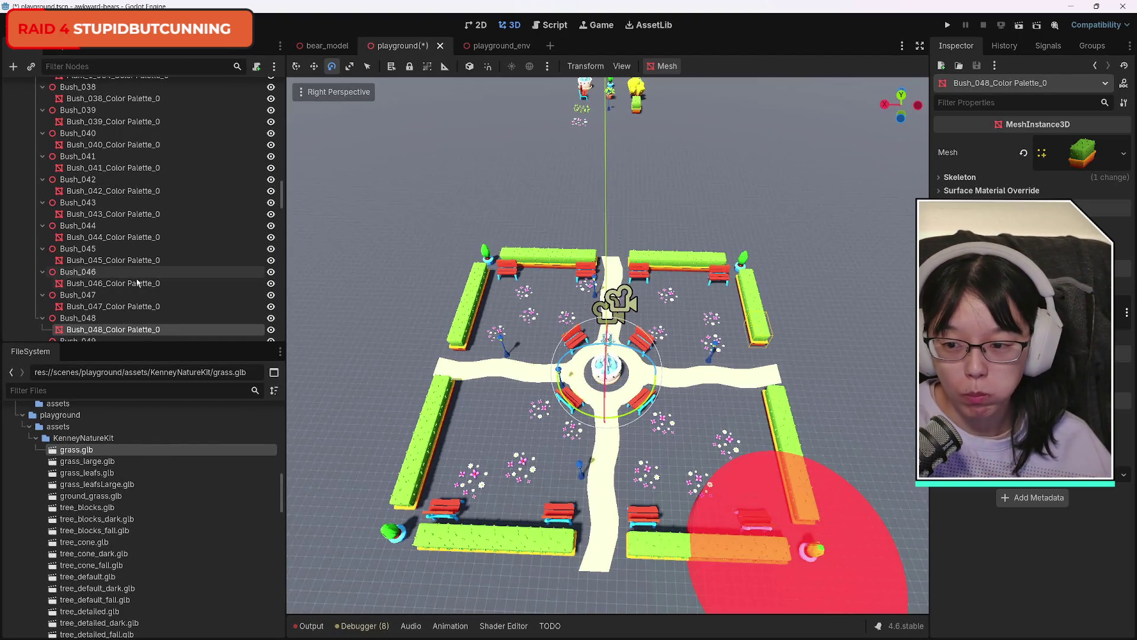
Select the Bush_048 node and browse through the KenneyNatureKit files.
click(118, 318)
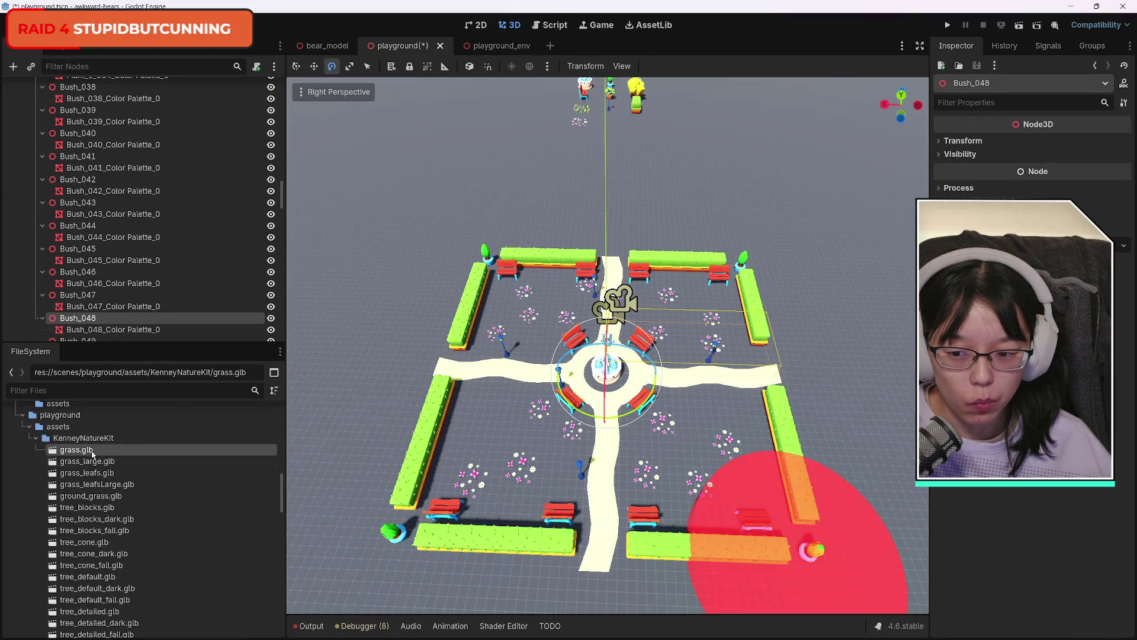
scroll(165, 450, down, 2)
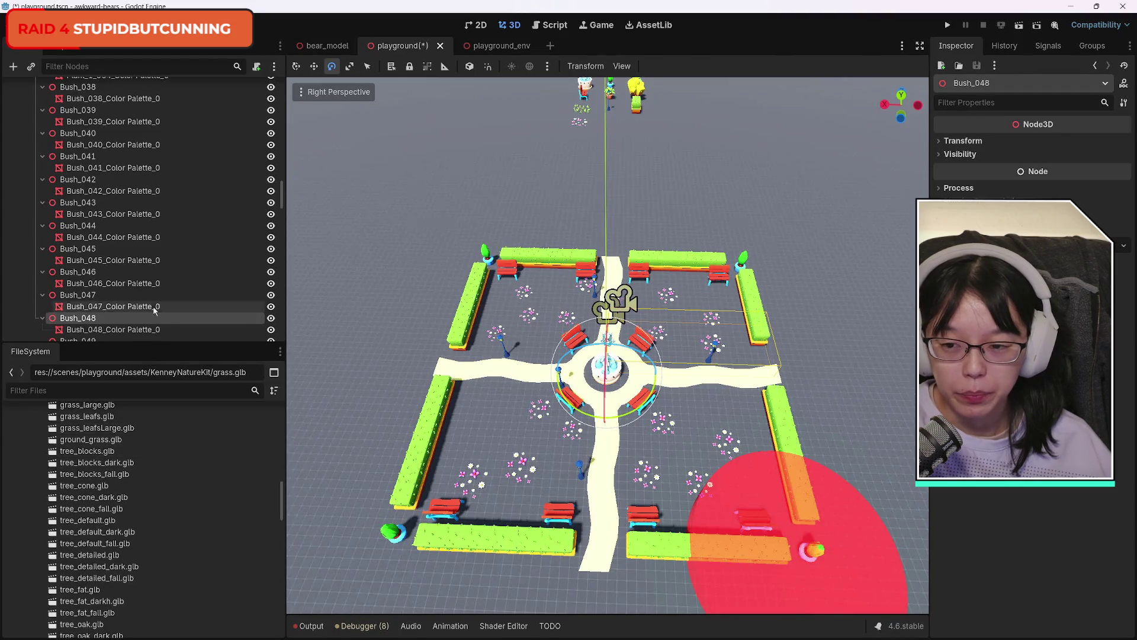
scroll(176, 321, down, 5)
scroll(176, 321, up, 15)
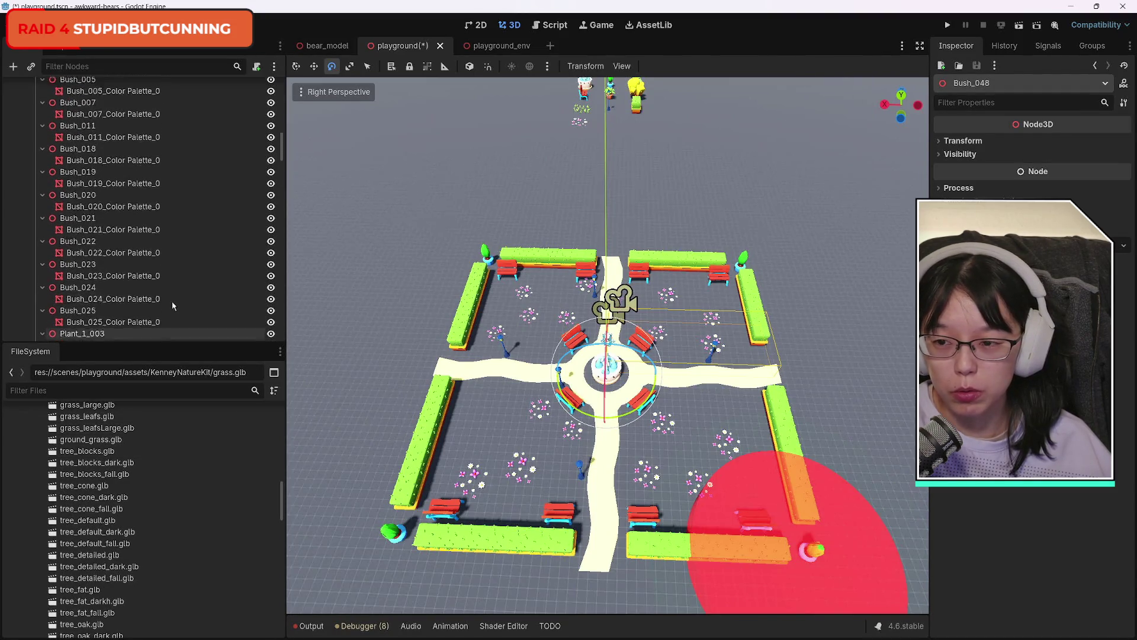
scroll(173, 305, up, 15)
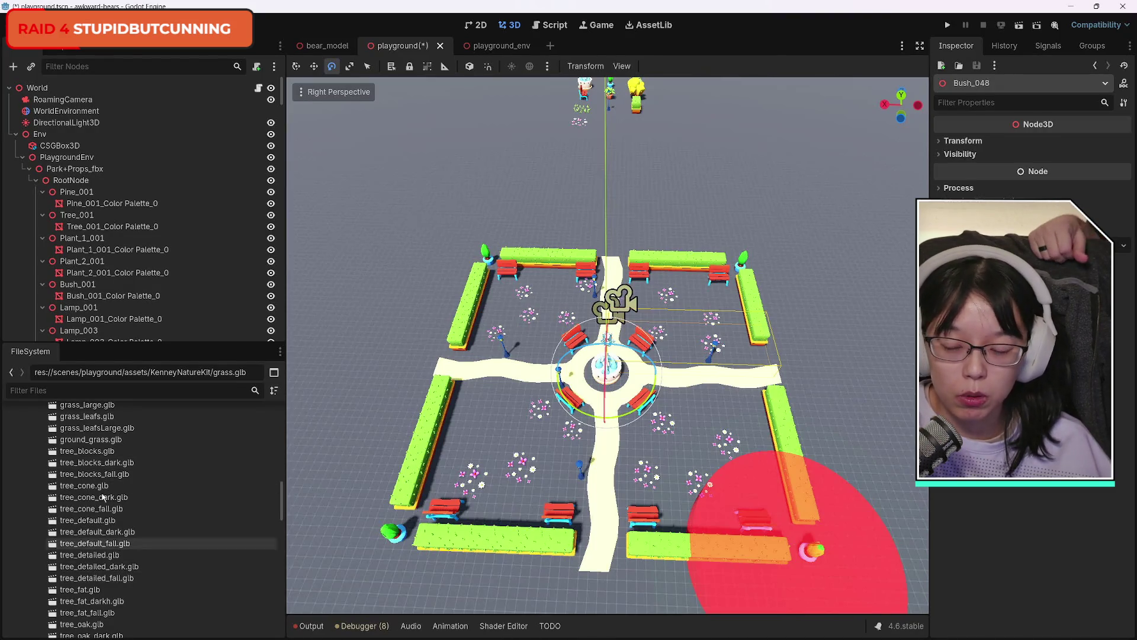
scroll(99, 478, up, 4)
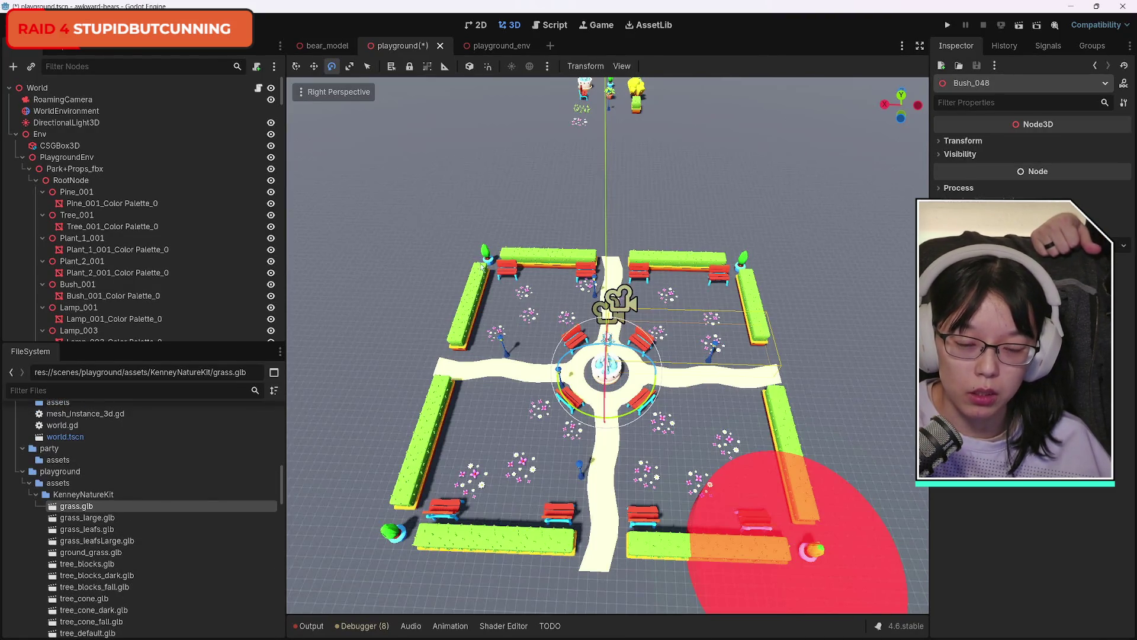
scroll(113, 481, down, 3)
scroll(178, 510, down, 9)
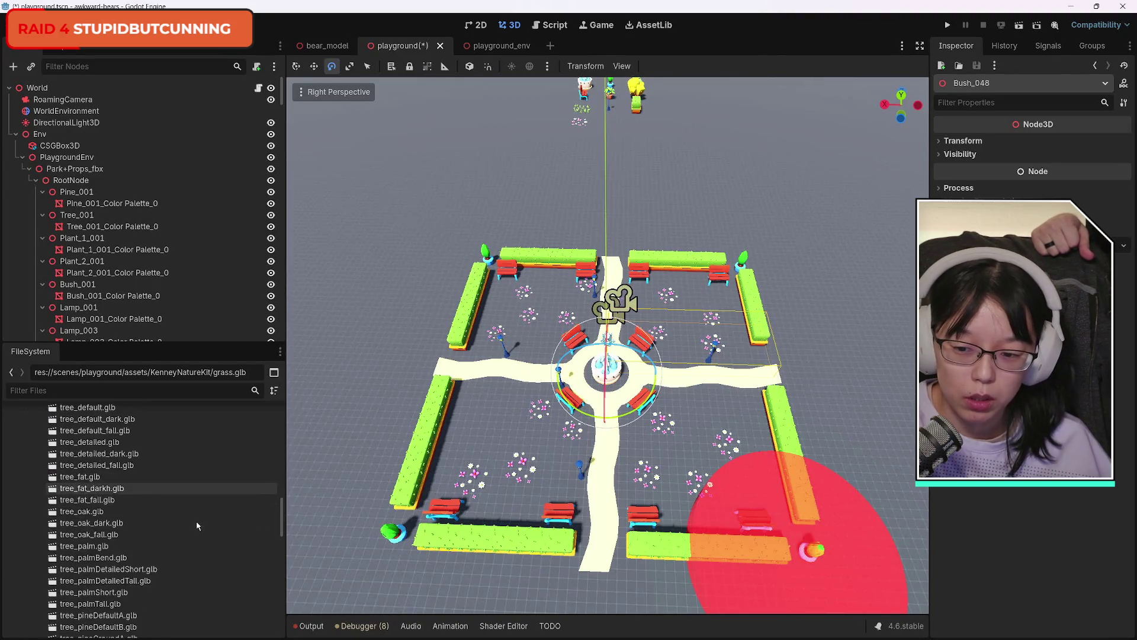
scroll(196, 520, down, 3)
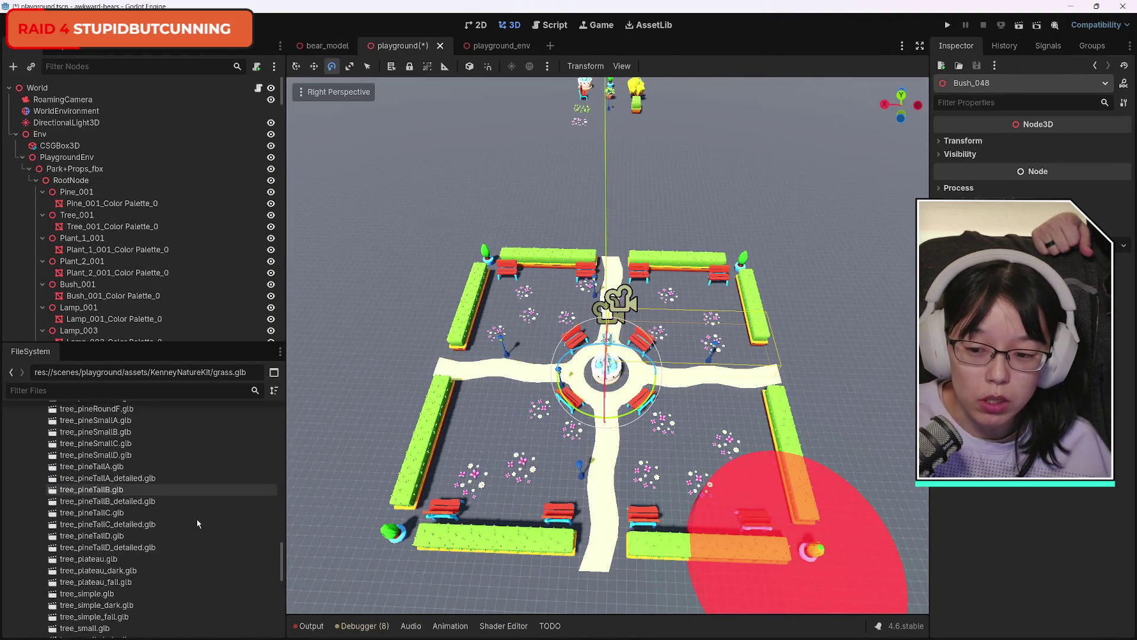
scroll(160, 521, up, 15)
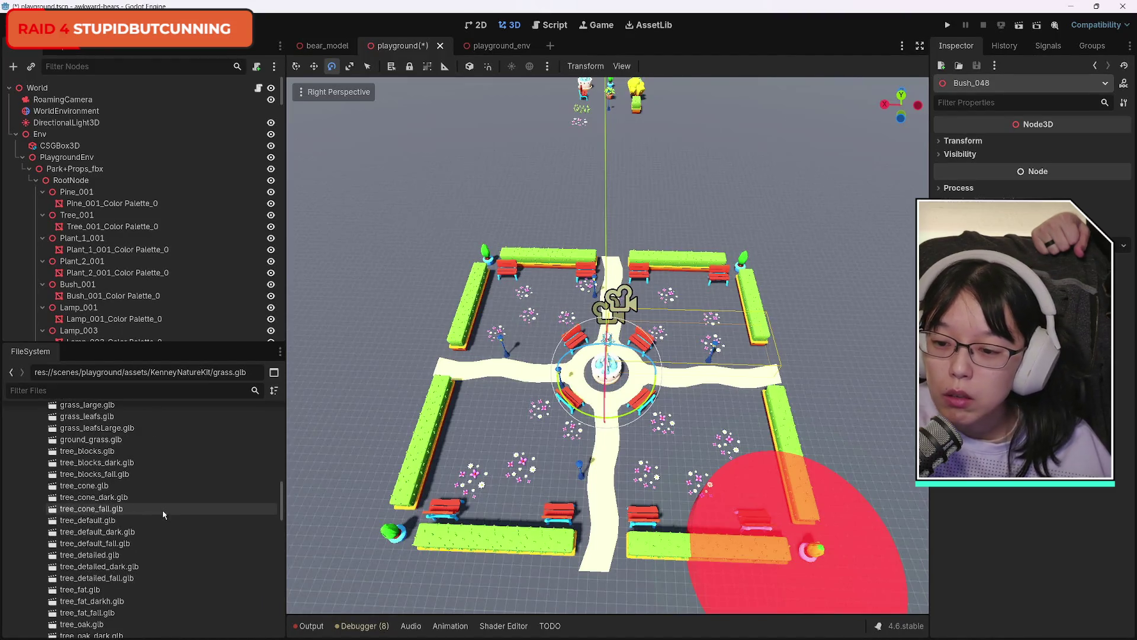
scroll(172, 538, down, 5)
scroll(236, 489, up, 4)
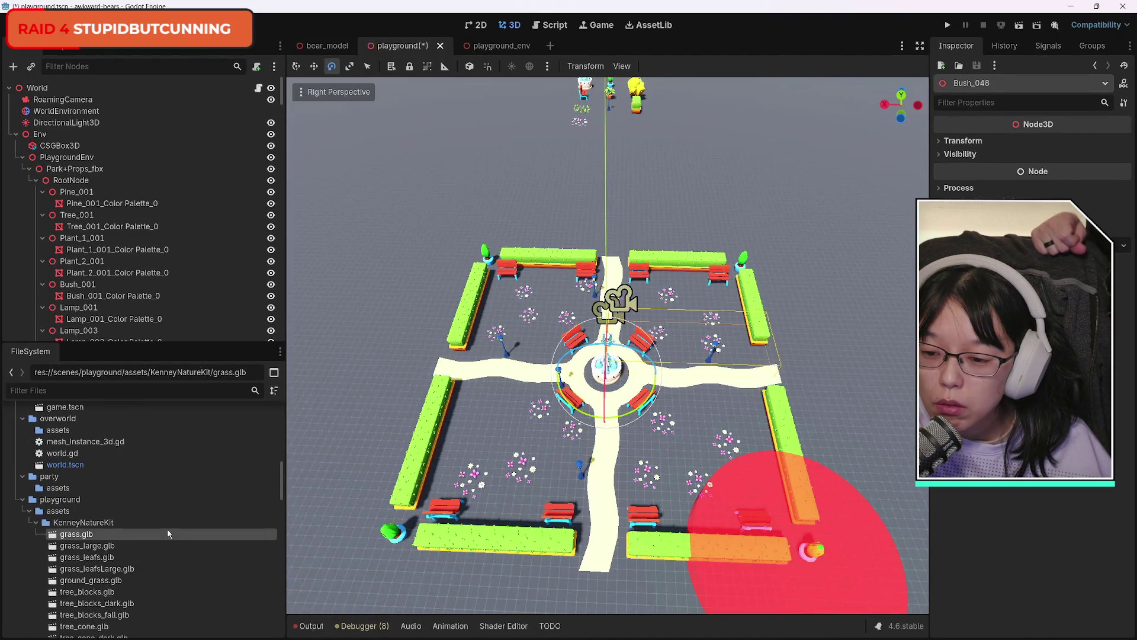
Add a grass.glb instance, grass2, to the left of the park.
click(494, 46)
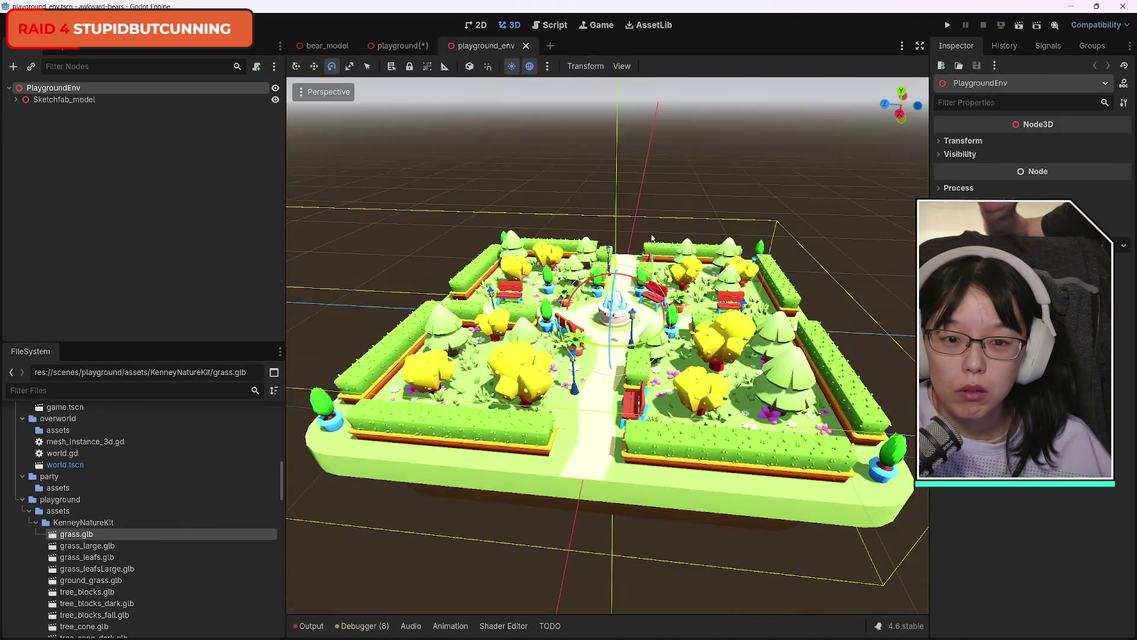
click(398, 46)
scroll(155, 178, up, 10)
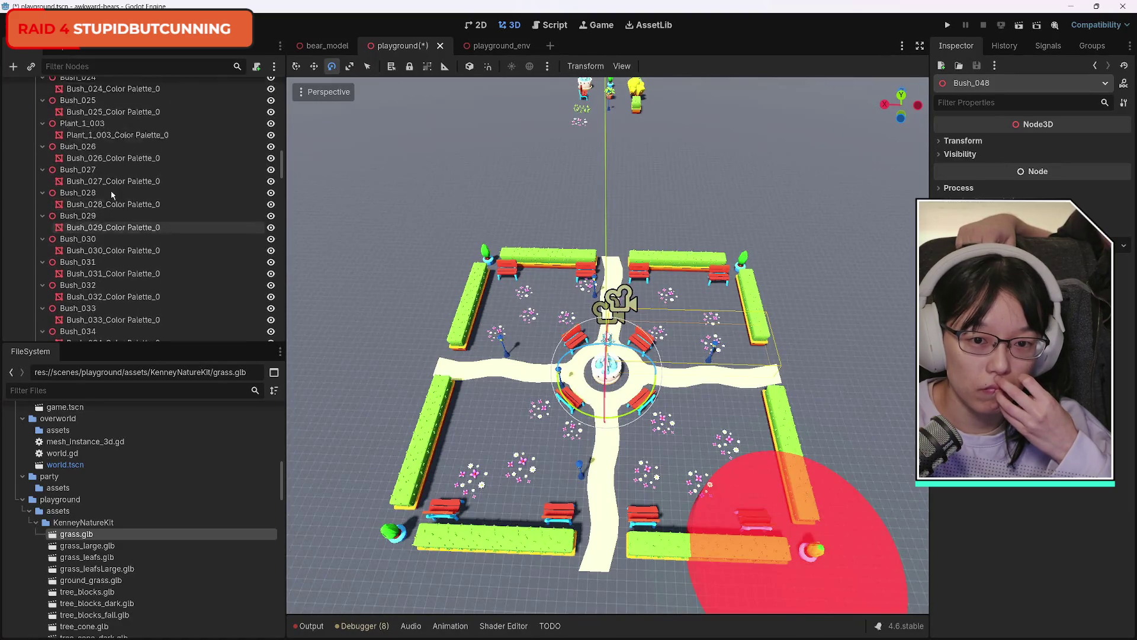
drag(281, 162, 290, 83)
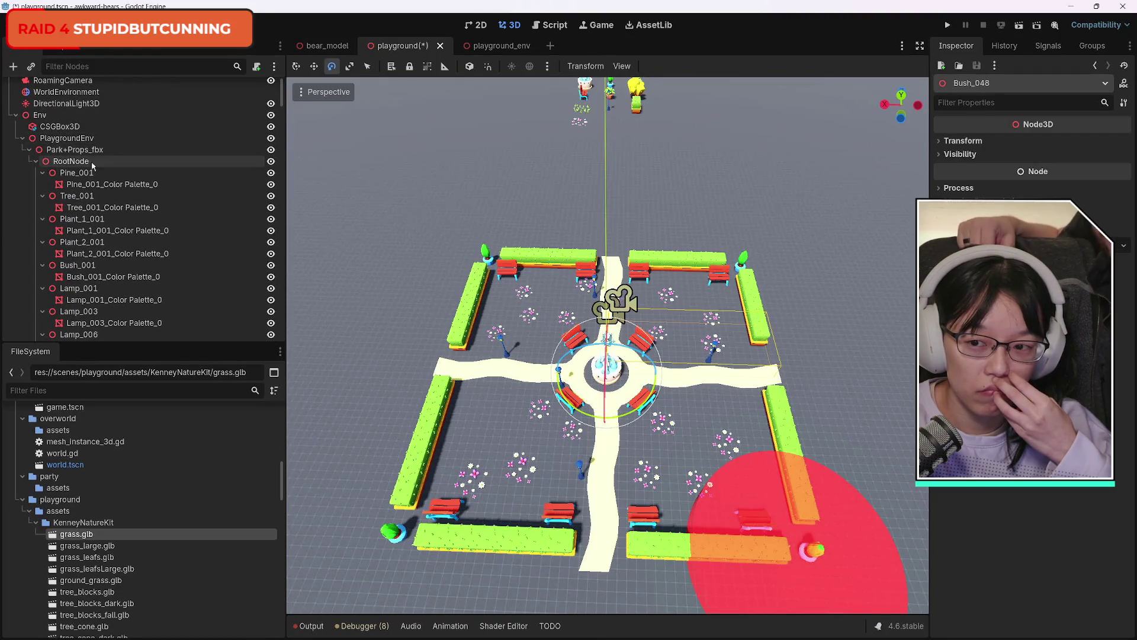
click(63, 141)
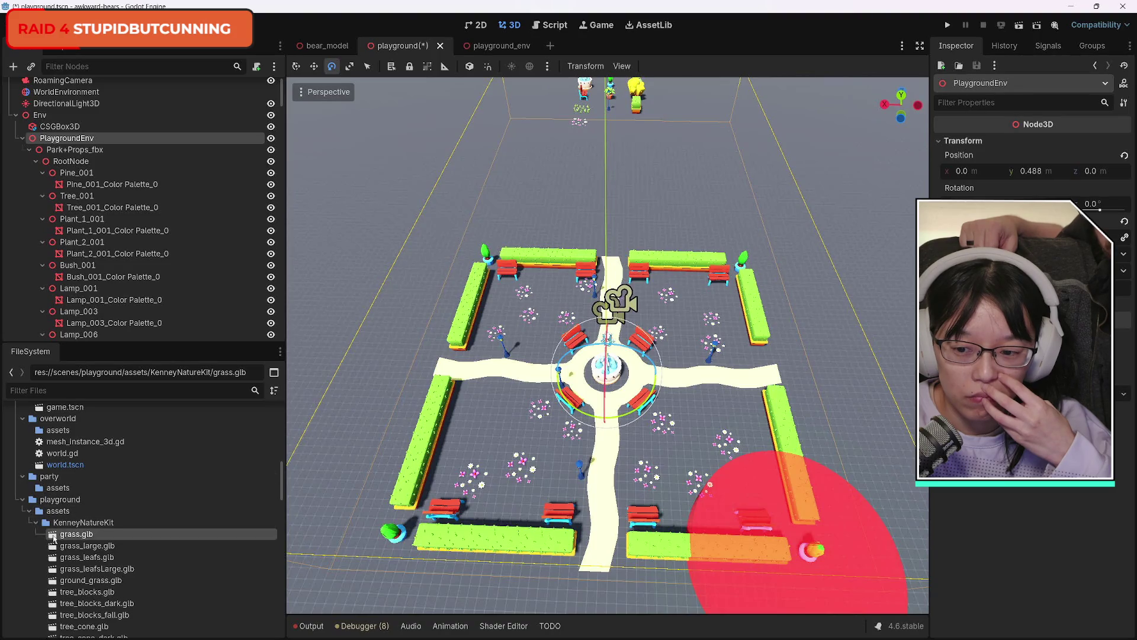
drag(54, 537, 378, 372)
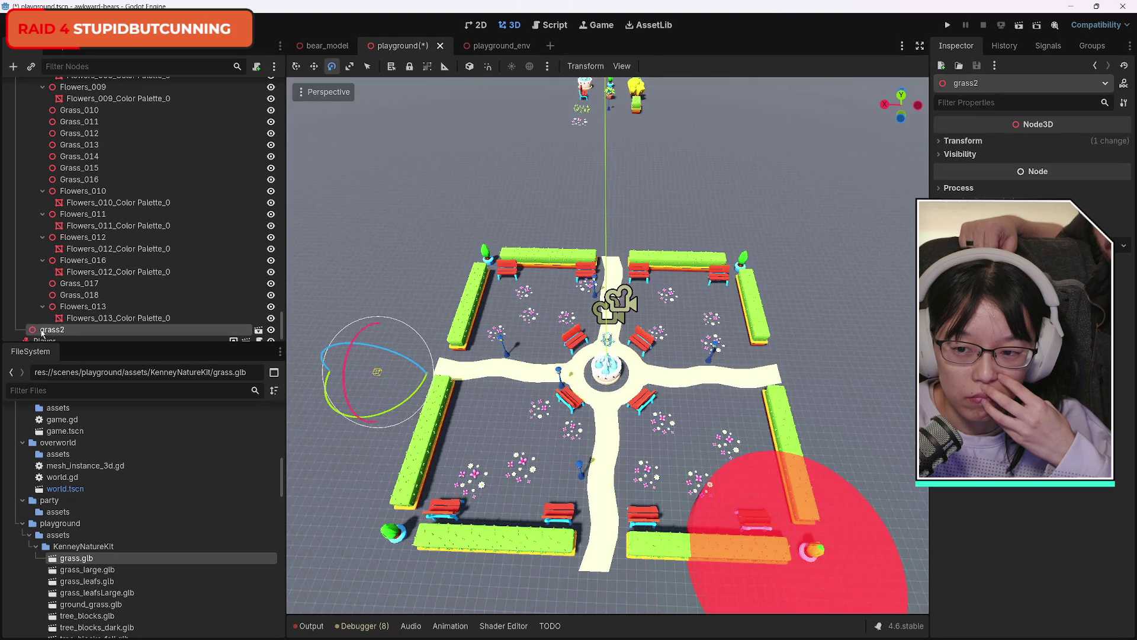
Make grass2 a child of PlaygroundEnv in the Scene dock.
mouse_move(42, 333)
mouse_down()
mouse_move(77, 249)
mouse_move(77, 318)
mouse_move(57, 308)
mouse_up()
drag(283, 272, 283, 83)
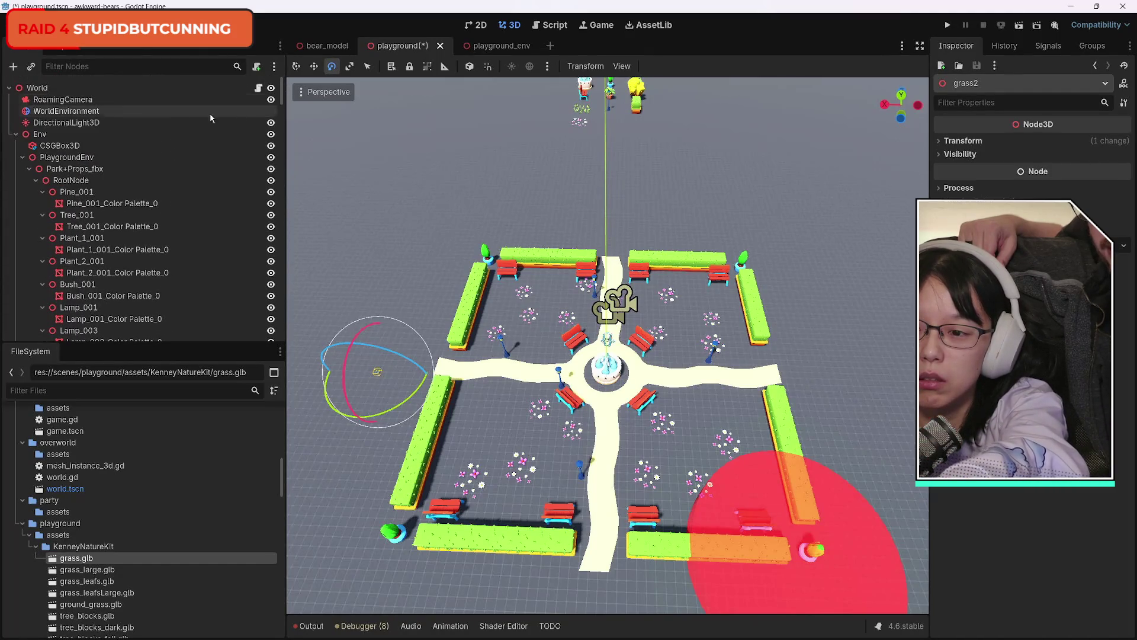
click(30, 170)
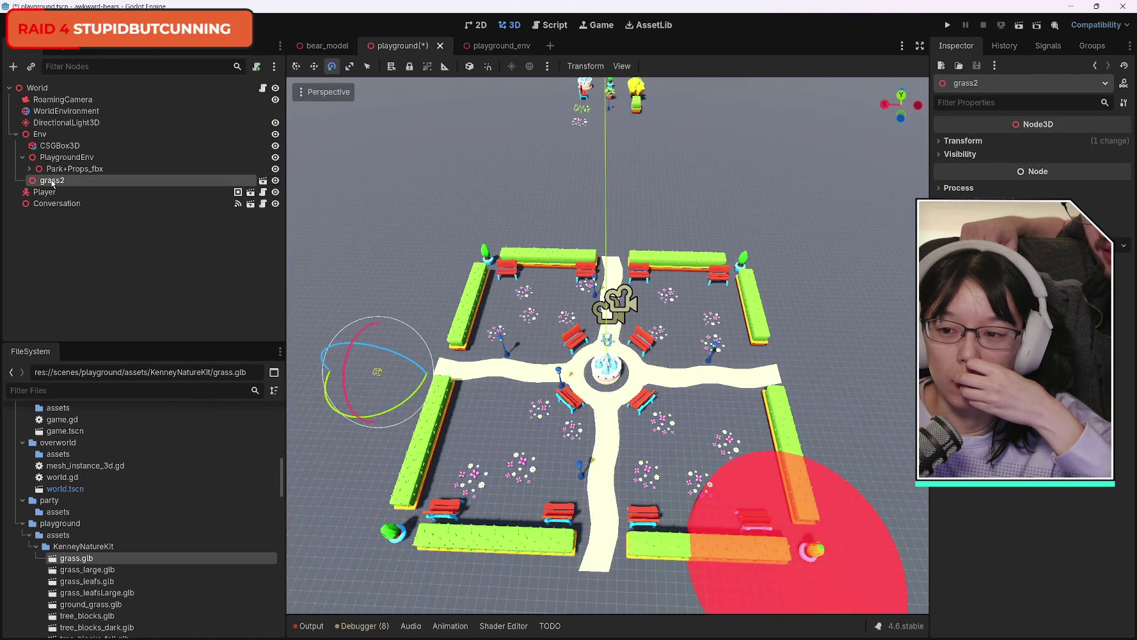
drag(65, 159, 66, 159)
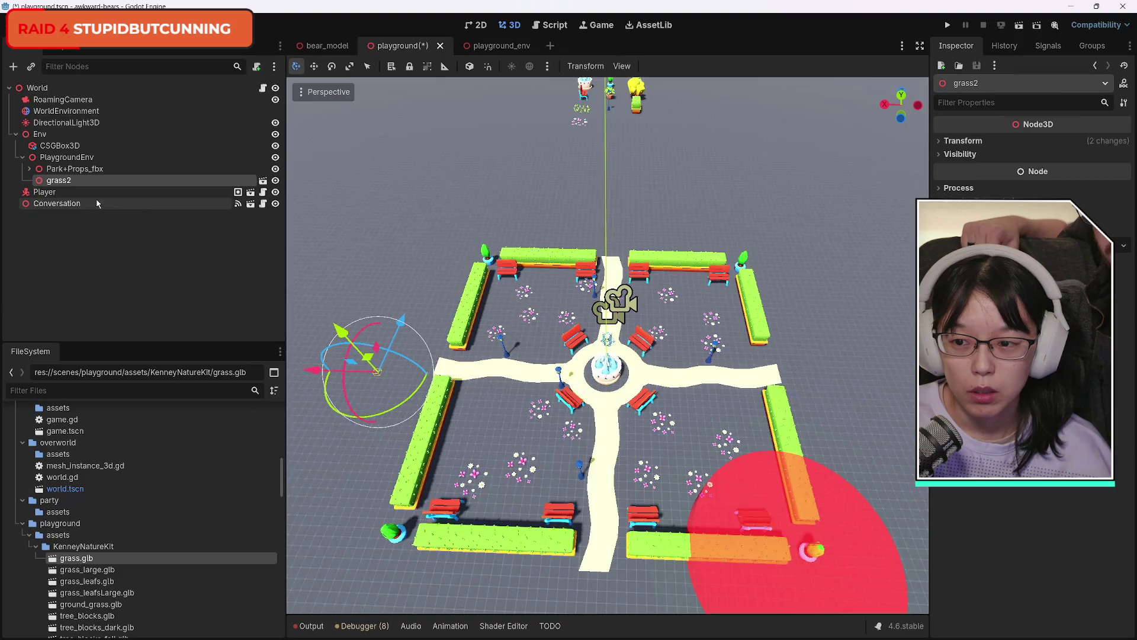
click(30, 169)
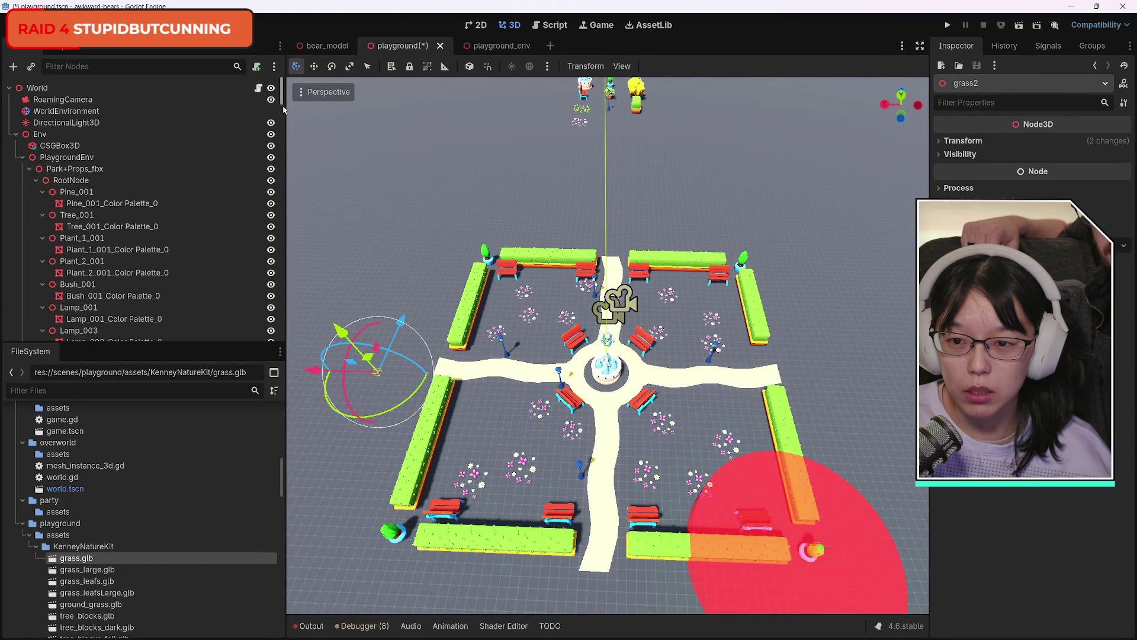
drag(283, 108, 302, 338)
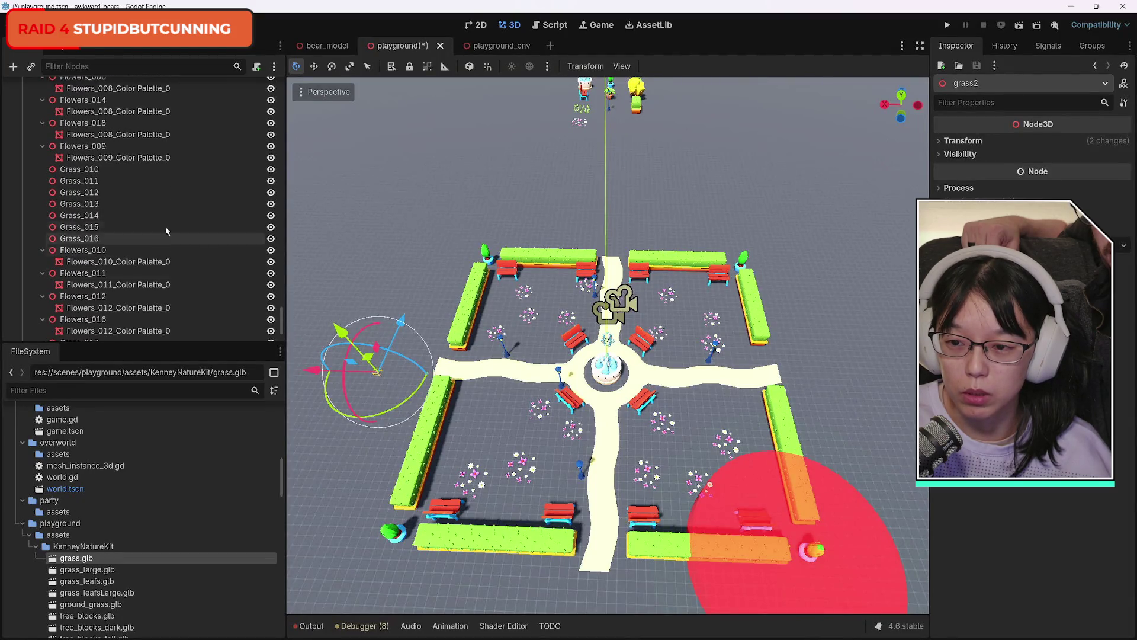
Delete the Grass_010 through Grass_018 nodes from the scene tree.
click(112, 169)
shift+click(114, 238)
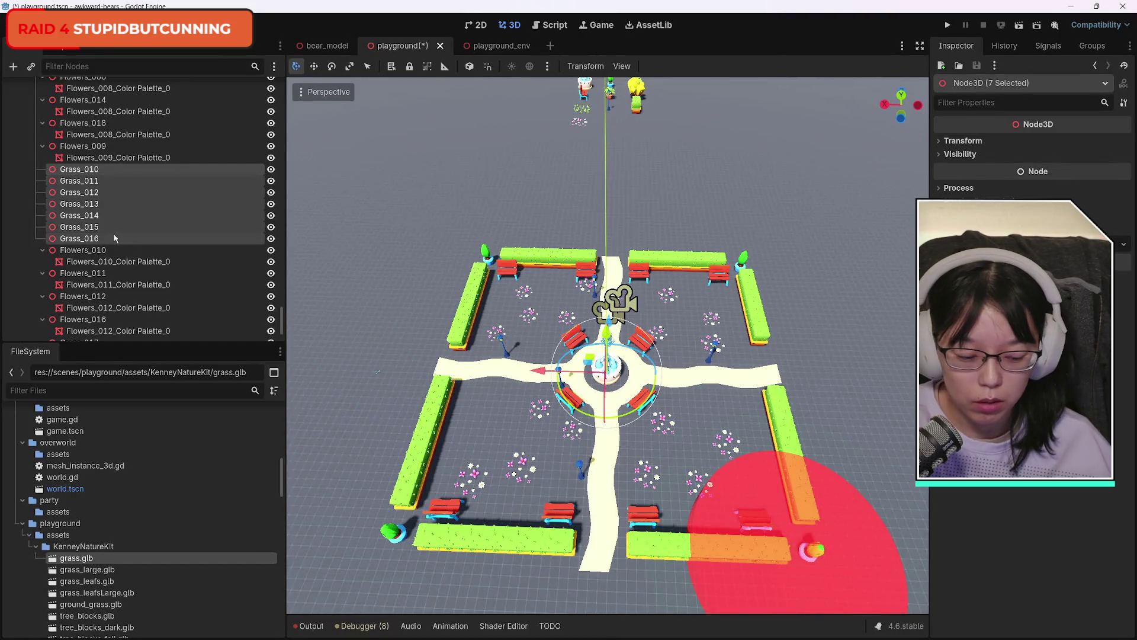
key(Delete)
key(Return)
click(140, 262)
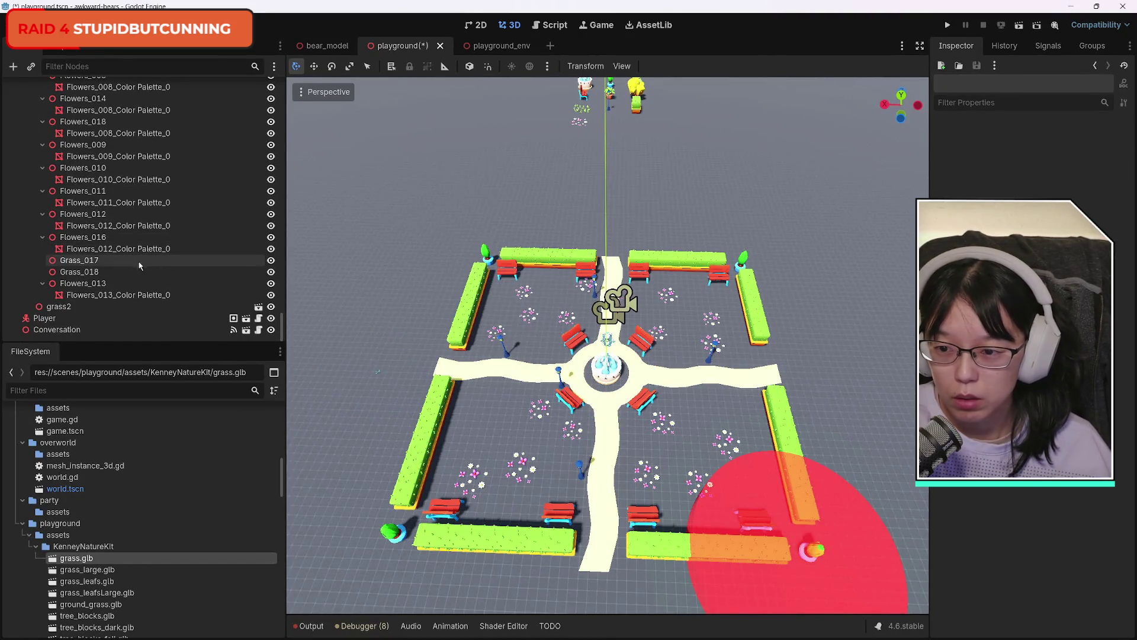
shift+click(106, 274)
key(Delete)
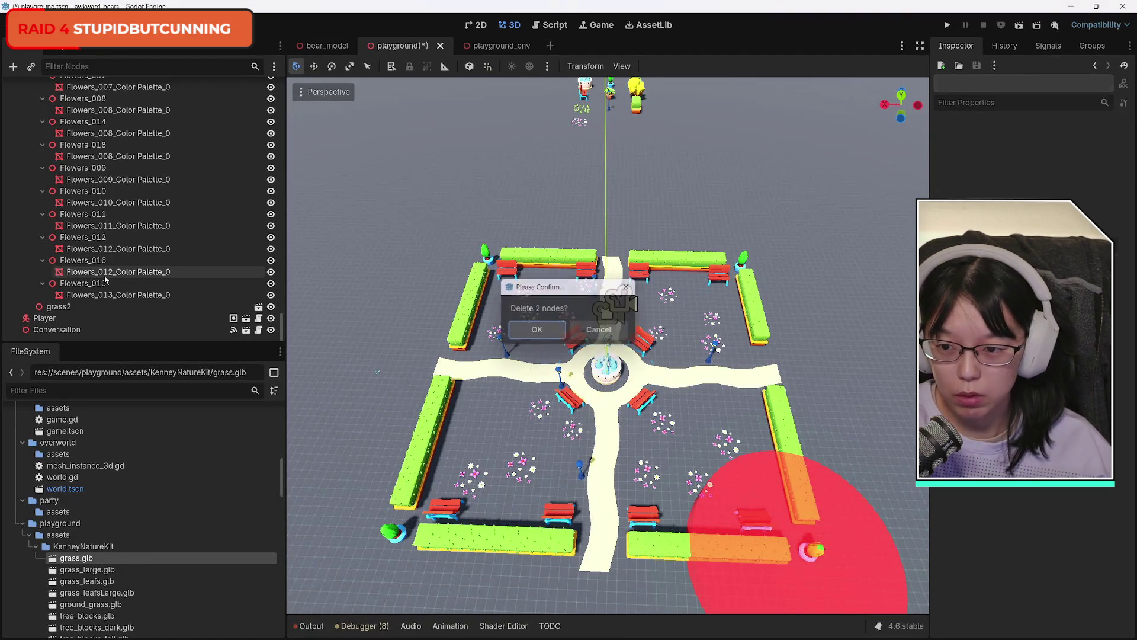
key(Return)
Delete the Grass_002 node.
scroll(119, 237, up, 10)
click(118, 230)
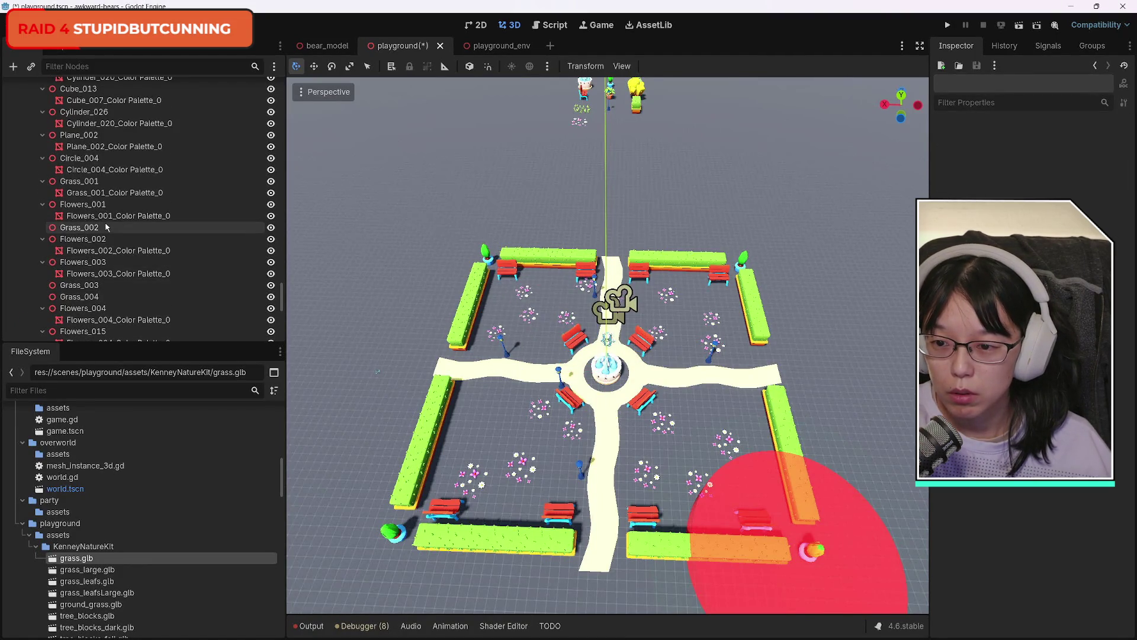
key(Delete)
key(Return)
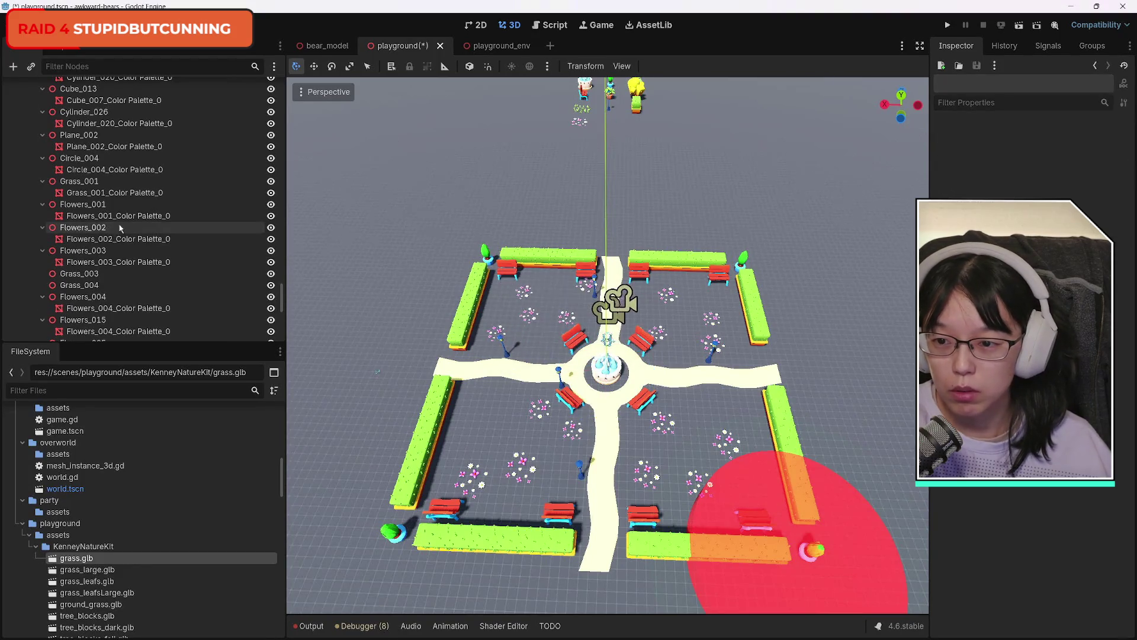
Find the grass2 node in the Scene dock and delete it.
scroll(157, 286, up, 3)
scroll(157, 287, up, 10)
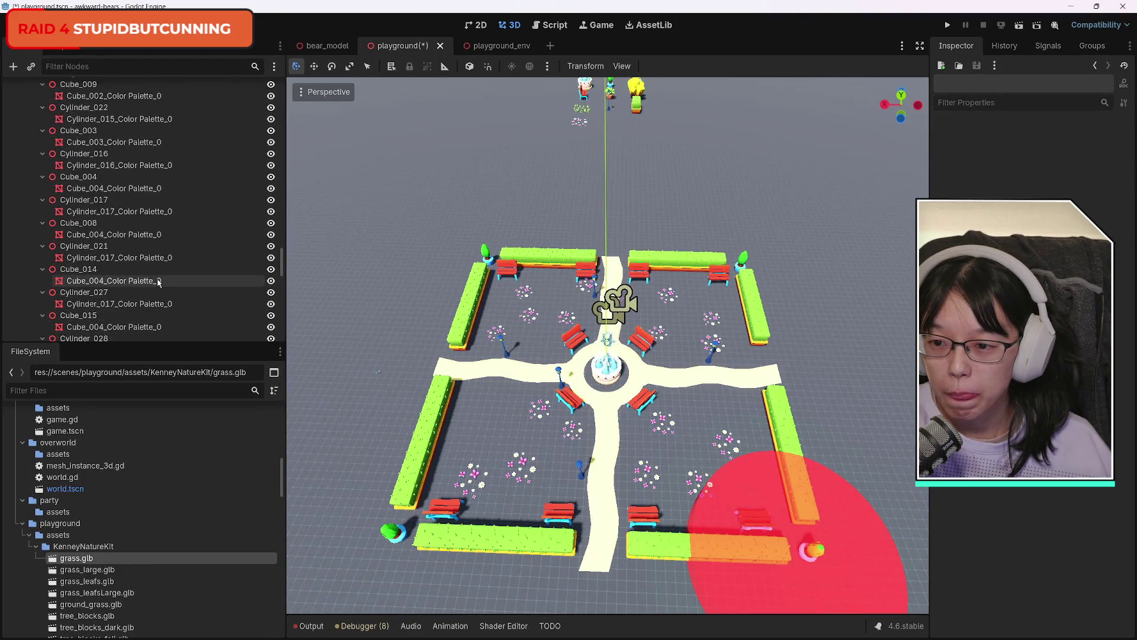
scroll(164, 281, up, 10)
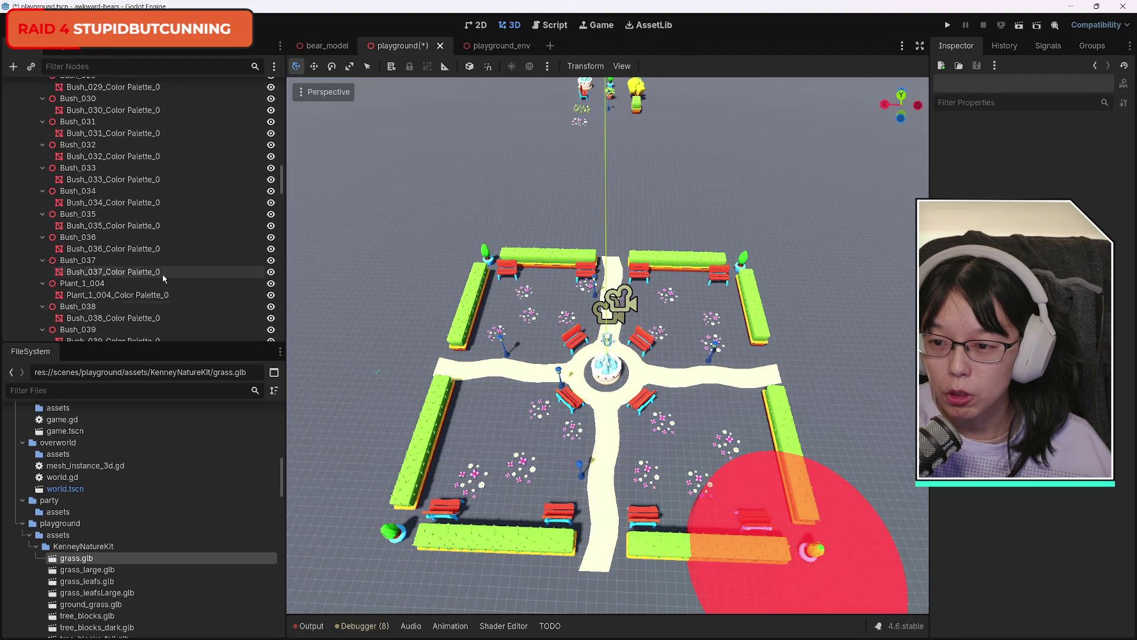
scroll(164, 281, up, 12)
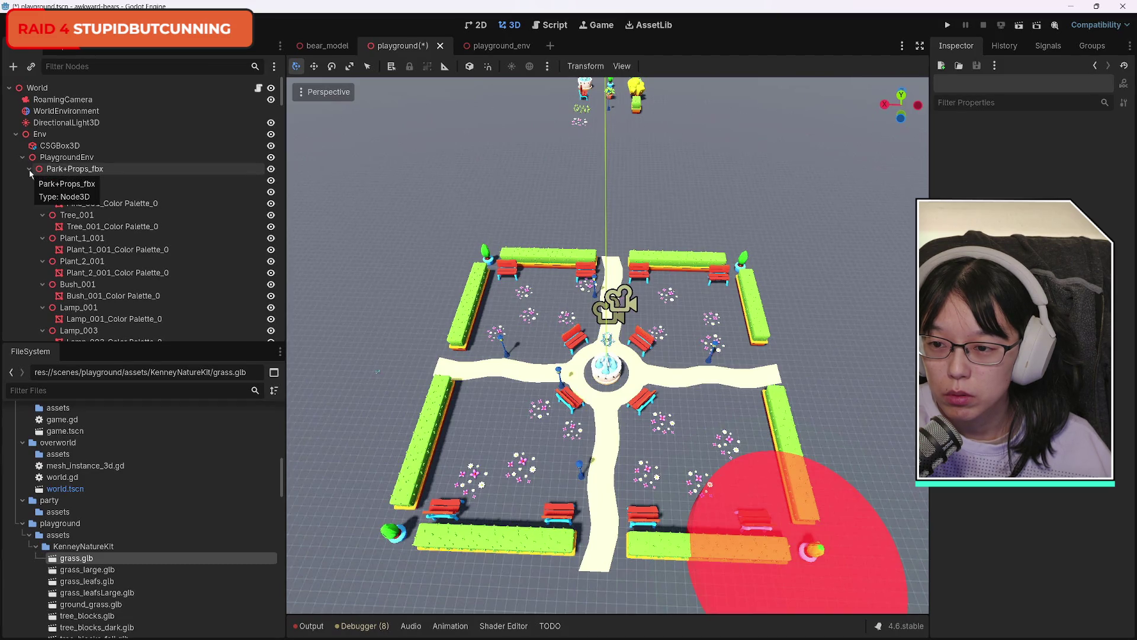
scroll(181, 242, down, 20)
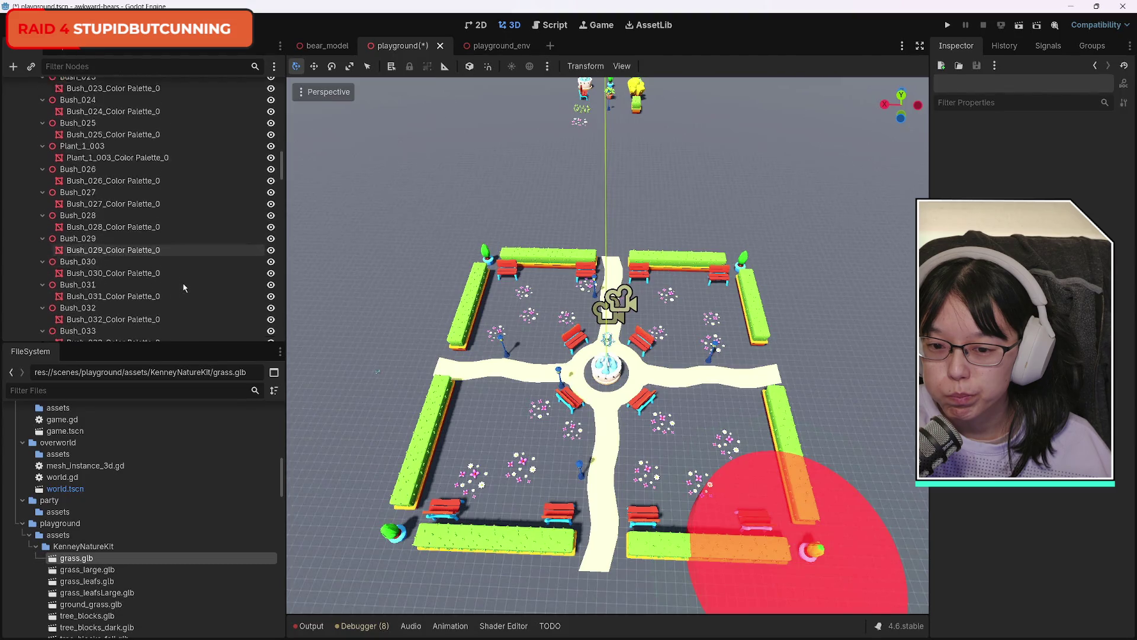
scroll(181, 287, down, 20)
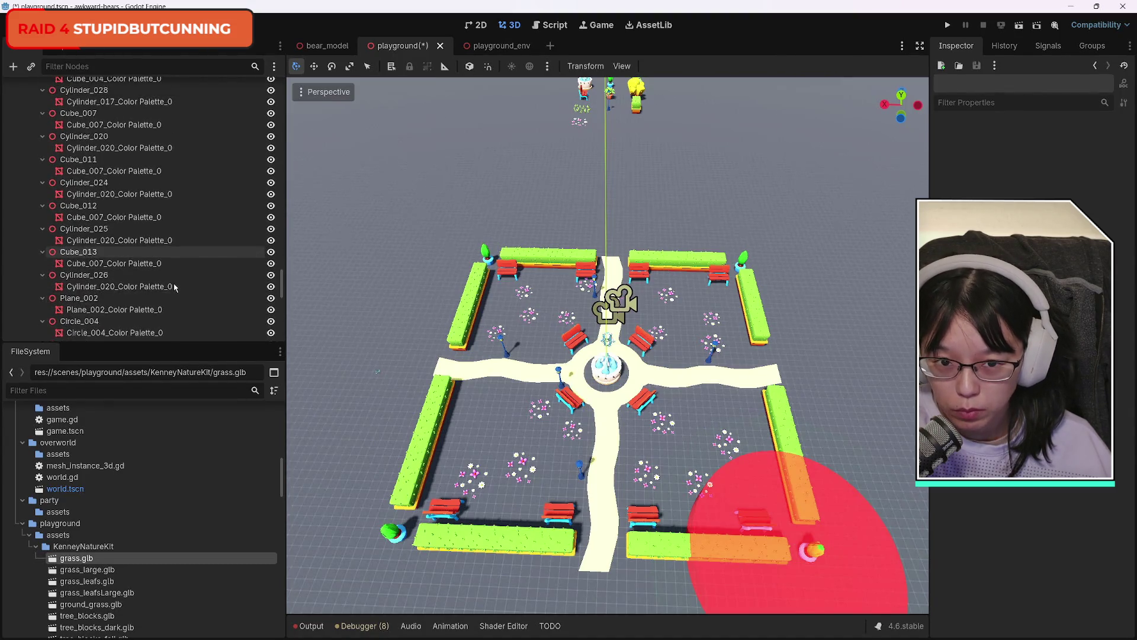
scroll(173, 287, down, 10)
click(67, 308)
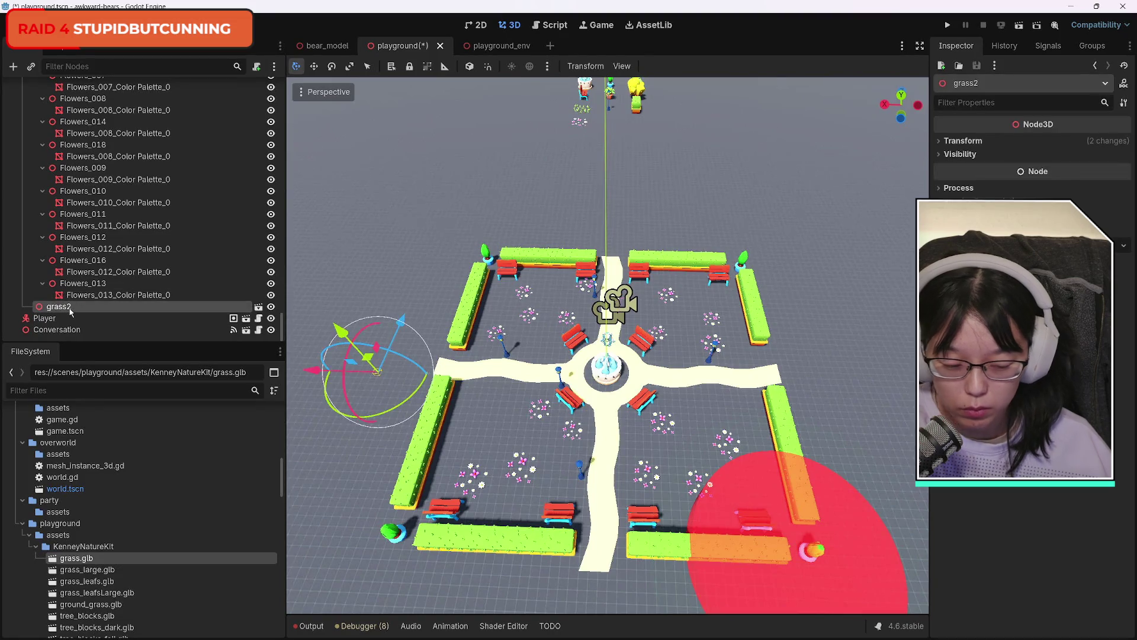
key(Delete)
key(Return)
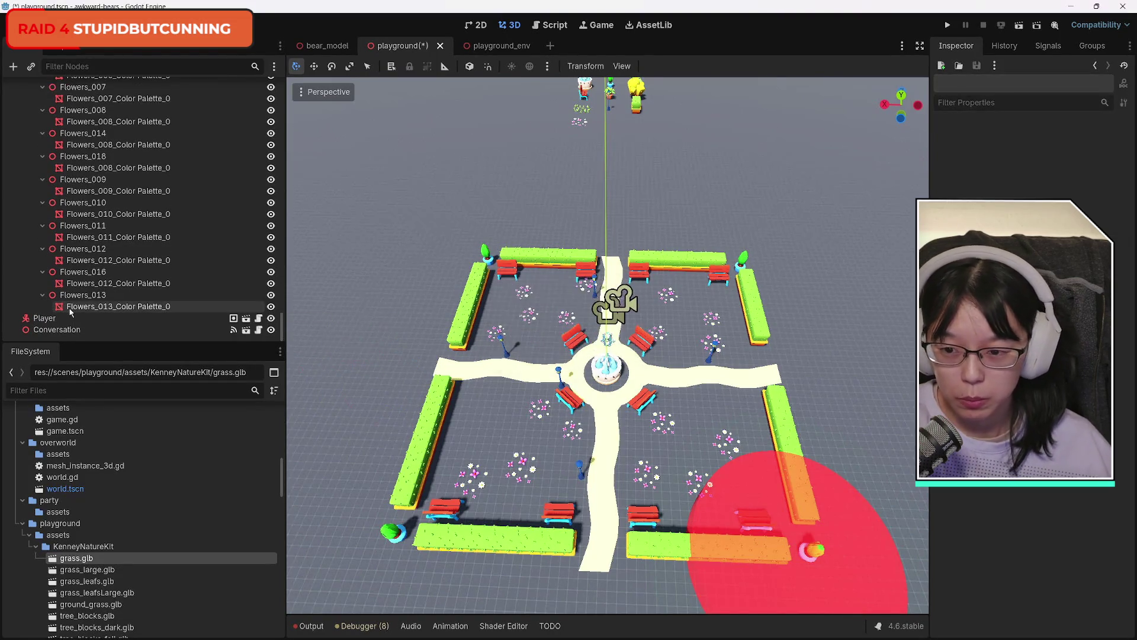
scroll(119, 476, down, 3)
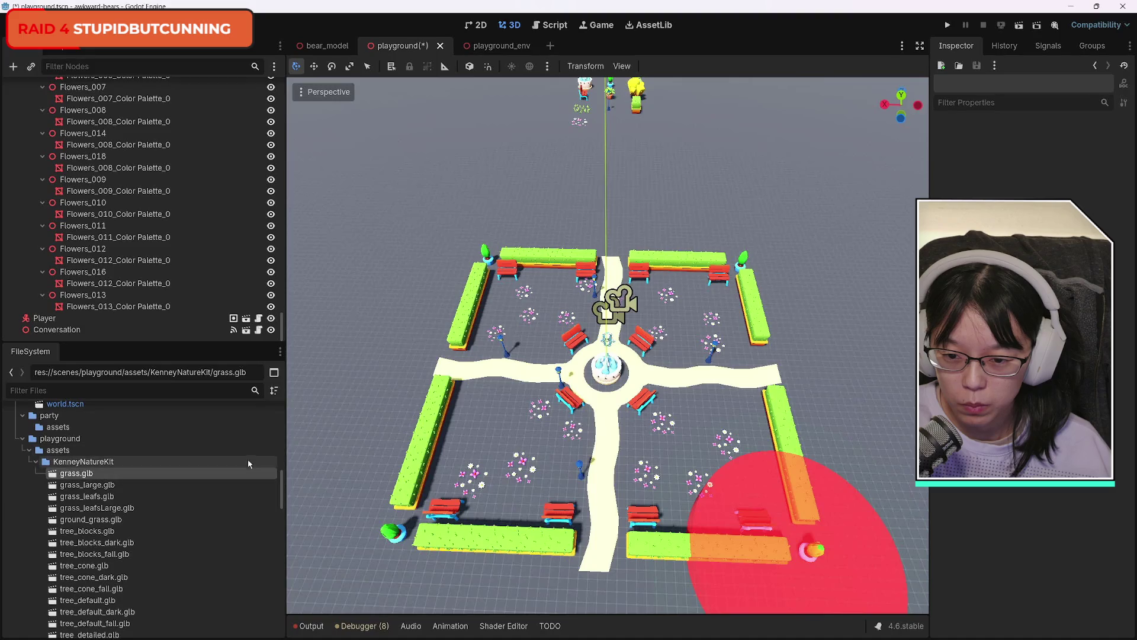
Drag the range of KenneyNatureKit models from FileSystem into the viewport beyond the park.
scroll(247, 460, down, 15)
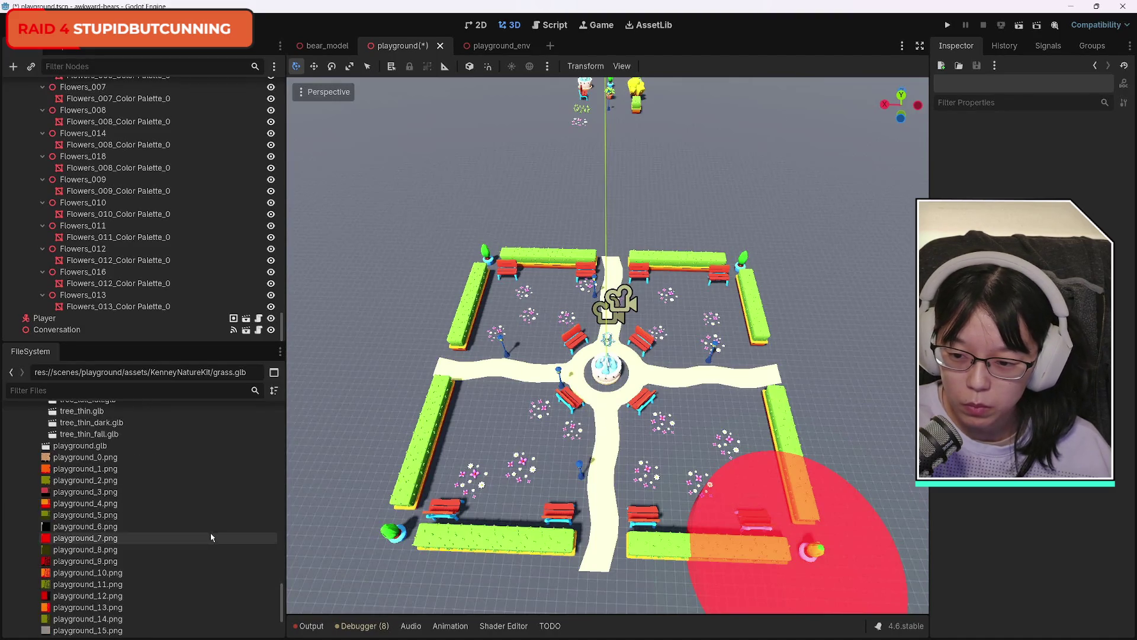
scroll(207, 539, up, 3)
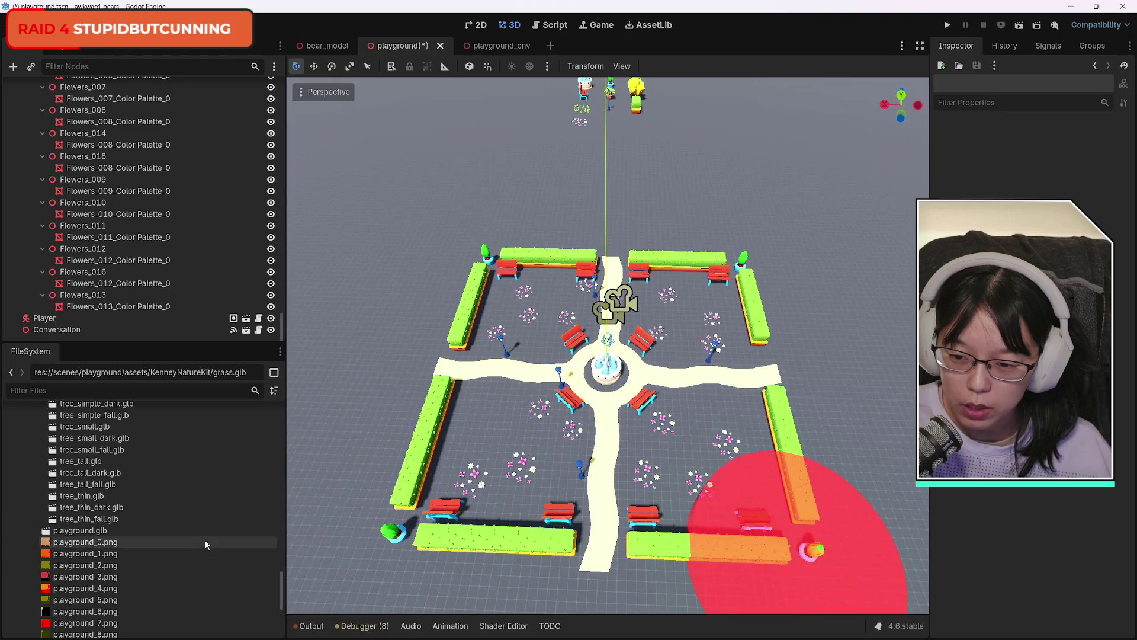
drag(205, 541, 122, 520)
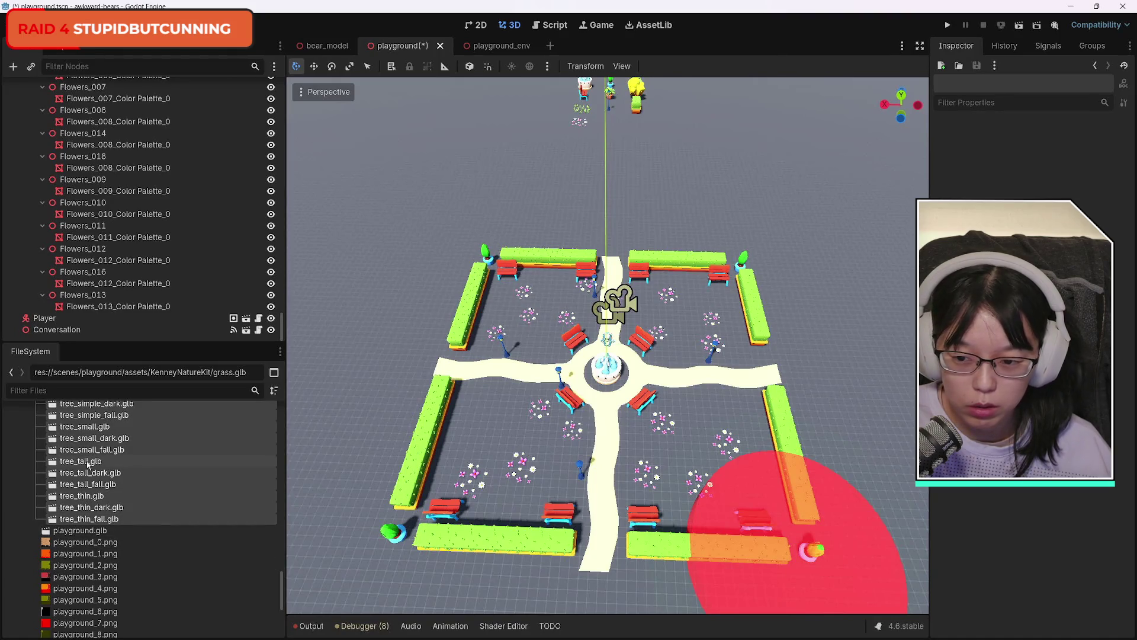
mouse_move(88, 464)
mouse_down()
mouse_move(567, 198)
mouse_move(368, 289)
mouse_move(445, 181)
mouse_move(497, 142)
mouse_move(623, 145)
mouse_move(627, 135)
mouse_up()
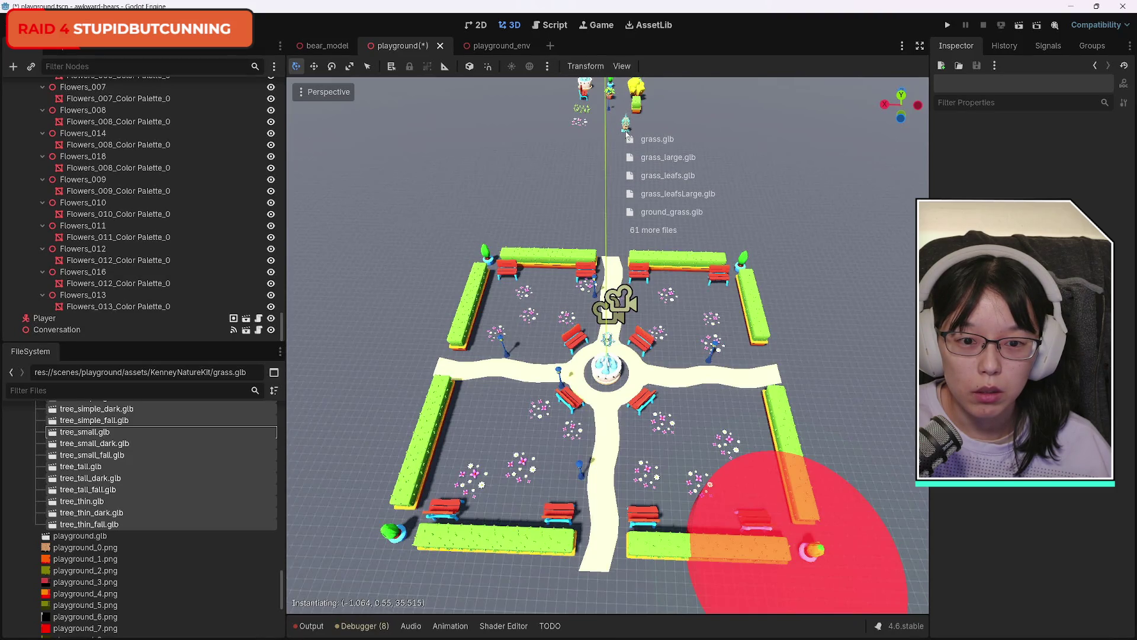
drag(627, 134, 611, 125)
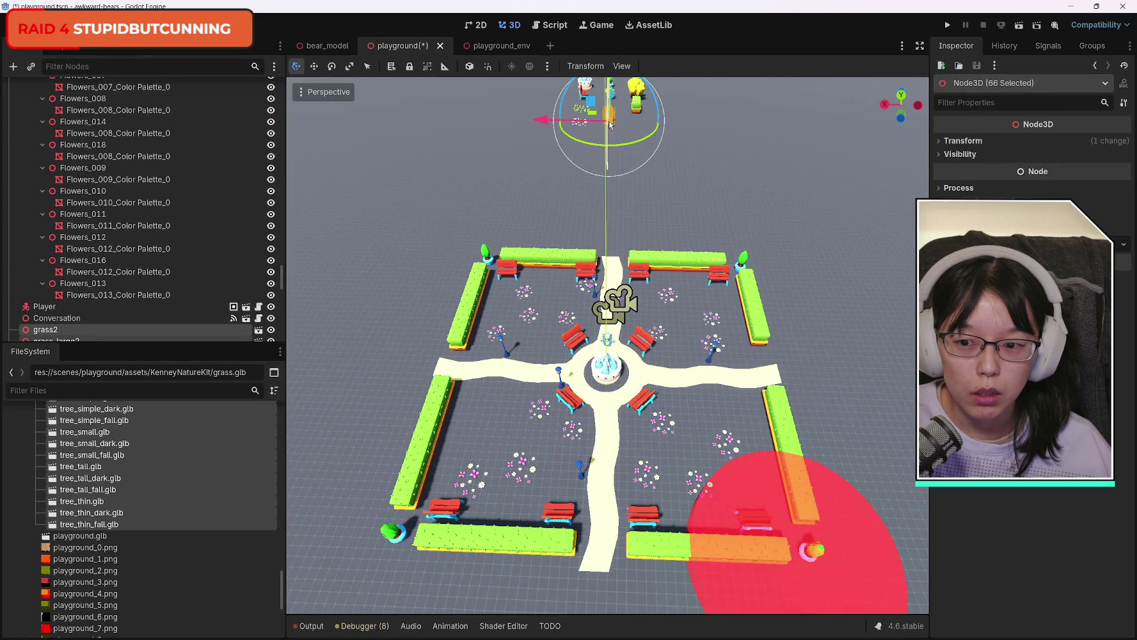
Orbit around the park to inspect the placed models, then deselect them.
scroll(723, 301, up, 5)
scroll(723, 300, down, 5)
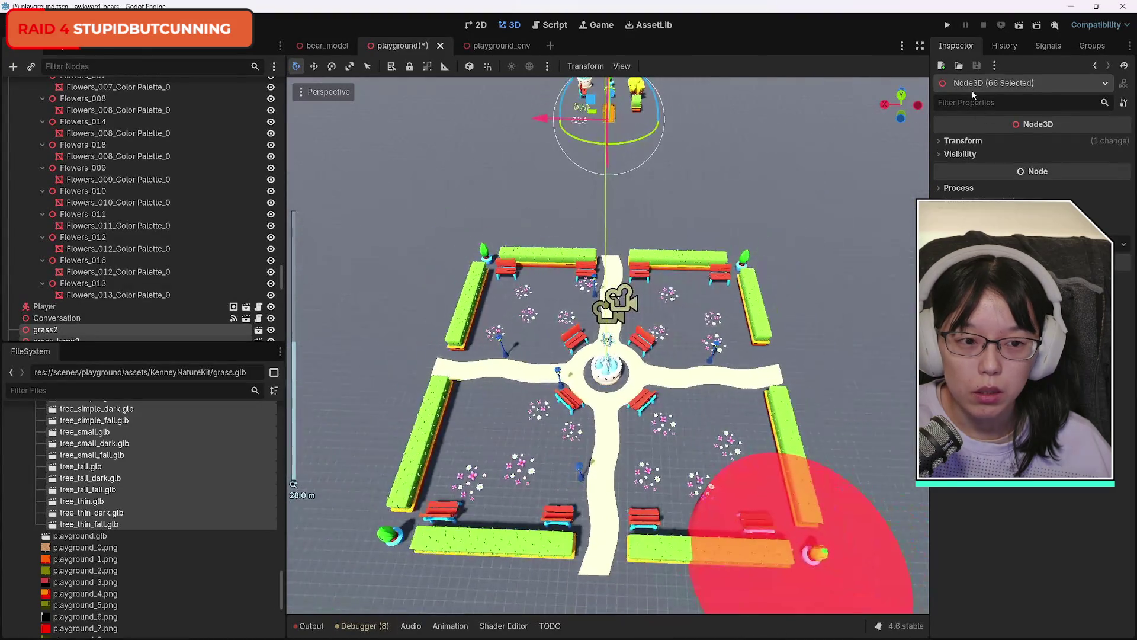
drag(910, 102, 909, 89)
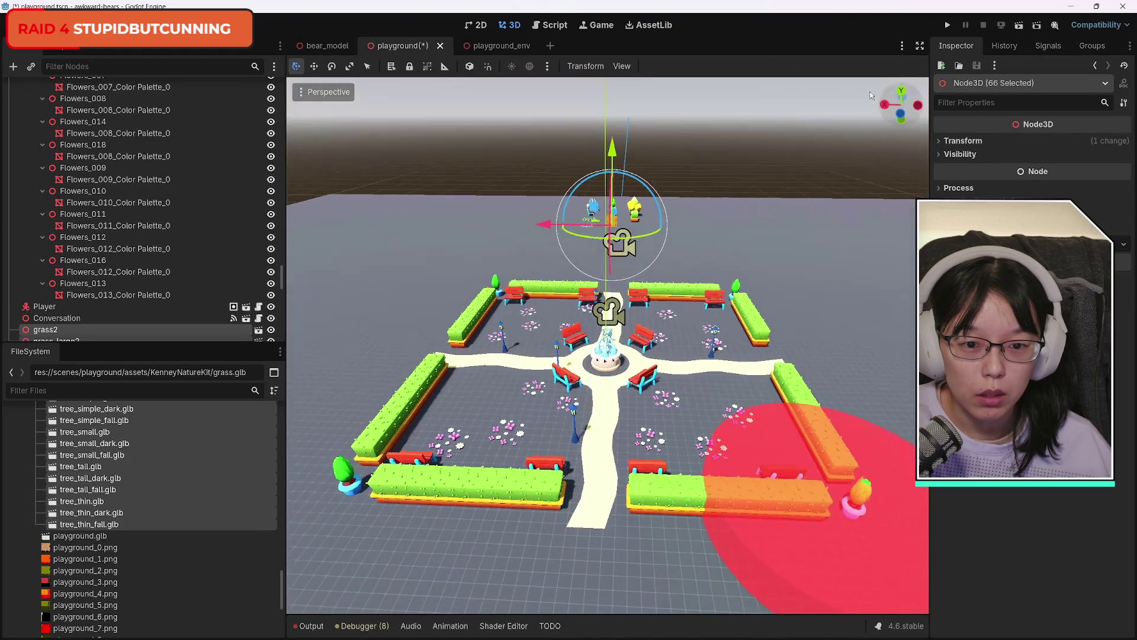
scroll(703, 205, up, 8)
scroll(704, 205, down, 5)
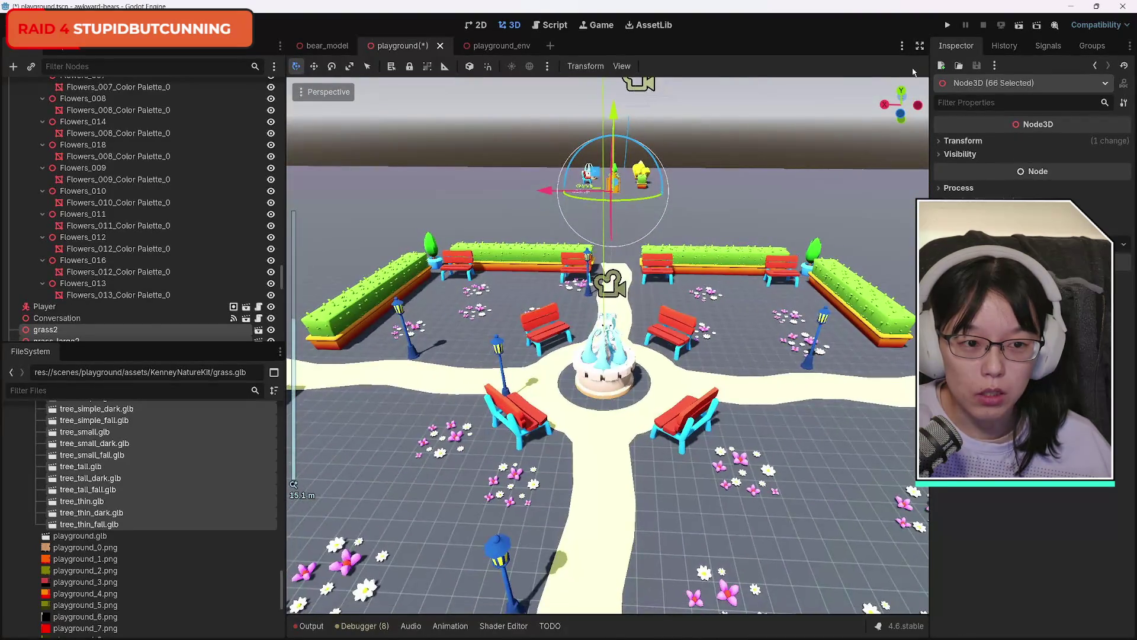
drag(900, 93, 889, 98)
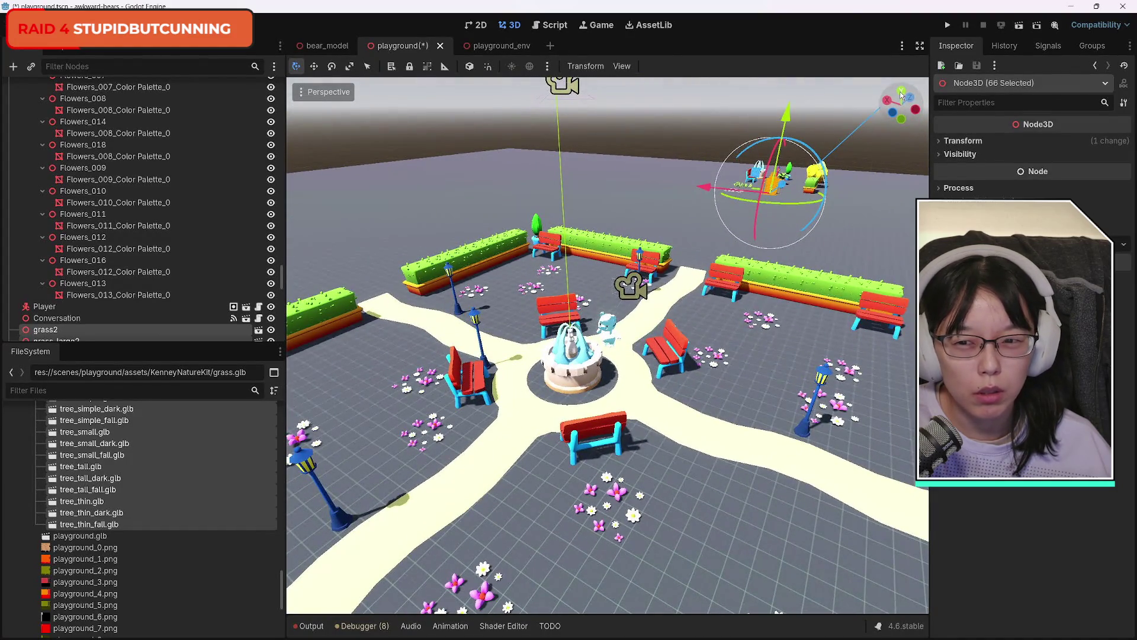
scroll(138, 289, down, 5)
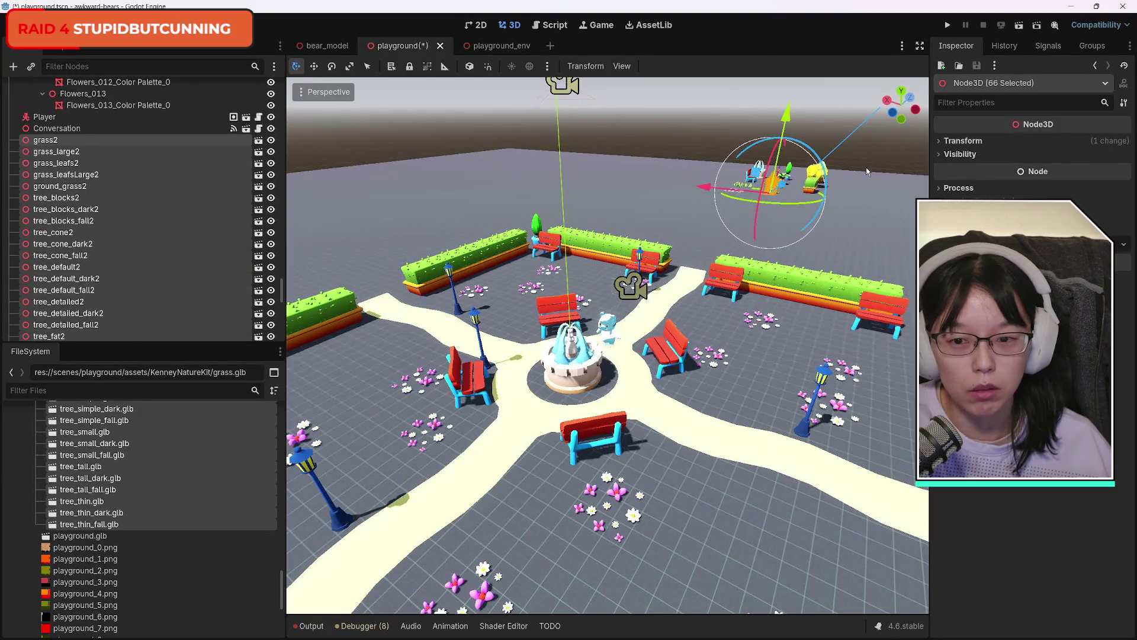
click(868, 205)
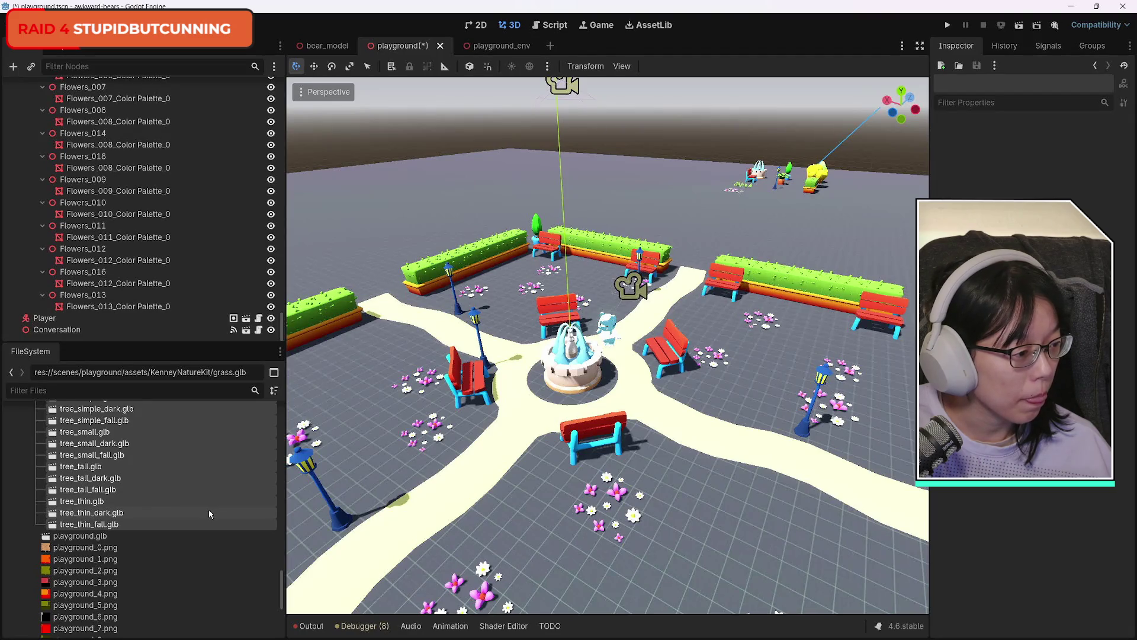
Drag the selected nature kit files into the scene again and orbit to view them.
scroll(209, 513, up, 5)
scroll(211, 513, up, 15)
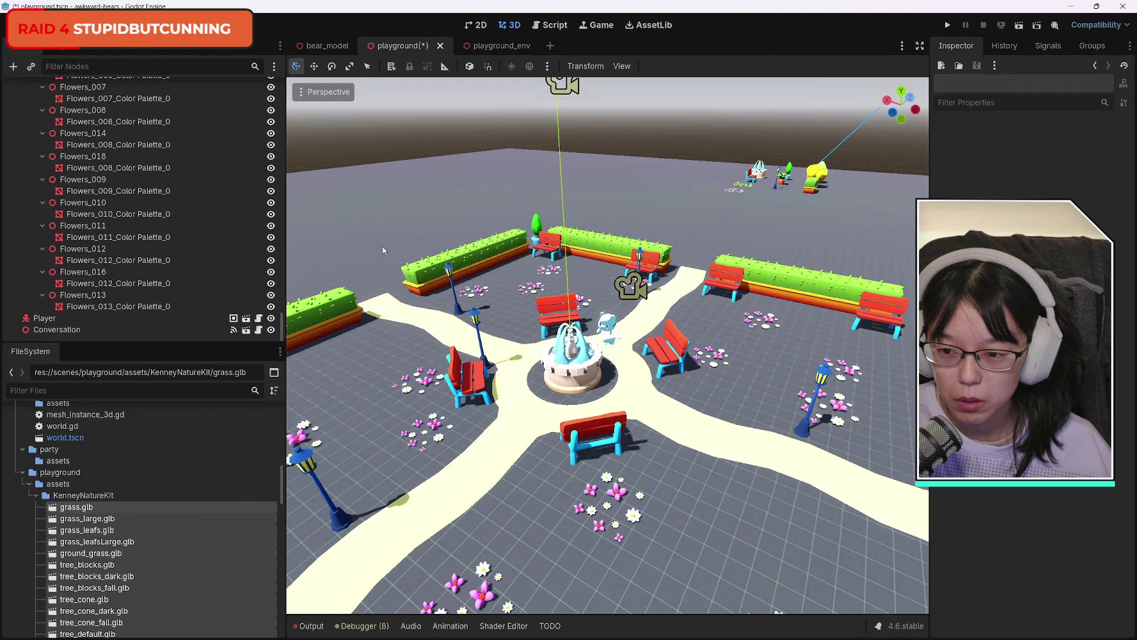
mouse_move(104, 511)
mouse_down()
mouse_move(148, 414)
mouse_move(237, 284)
mouse_move(764, 221)
mouse_move(768, 196)
mouse_up()
mouse_move(909, 99)
mouse_down()
mouse_move(751, 156)
mouse_move(770, 172)
mouse_move(758, 127)
mouse_up()
Fly the camera to the new nature kit models and look straight down on them.
key(w)
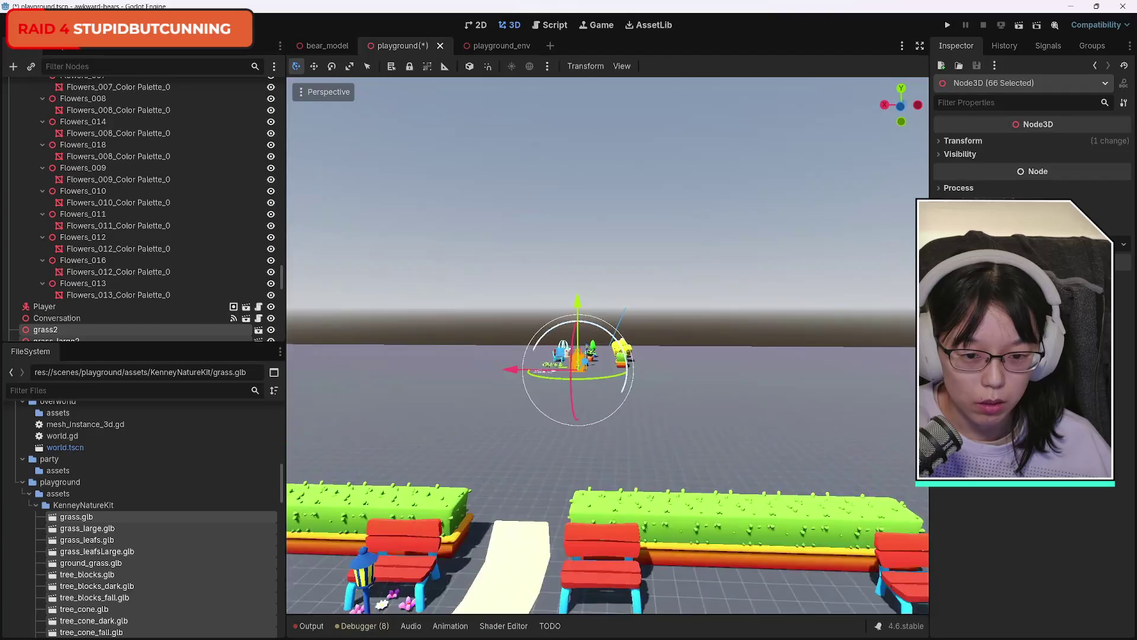
key(w)
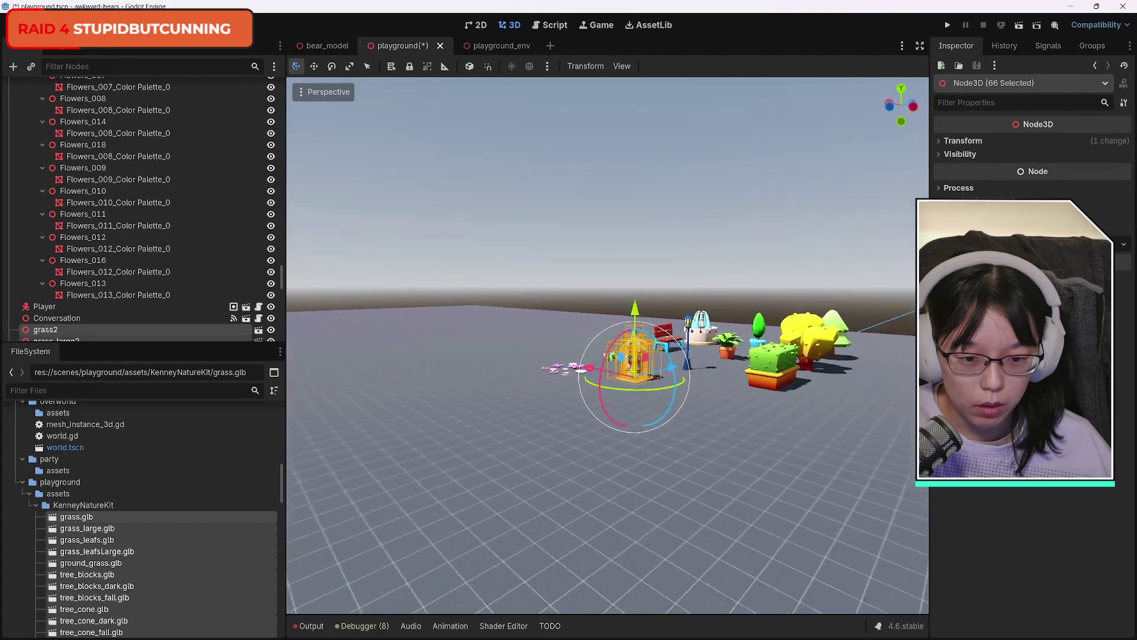
key(s)
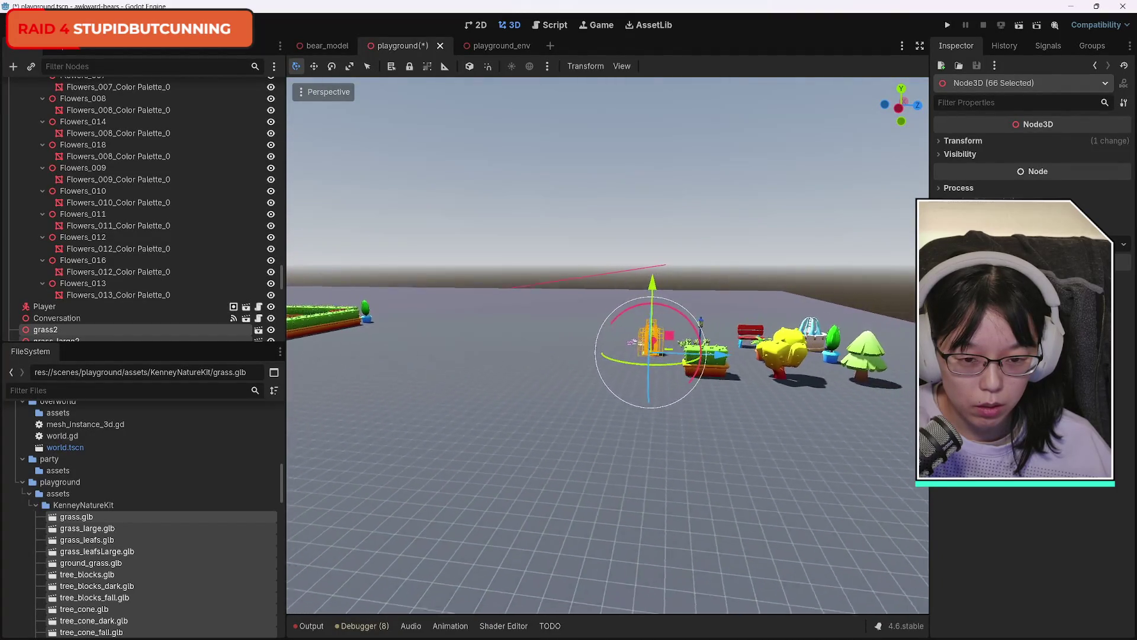
key(w)
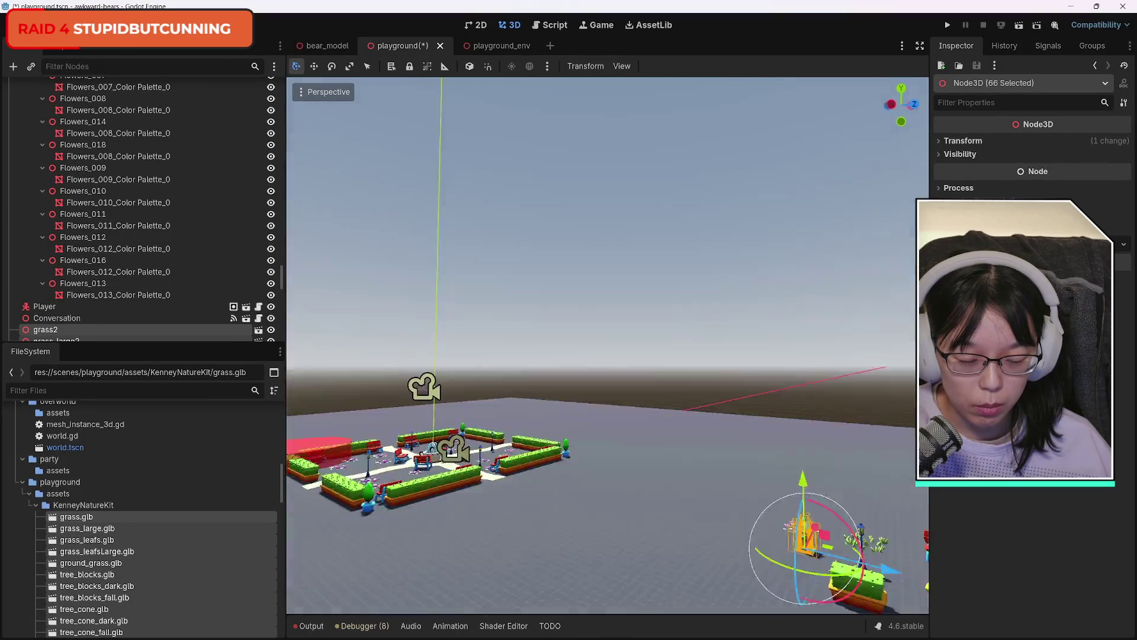
key(w)
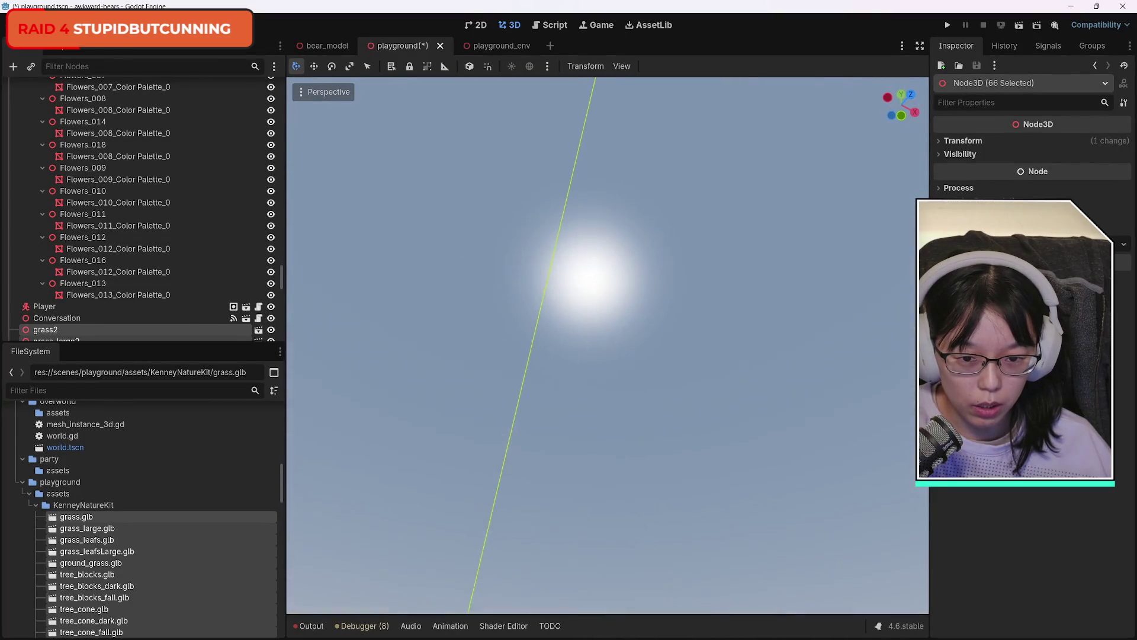
key(w)
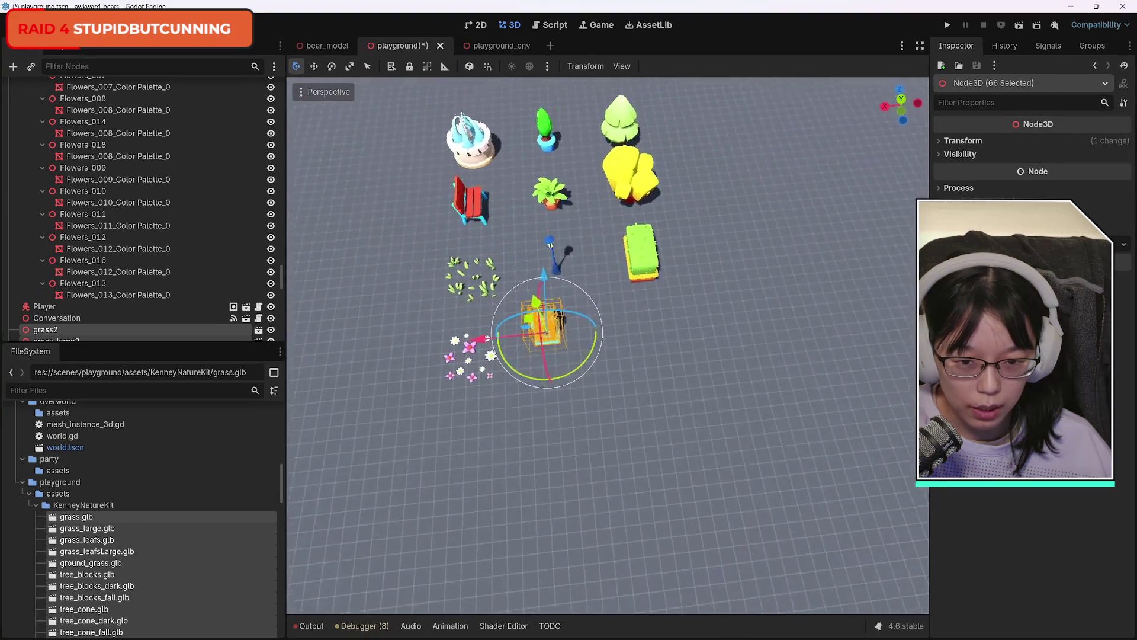
key(a)
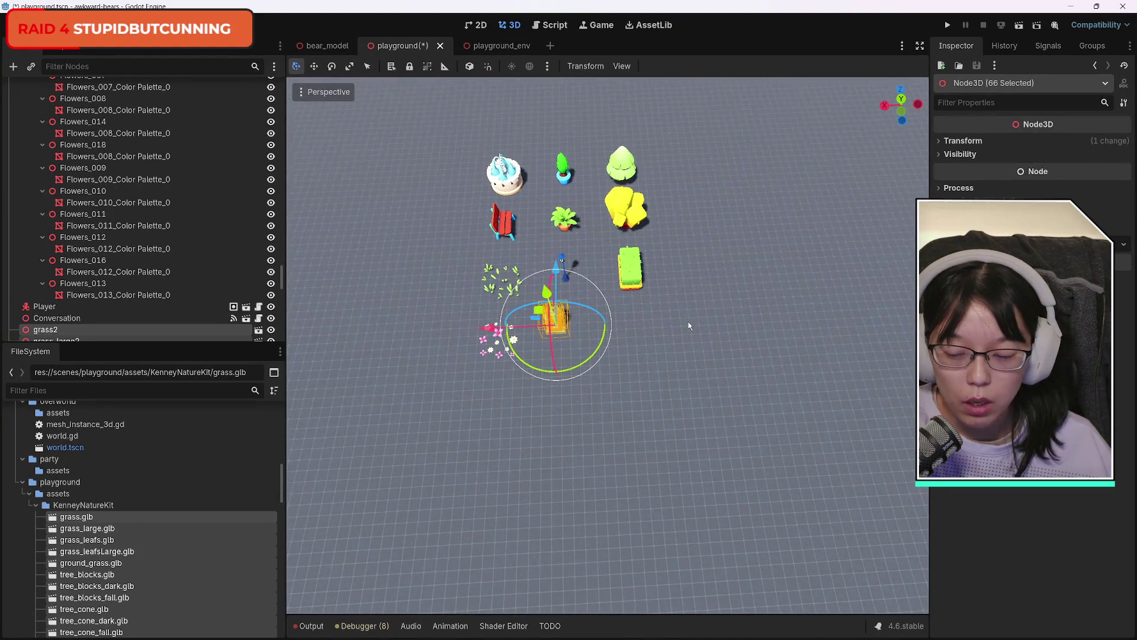
Delete the Grass_003 and Grass_004 nodes from the playground scene tree.
scroll(150, 258, down, 5)
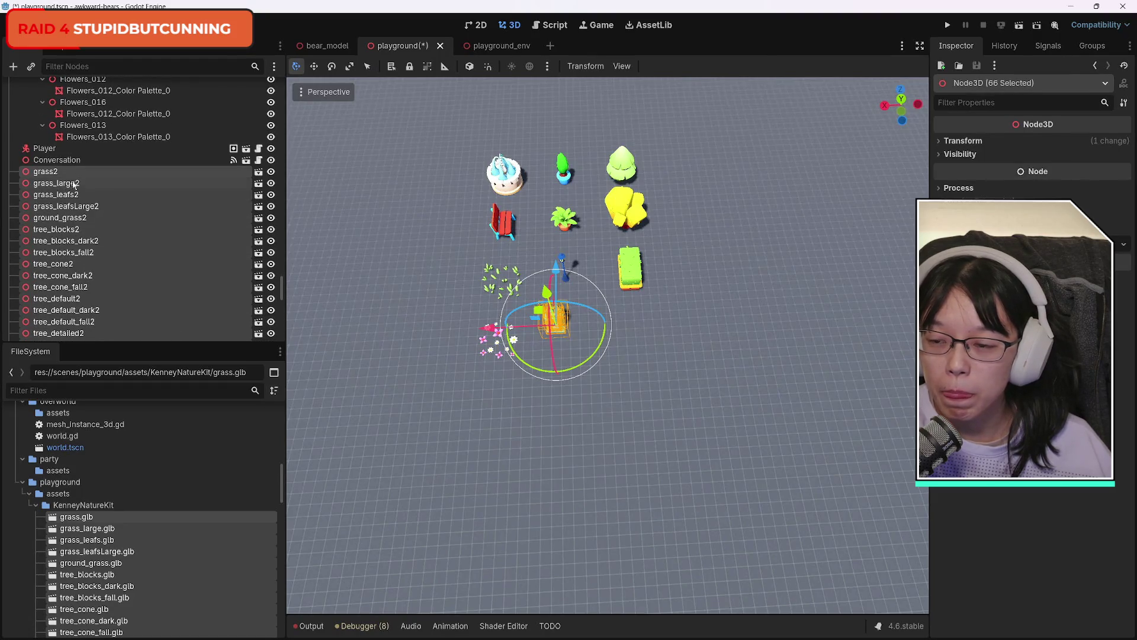
scroll(148, 217, up, 12)
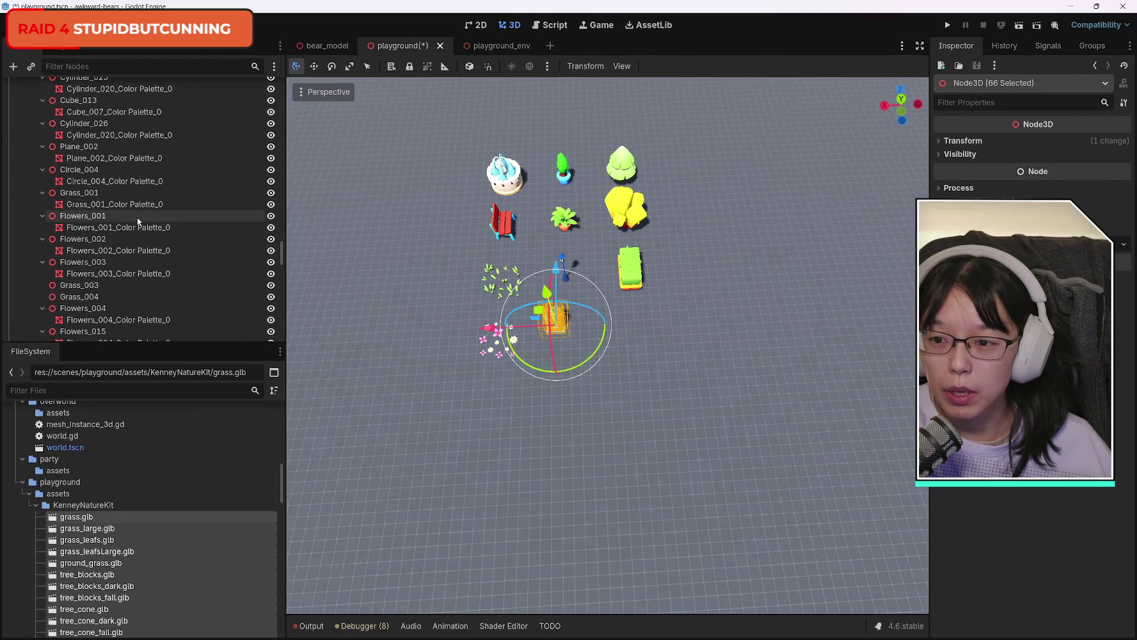
scroll(140, 222, up, 15)
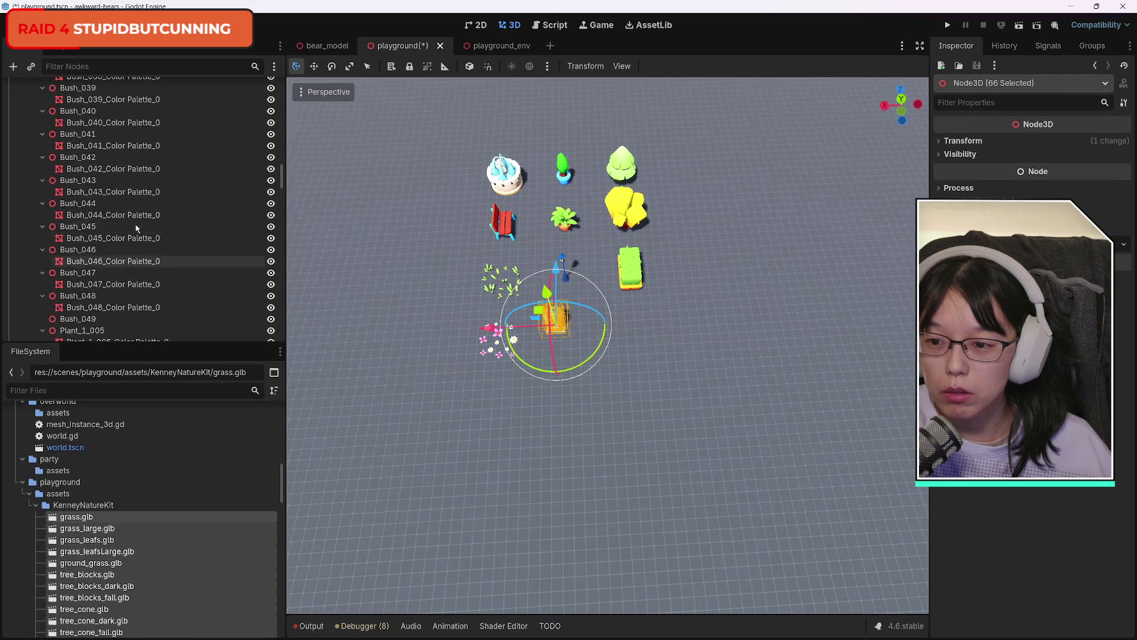
scroll(137, 230, down, 12)
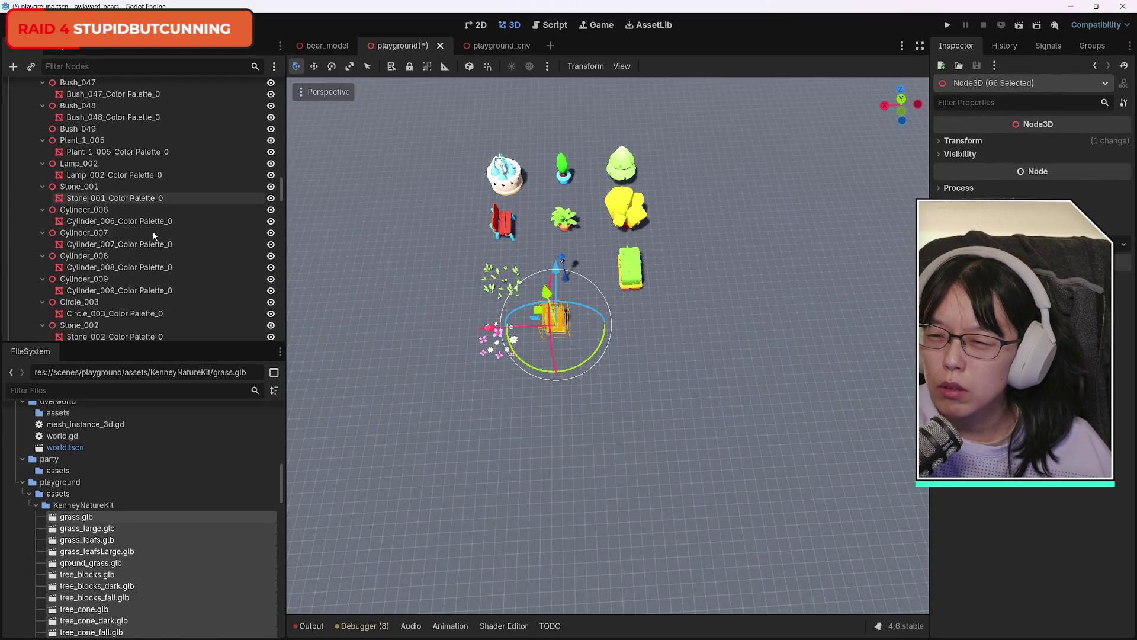
scroll(193, 244, down, 12)
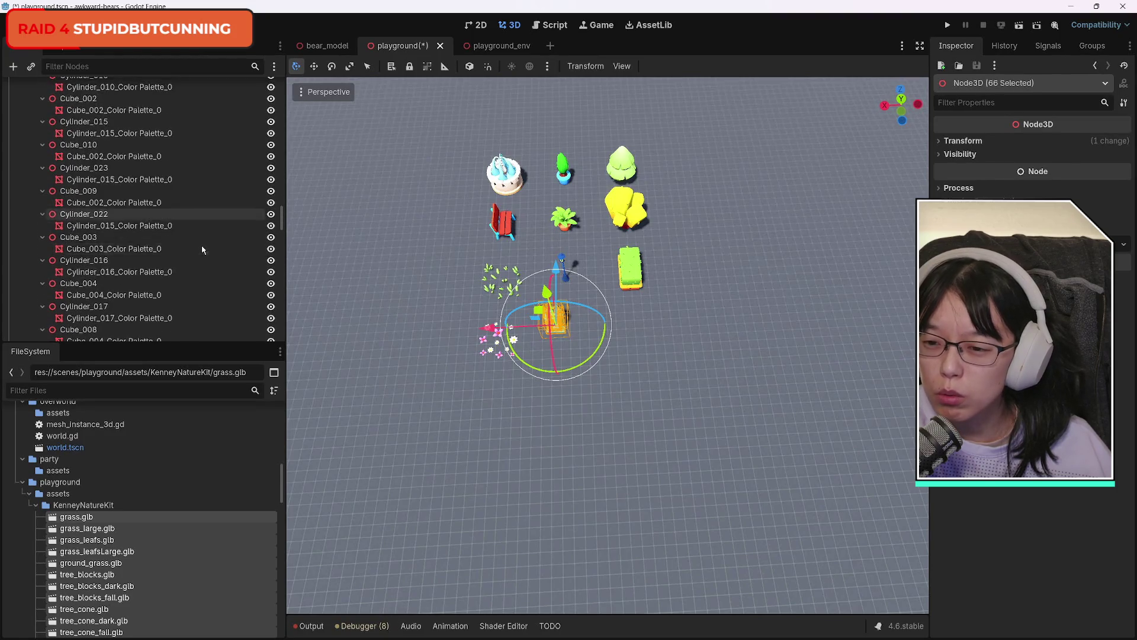
scroll(204, 249, down, 12)
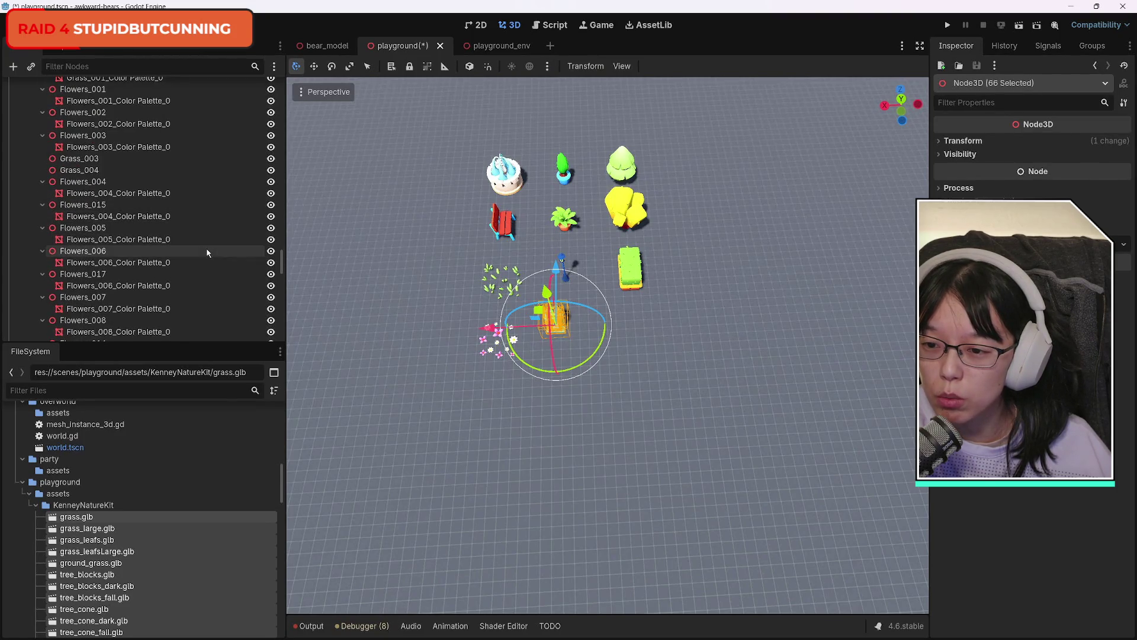
shift+click(88, 160)
key(Delete)
key(Return)
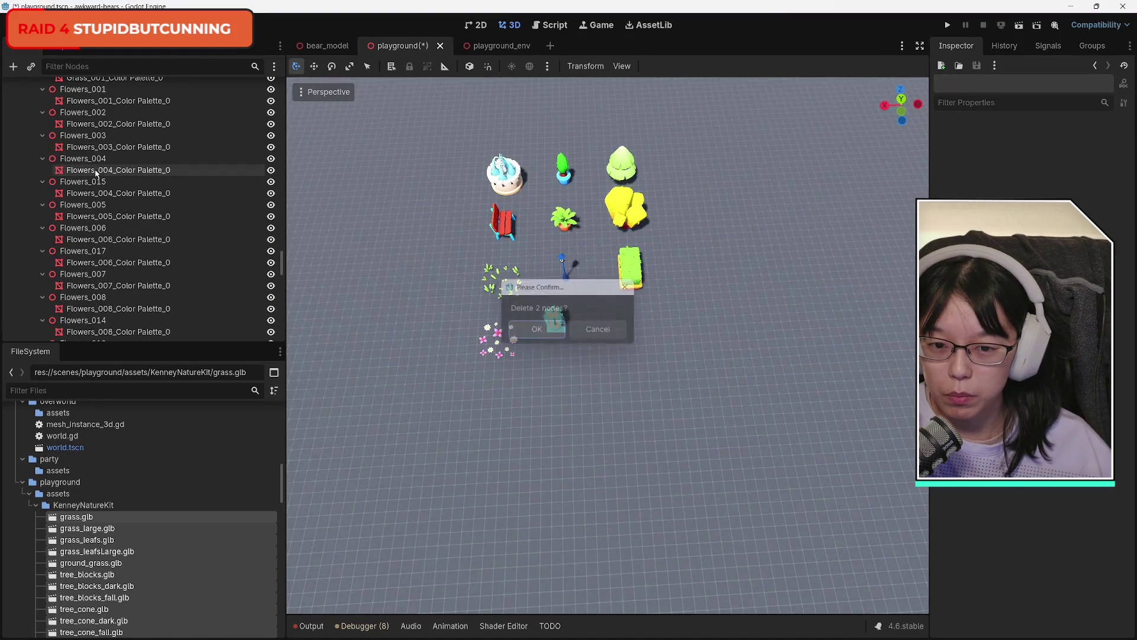
scroll(186, 279, down, 5)
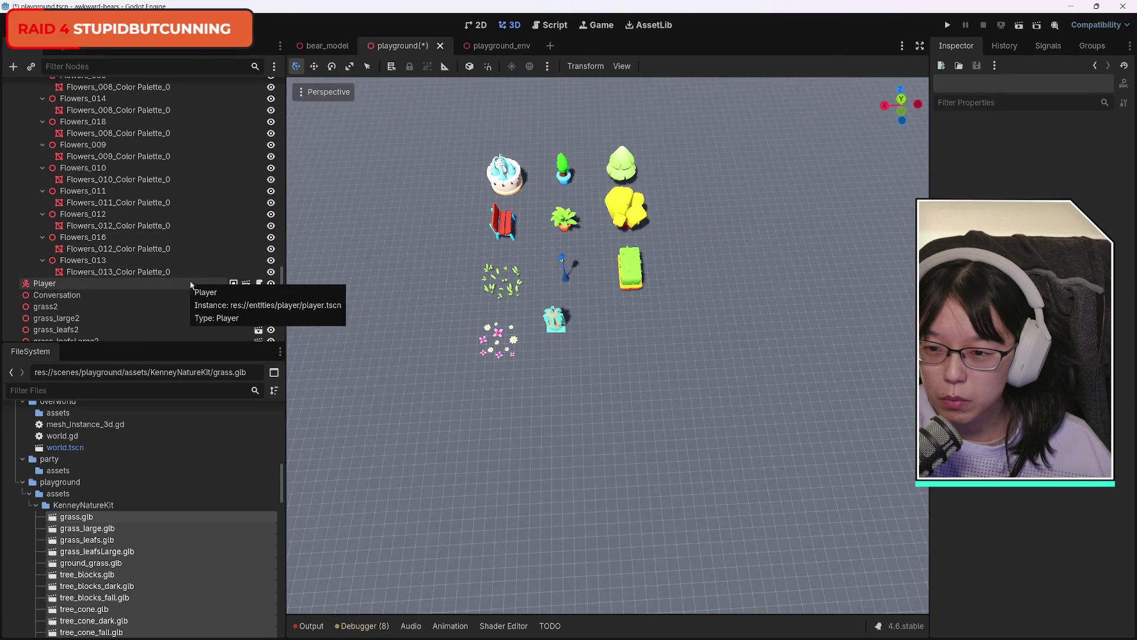
Select grass2 through tree_thin_fall2 and drop them onto the collapsed PlaygroundEnv node.
scroll(270, 277, up, 5)
drag(282, 270, 282, 332)
click(69, 212)
shift+click(269, 331)
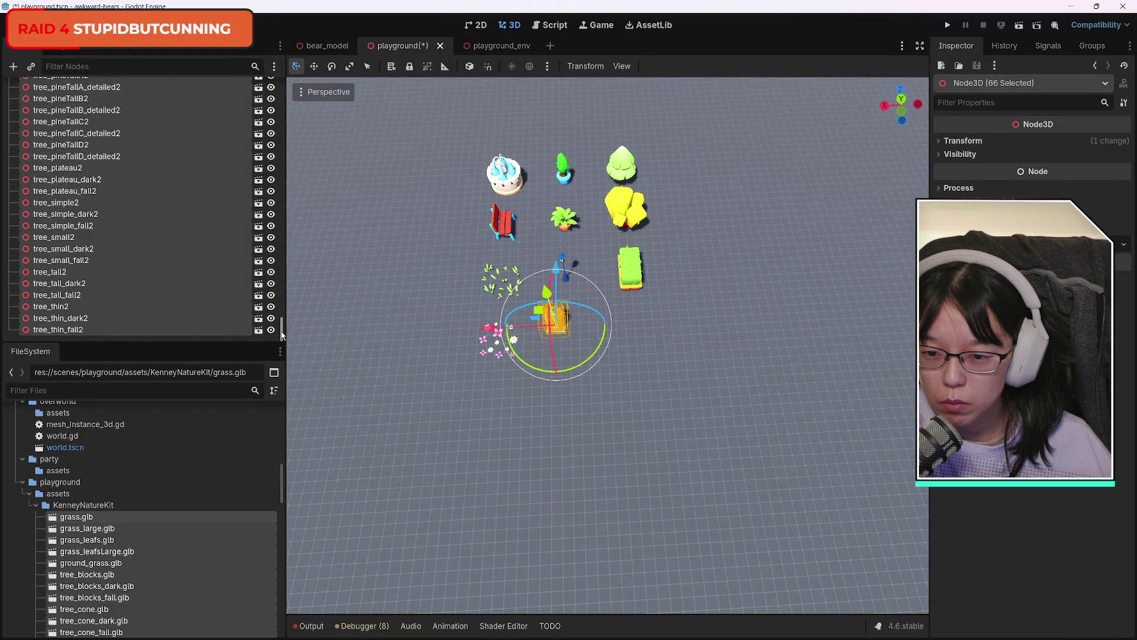
scroll(266, 111, up, 20)
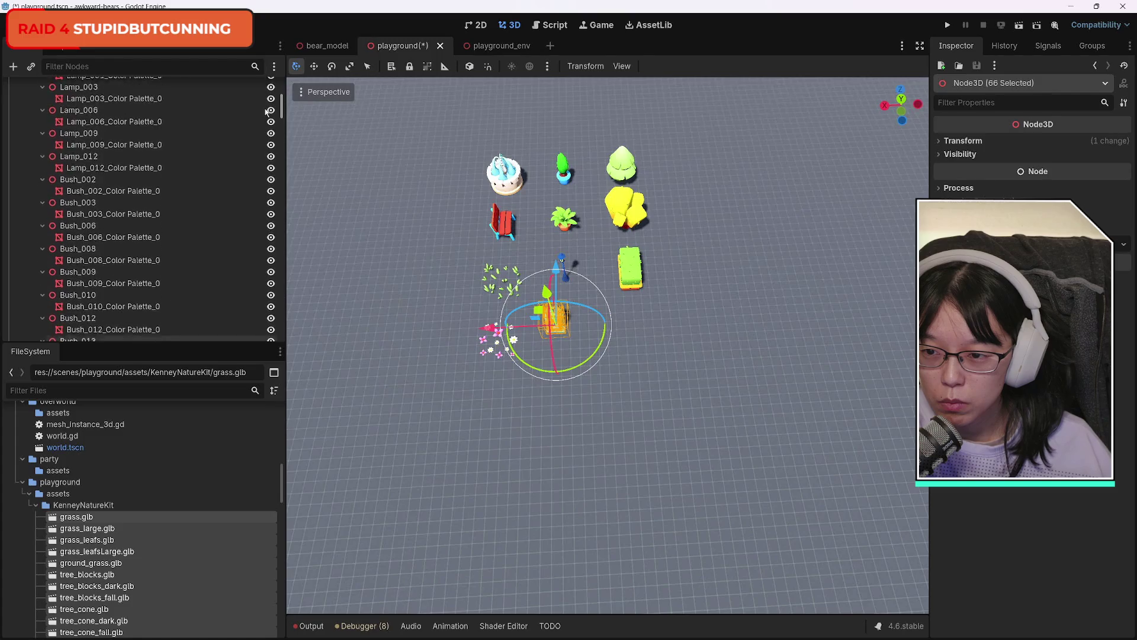
scroll(266, 111, up, 10)
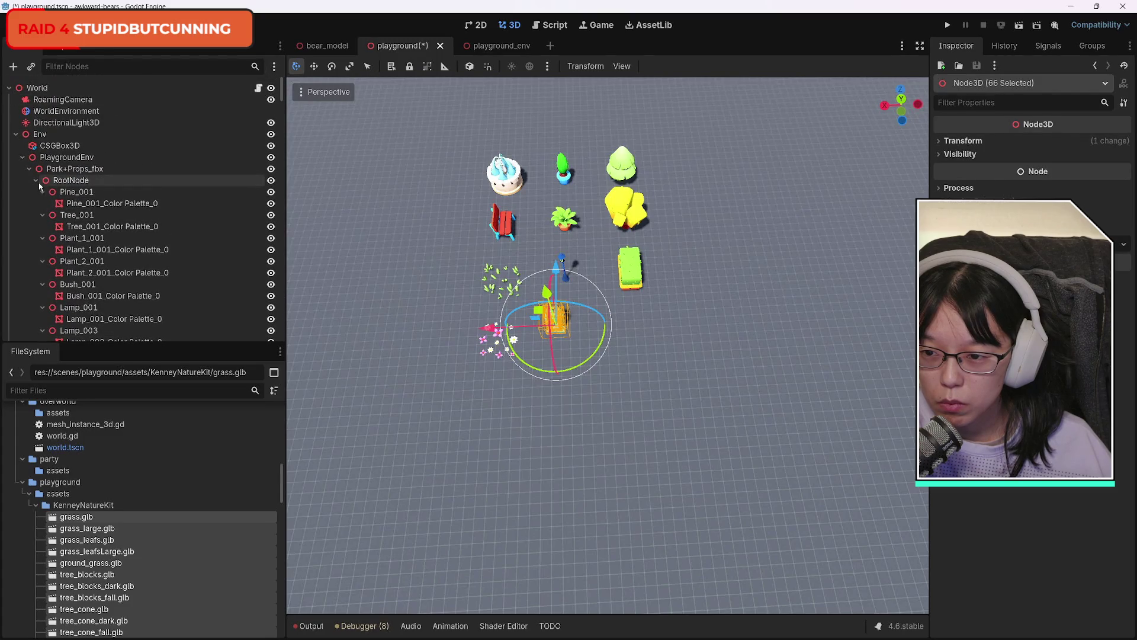
click(23, 158)
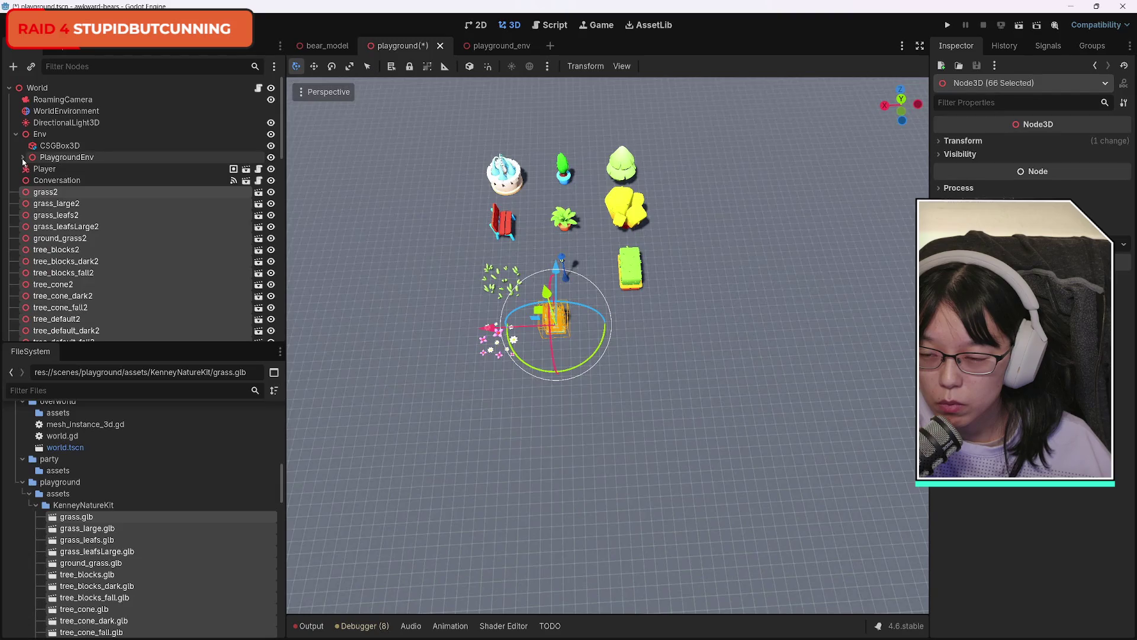
click(22, 157)
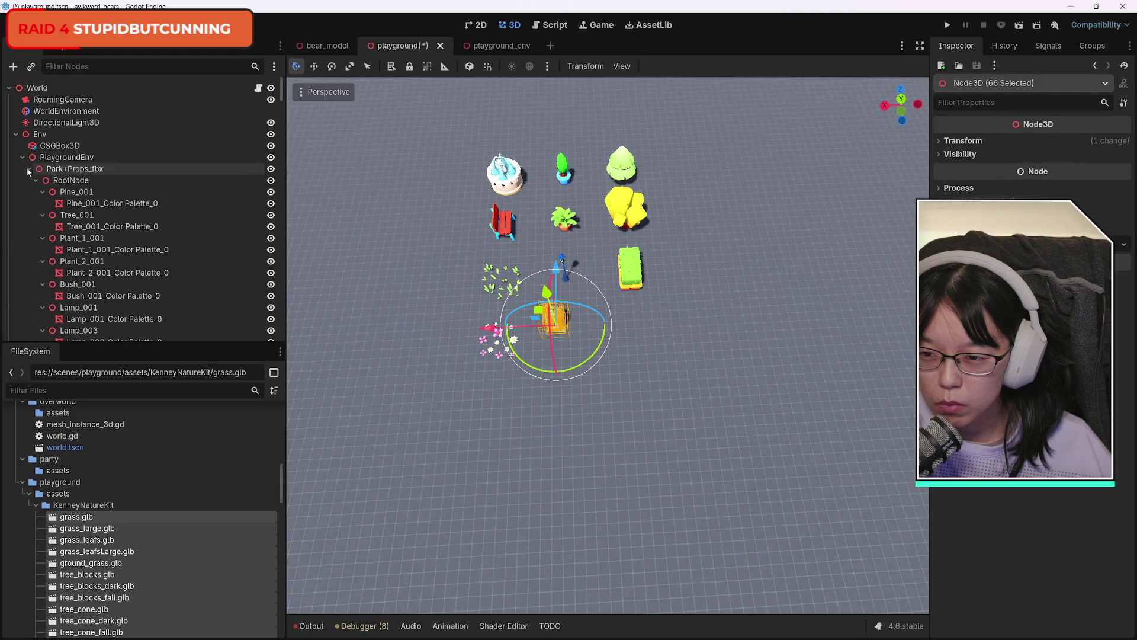
click(23, 157)
drag(49, 195, 62, 160)
scroll(160, 255, down, 5)
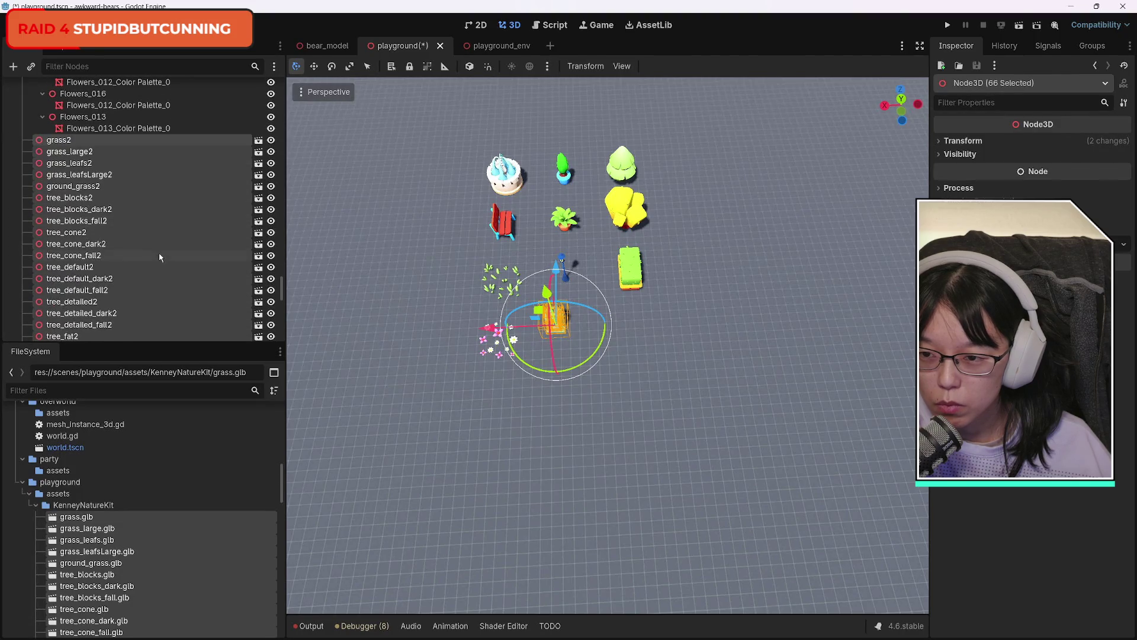
Shift grass_large2 onward, then grass_leafs2 onward, to the right along X.
click(70, 152)
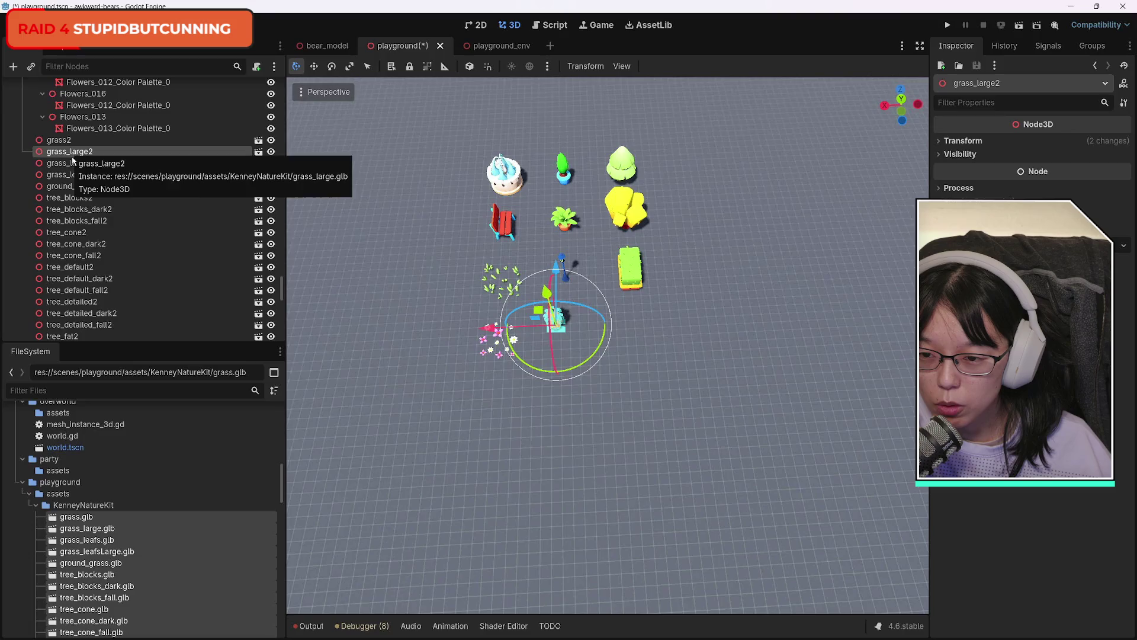
scroll(203, 266, down, 15)
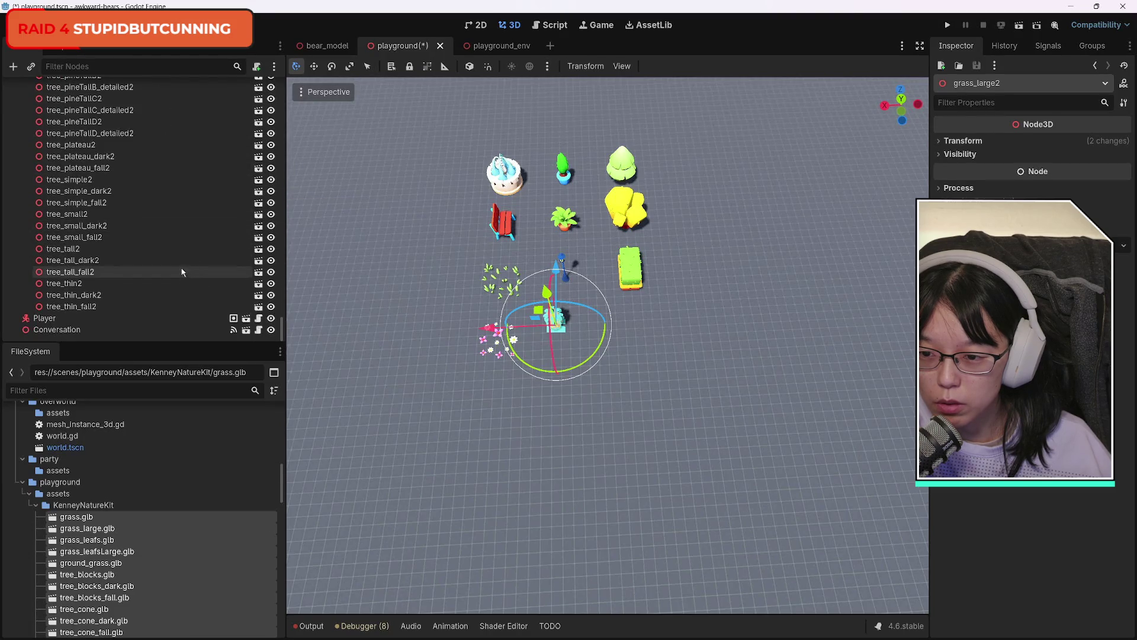
shift+click(189, 306)
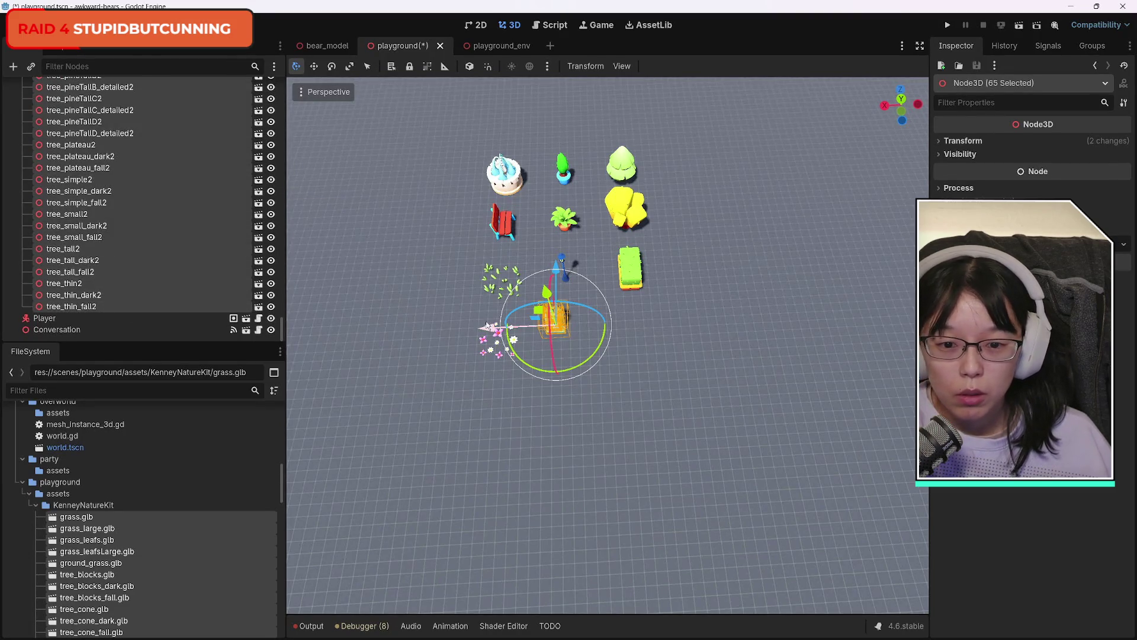
drag(487, 326, 520, 328)
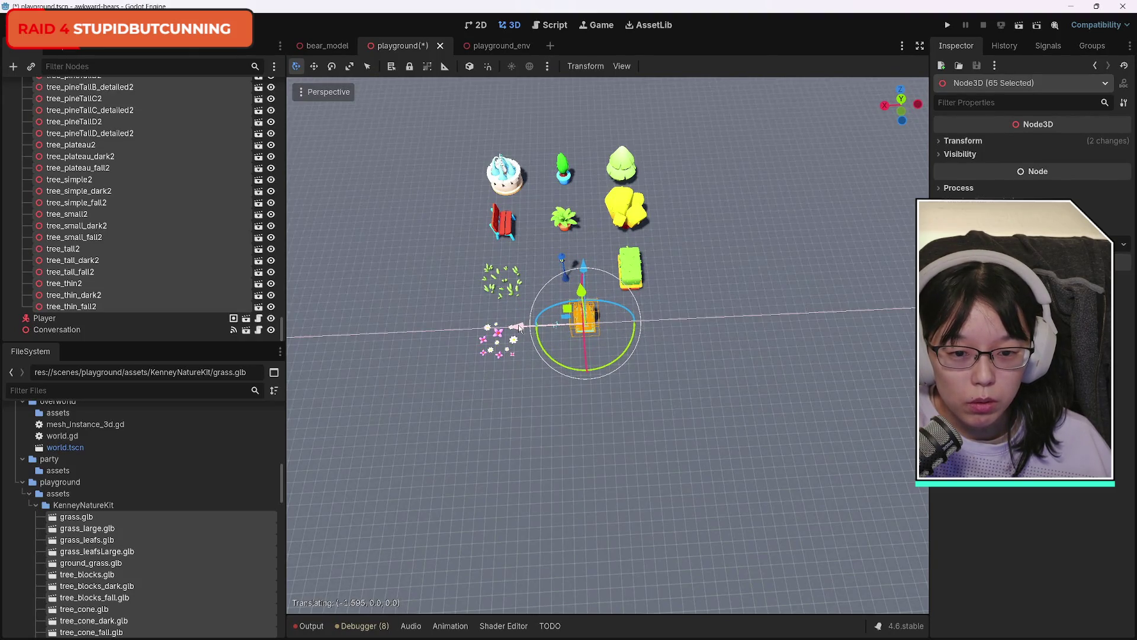
click(132, 307)
scroll(155, 248, up, 15)
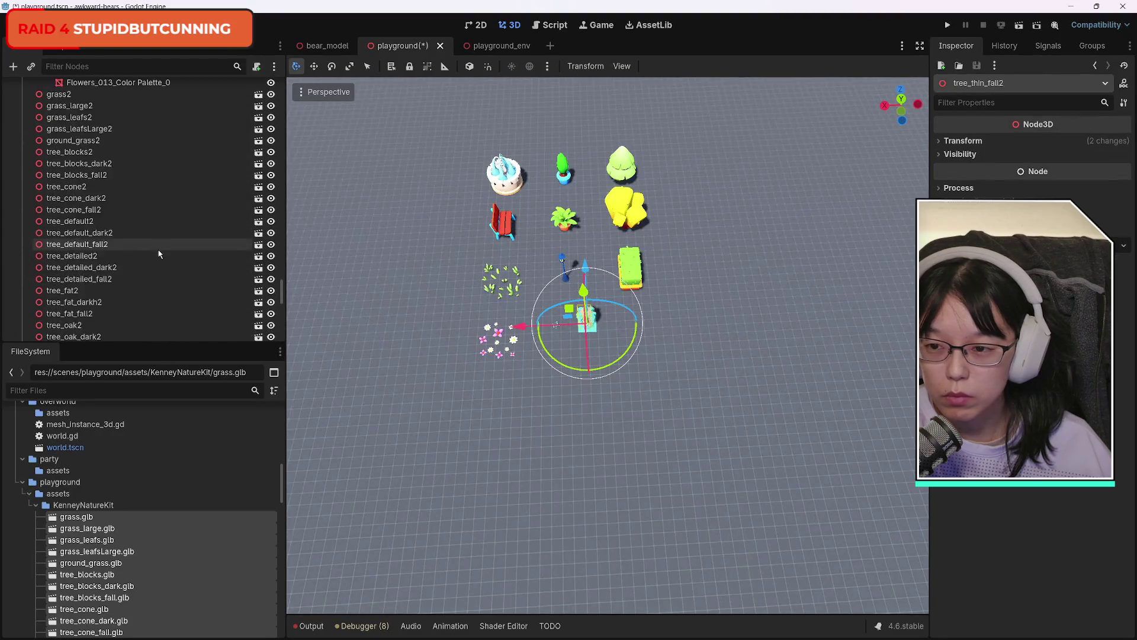
scroll(152, 256, down, 2)
shift+click(106, 244)
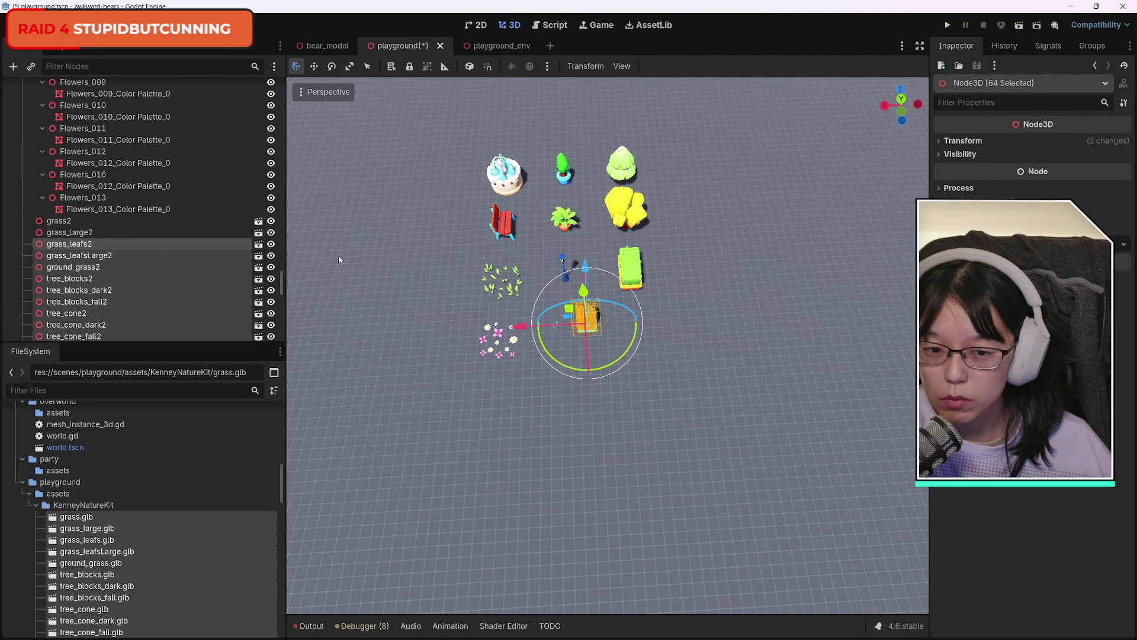
drag(524, 327, 551, 331)
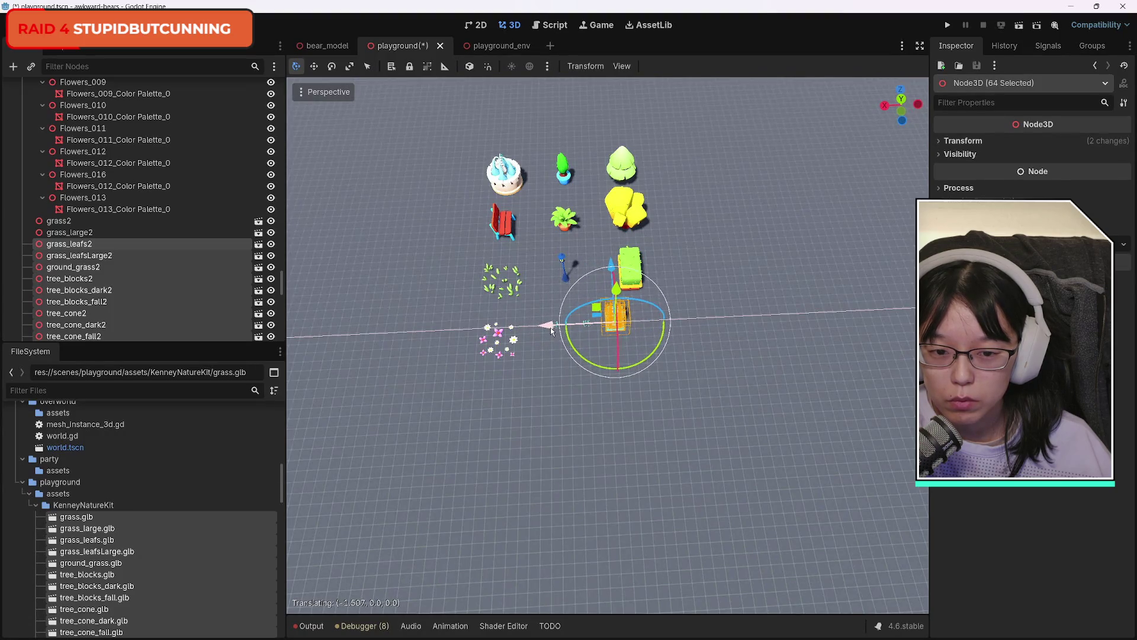
Shift the next 63 nodes, then grass_leafsLarge2 onward, further right along X.
ctrl+click(111, 258)
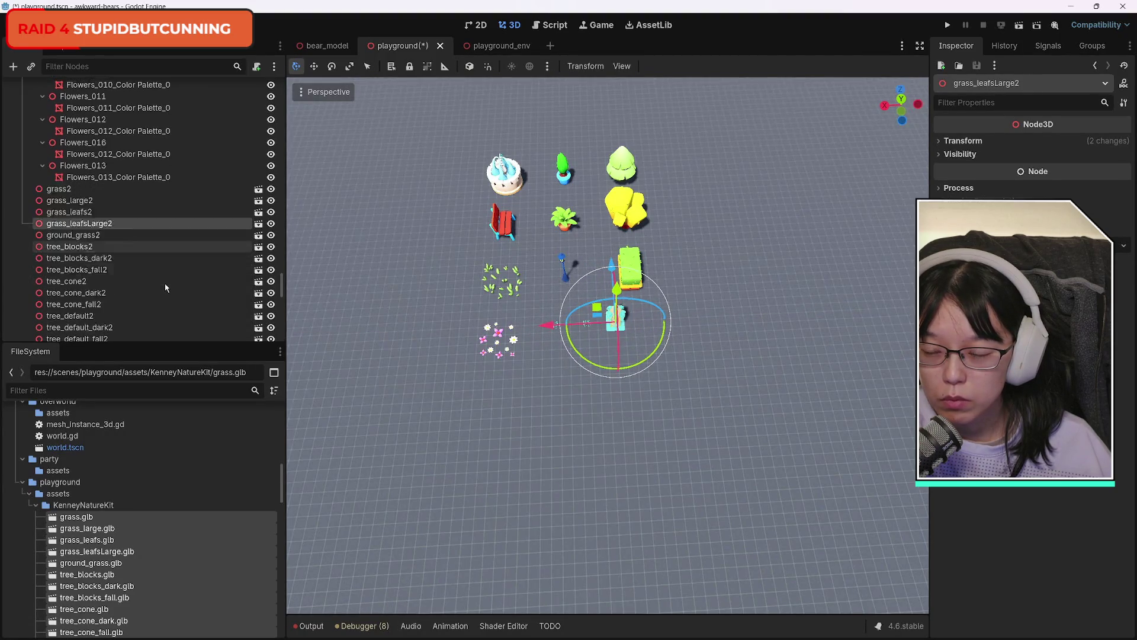
scroll(116, 285, down, 10)
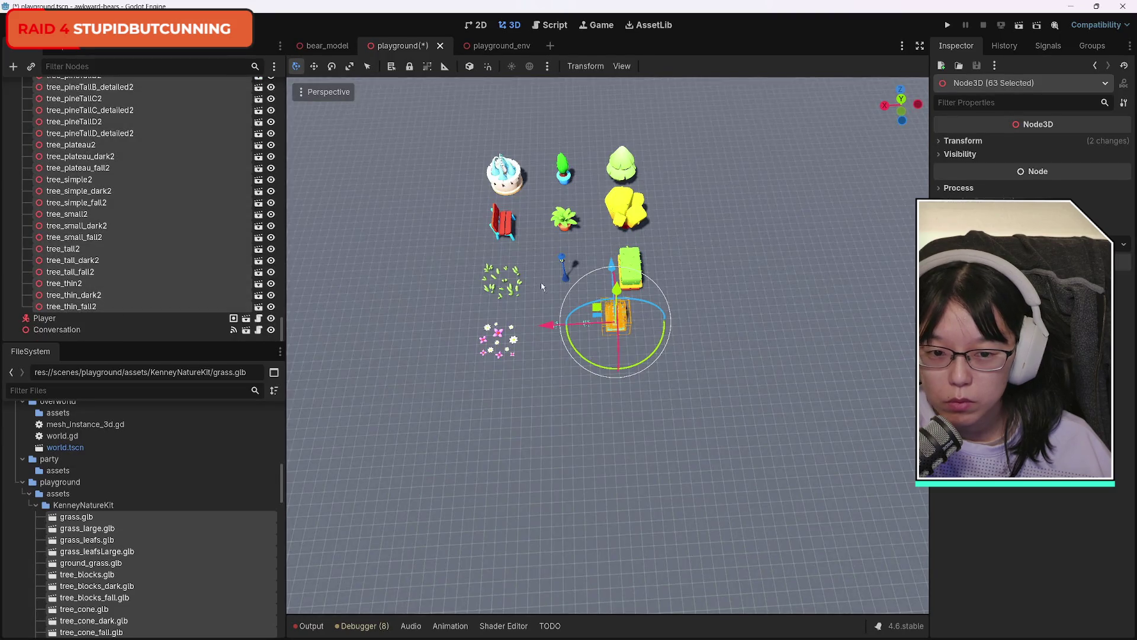
drag(555, 330, 585, 328)
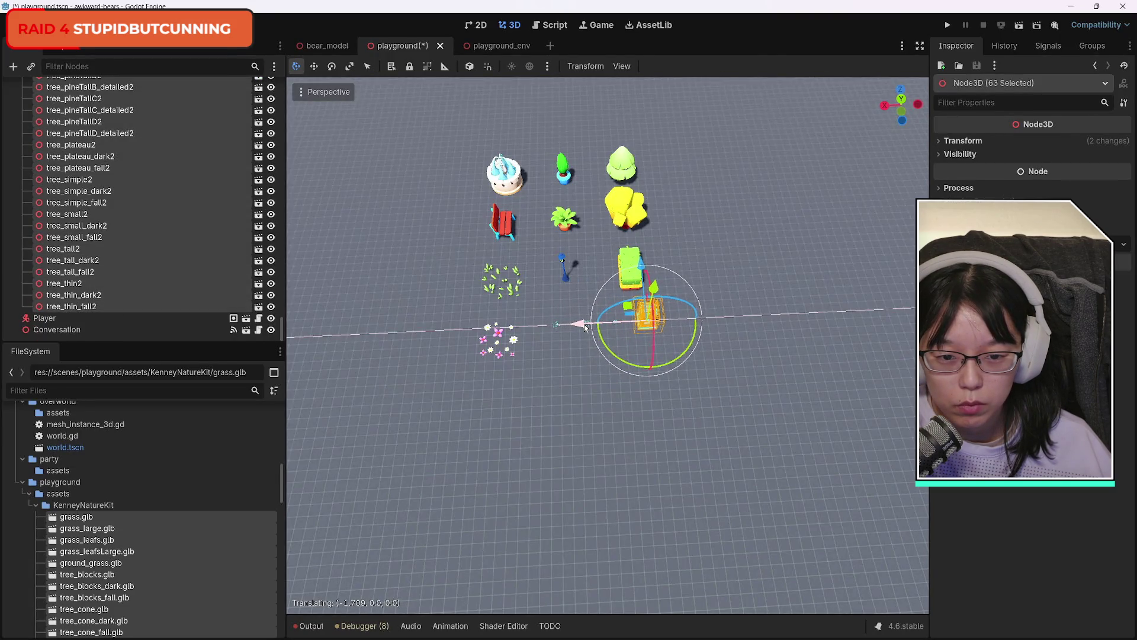
click(86, 307)
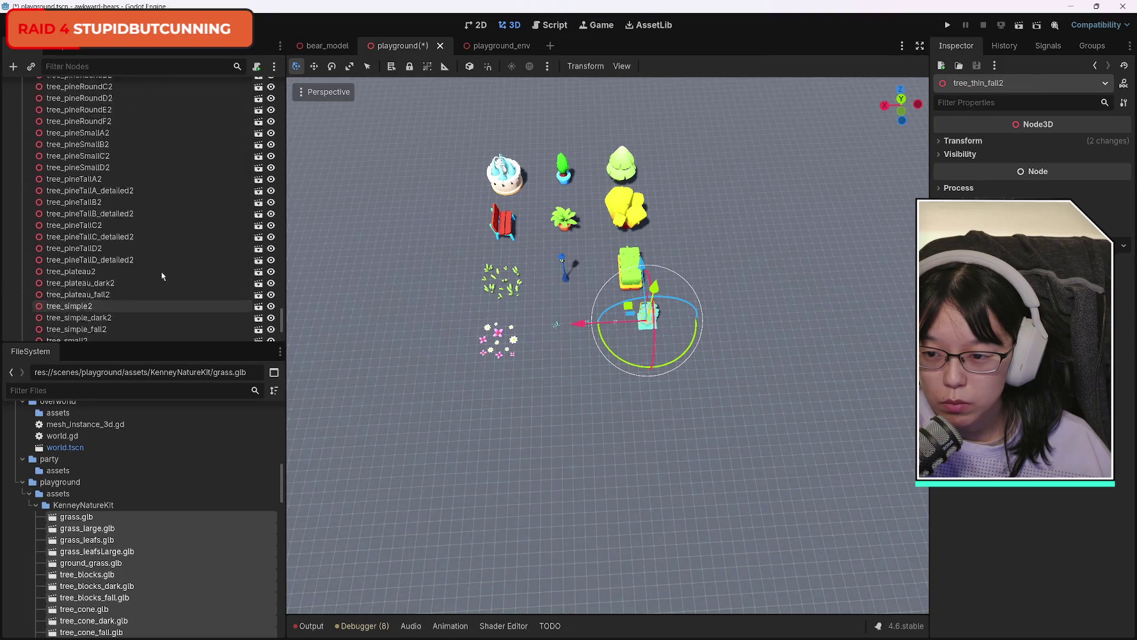
scroll(163, 273, up, 10)
scroll(165, 275, up, 10)
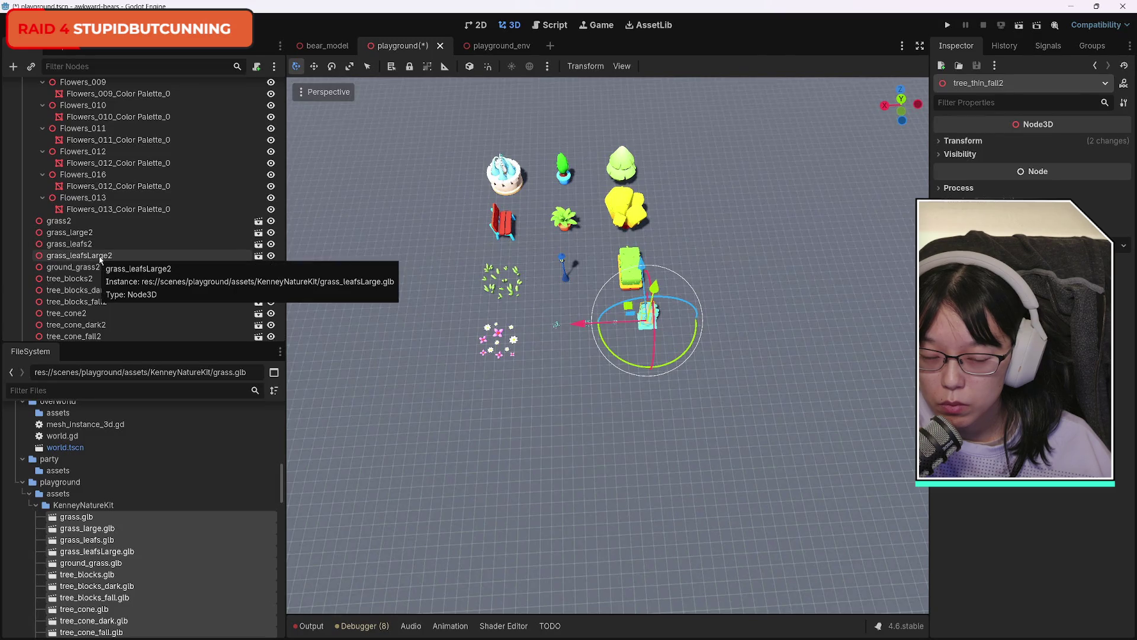
shift+click(101, 258)
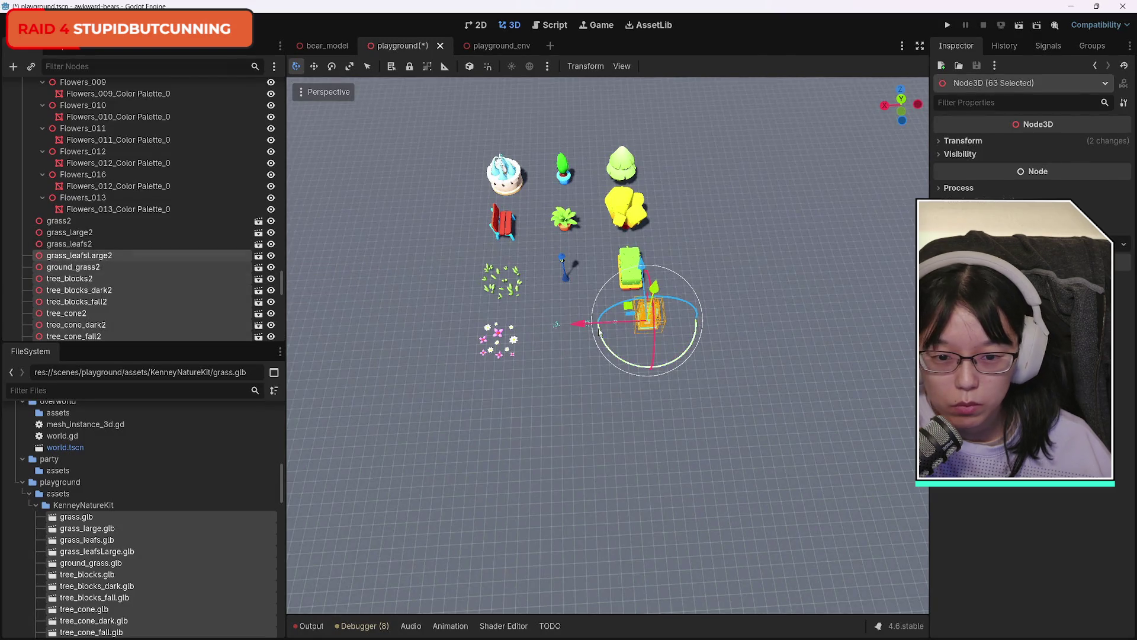
drag(585, 326, 630, 332)
Shift ground_grass2 onward, then tree_blocks2 onward, to the right along X.
click(142, 266)
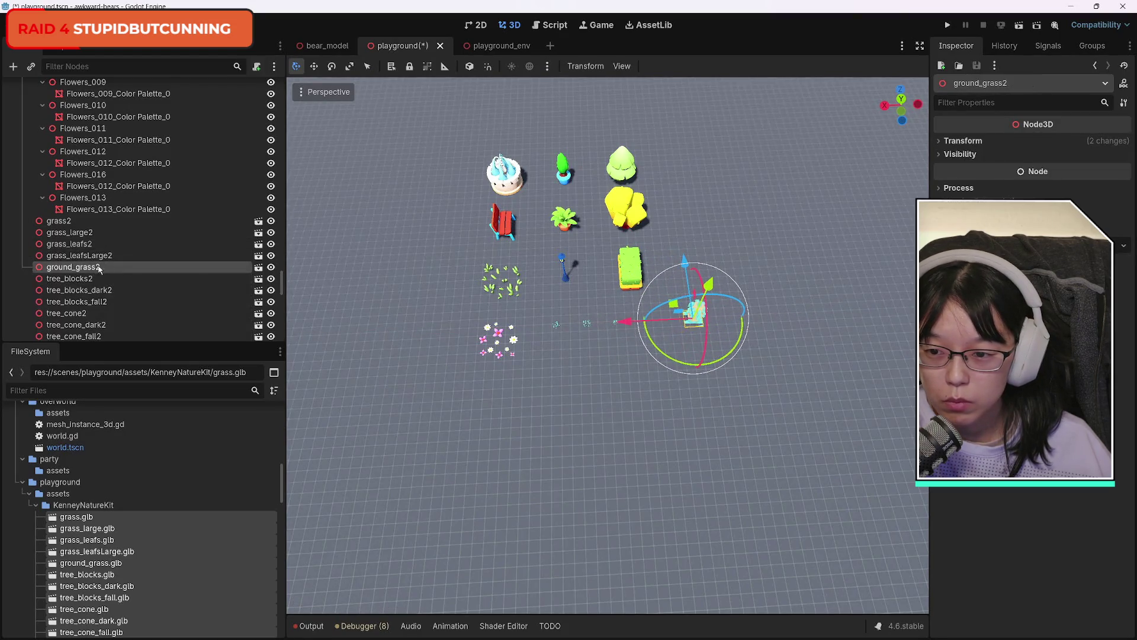
scroll(156, 282, down, 10)
scroll(148, 284, down, 3)
shift+click(205, 301)
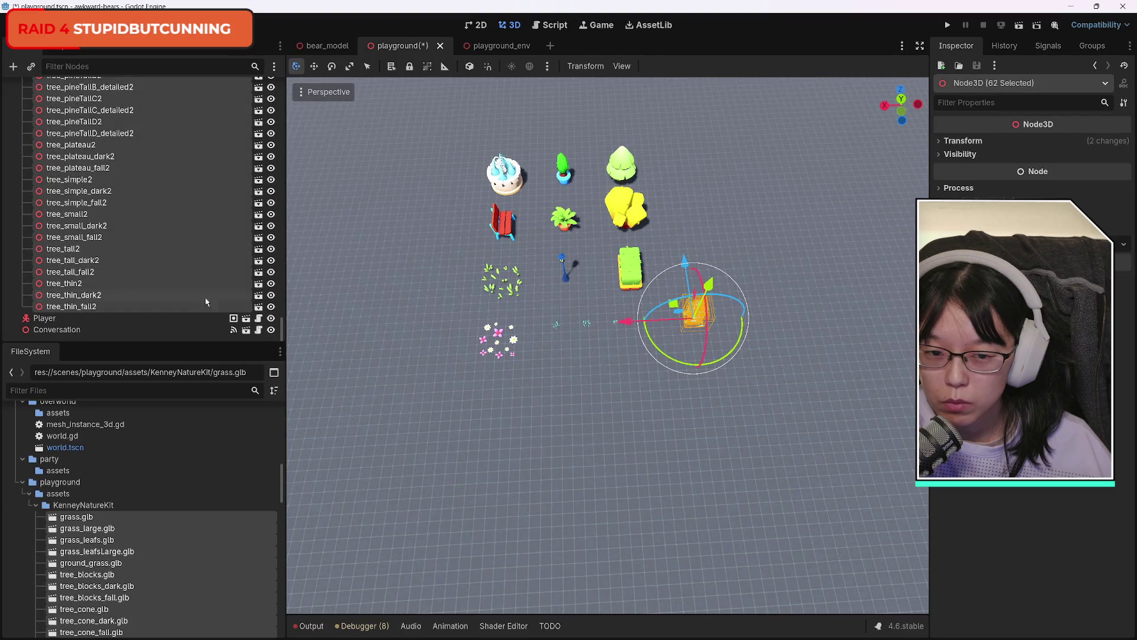
drag(626, 325, 663, 323)
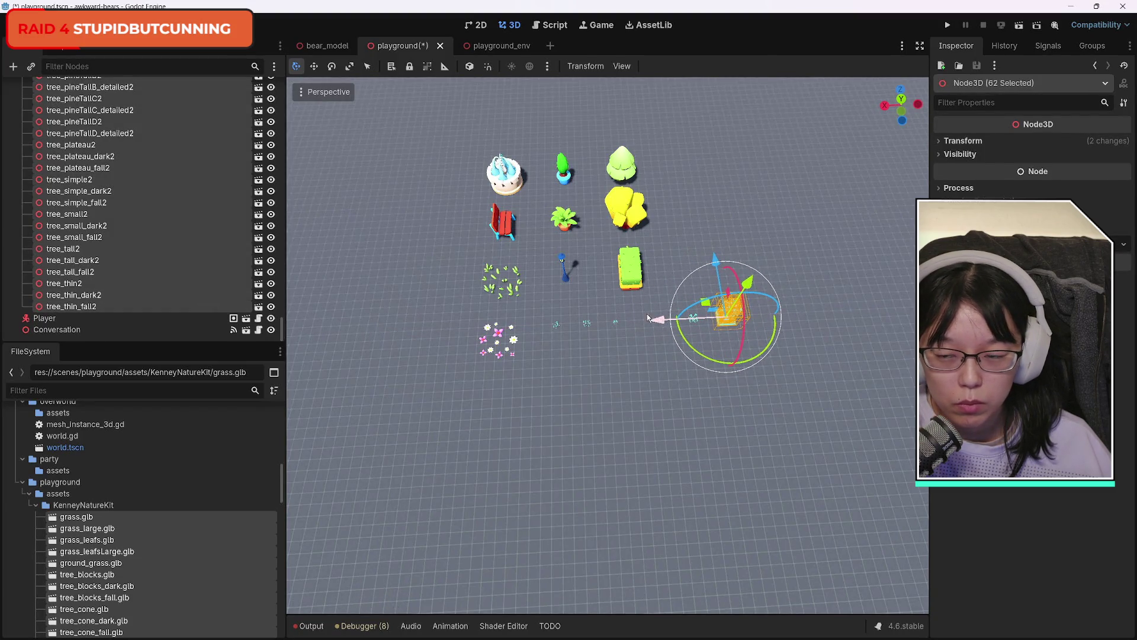
scroll(161, 228, up, 5)
scroll(162, 242, up, 6)
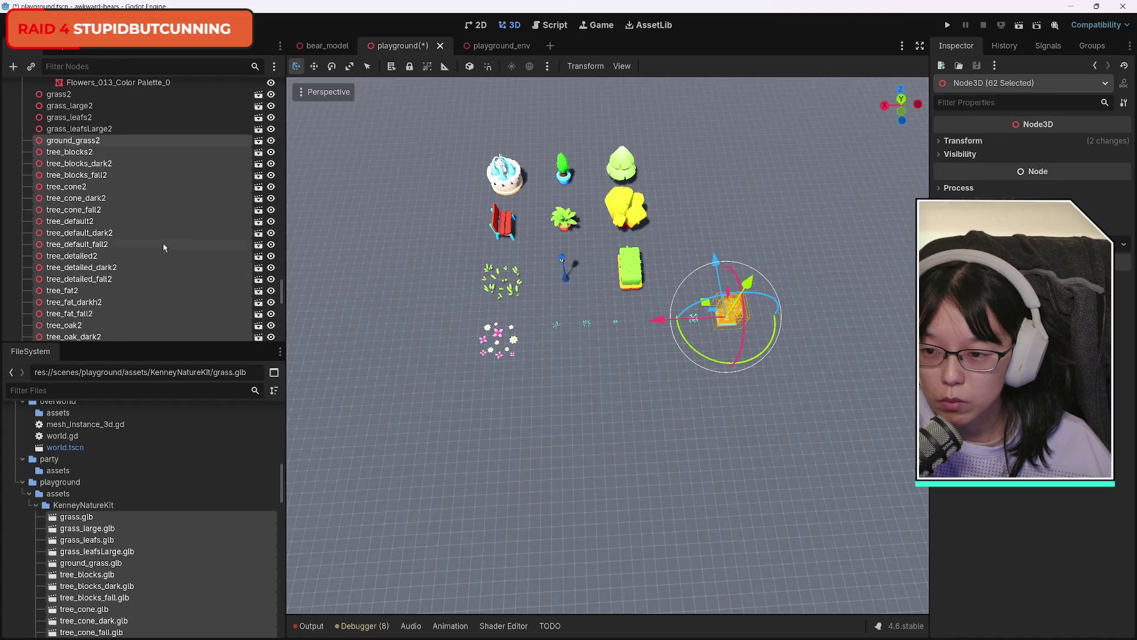
click(162, 217)
scroll(178, 255, down, 10)
scroll(182, 264, down, 5)
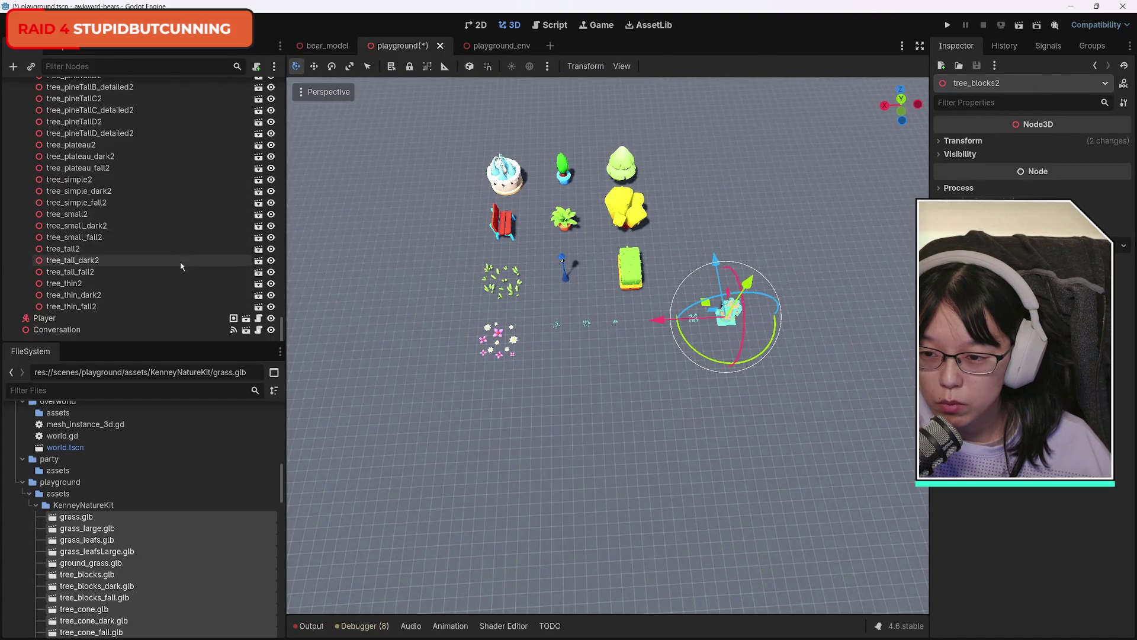
shift+click(117, 307)
drag(680, 308, 695, 315)
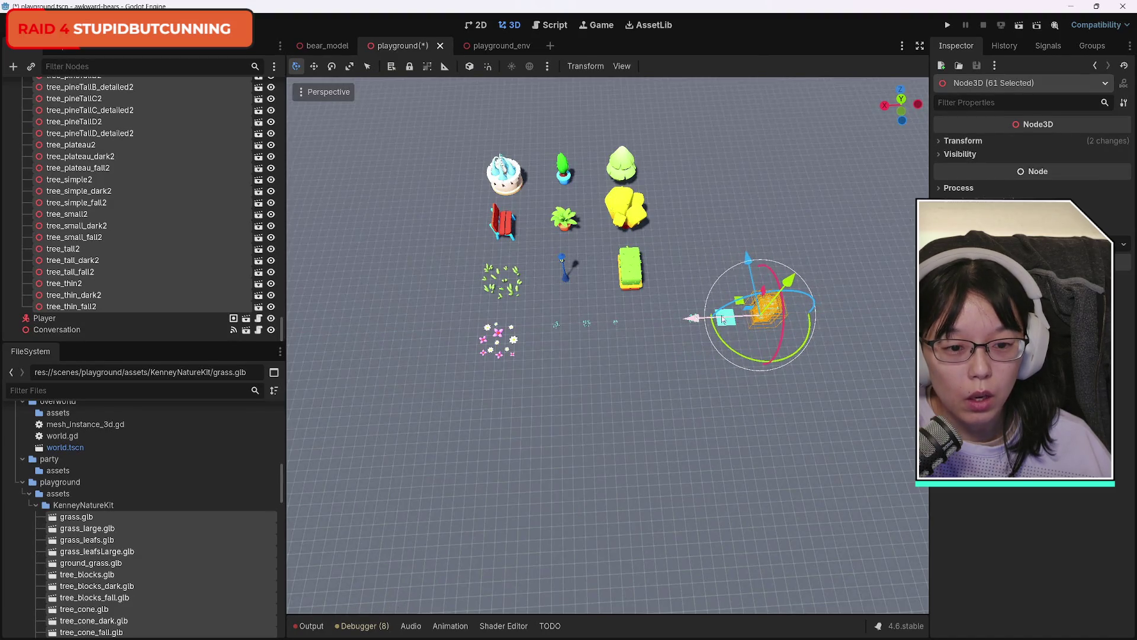
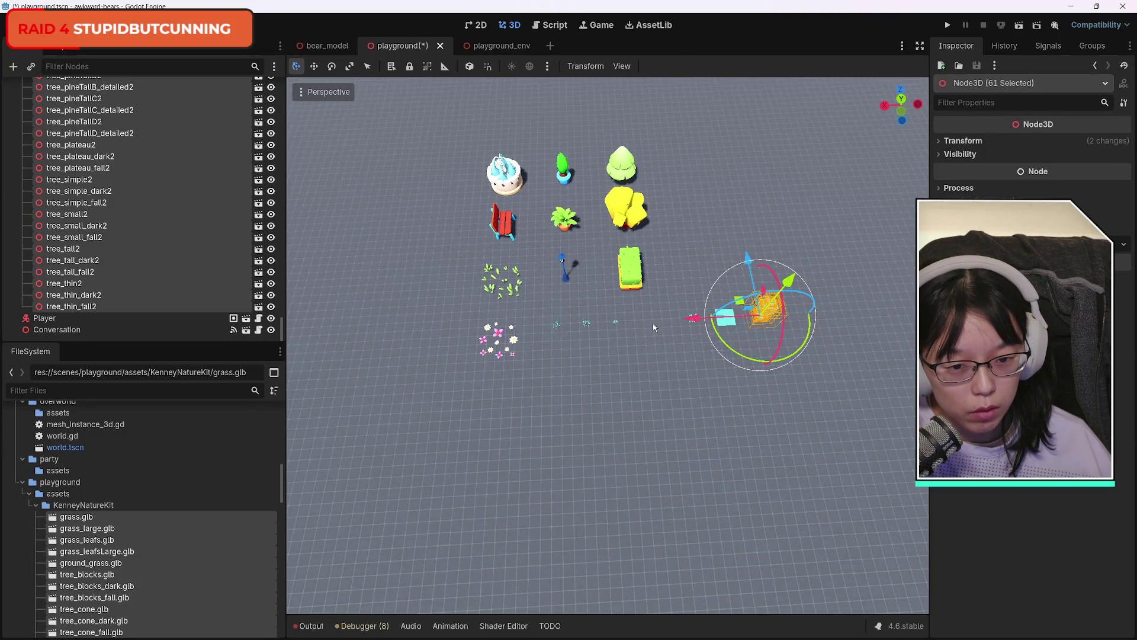
Slide the trees from tree_cone2 through tree_thin_fall2 along X, leaving one tree behind.
scroll(88, 218, up, 5)
shift+click(94, 206)
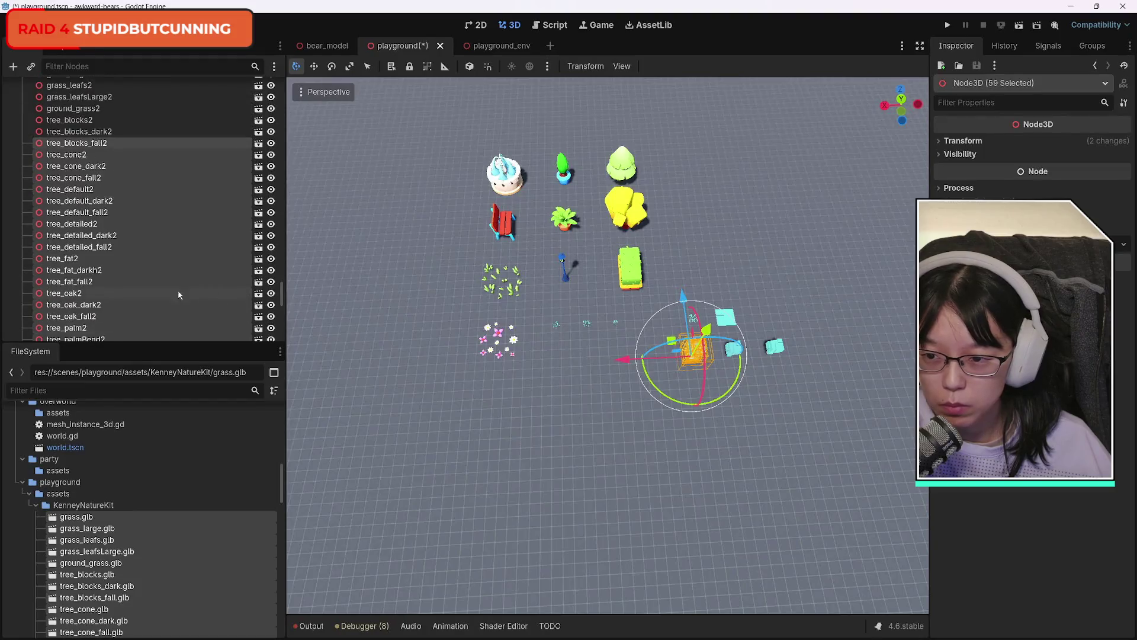
click(100, 219)
scroll(155, 294, down, 10)
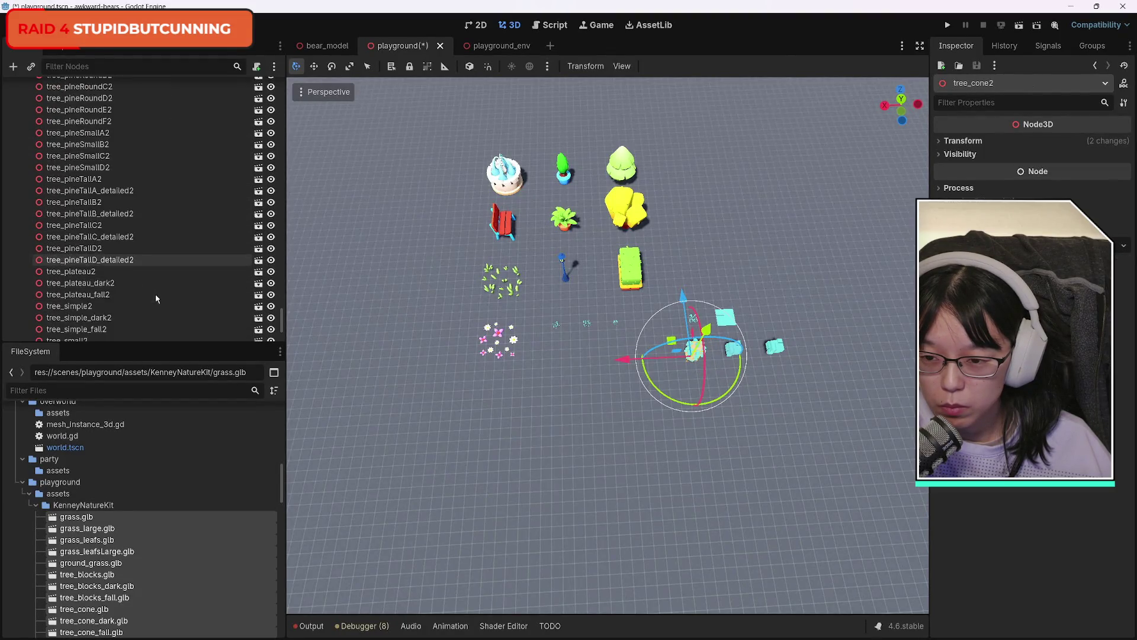
shift+click(119, 306)
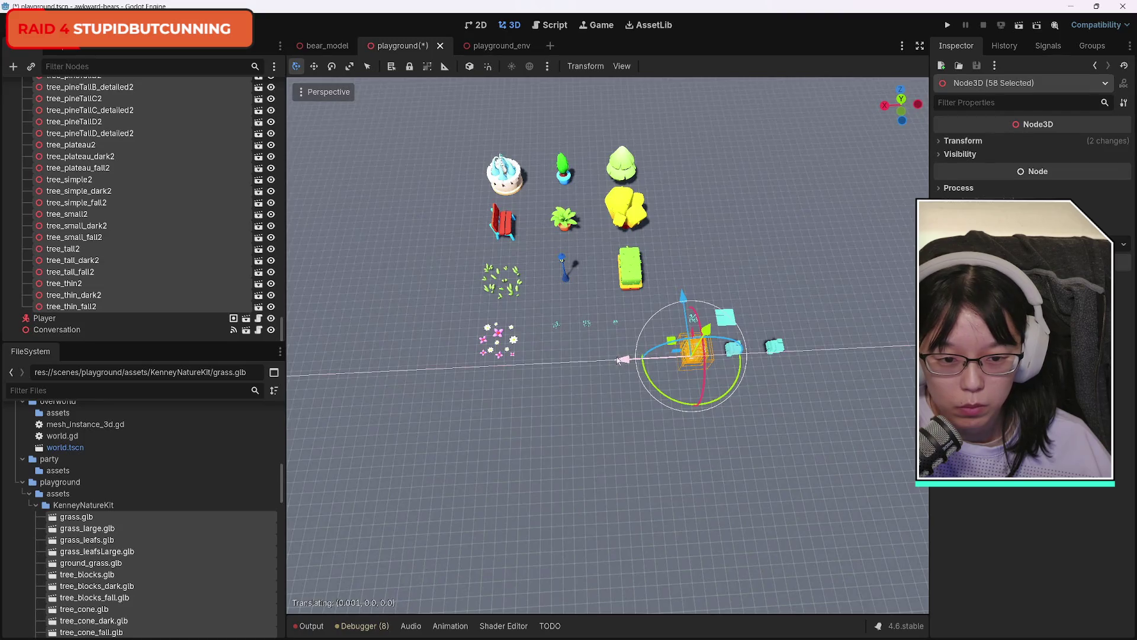
drag(616, 356, 583, 360)
Slide the batch from tree_cone_dark2 to the last tree further along X.
scroll(168, 256, up, 10)
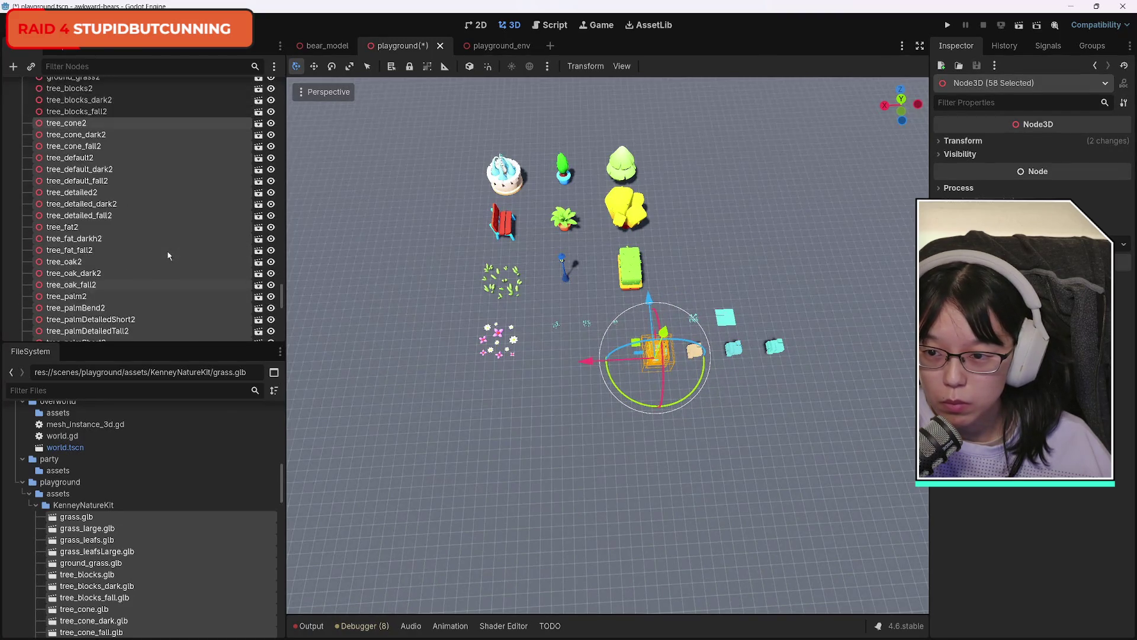
scroll(166, 256, up, 2)
click(104, 202)
scroll(126, 296, down, 10)
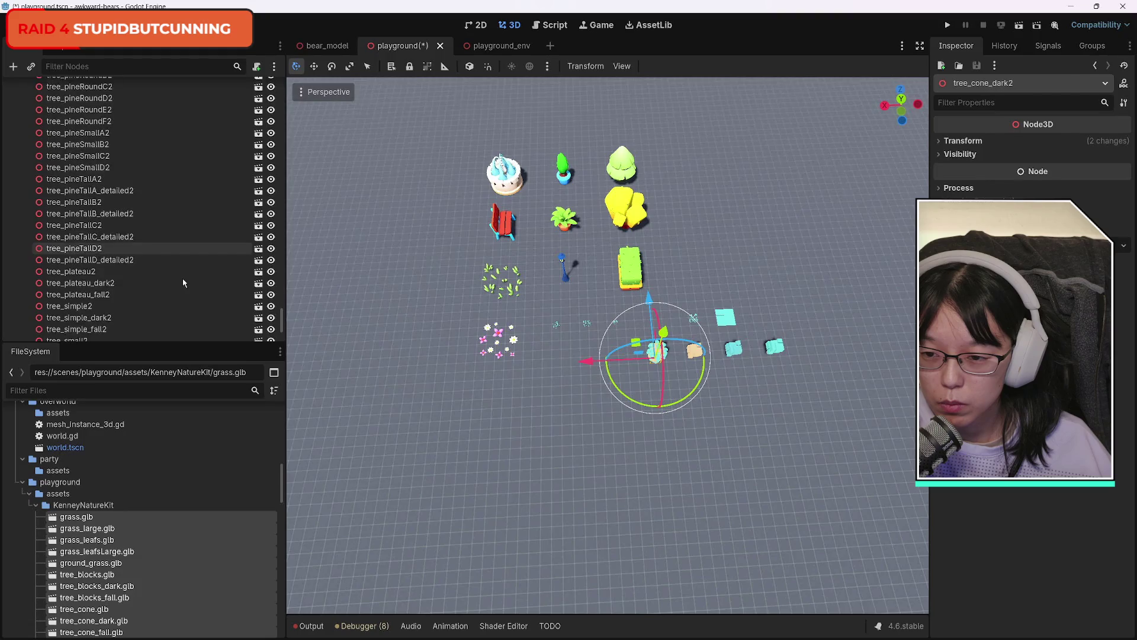
shift+click(126, 307)
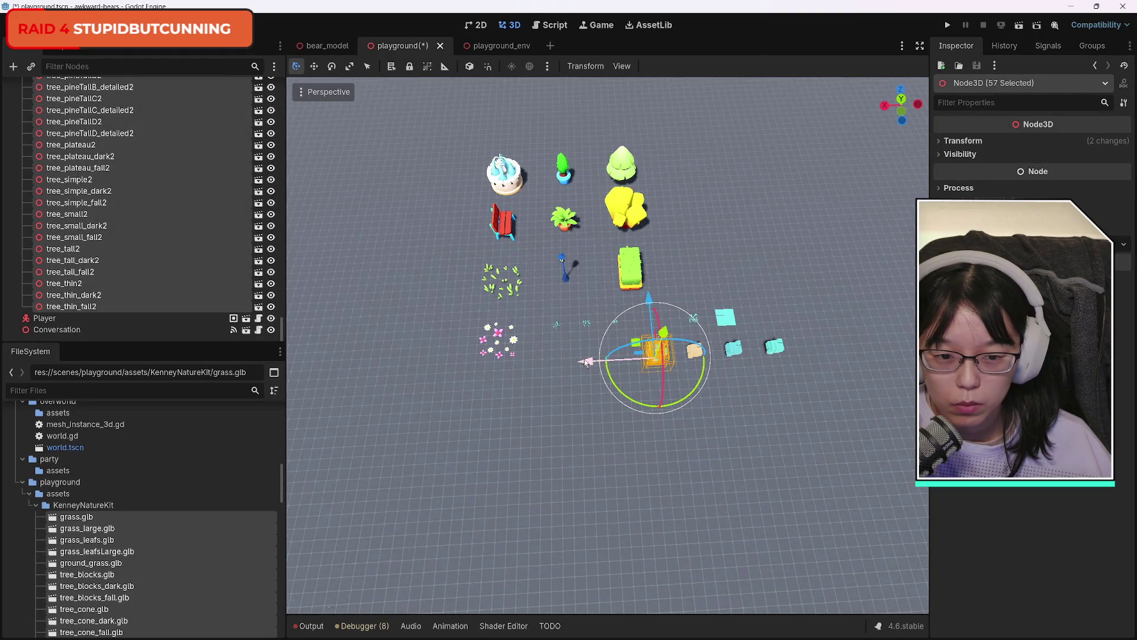
drag(586, 363, 551, 363)
Slide the batch from tree_cone_fall2 through tree_thin_fall2 along X to space another tree.
scroll(197, 246, up, 10)
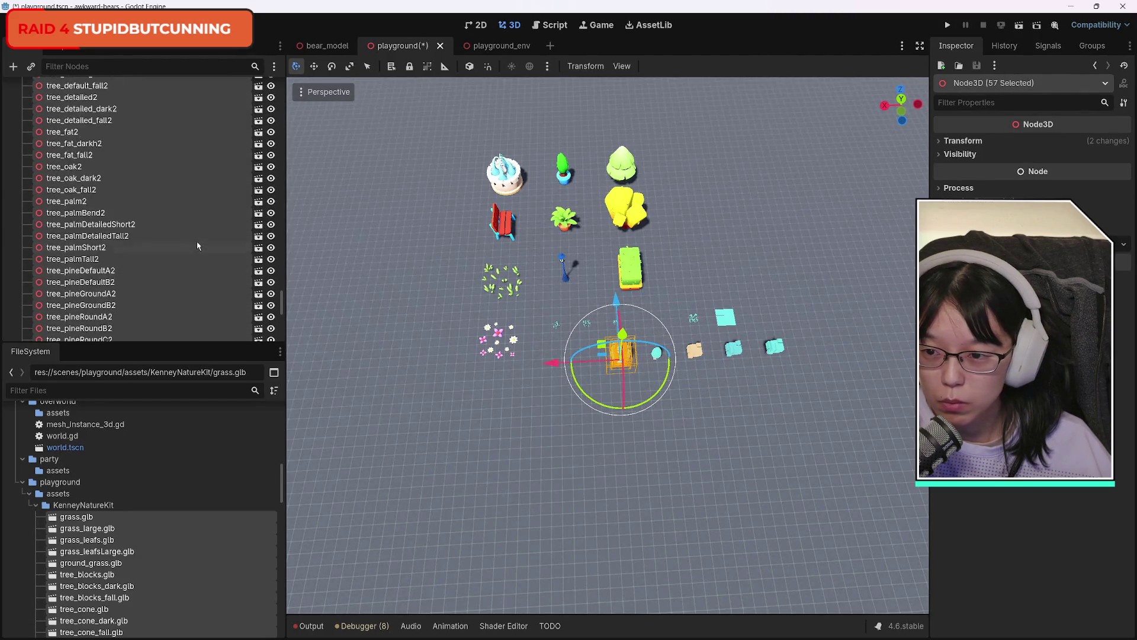
scroll(197, 240, up, 10)
click(100, 210)
scroll(180, 261, down, 10)
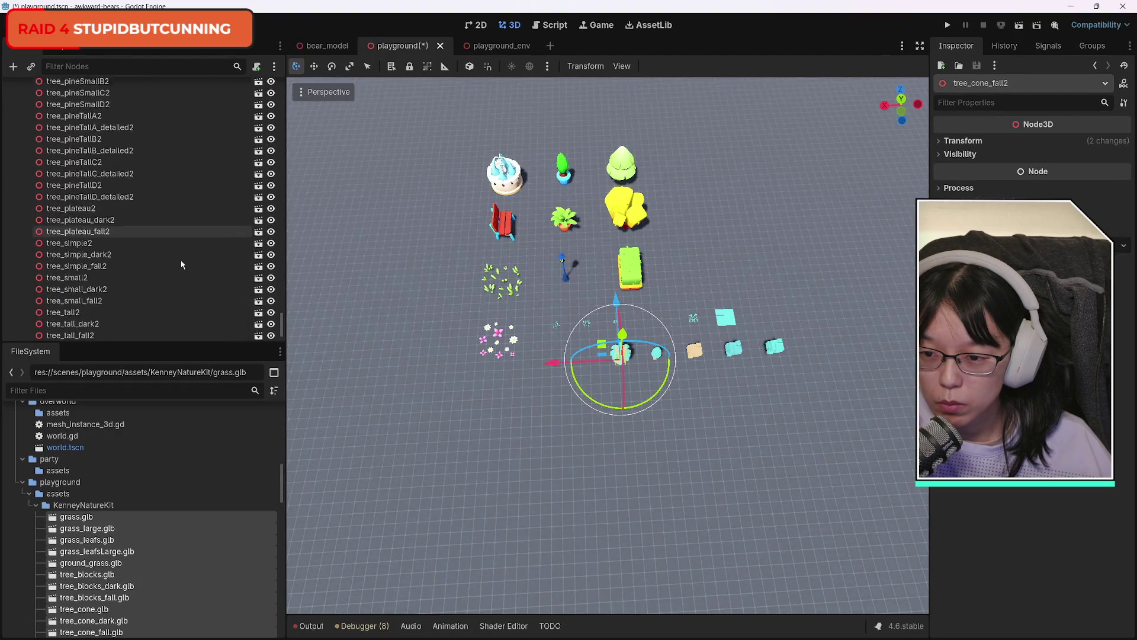
scroll(182, 264, down, 3)
shift+click(128, 307)
drag(529, 357, 497, 359)
Slide tree_default2 through tree_thin_fall2 along X twice, leaving tree_default2 behind.
scroll(145, 228, up, 5)
scroll(147, 231, up, 5)
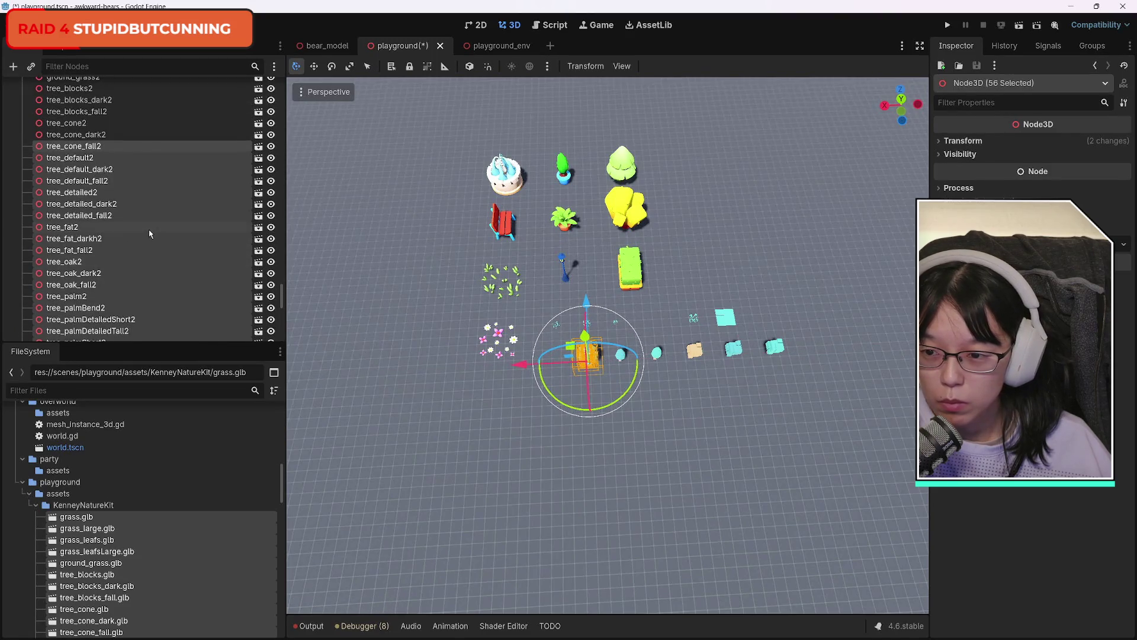
click(117, 161)
scroll(132, 237, down, 10)
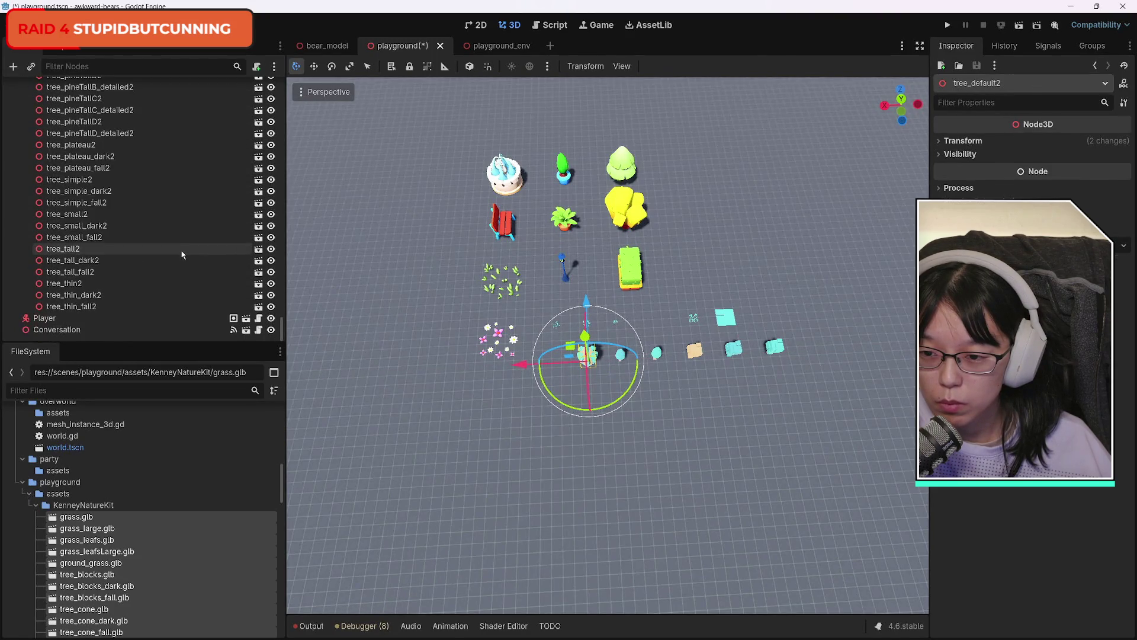
shift+click(132, 306)
drag(521, 364, 490, 367)
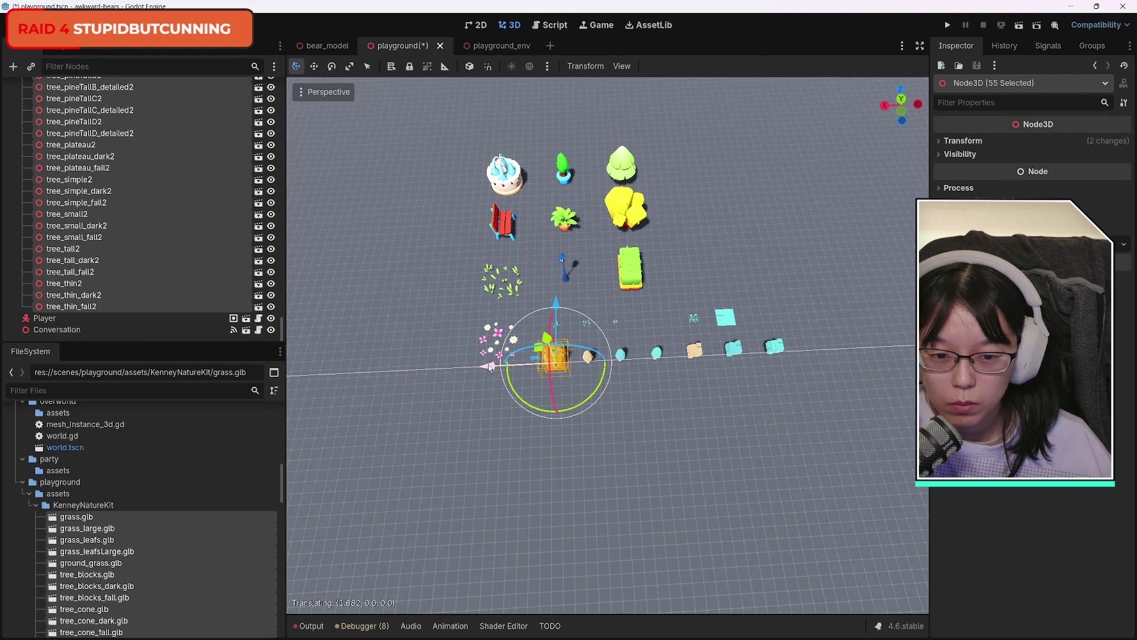
scroll(153, 223, up, 10)
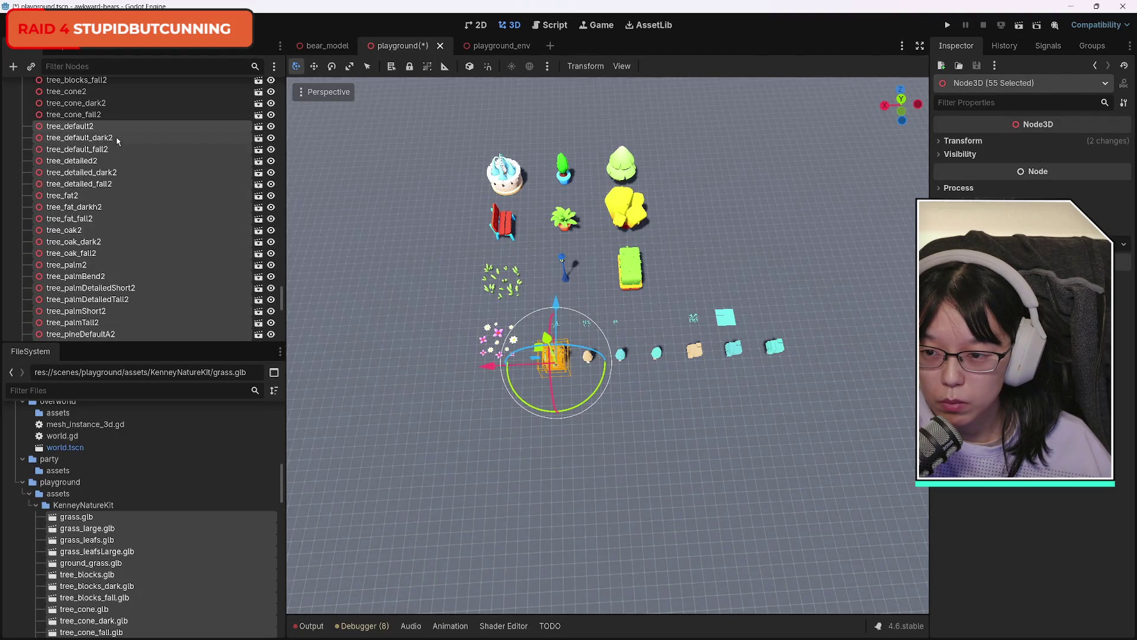
ctrl+click(116, 141)
scroll(148, 237, down, 10)
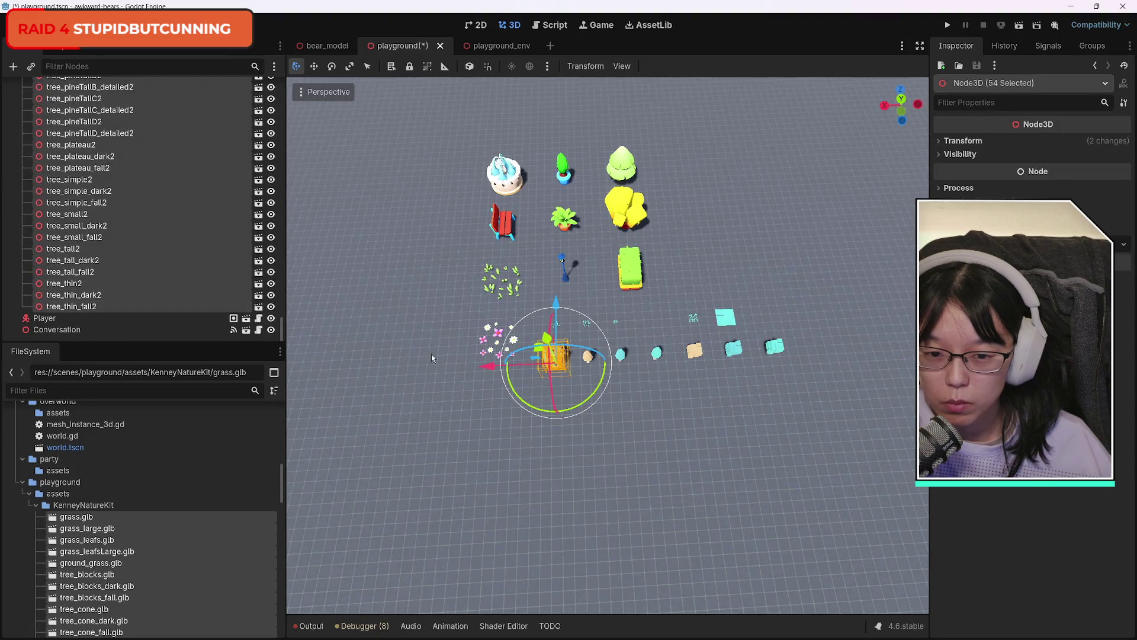
drag(492, 367, 457, 369)
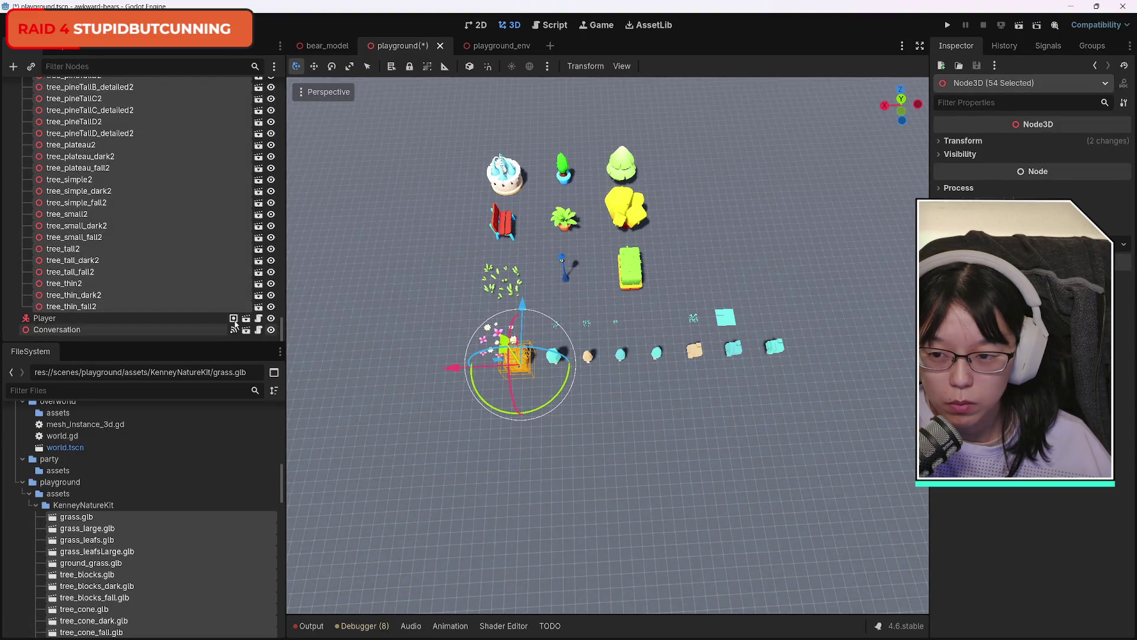
Move the remaining batch down into a new row, about 2 units along Z.
scroll(101, 257, up, 10)
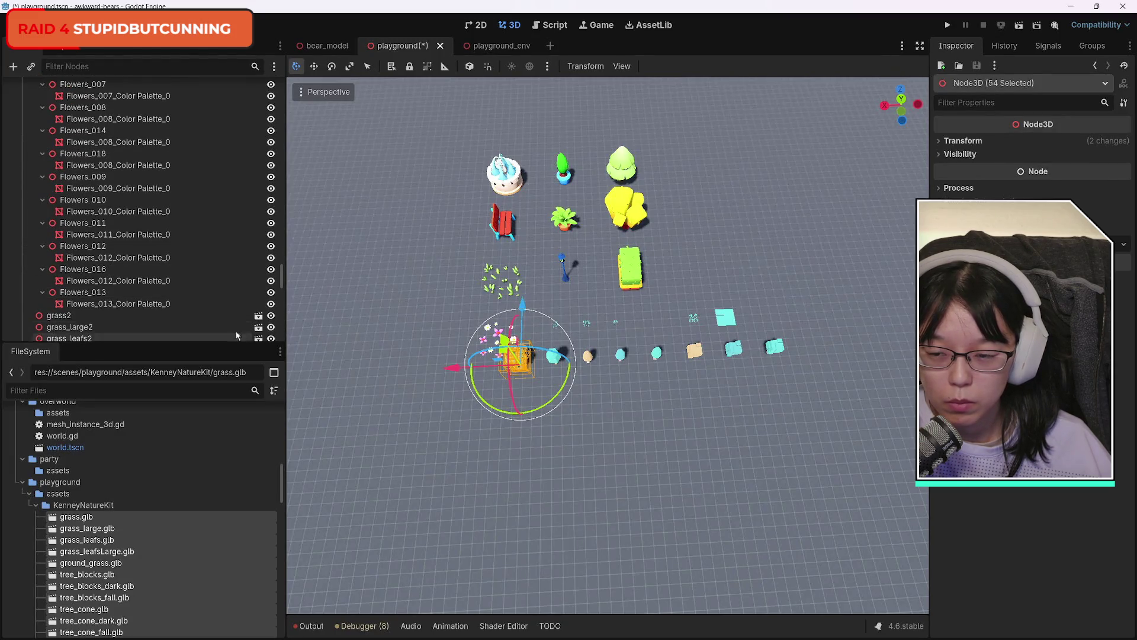
scroll(171, 299, down, 3)
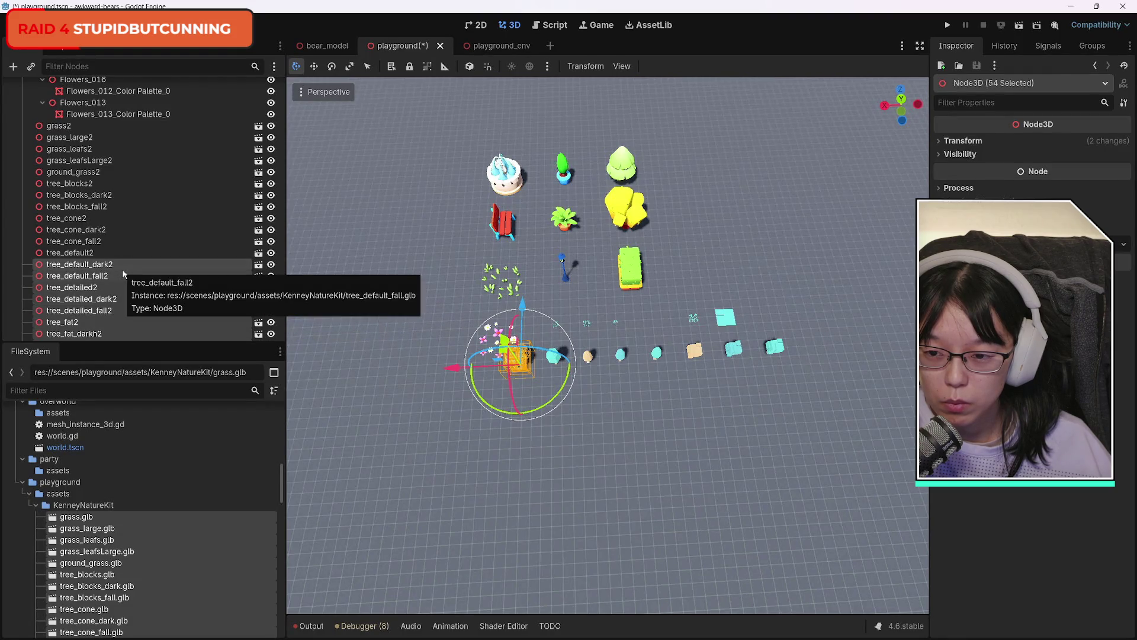
mouse_move(531, 317)
mouse_down()
mouse_move(533, 359)
mouse_move(504, 305)
mouse_move(491, 305)
mouse_up()
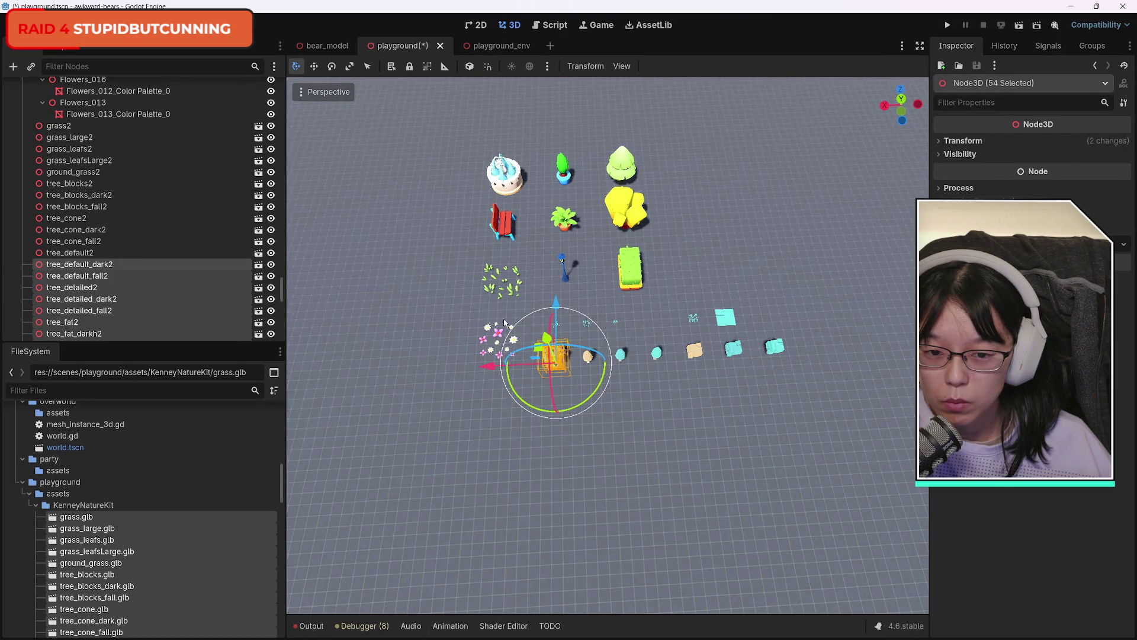
drag(561, 312, 554, 336)
Slide the trees from tree_default_fall2 to the last one along X, leaving one behind.
click(111, 275)
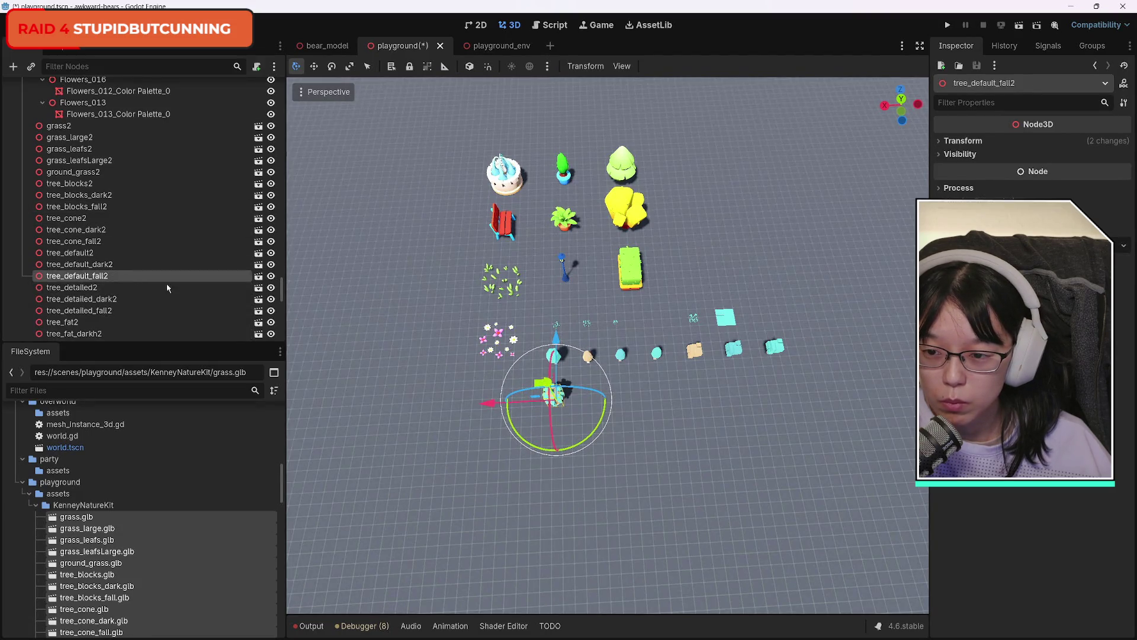
scroll(191, 295, down, 5)
scroll(190, 294, down, 8)
shift+click(196, 306)
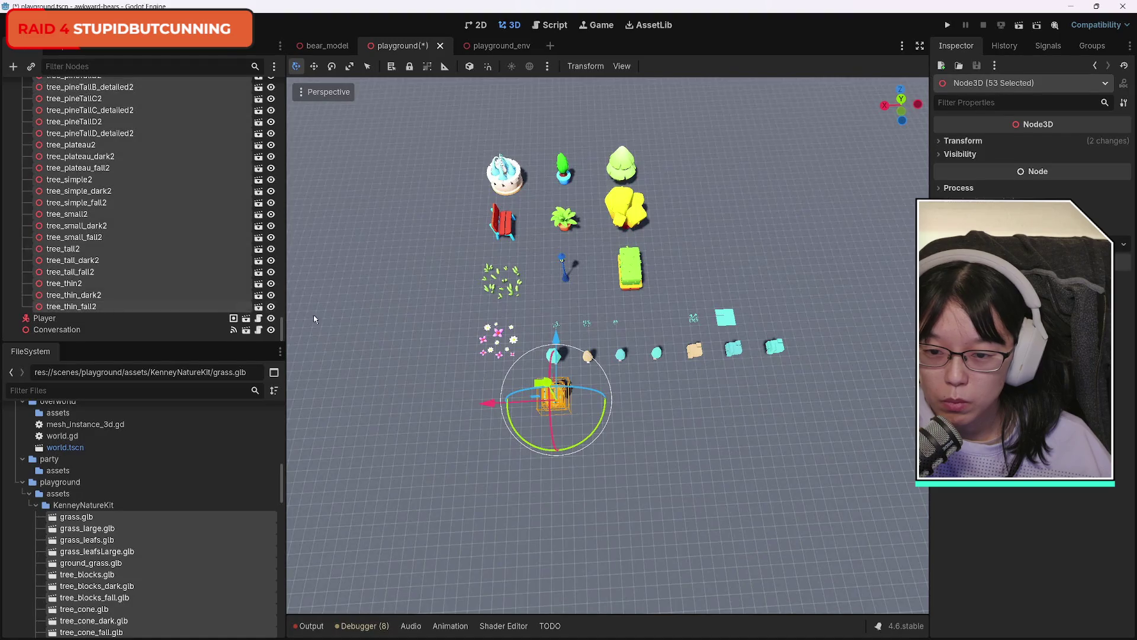
mouse_move(508, 404)
mouse_down()
mouse_move(498, 405)
mouse_move(529, 407)
mouse_up()
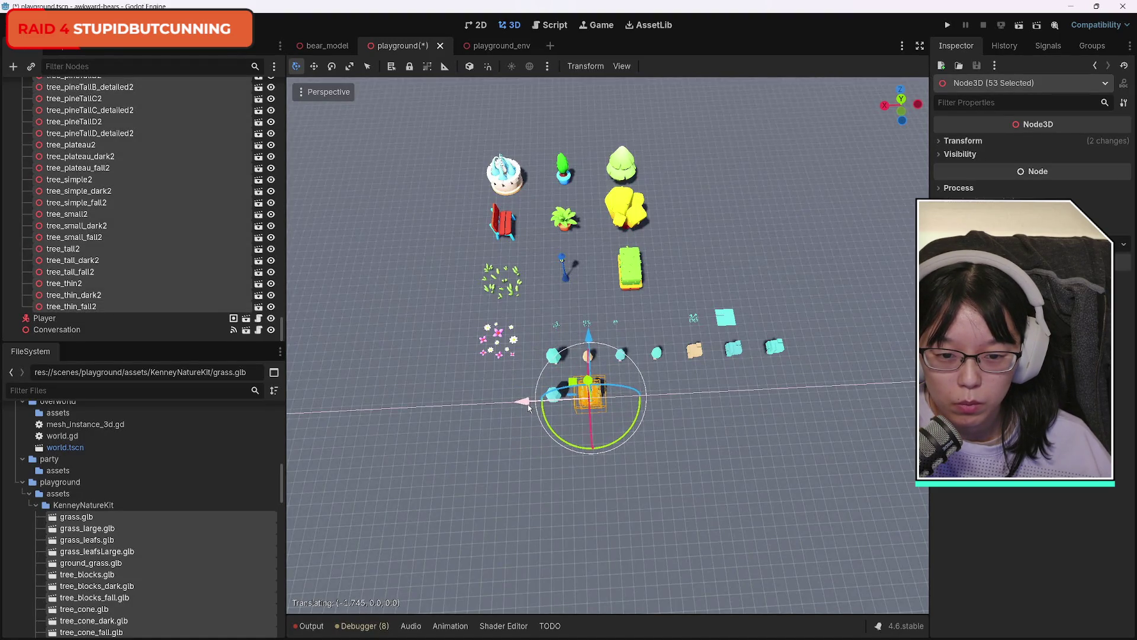
Slide the batch from tree_detailed_dark2 to the last tree along X.
scroll(153, 263, up, 10)
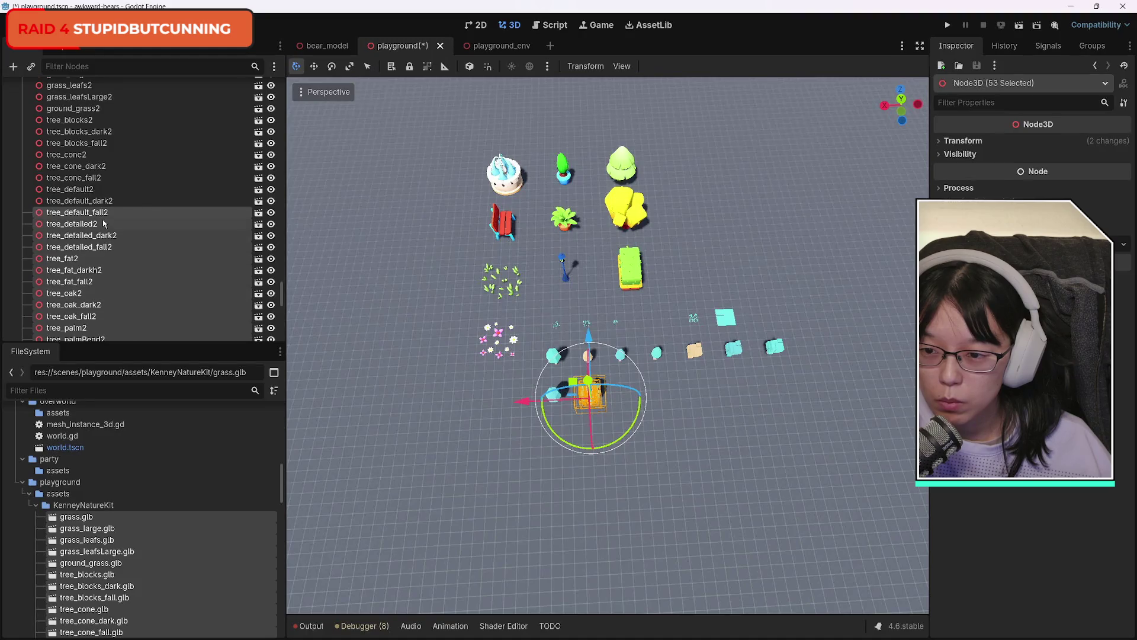
click(148, 223)
scroll(166, 281, down, 10)
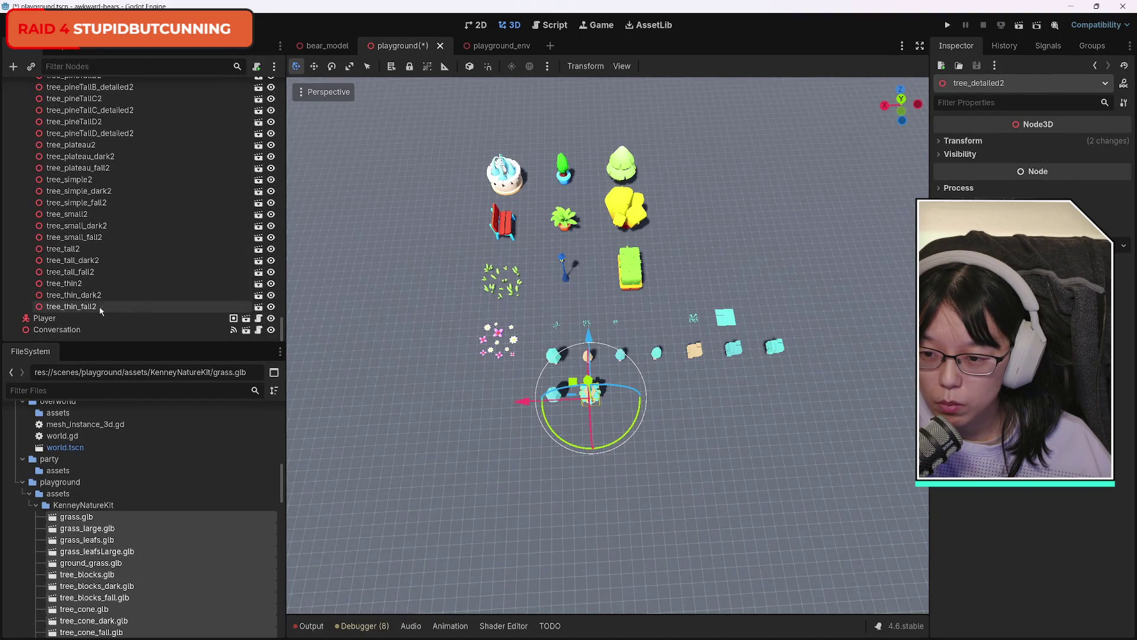
shift+click(100, 307)
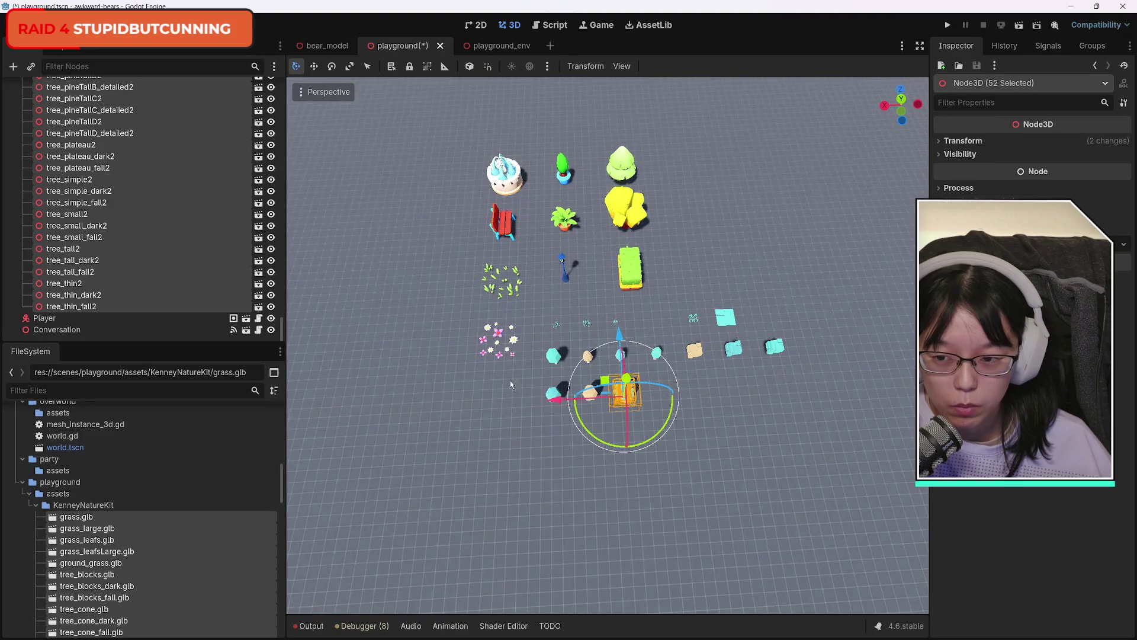
scroll(200, 255, up, 10)
click(136, 267)
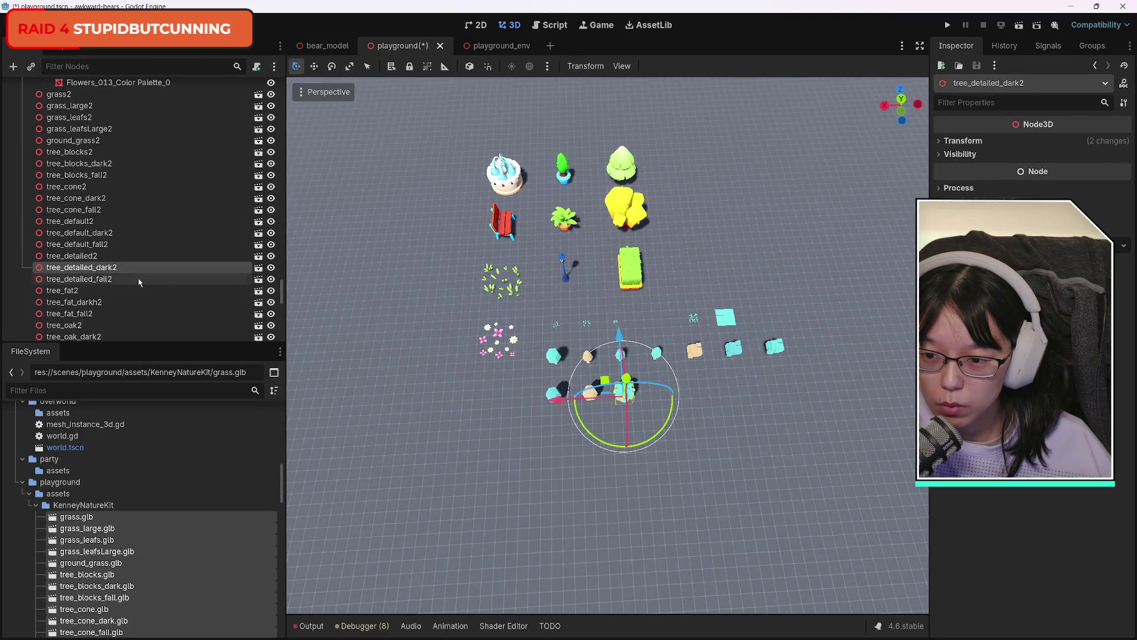
scroll(140, 282, down, 10)
shift+click(130, 306)
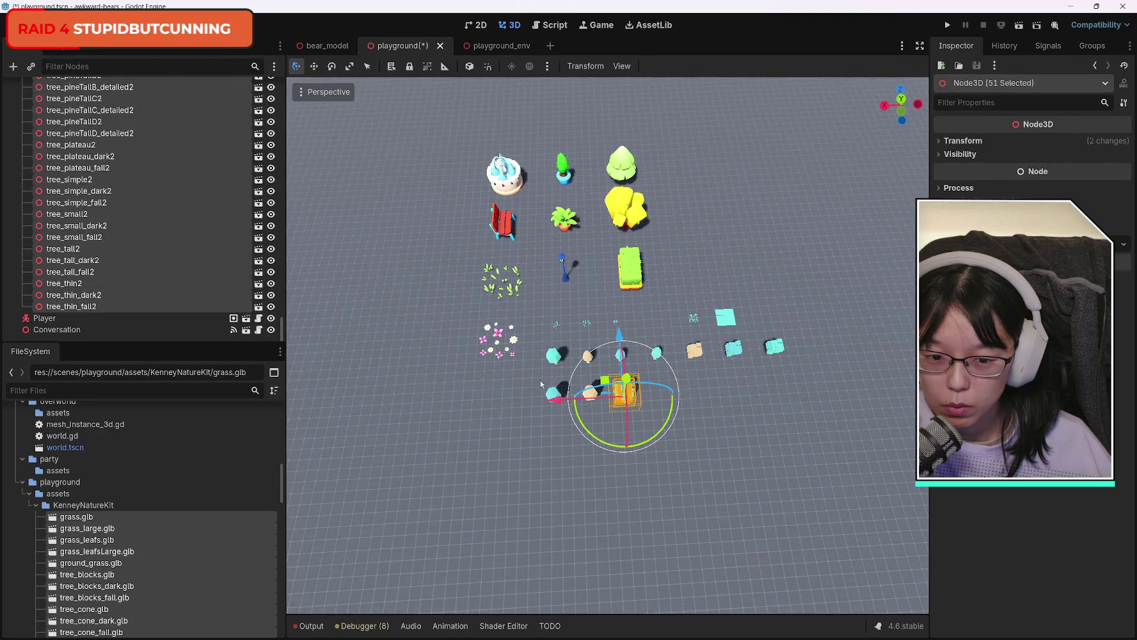
drag(569, 402, 600, 401)
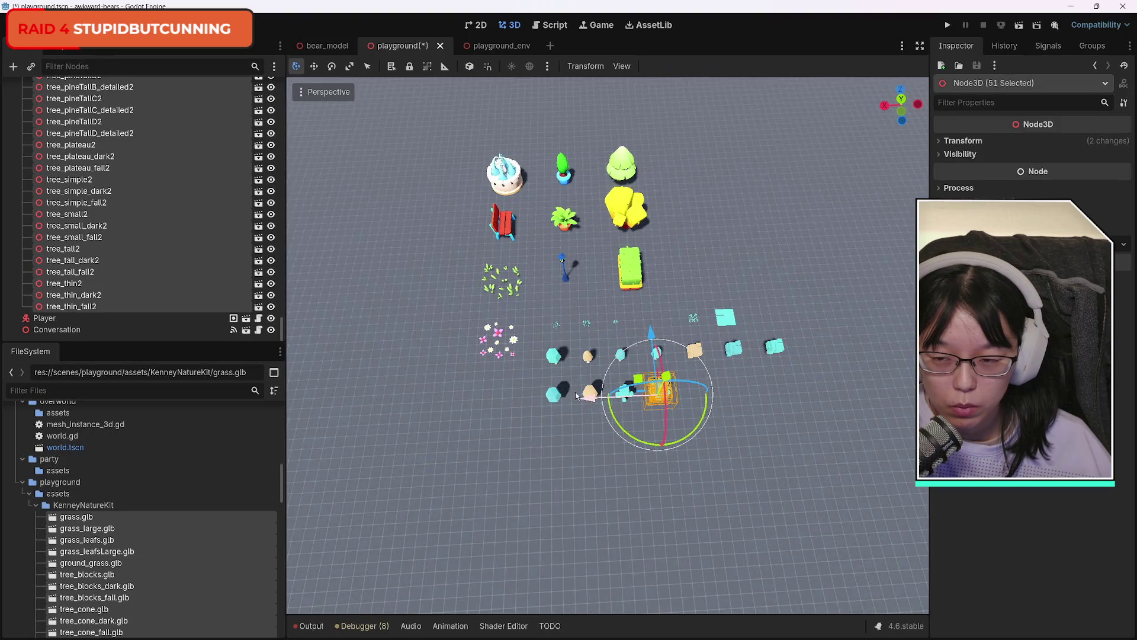
Drop two more trees from the batch, sliding the rest along X after each.
scroll(166, 260, up, 5)
scroll(166, 260, up, 5)
ctrl+click(99, 126)
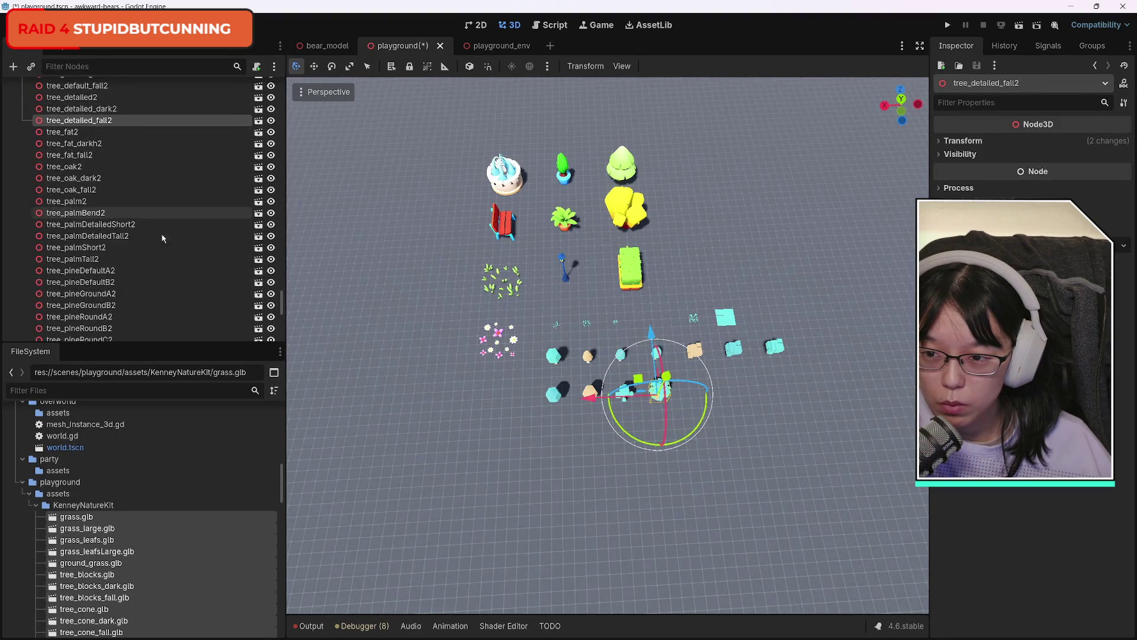
scroll(186, 259, down, 10)
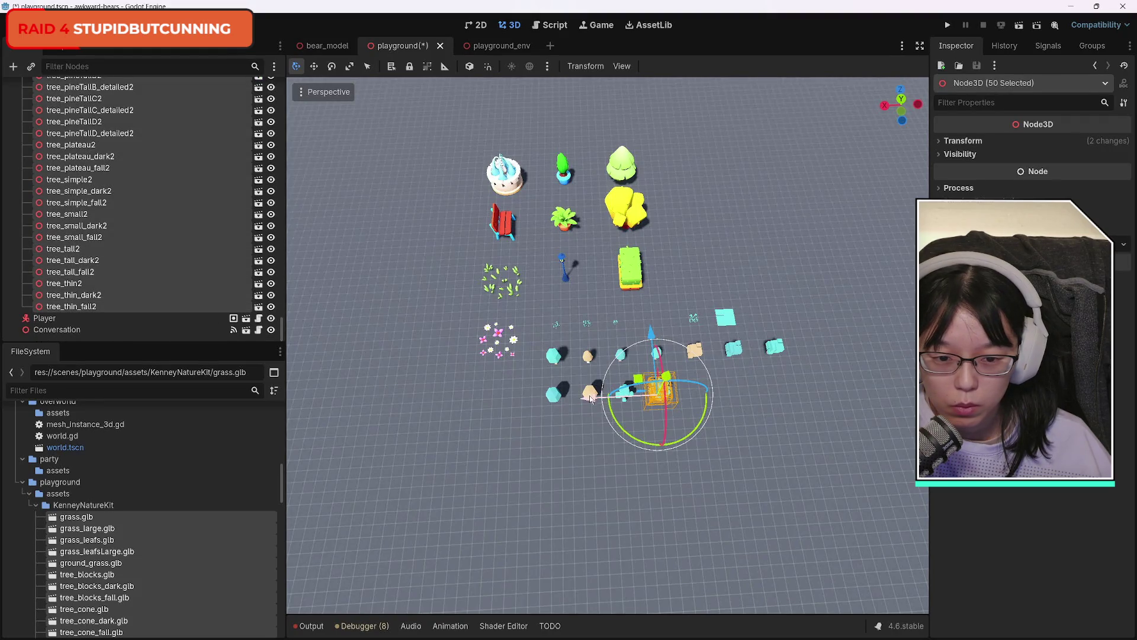
drag(590, 399, 629, 400)
scroll(159, 227, up, 10)
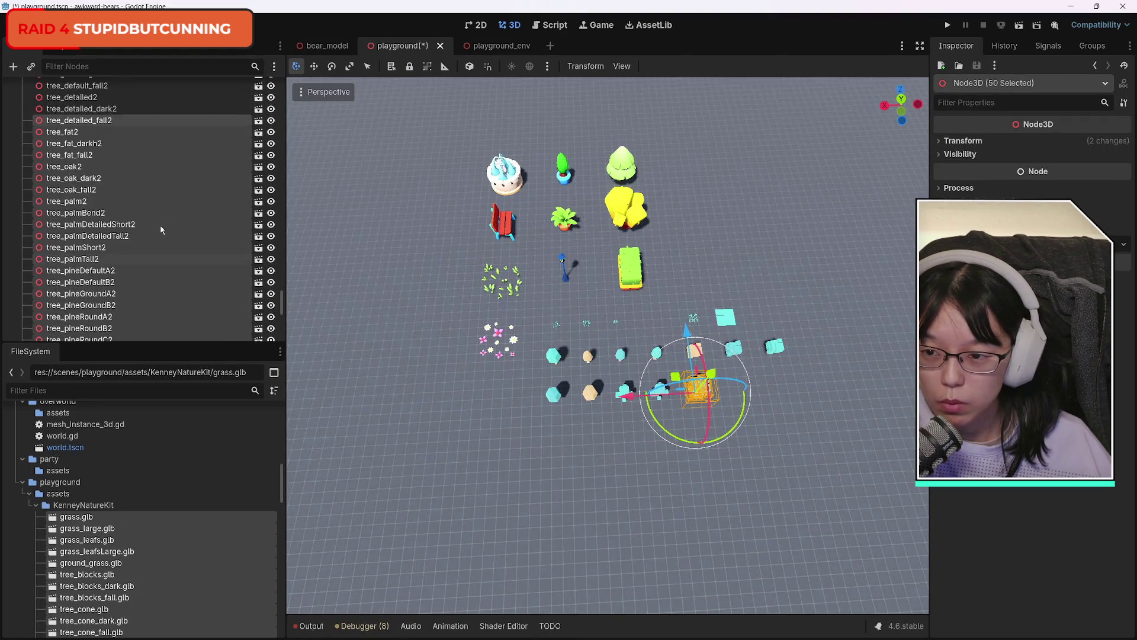
ctrl+click(95, 142)
scroll(174, 203, down, 10)
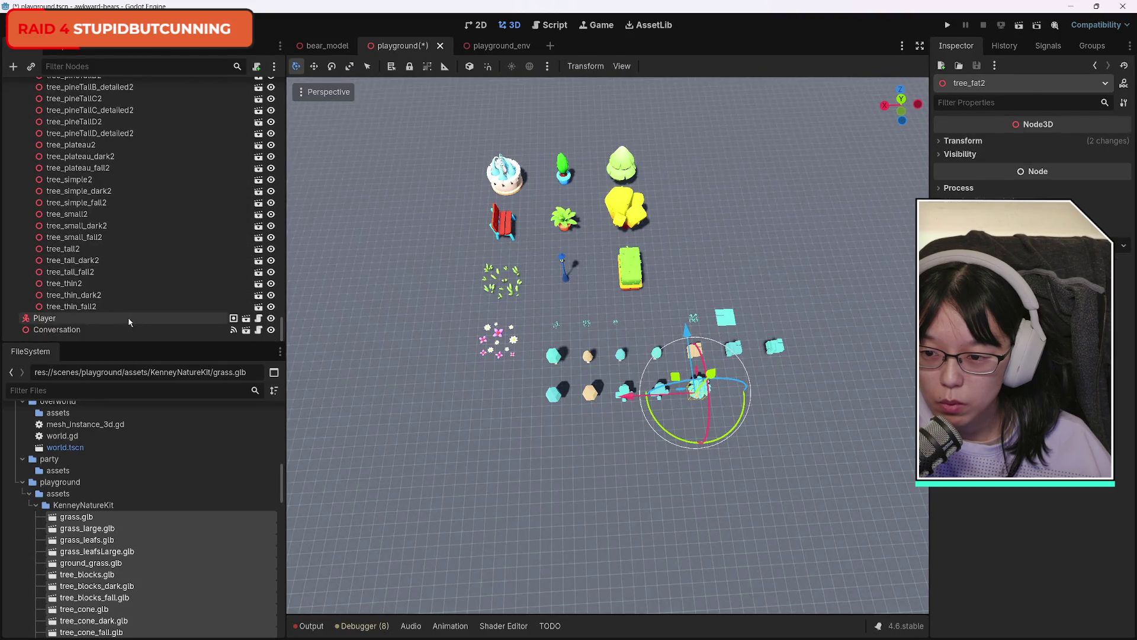
drag(631, 398, 673, 398)
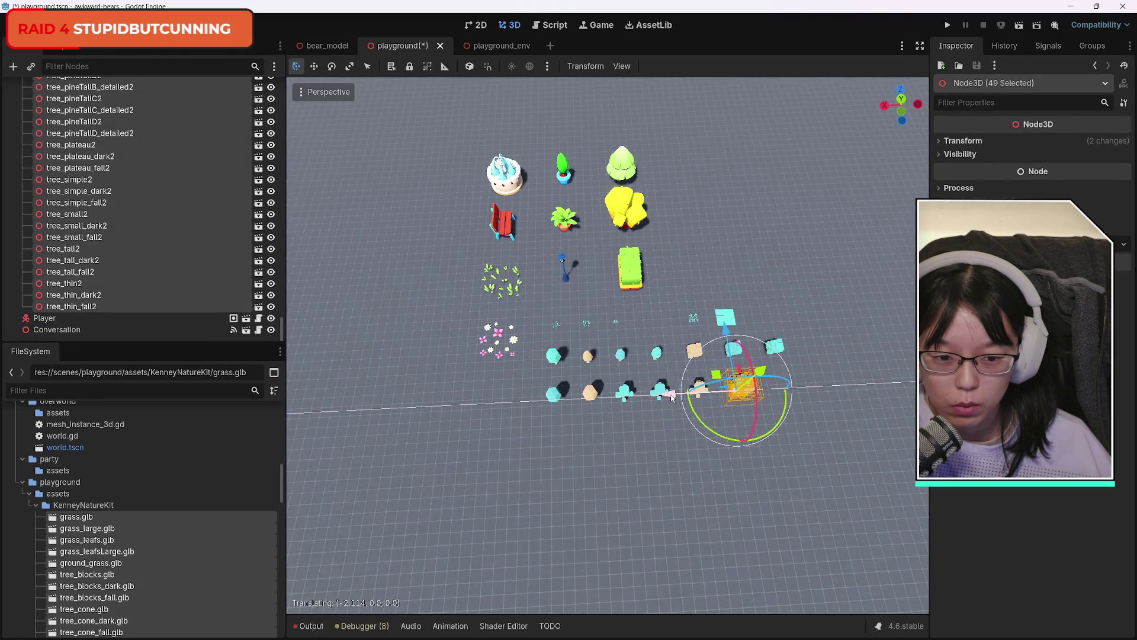
Slide tree_fat_darkh2 through tree_thin_fall2 further along X.
scroll(61, 193, up, 10)
click(126, 172)
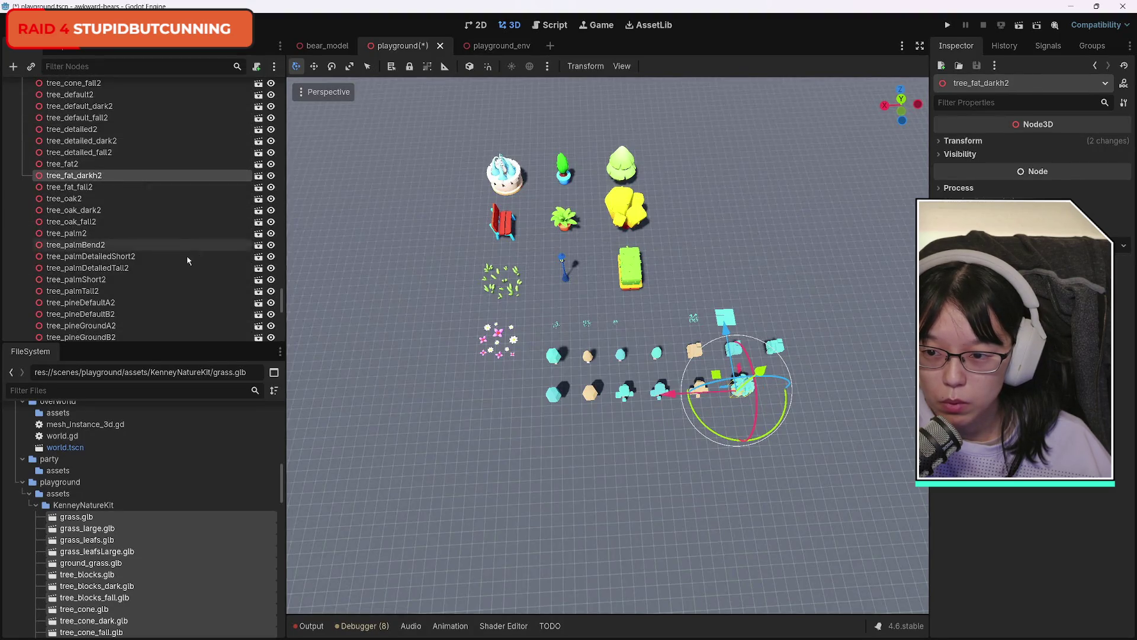
scroll(203, 274, down, 5)
scroll(203, 273, down, 4)
shift+click(220, 306)
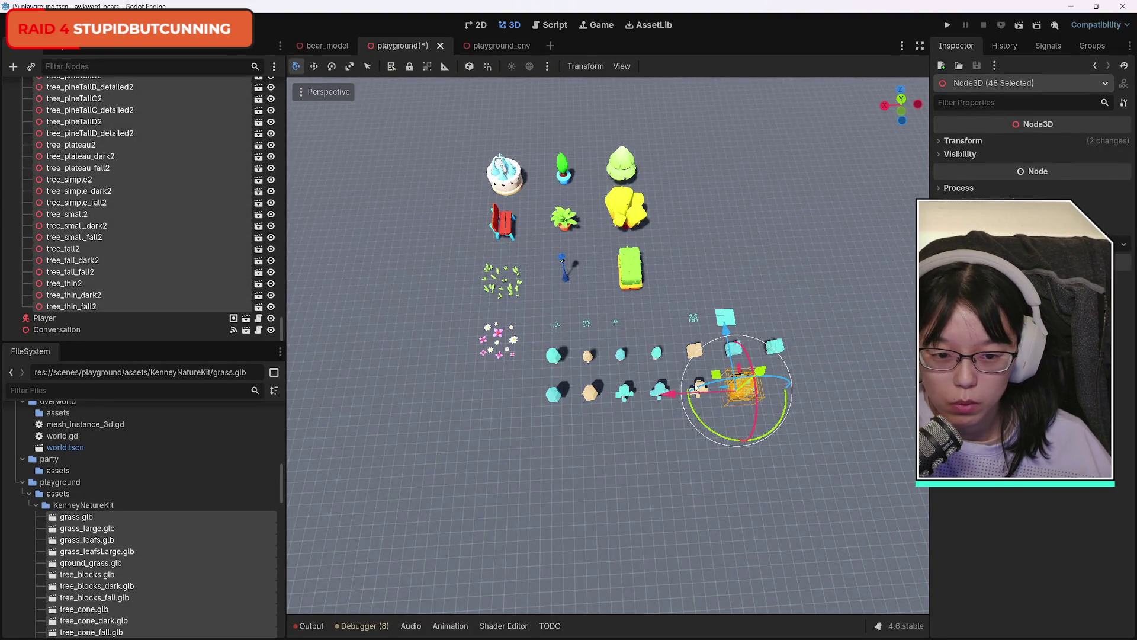
drag(698, 388, 737, 388)
Move the batch from tree_fat_fall2 to the last tree along Z.
scroll(179, 271, up, 5)
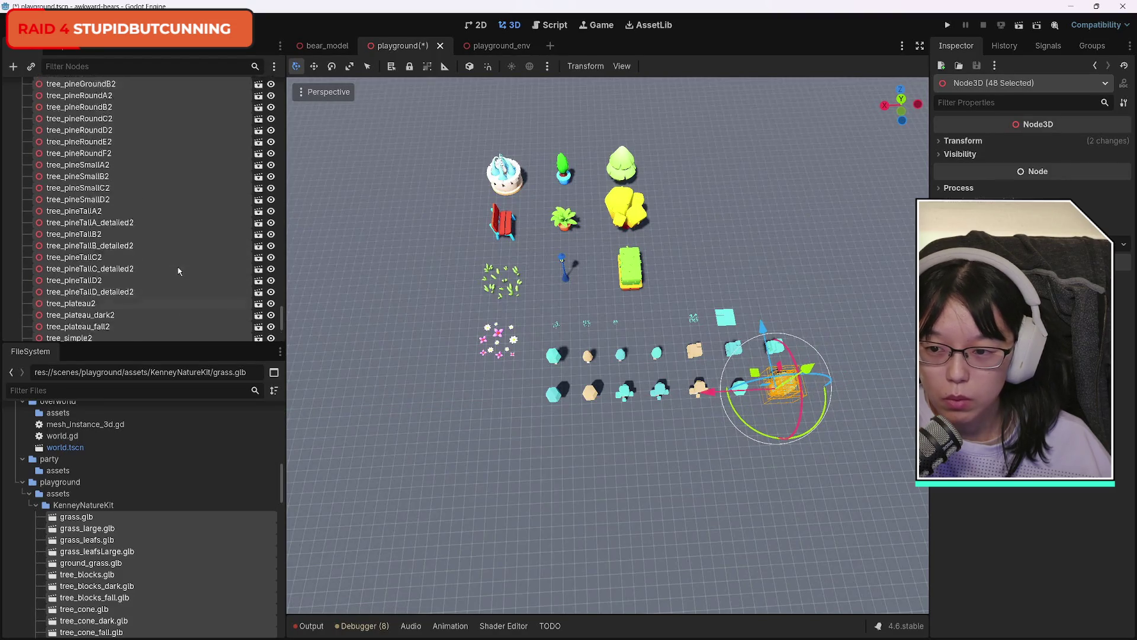
scroll(179, 271, up, 7)
click(99, 187)
scroll(178, 271, down, 10)
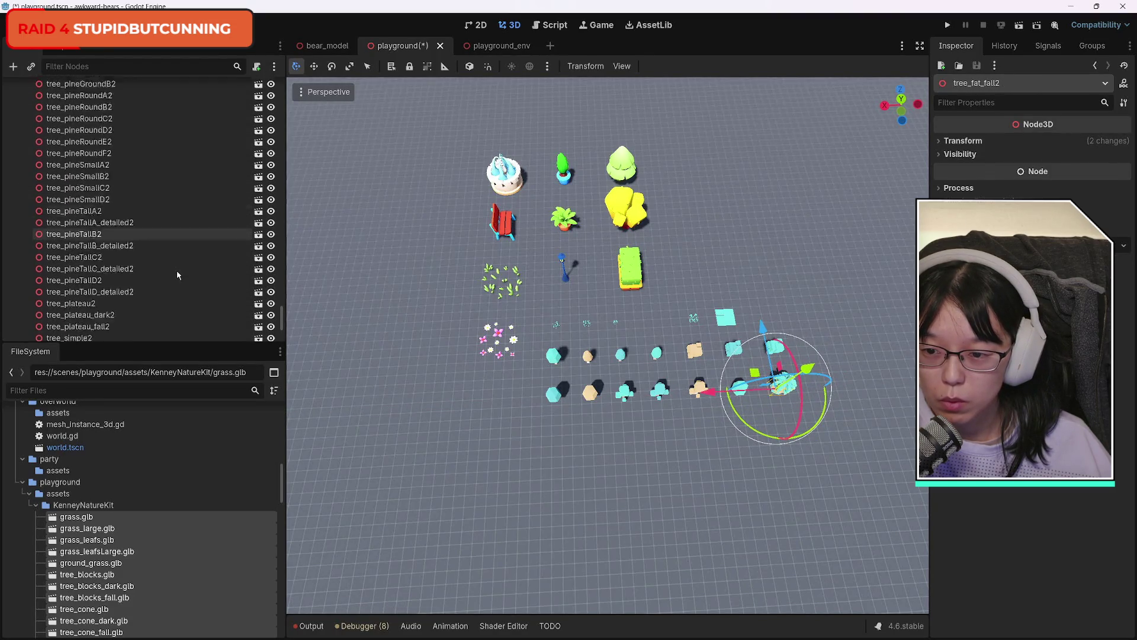
shift+click(201, 309)
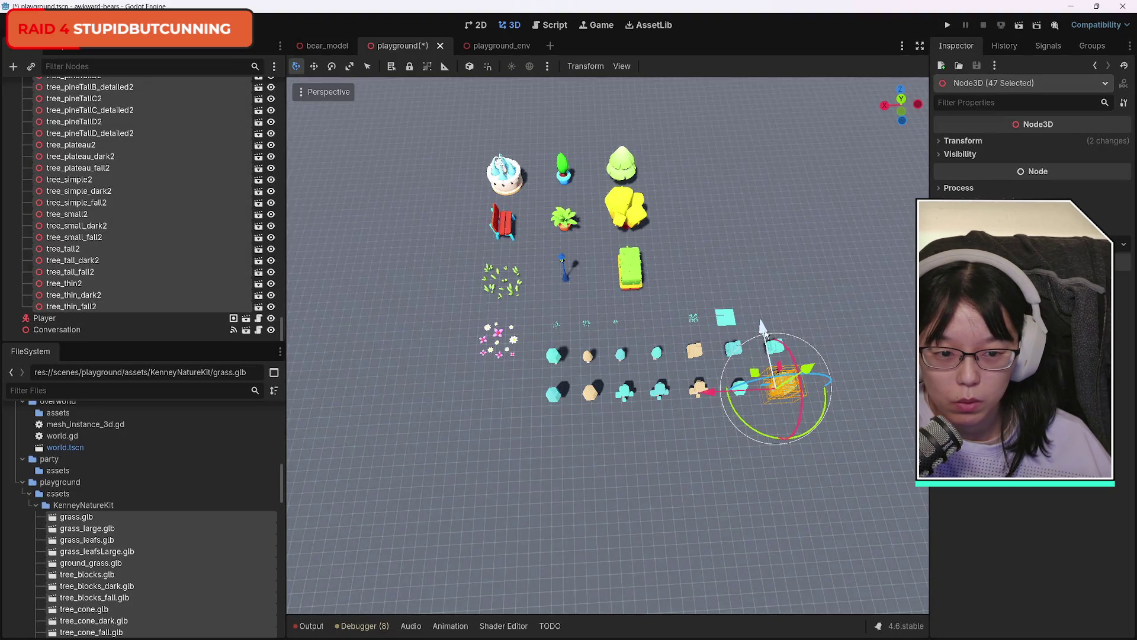
drag(764, 327, 772, 365)
Slide tree_oak2 through tree_thin_fall2 left along X.
scroll(142, 272, up, 5)
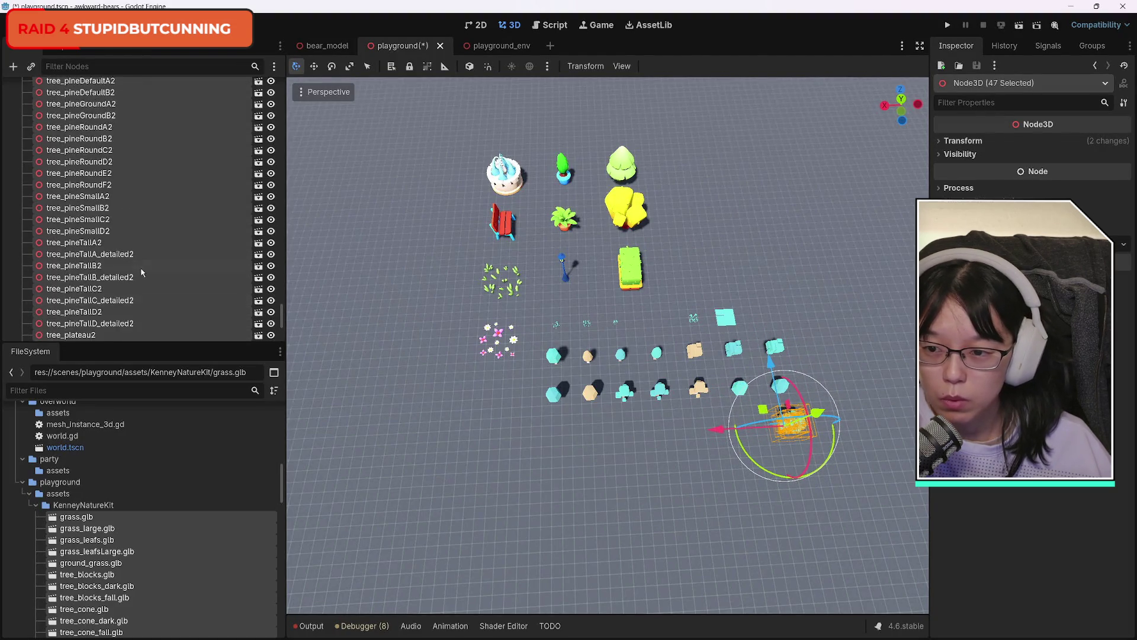
scroll(154, 272, up, 5)
click(109, 167)
scroll(118, 237, down, 6)
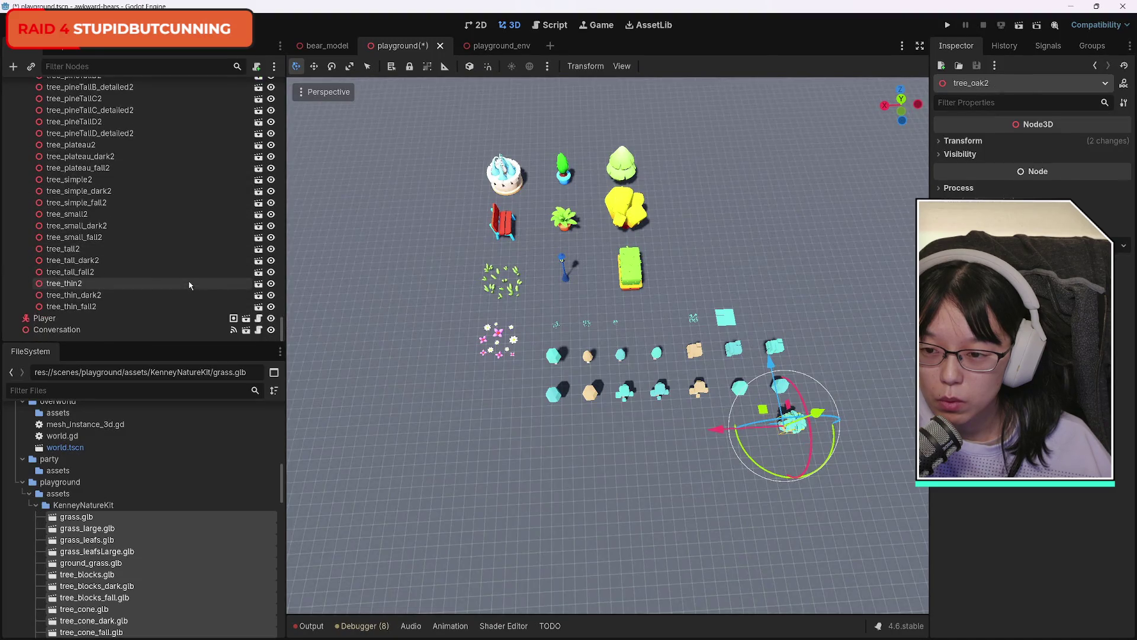
shift+click(130, 307)
drag(721, 430, 678, 432)
Leave one more tree out and slide the remaining 45 trees left along X.
scroll(165, 284, up, 5)
scroll(172, 281, up, 6)
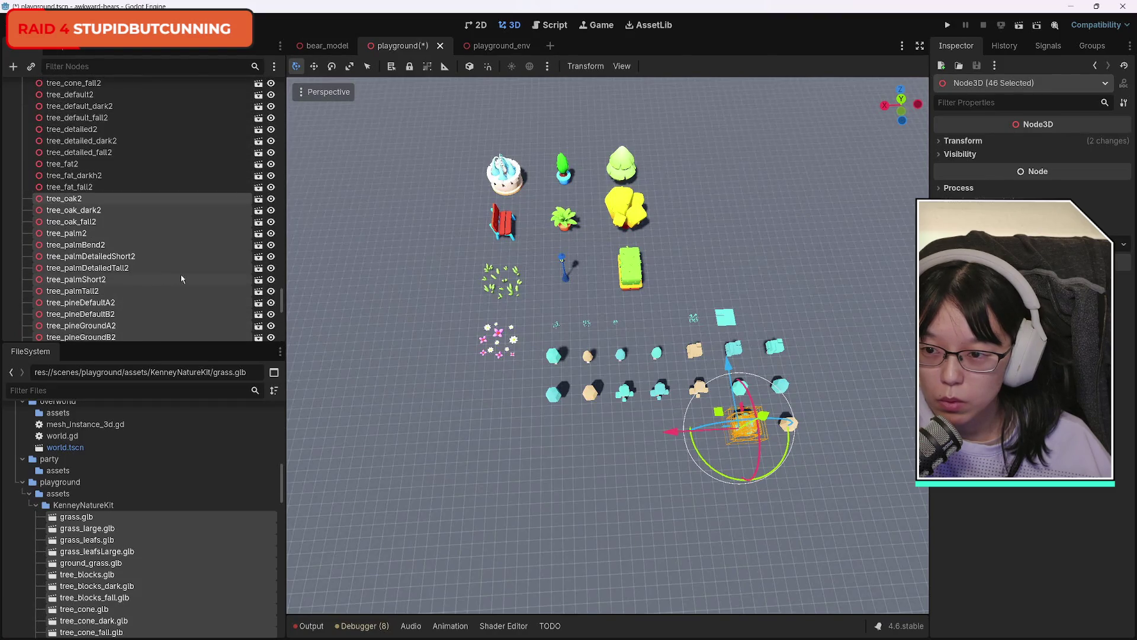
scroll(123, 210, down, 6)
ctrl+click(148, 309)
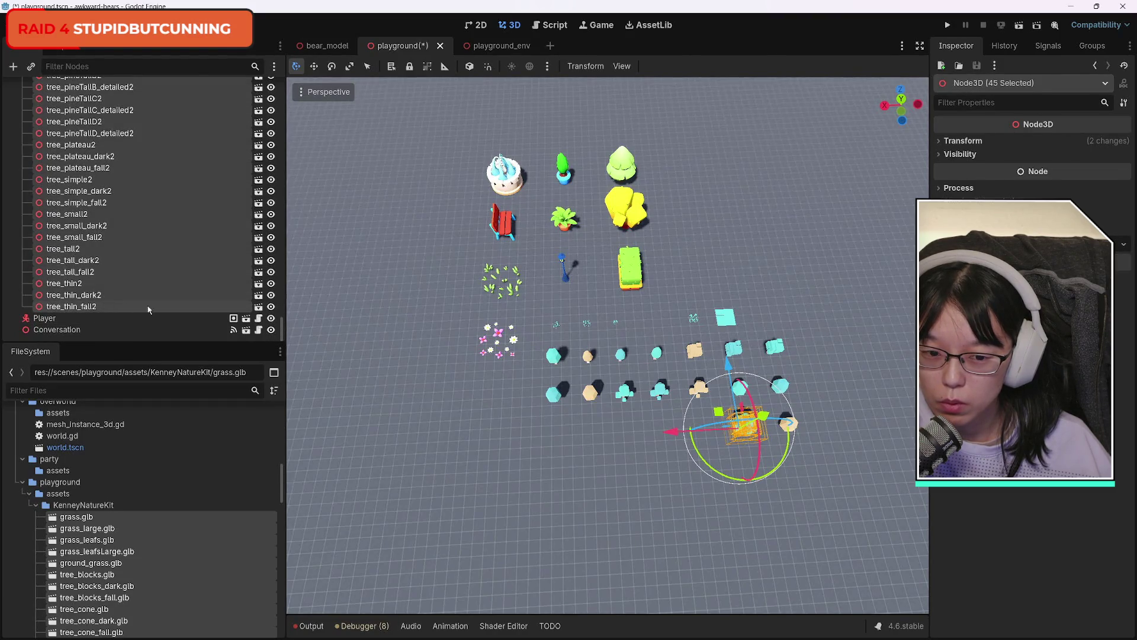
drag(689, 431, 636, 434)
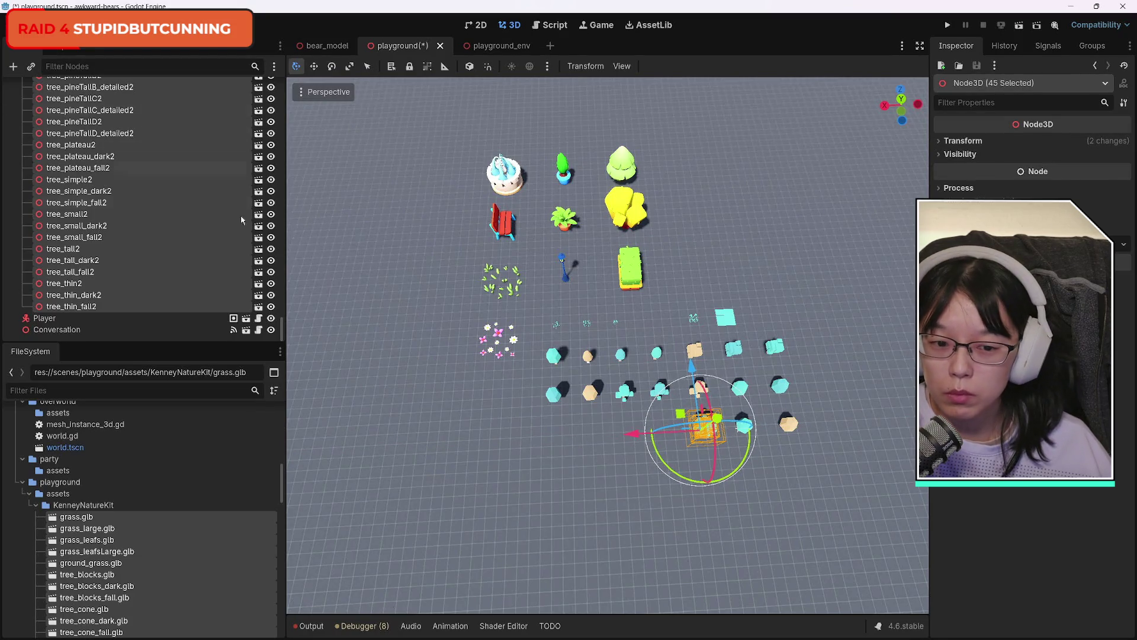
Leave tree_oak_fall2 and tree_palm2 in place, shifting the remaining trees left each time.
scroll(171, 249, up, 8)
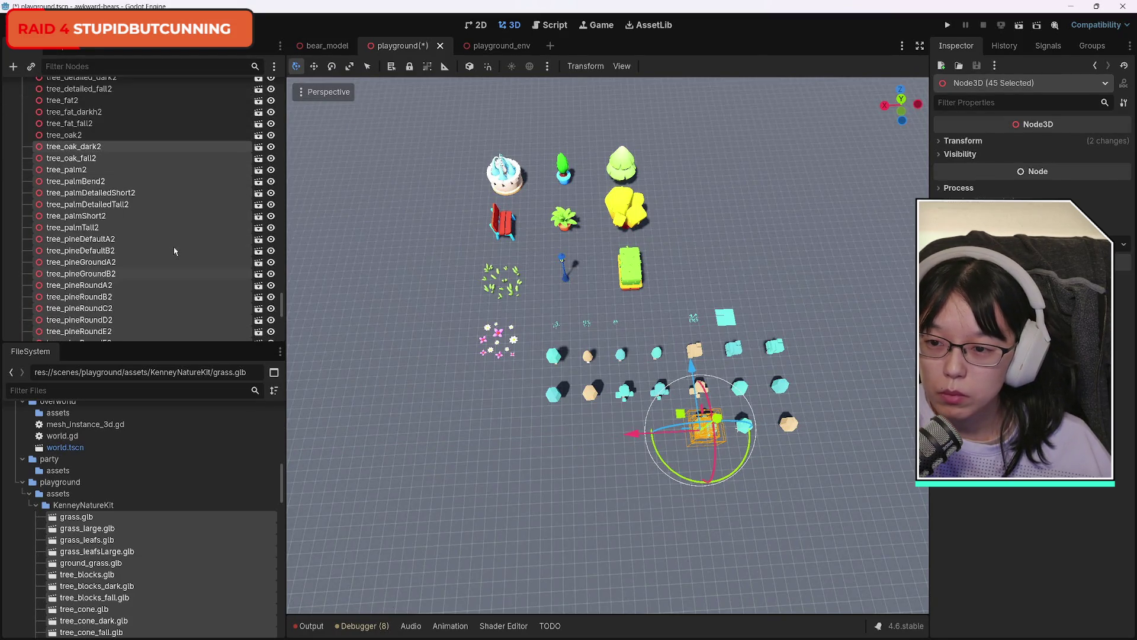
ctrl+click(119, 161)
scroll(119, 207, down, 8)
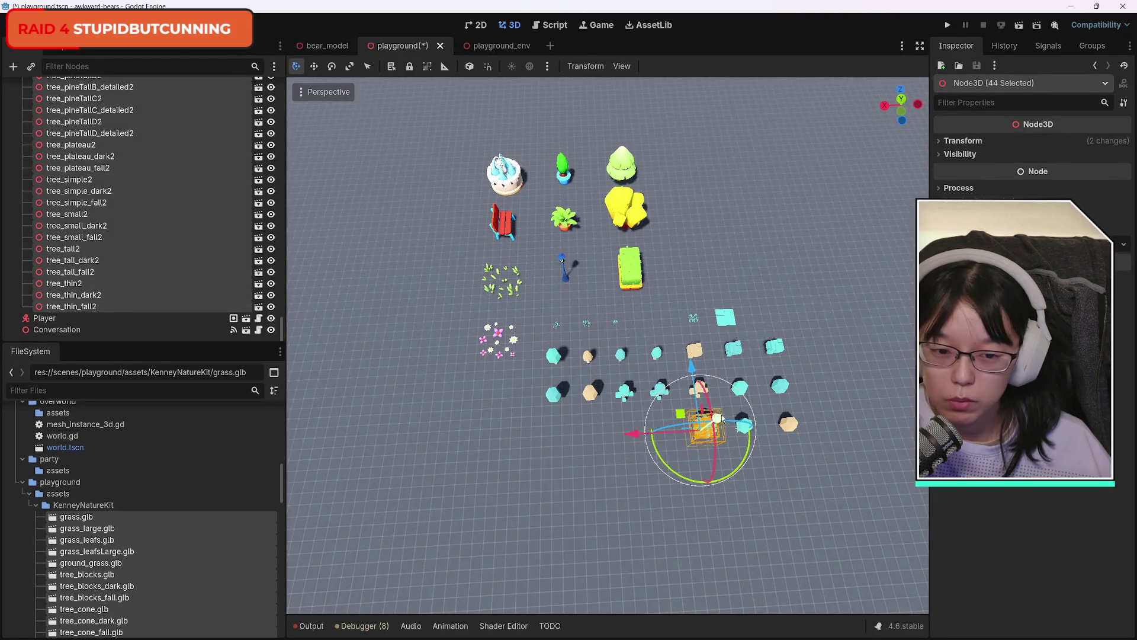
drag(631, 435, 575, 431)
scroll(126, 293, up, 10)
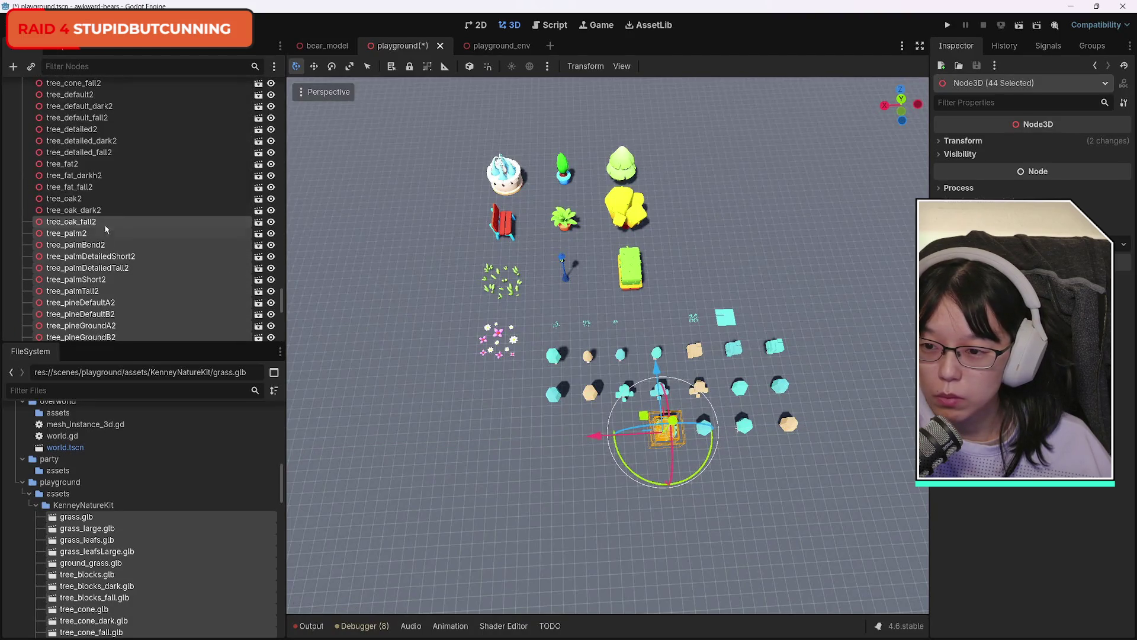
ctrl+click(90, 236)
scroll(172, 292, down, 10)
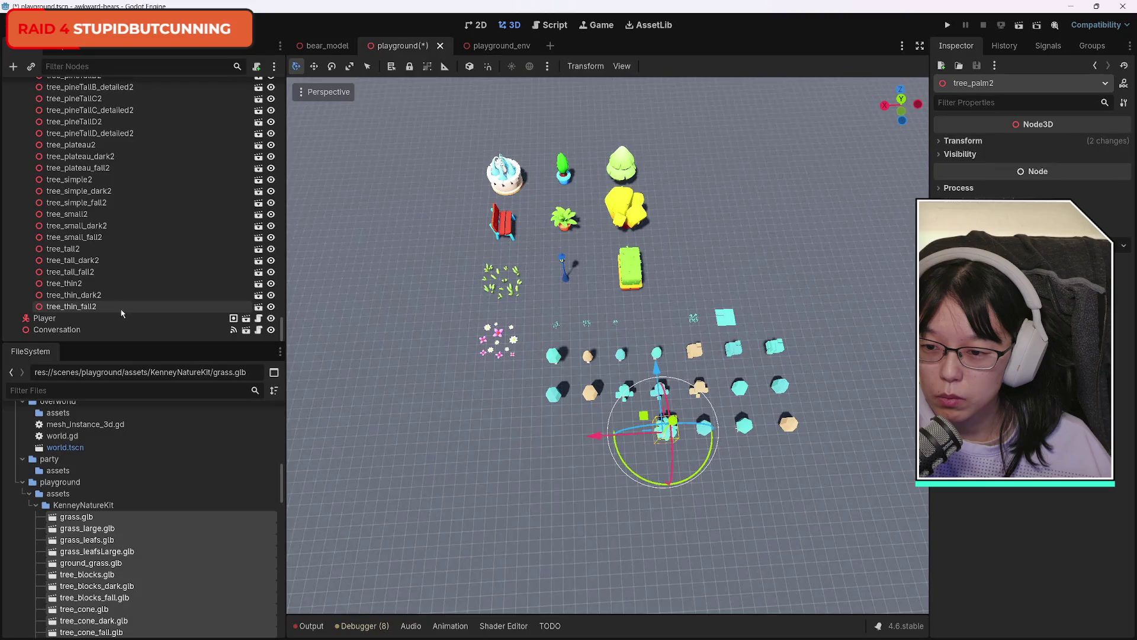
drag(602, 432, 563, 441)
Move the 42 trees from tree_palmBend2 to the end further left along X.
scroll(125, 243, up, 3)
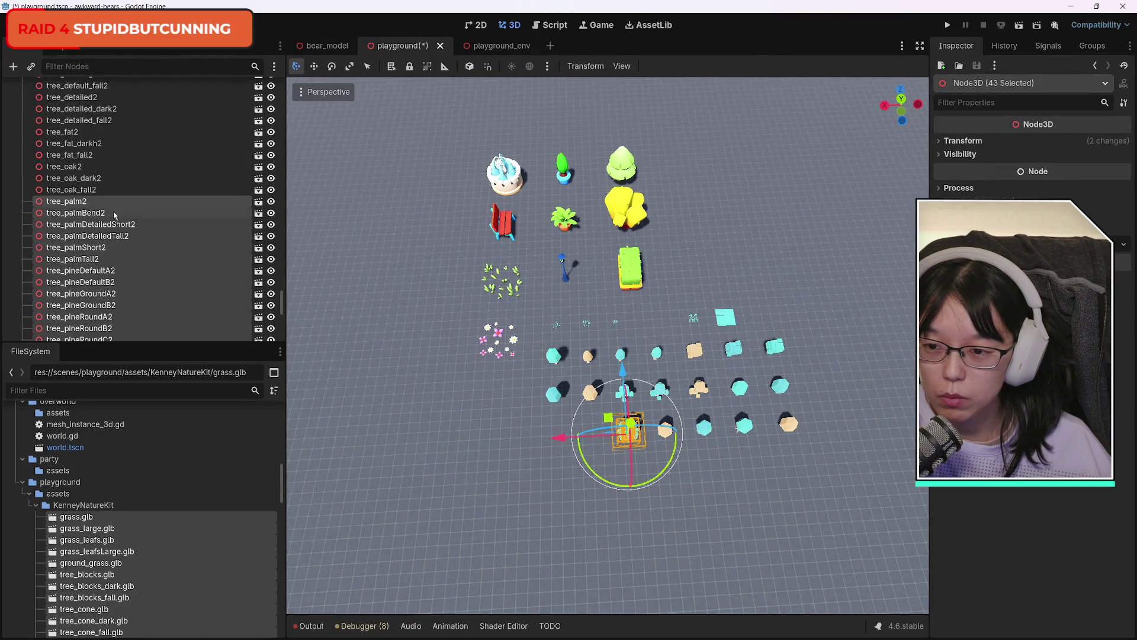
click(116, 214)
scroll(200, 275, down, 3)
shift+click(137, 306)
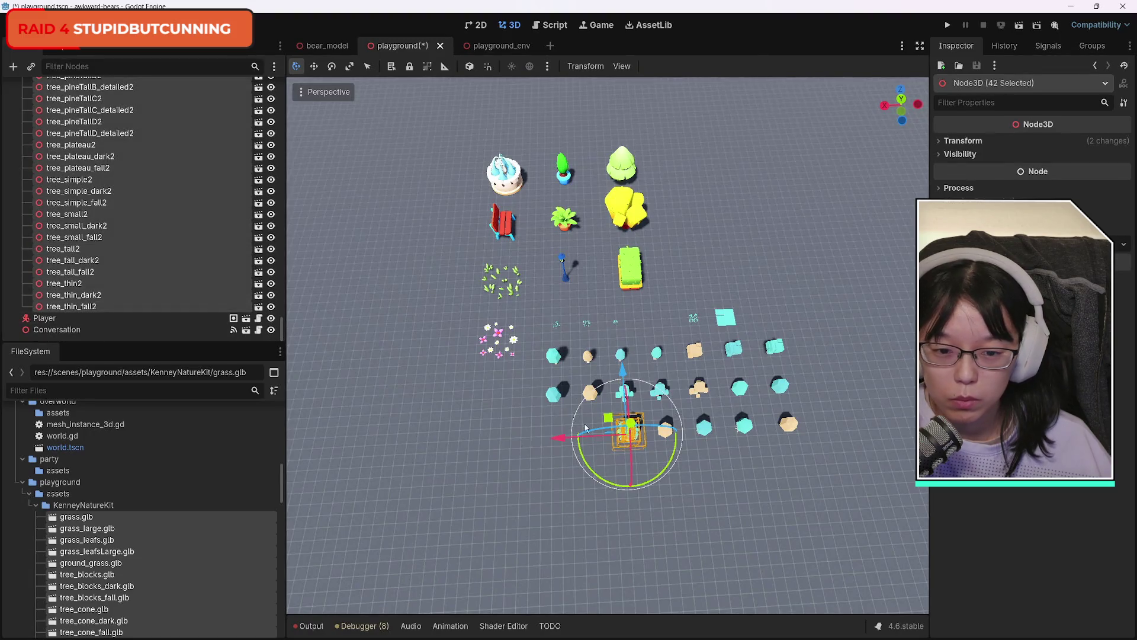
drag(566, 438, 533, 440)
Start renaming tree_palmBend2, then cancel to keep its original name.
scroll(157, 279, up, 5)
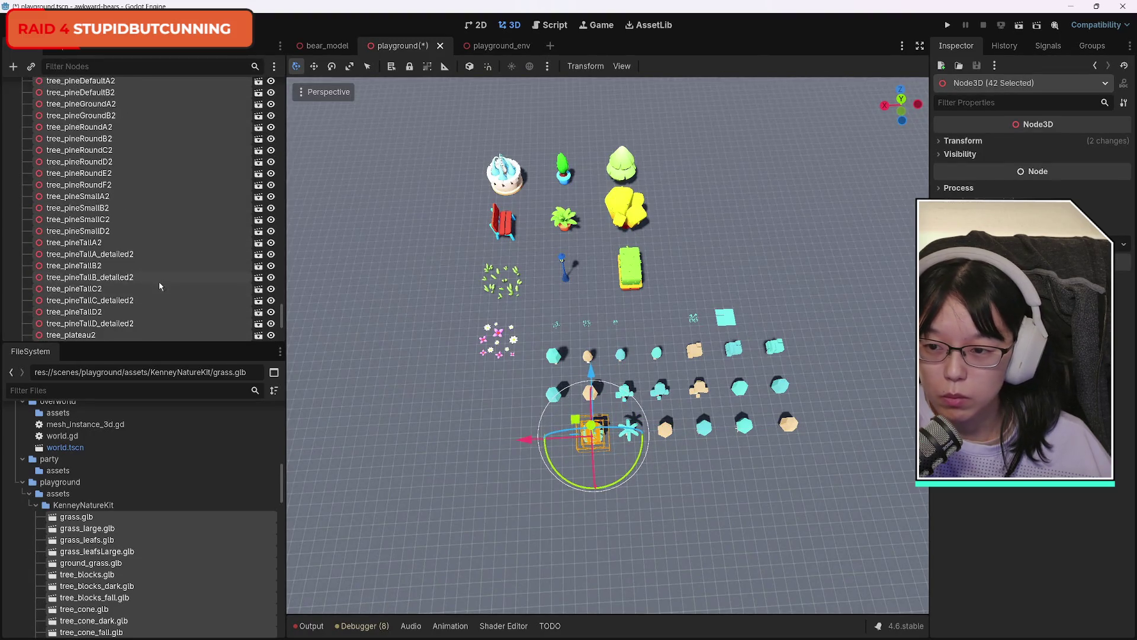
click(115, 248)
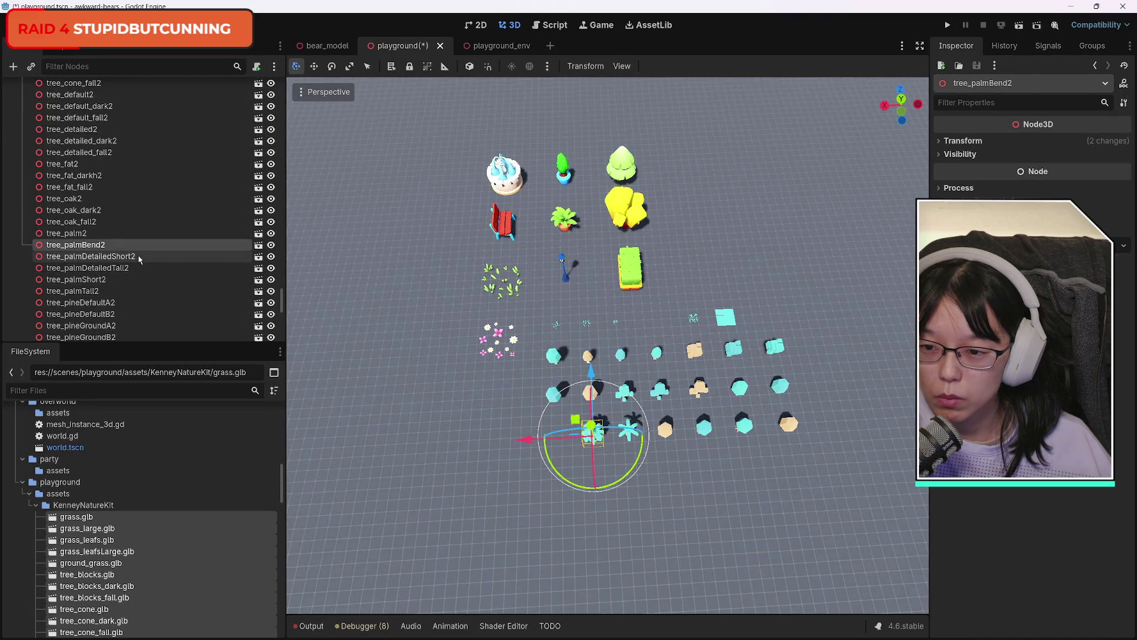
double_click(116, 245)
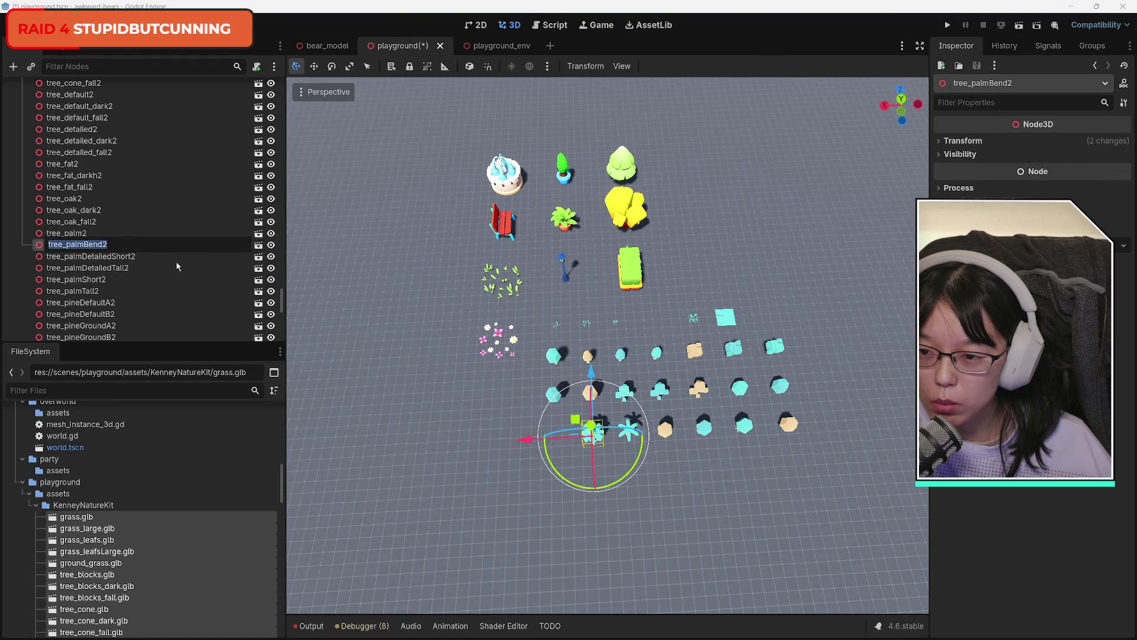
key(Escape)
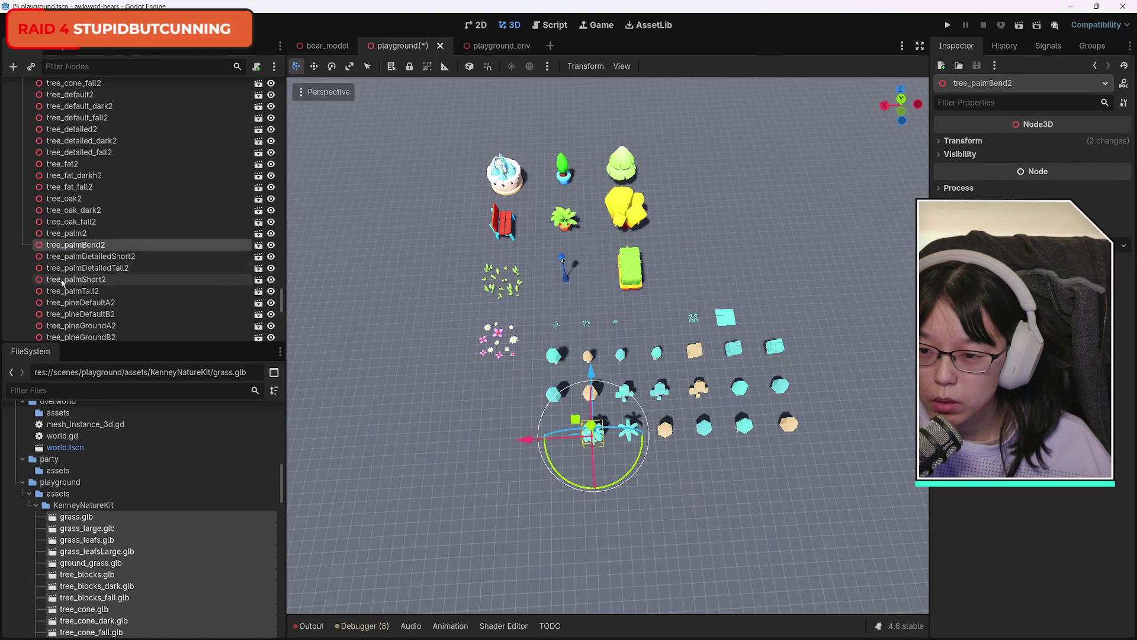
Delete the six palm nodes tree_palm2 through tree_palmTall2, confirming the deletion.
shift+click(141, 296)
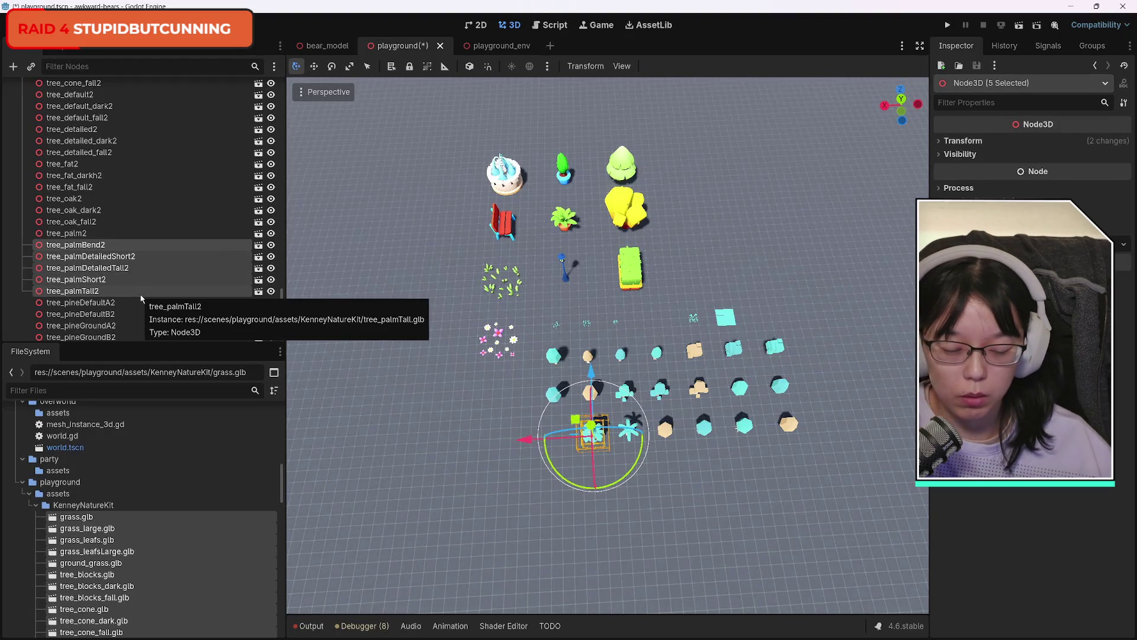
click(41, 236)
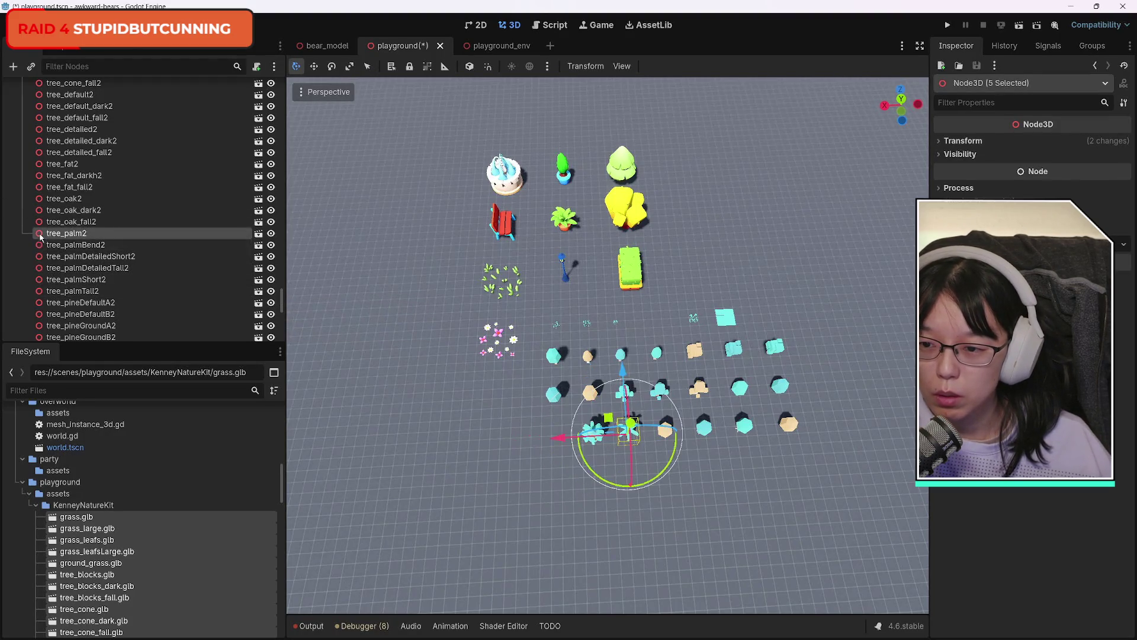
shift+click(36, 293)
key(Delete)
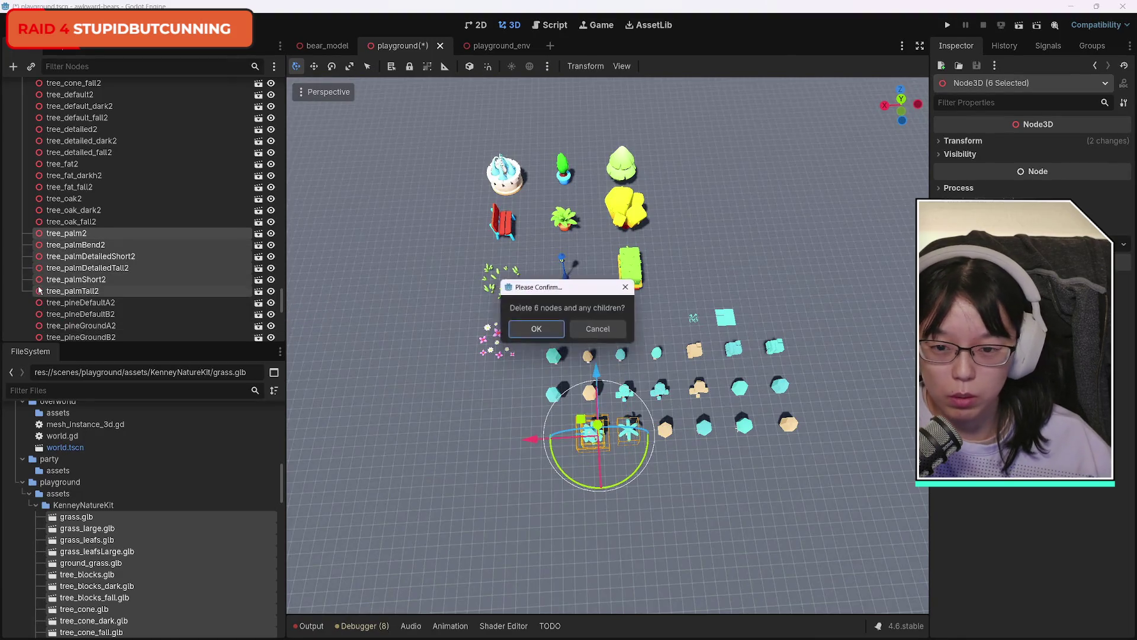
key(Return)
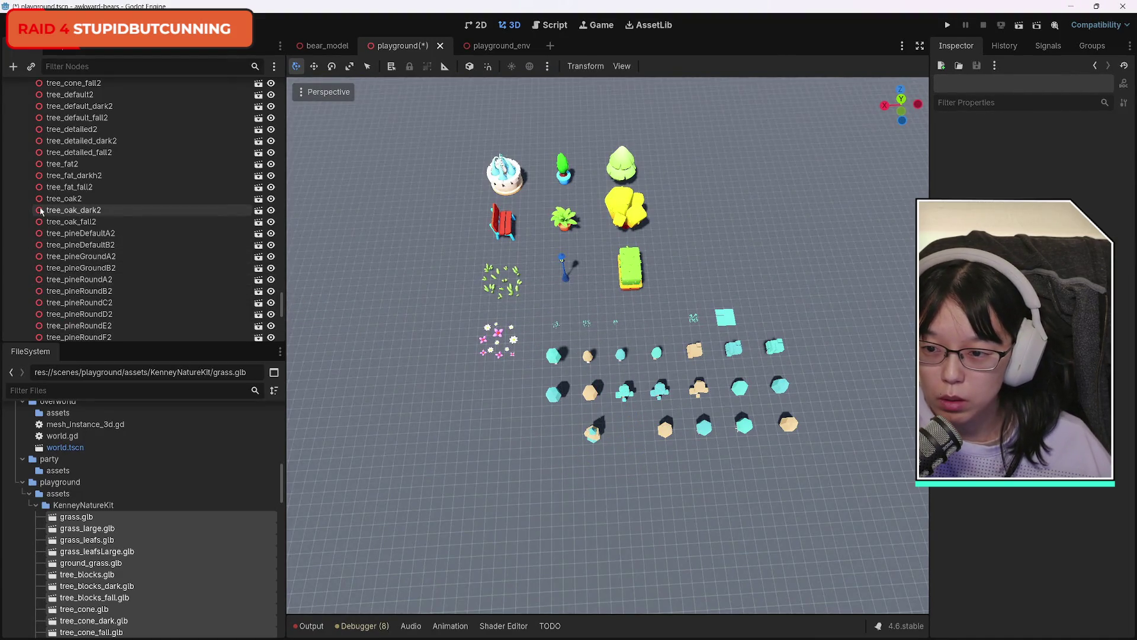
Shift the 43 trees from tree_fat2 onward along X, then undo that move.
click(116, 162)
scroll(123, 296, down, 5)
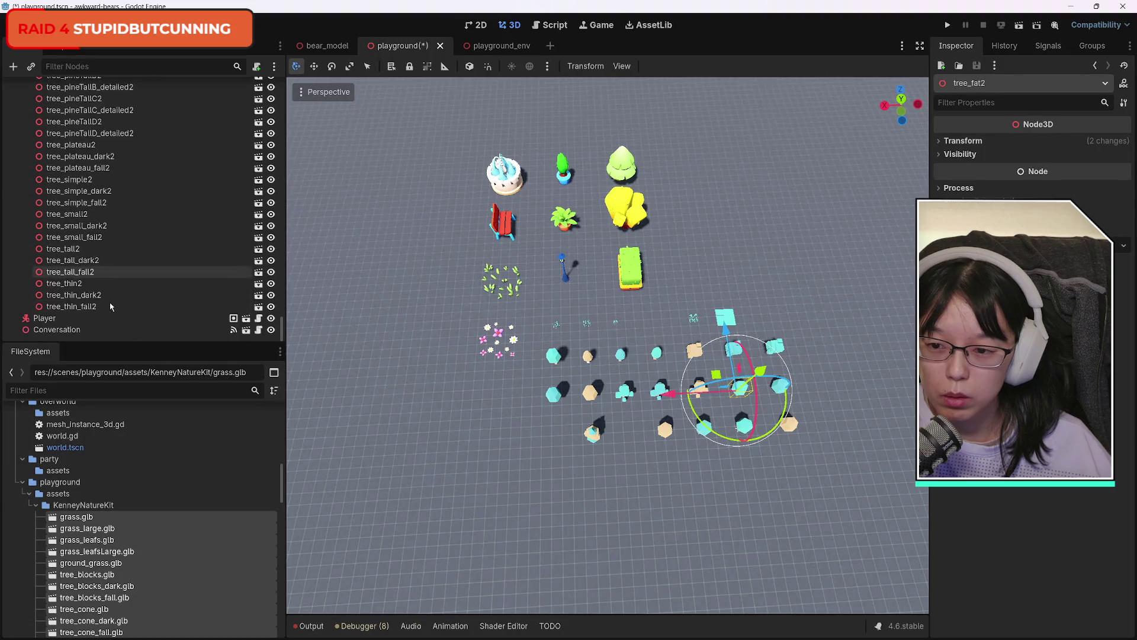
shift+click(95, 306)
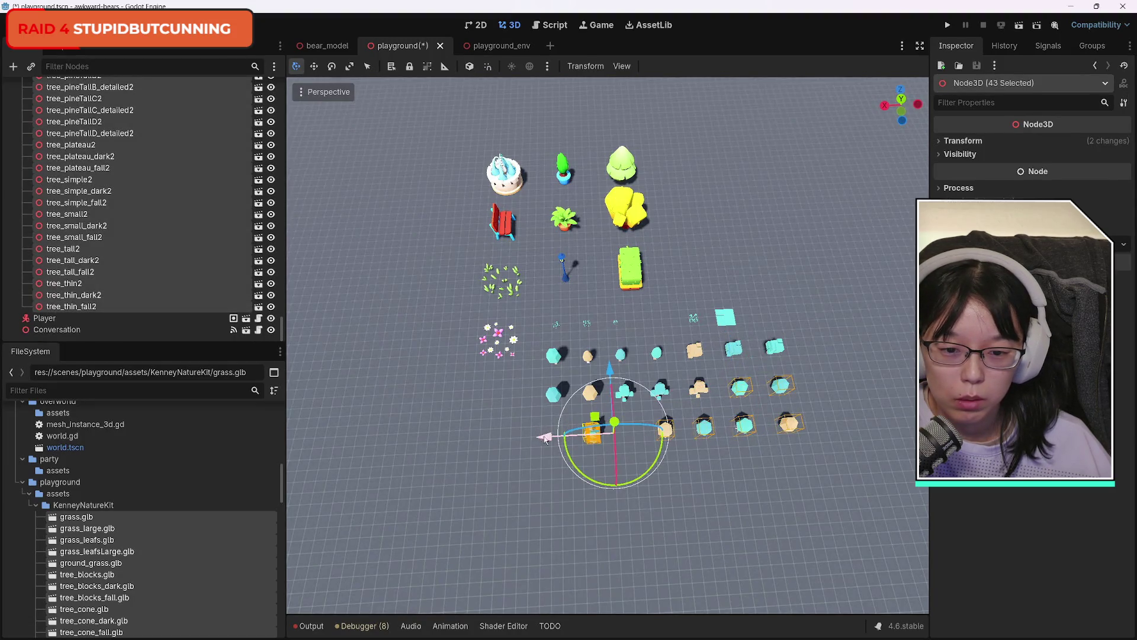
drag(545, 439, 580, 444)
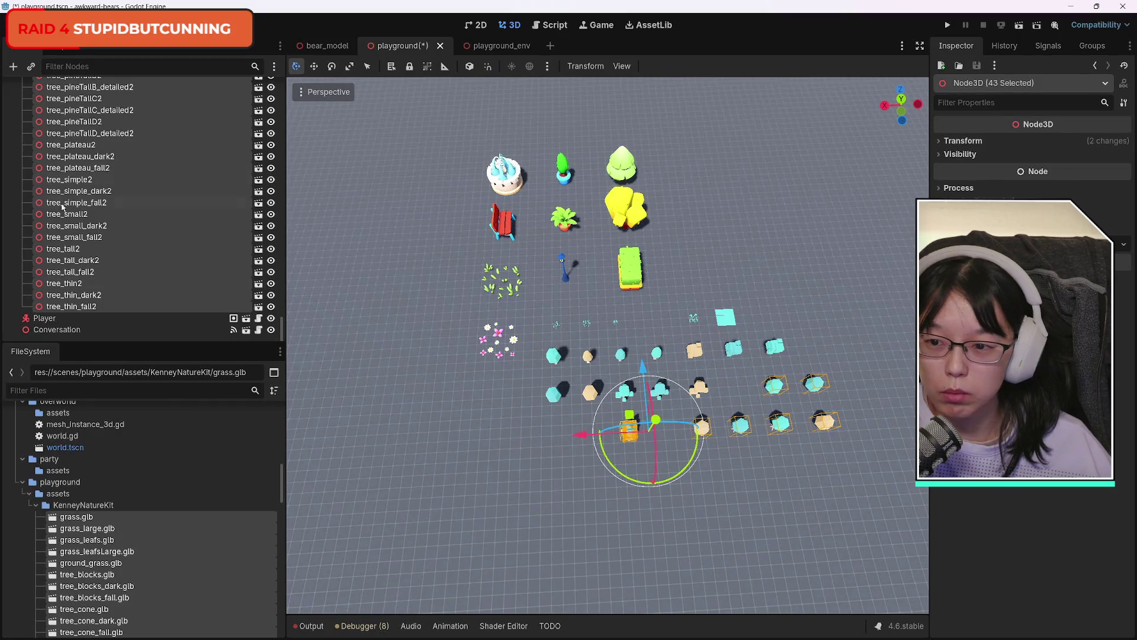
key(ctrl+z)
Move the 37 trees from tree_pineDefaultA2 to the end along X.
scroll(127, 249, up, 5)
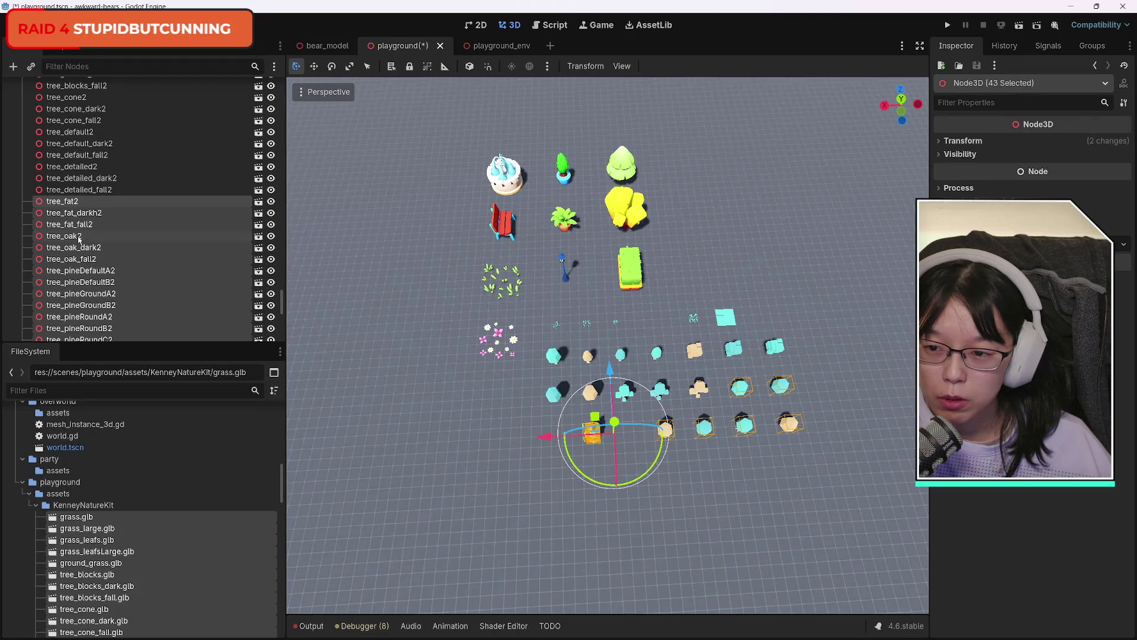
scroll(177, 300, down, 10)
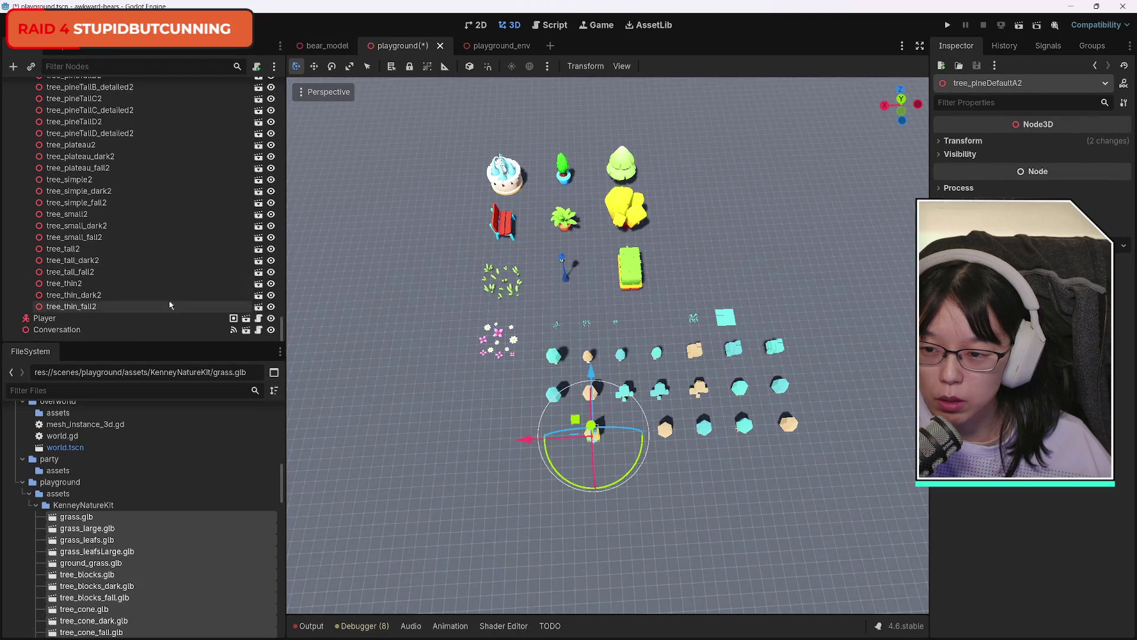
shift+click(171, 306)
drag(520, 443, 562, 446)
Slide the batch from tree_pineDefaultB2 onward along X twice, leaving a tree behind each time.
scroll(123, 239, up, 8)
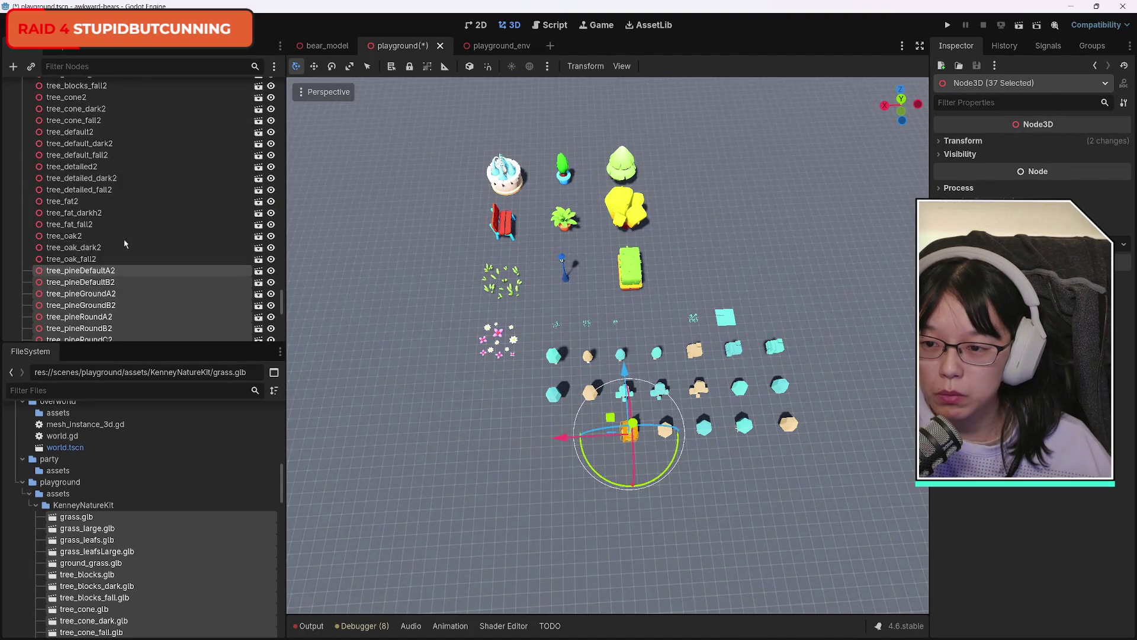
click(133, 283)
scroll(154, 283, down, 8)
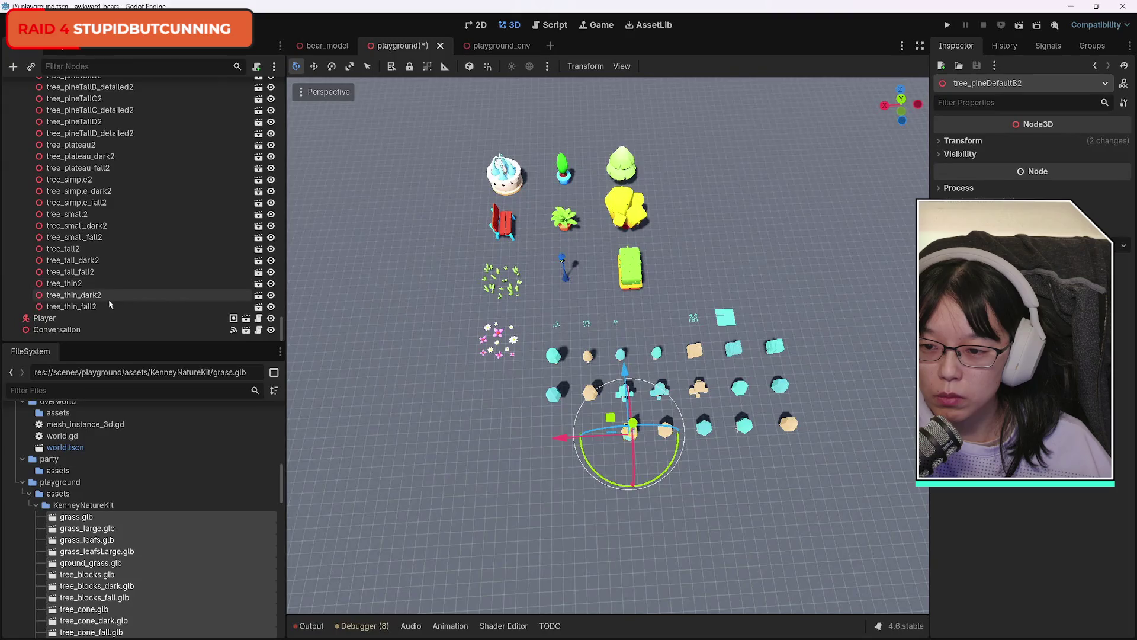
shift+click(178, 306)
drag(570, 439, 535, 439)
scroll(189, 280, up, 5)
scroll(190, 280, up, 3)
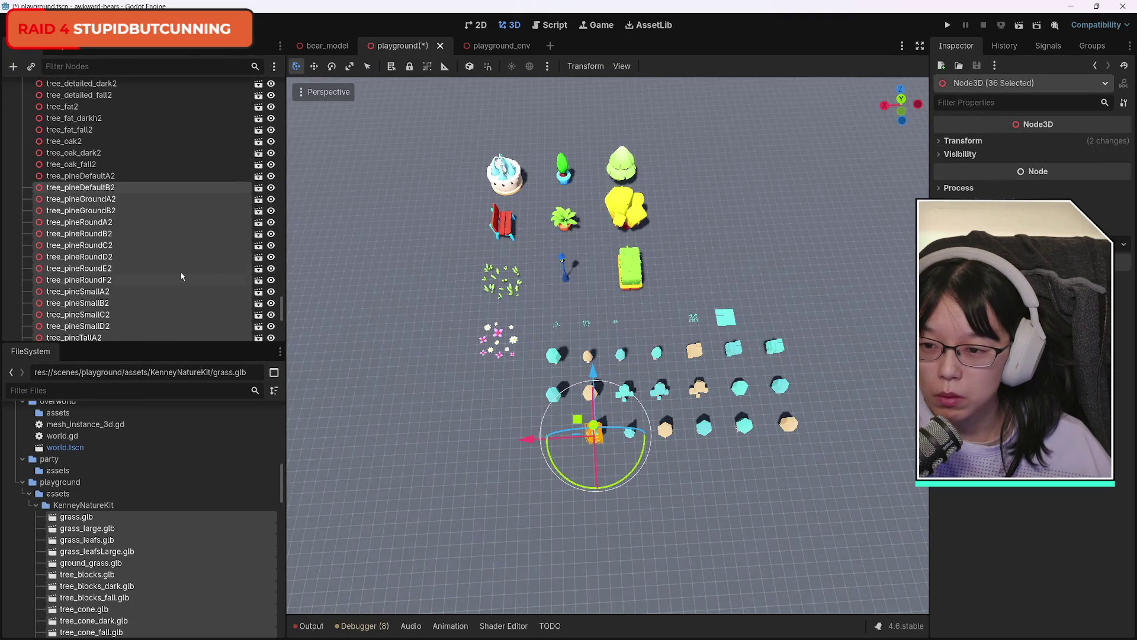
ctrl+click(108, 199)
scroll(109, 201, down, 8)
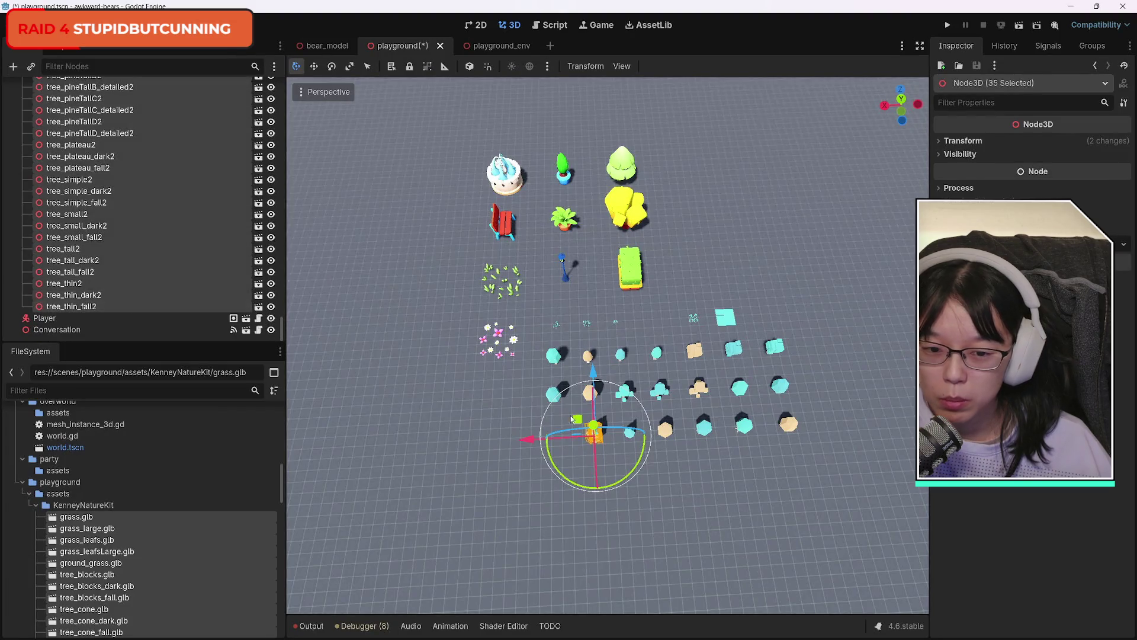
drag(533, 446, 493, 444)
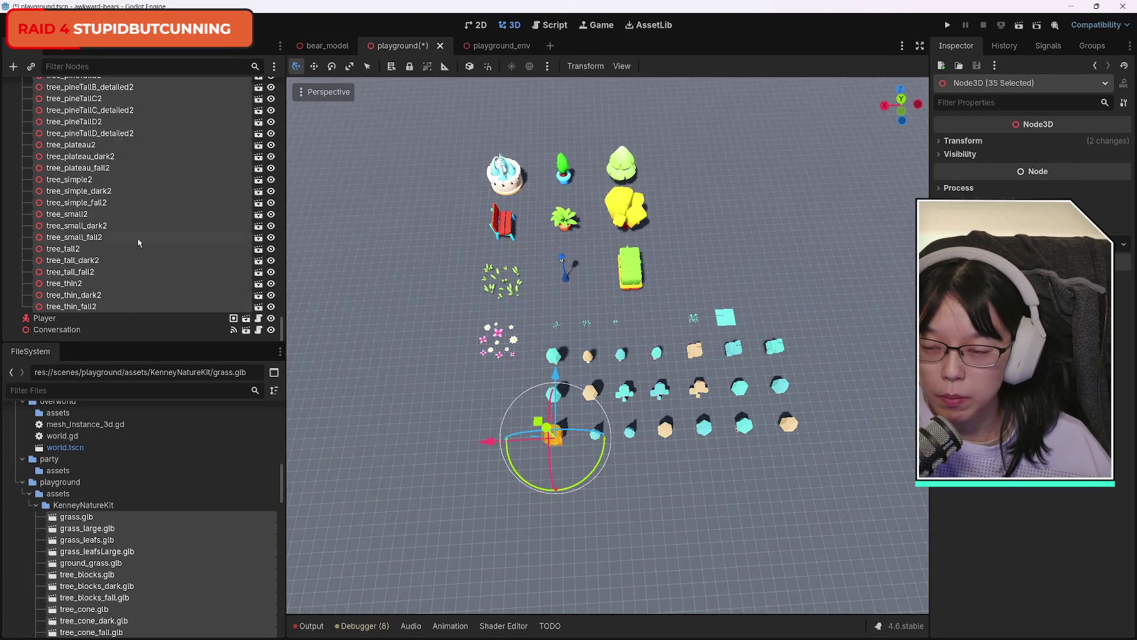
Select tree_pineGroundB2 through tree_thin_fall2 as the next batch.
scroll(130, 236, up, 8)
click(112, 212)
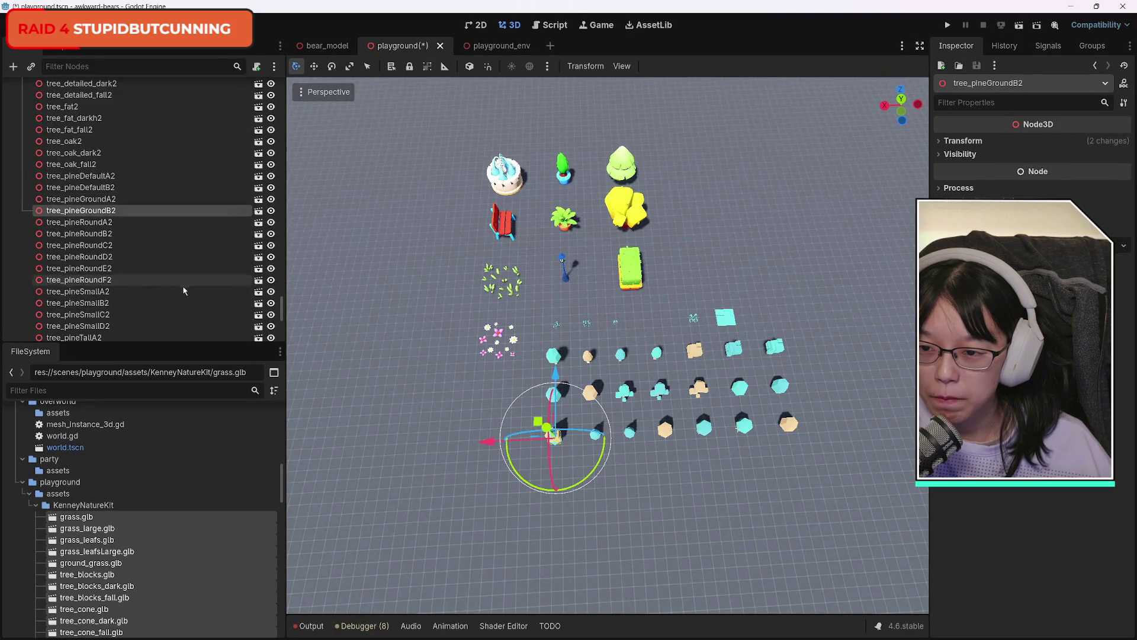
scroll(154, 305, down, 5)
shift+click(108, 314)
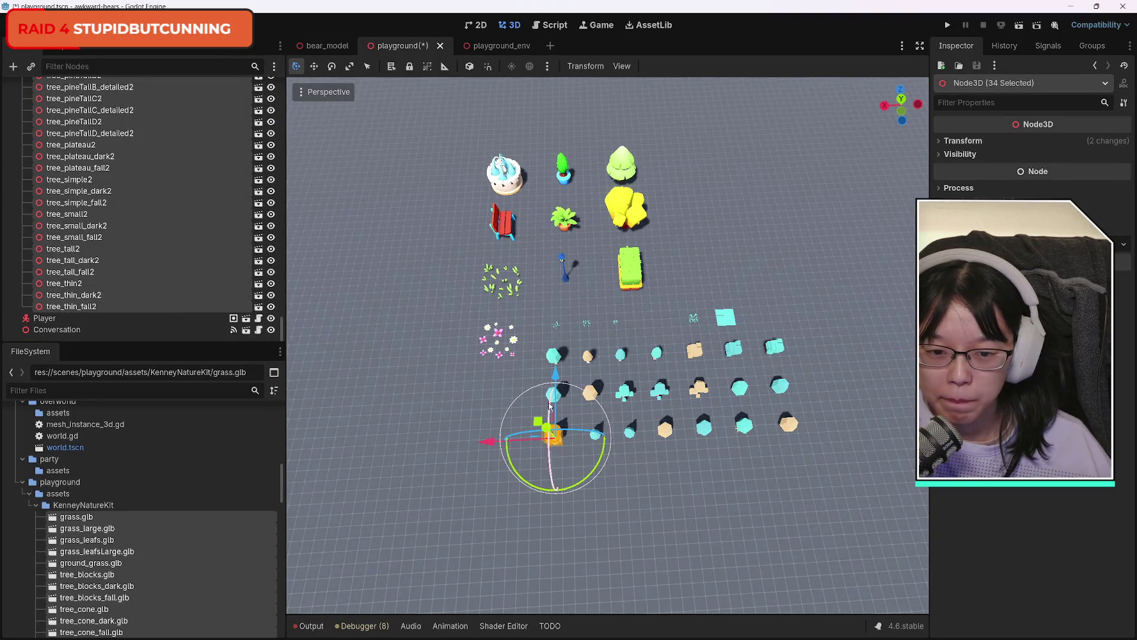
Move the selected pine tree copies along Z into a new row, dropping trees one by one and shifting the rest along X.
drag(556, 379, 555, 408)
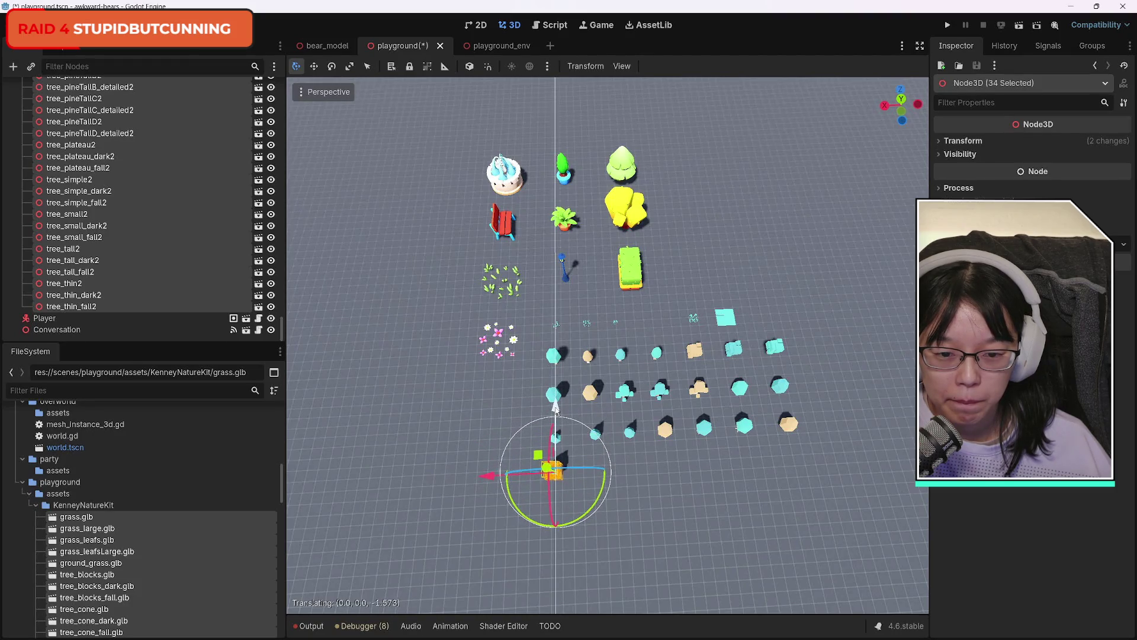
scroll(146, 240, up, 5)
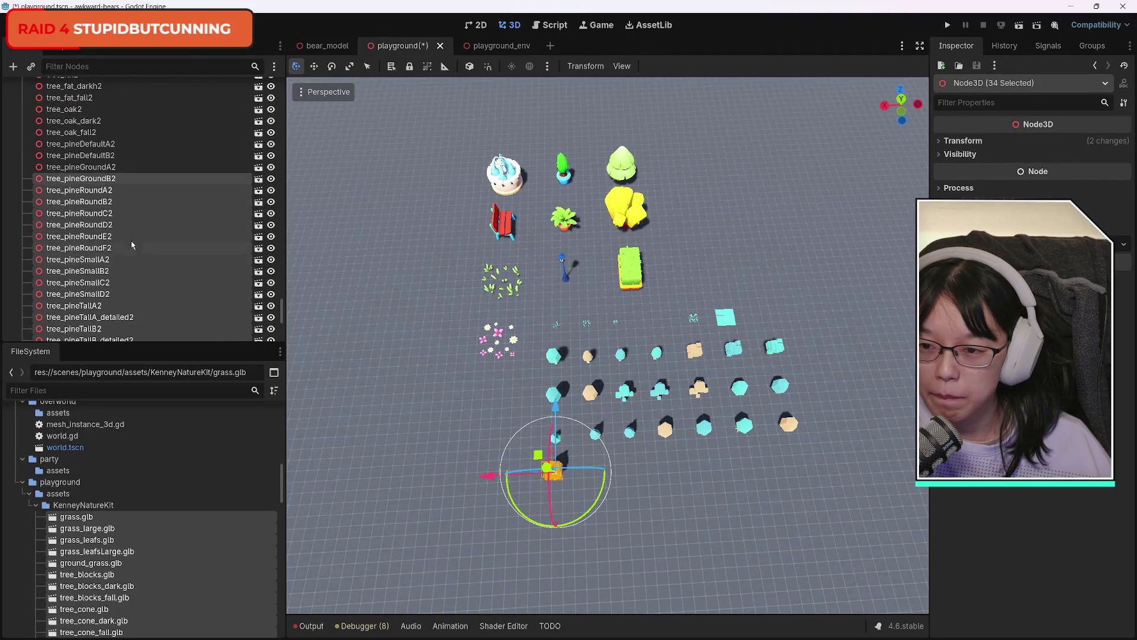
scroll(113, 194, down, 5)
ctrl+click(136, 308)
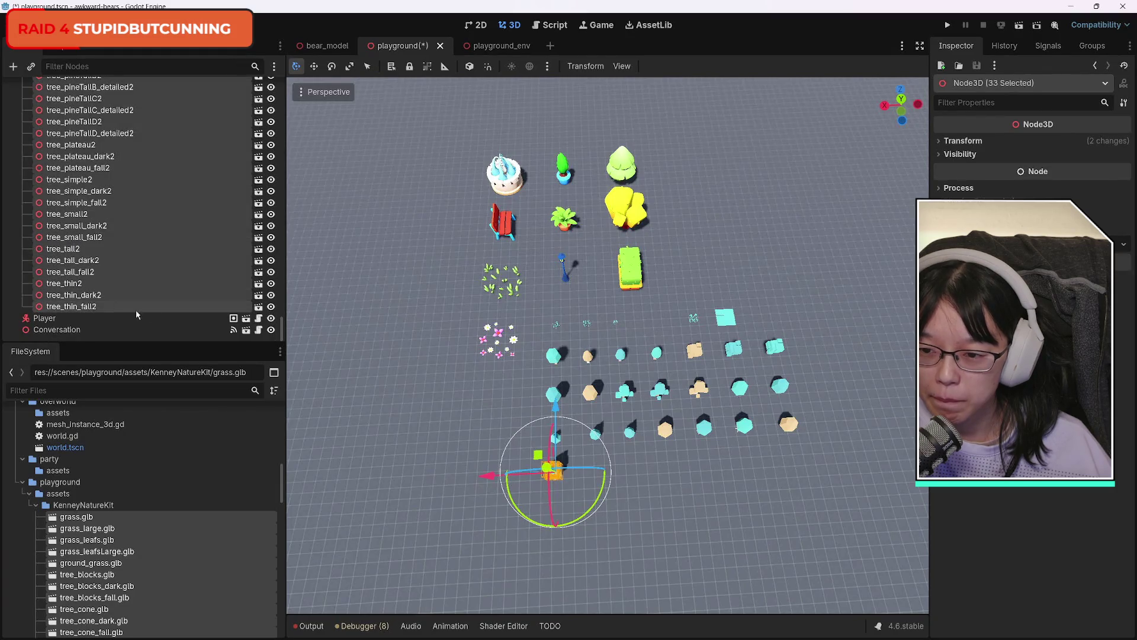
drag(499, 474, 537, 472)
scroll(193, 280, up, 2)
scroll(189, 280, up, 4)
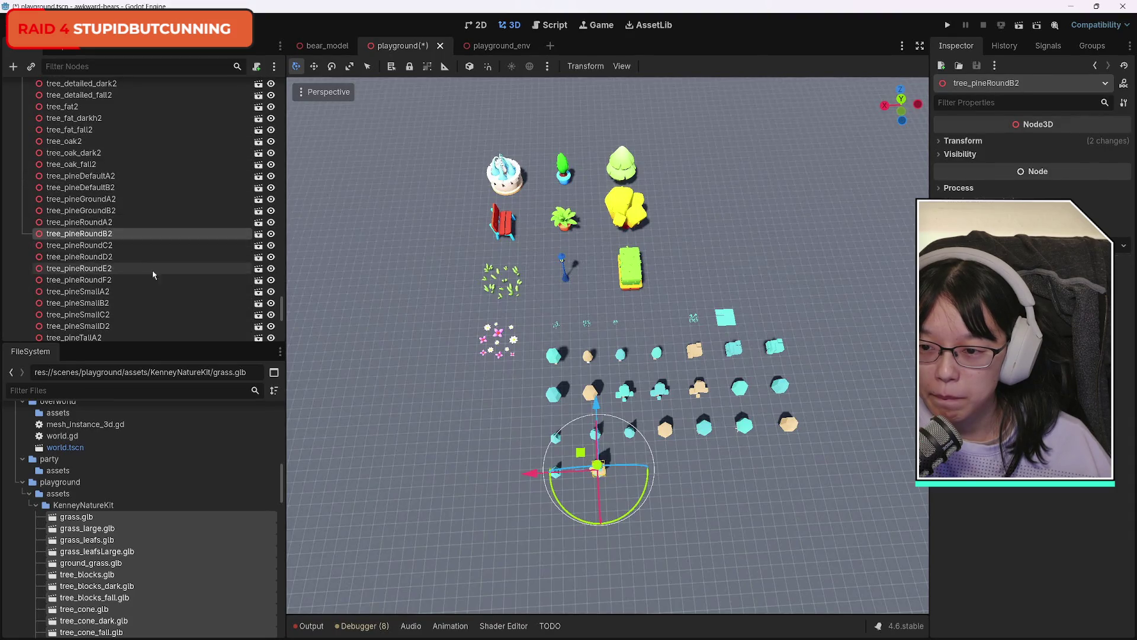
scroll(171, 284, down, 5)
ctrl+click(127, 307)
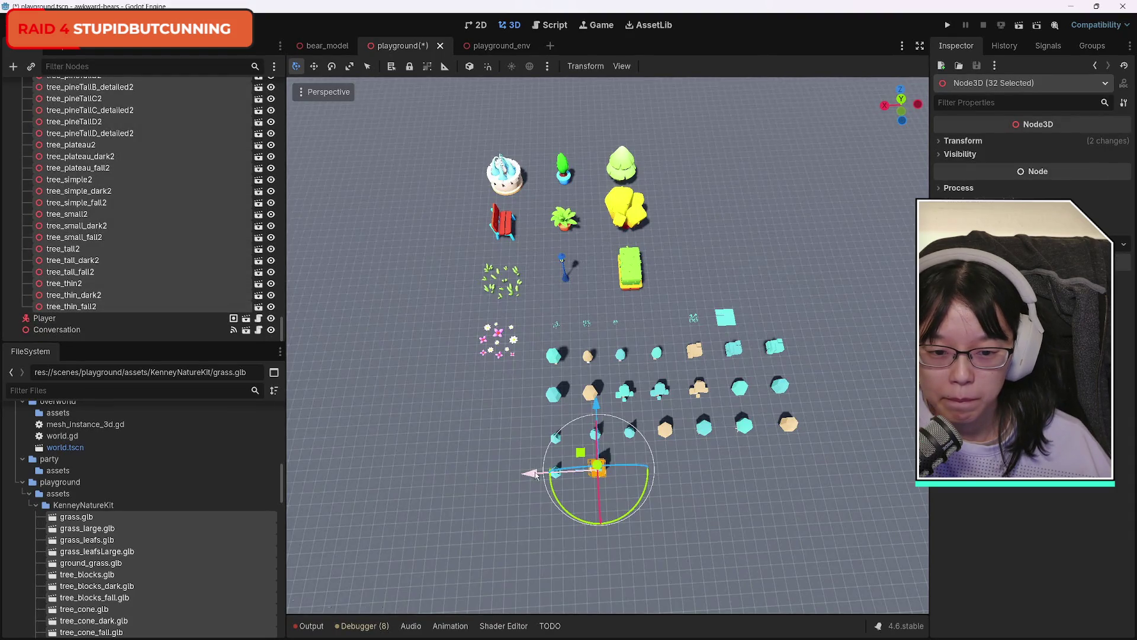
drag(536, 474, 568, 477)
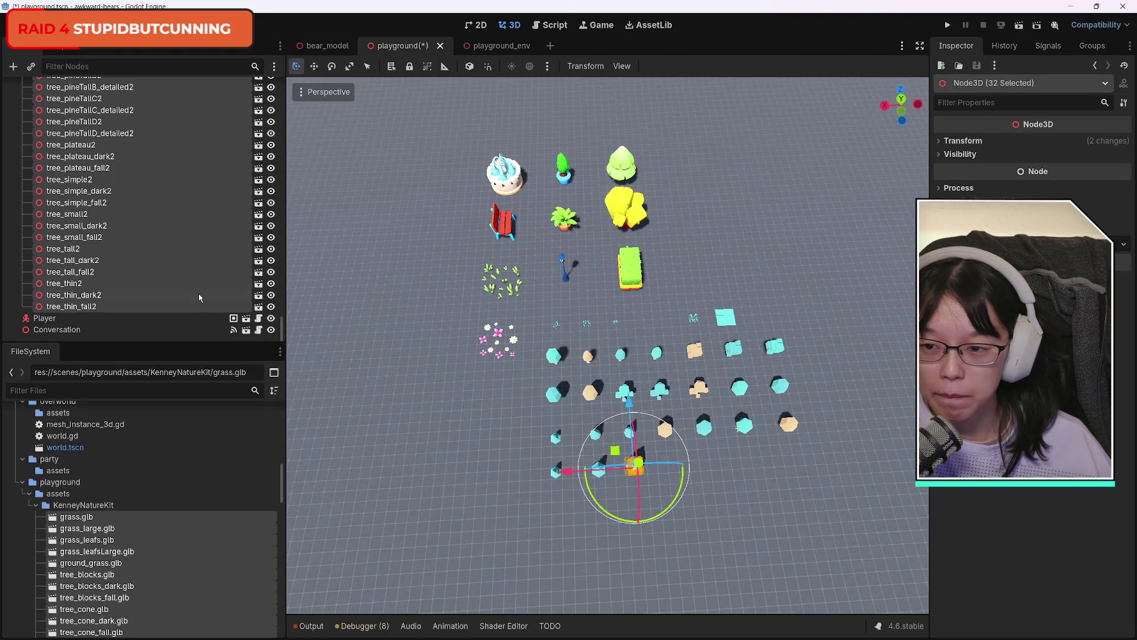
scroll(198, 293, up, 3)
Reselect the trees from tree_pineRoundD2 through tree_thin_fall2 and shift those 30 trees along X.
click(127, 182)
scroll(172, 303, down, 3)
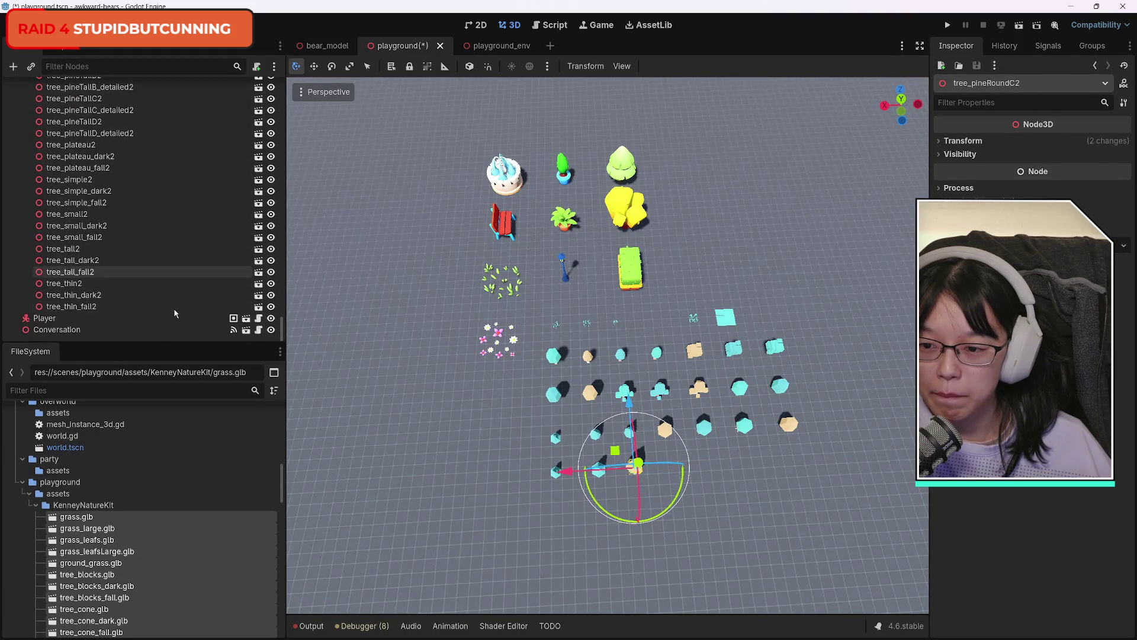
shift+click(176, 307)
drag(570, 472, 605, 471)
scroll(150, 297, up, 5)
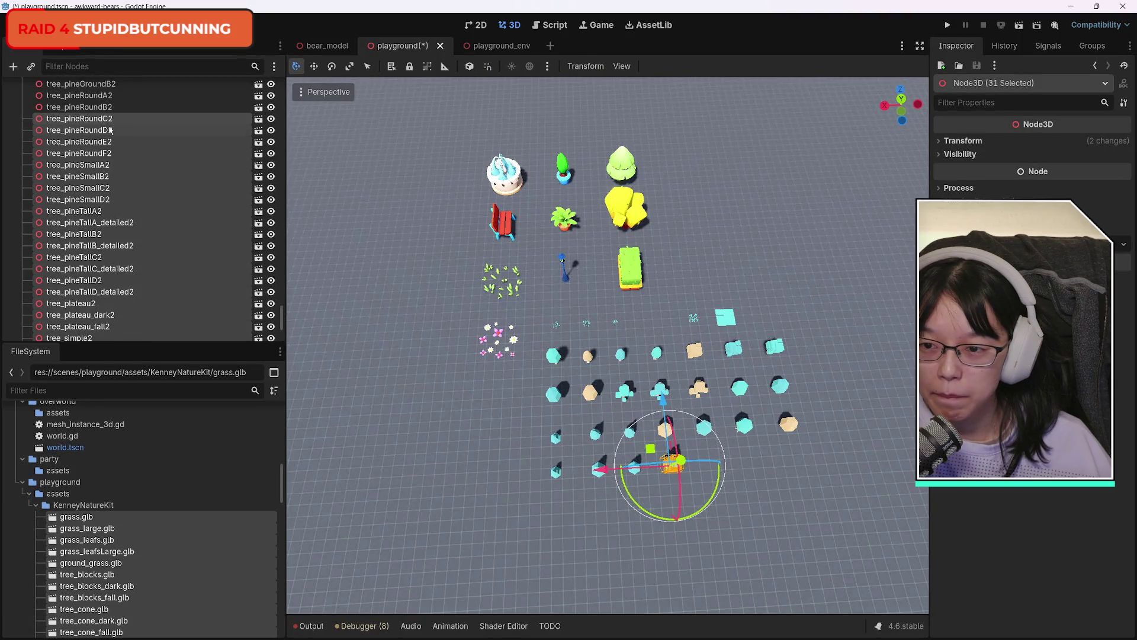
click(110, 130)
scroll(100, 285, down, 5)
shift+click(100, 306)
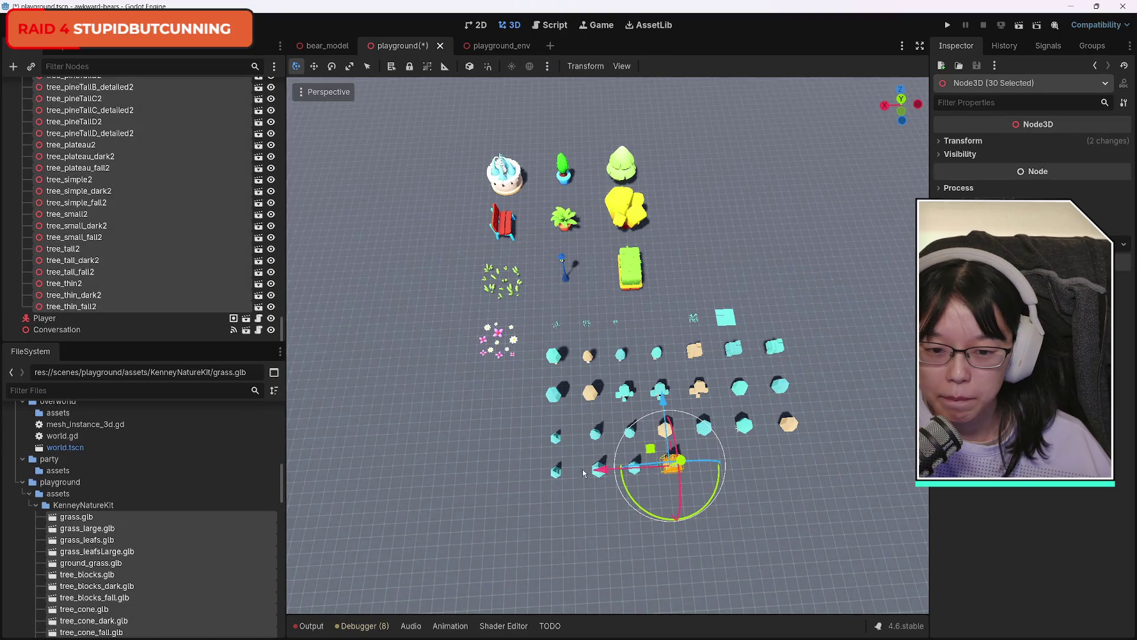
drag(611, 474, 648, 469)
Leave two more trees behind, shifting the remaining selected trees further along X each time.
scroll(116, 208, up, 5)
ctrl+click(96, 142)
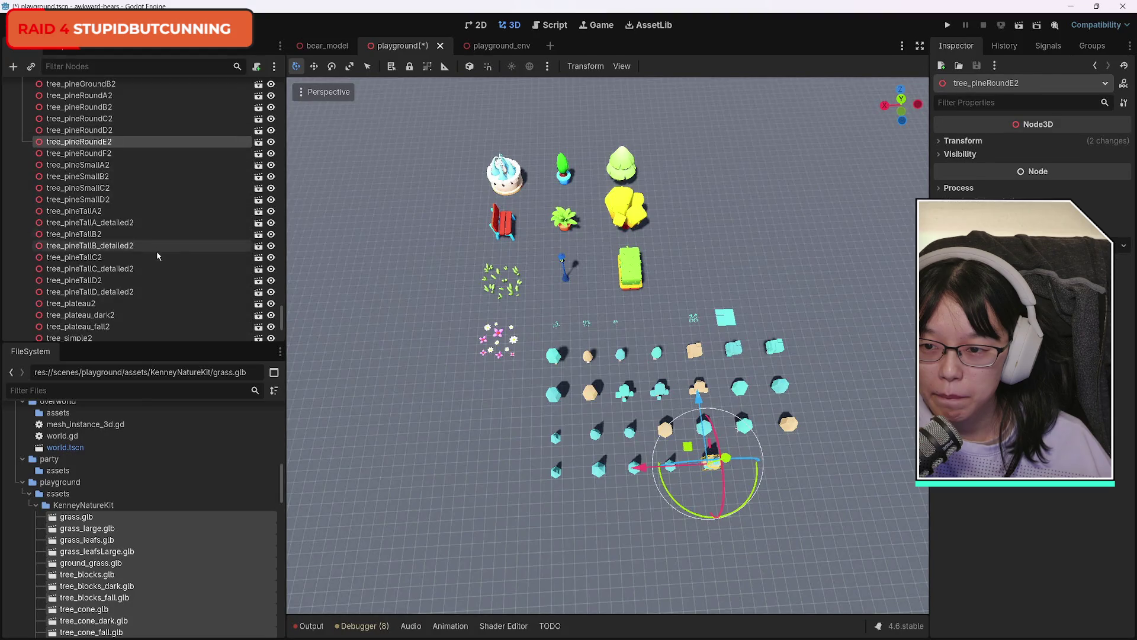
scroll(100, 207, down, 5)
drag(648, 467, 688, 468)
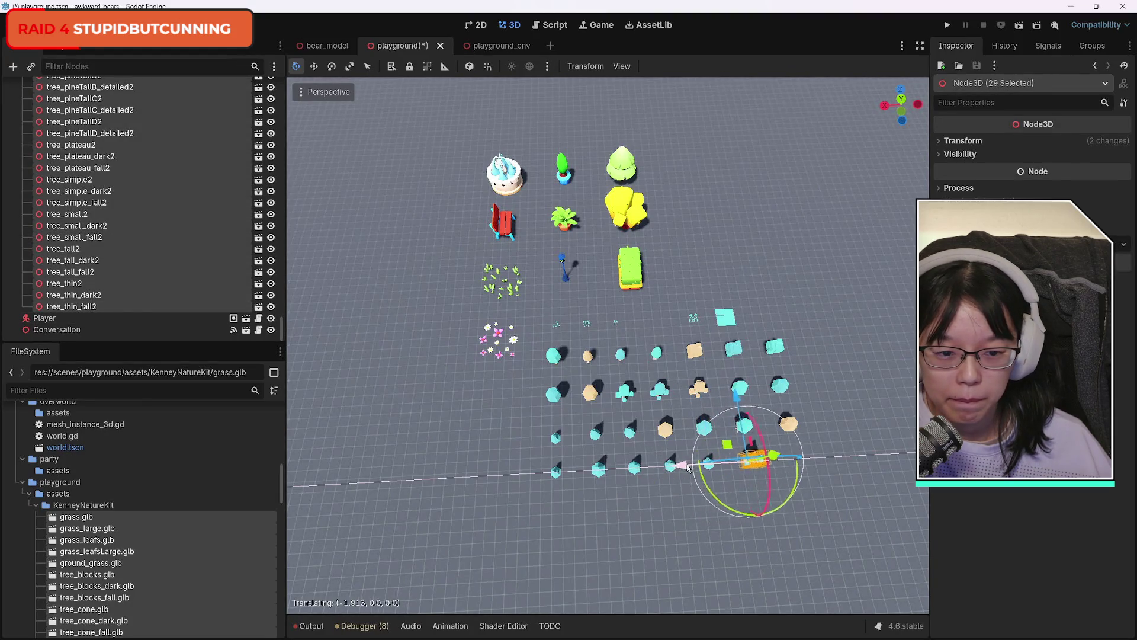
scroll(112, 273, up, 5)
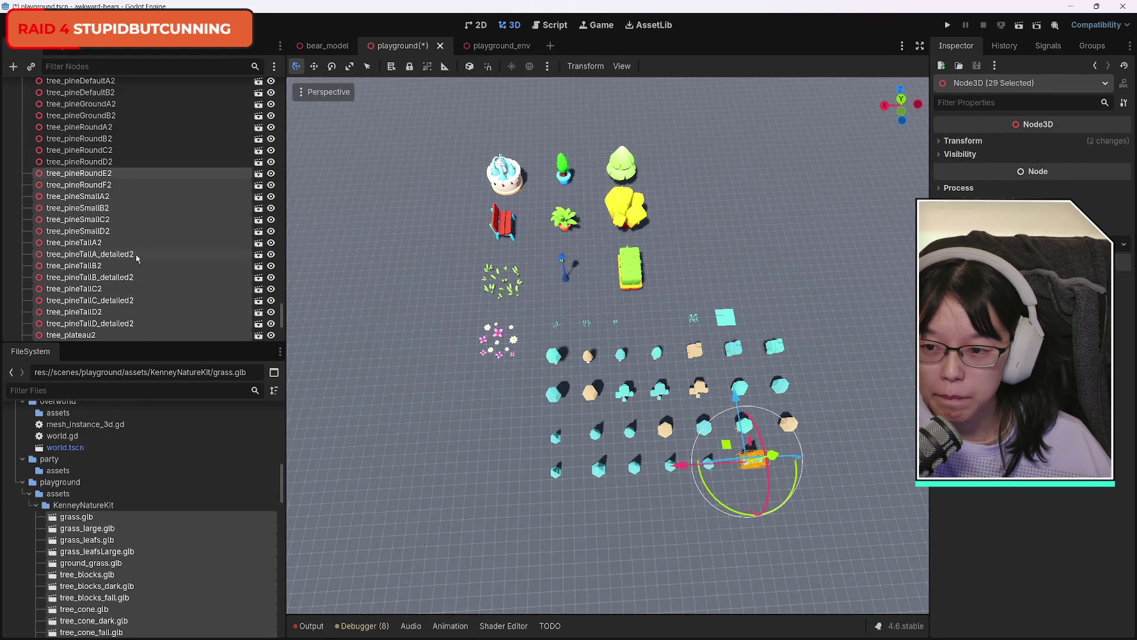
ctrl+click(107, 187)
scroll(109, 310, down, 5)
drag(690, 466, 729, 467)
Select tree_pineSmallA2 through tree_thin_fall2, move them along Z into a new row, then leave tree_pineSmallB2 behind.
scroll(148, 237, up, 5)
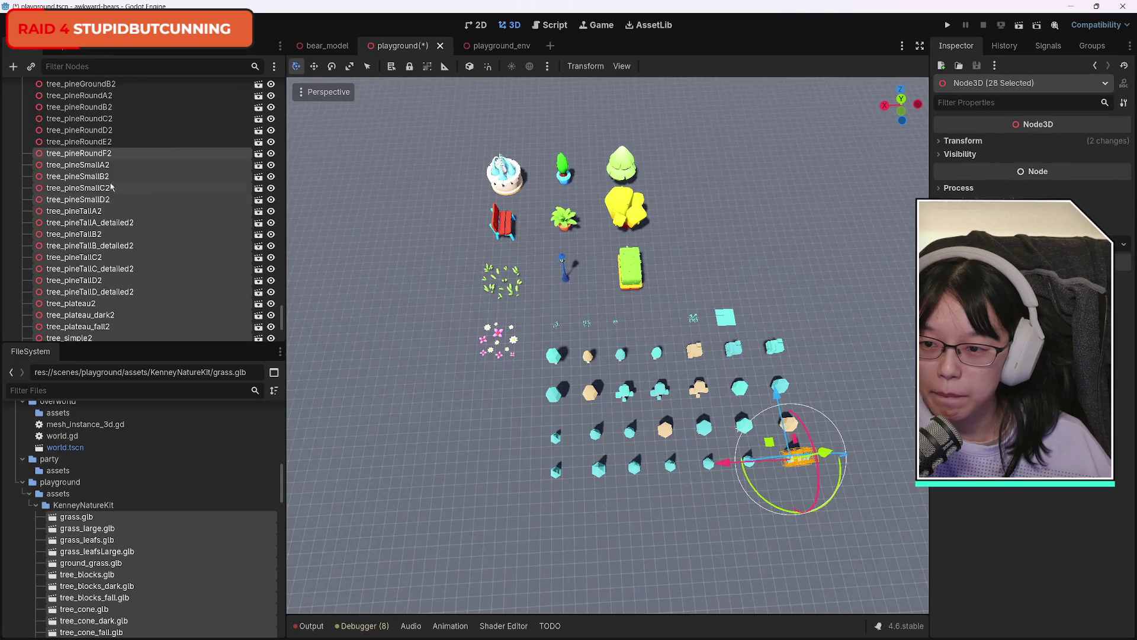
click(118, 155)
scroll(175, 286, down, 5)
shift+click(93, 306)
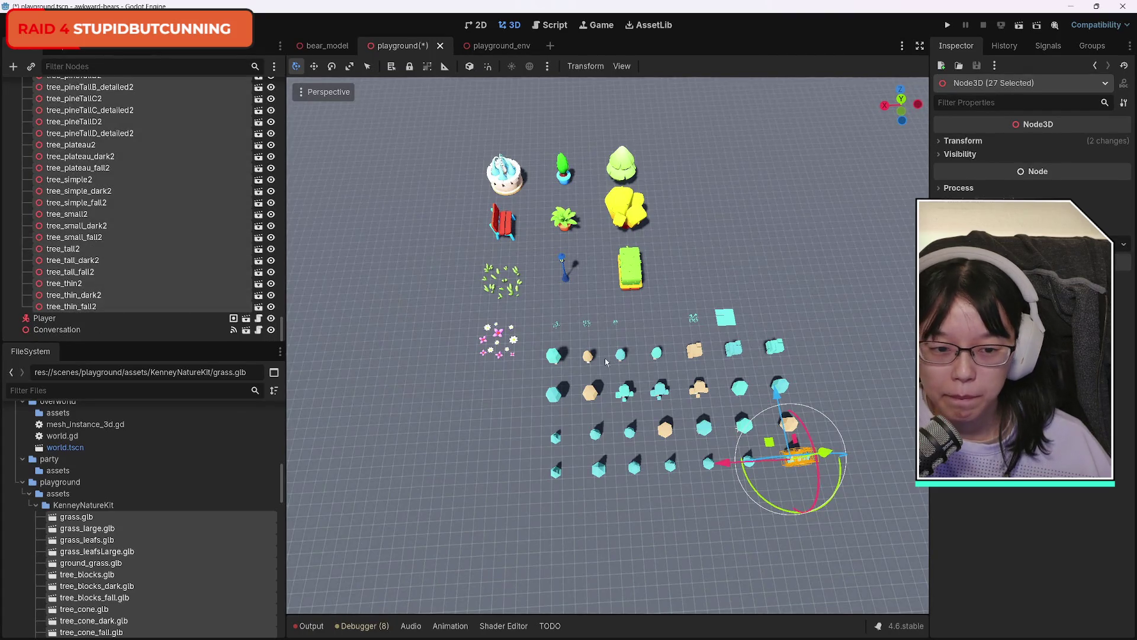
drag(774, 398, 788, 424)
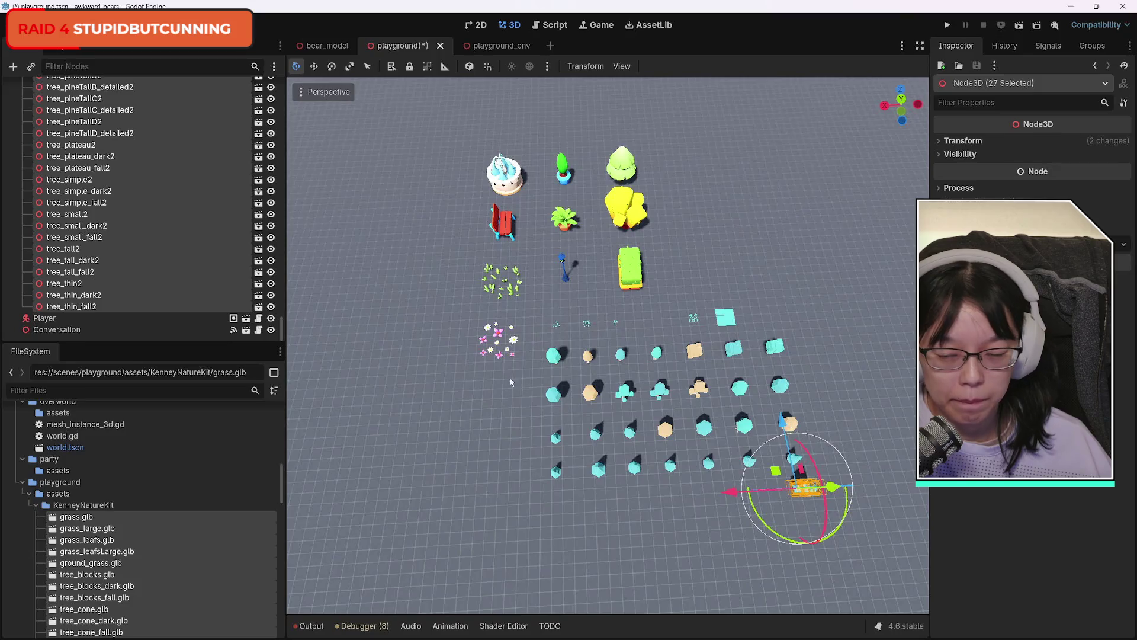
scroll(136, 221, up, 5)
ctrl+click(106, 147)
scroll(107, 148, down, 5)
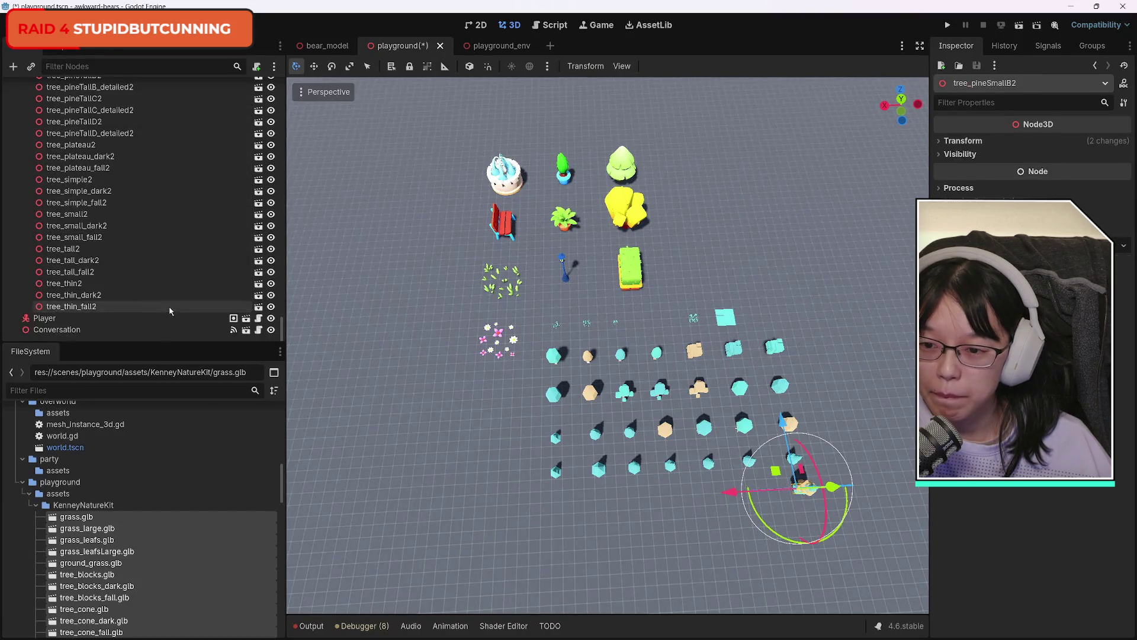
drag(732, 491, 684, 496)
Leave tree_pineSmallC2 and one more tree behind, shifting the remaining trees along X.
scroll(166, 223, up, 5)
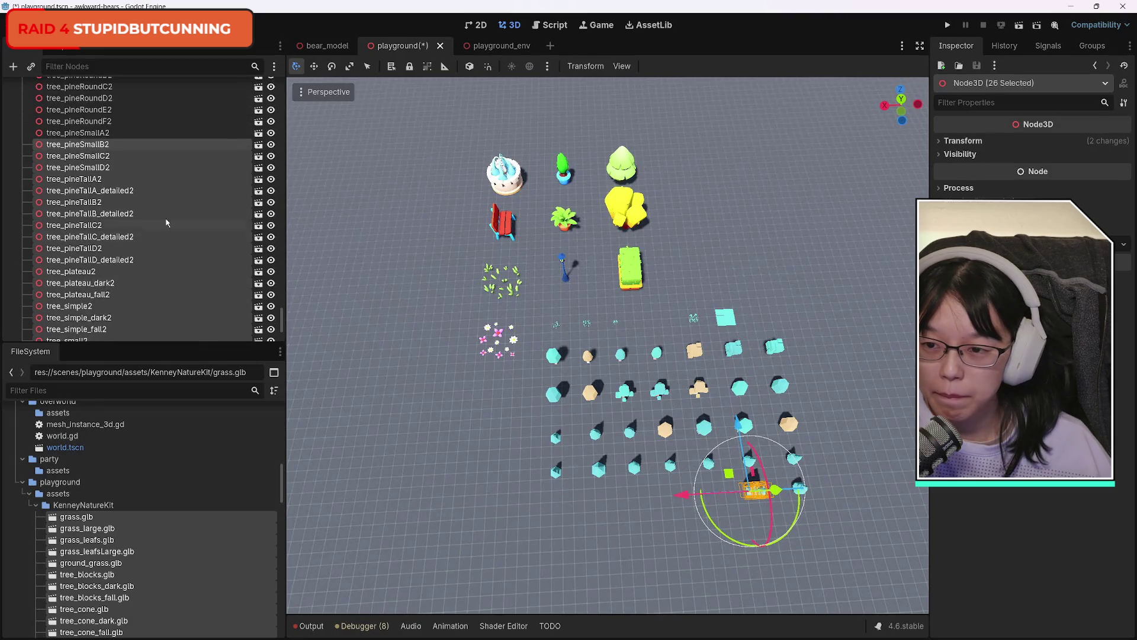
ctrl+click(115, 157)
scroll(115, 156, down, 5)
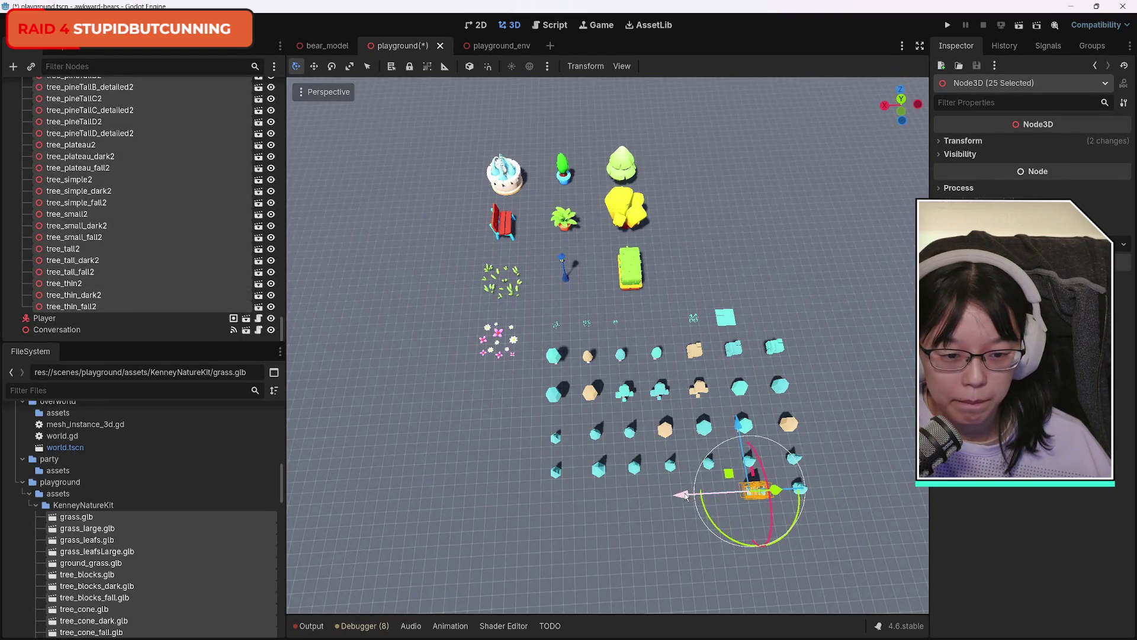
drag(685, 495, 645, 496)
scroll(140, 184, up, 5)
ctrl+click(119, 204)
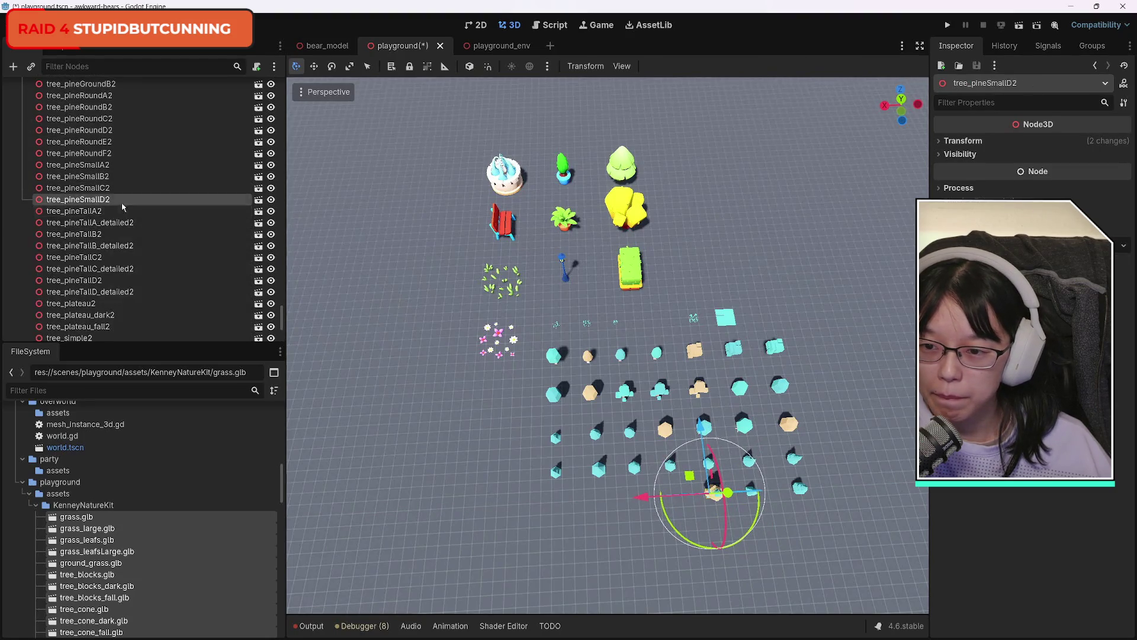
scroll(121, 249, down, 5)
drag(657, 496, 612, 502)
Select tree_pineTallA2 through tree_thin_fall2, shift them along X, and leave tree_pineTallA_detailed2 behind.
shift+click(118, 205)
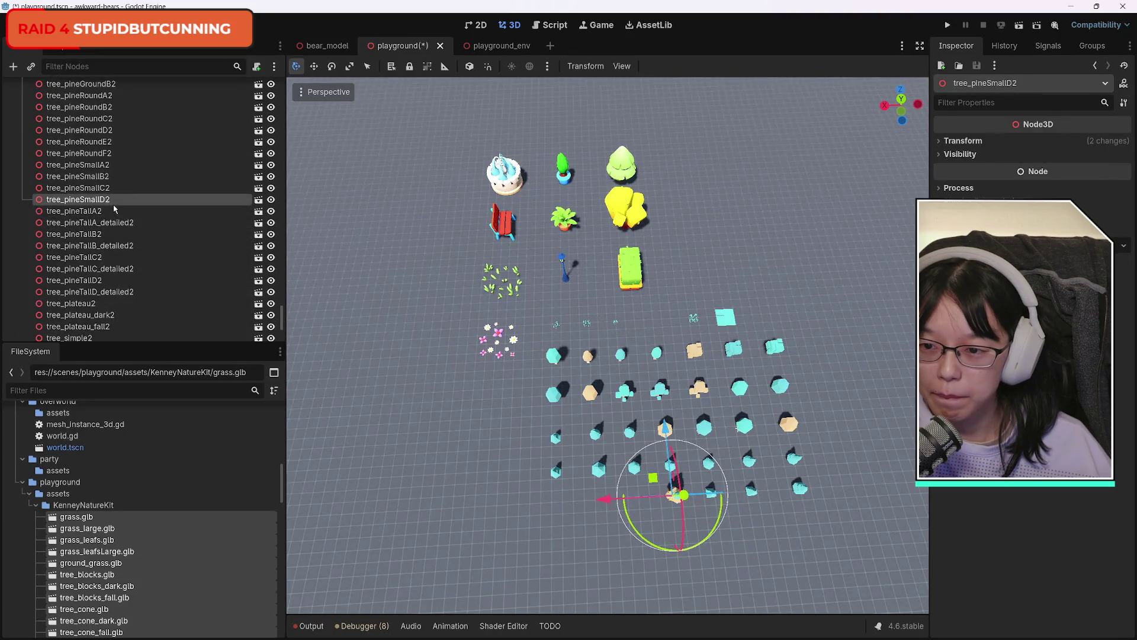
shift+click(118, 214)
click(176, 261)
shift+click(124, 309)
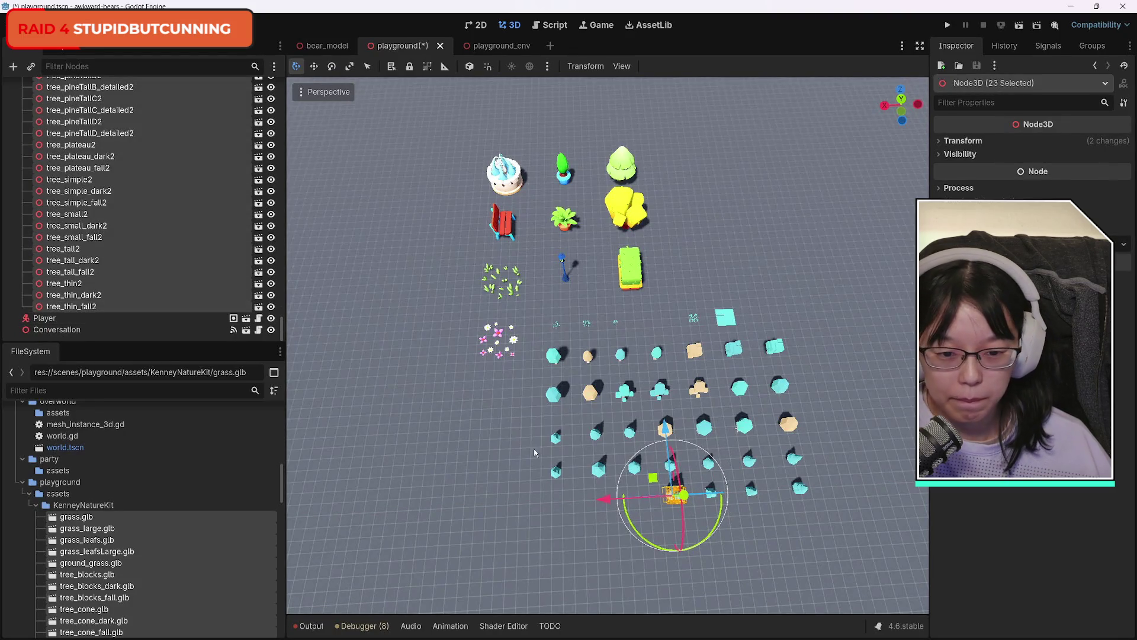
drag(615, 503, 580, 504)
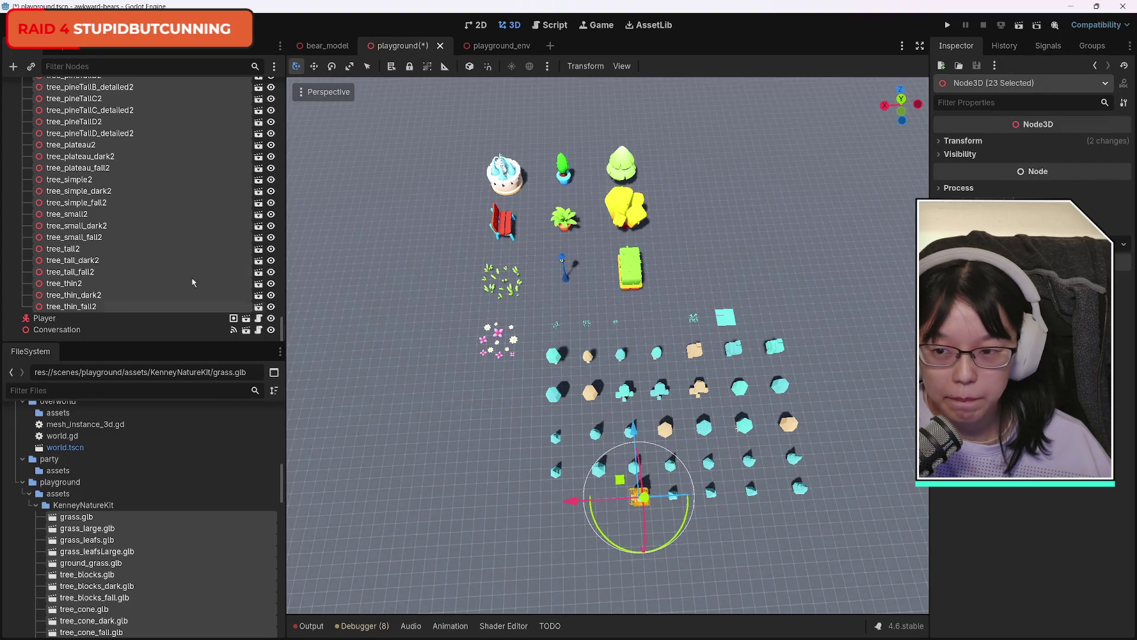
scroll(126, 269, up, 4)
scroll(109, 197, down, 4)
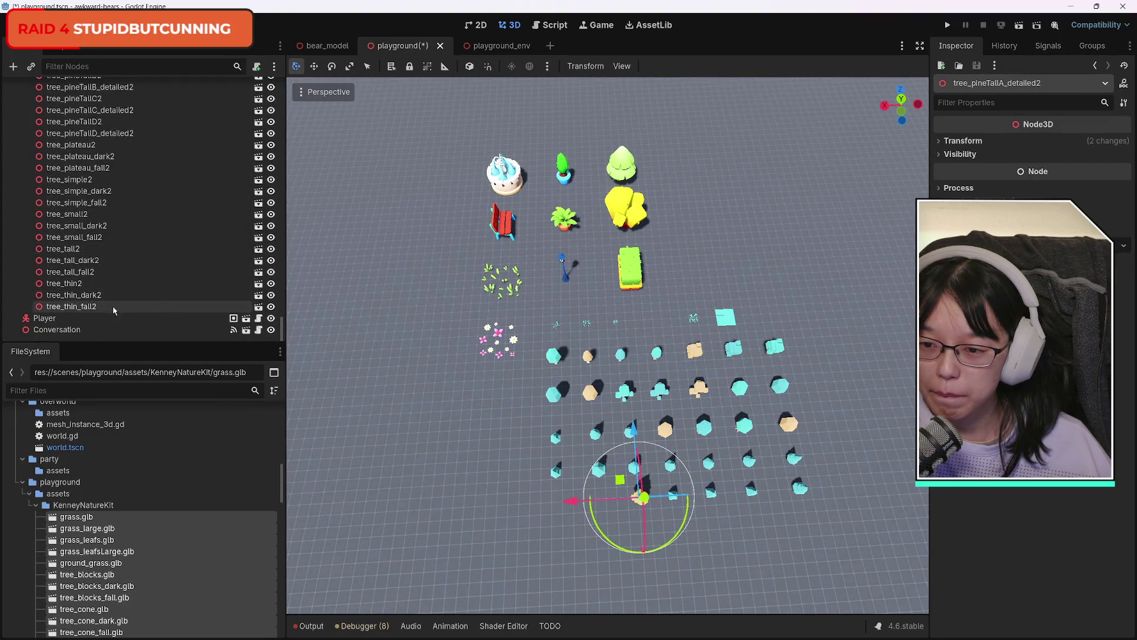
ctrl+click(88, 295)
drag(572, 501, 531, 504)
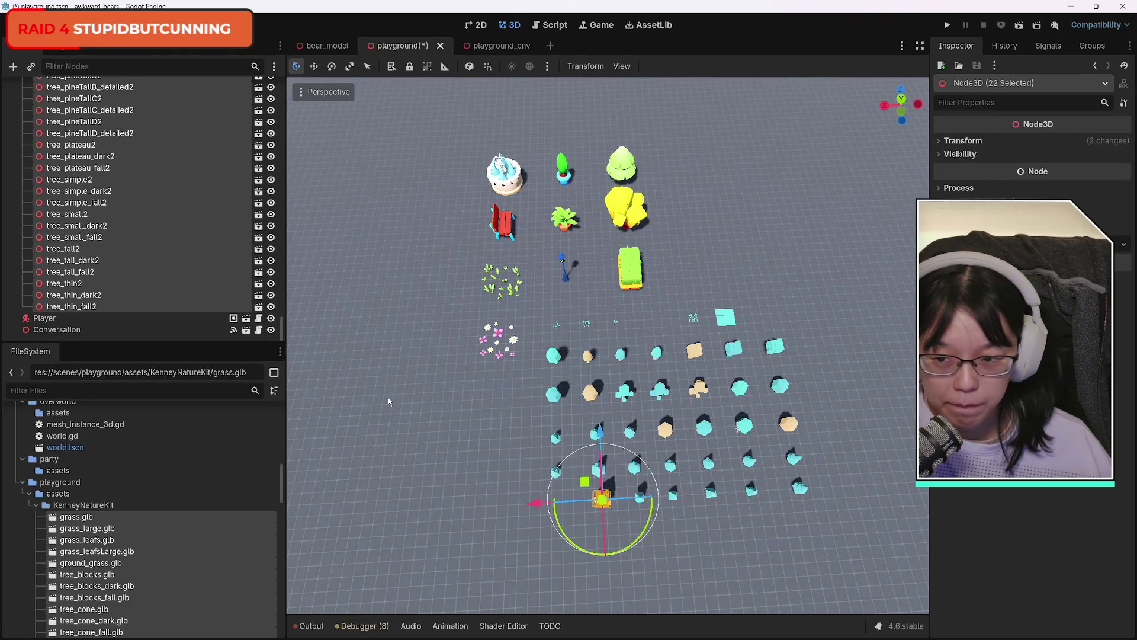
Leave tree_pineTallB2 behind, shift the remaining 21 trees along X, then move them back along Z.
scroll(148, 297, up, 4)
scroll(112, 249, down, 4)
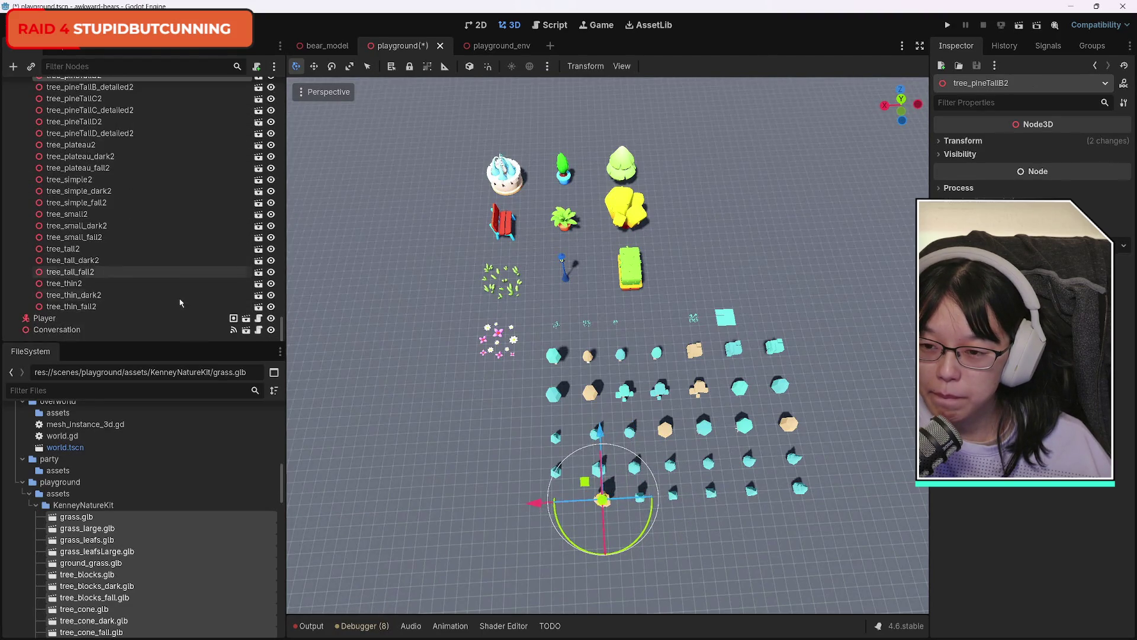
ctrl+click(122, 306)
drag(546, 506, 497, 506)
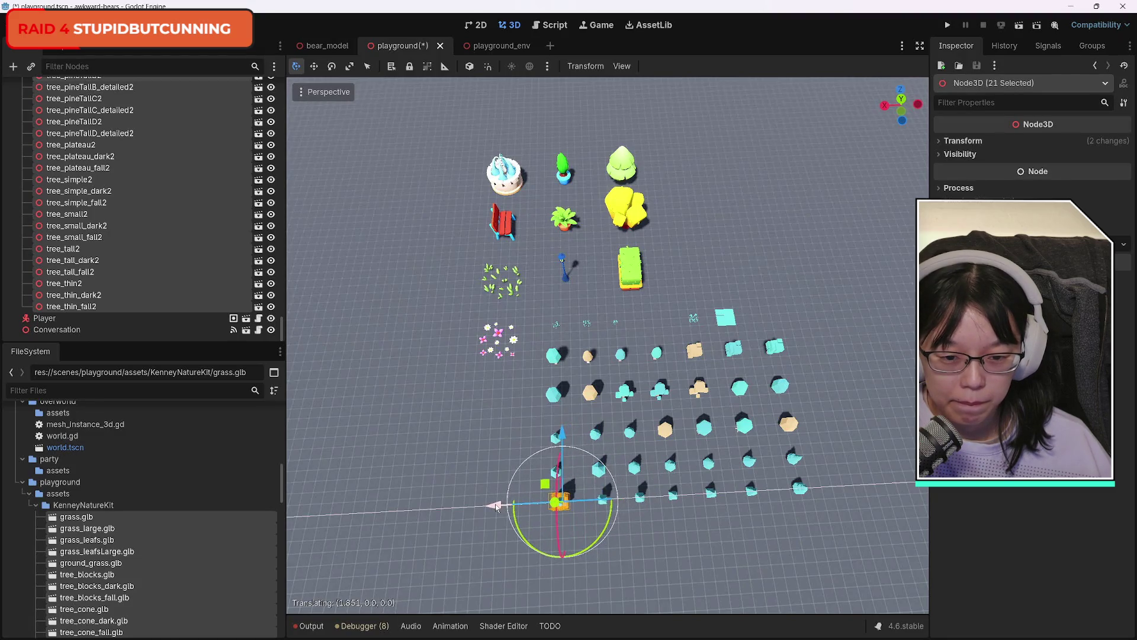
scroll(125, 246, up, 3)
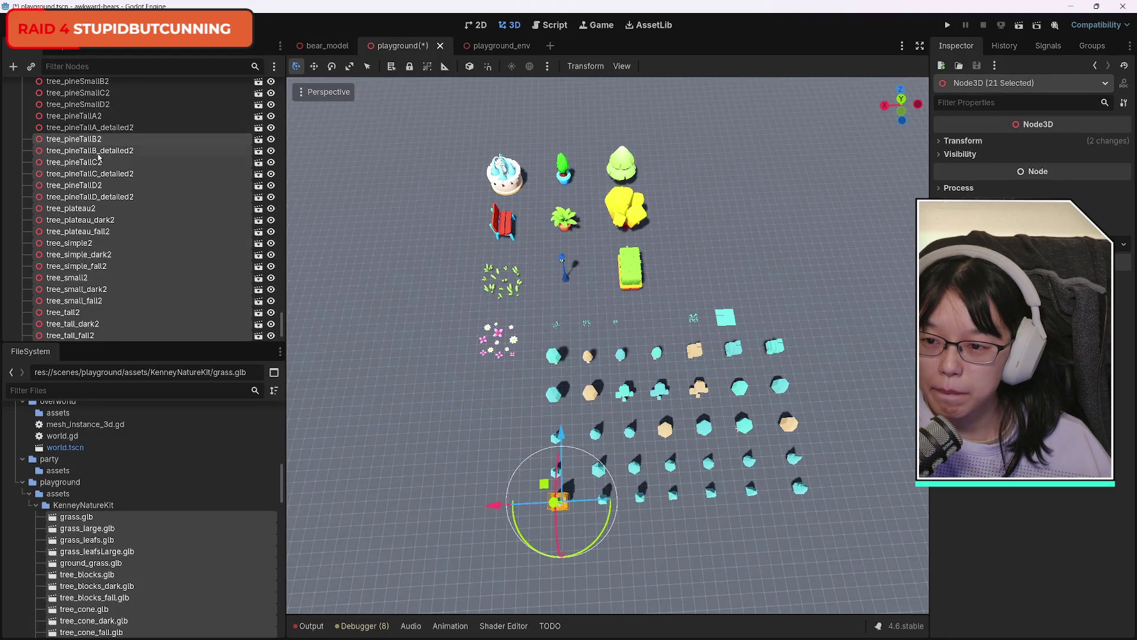
scroll(148, 237, down, 3)
ctrl+click(164, 310)
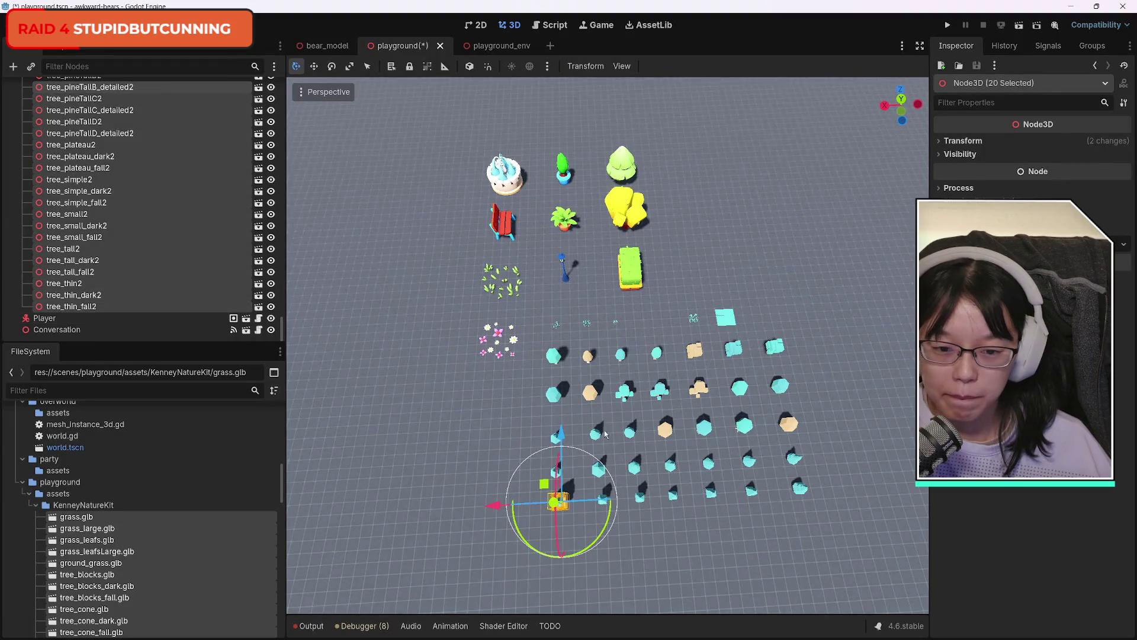
drag(562, 434, 562, 469)
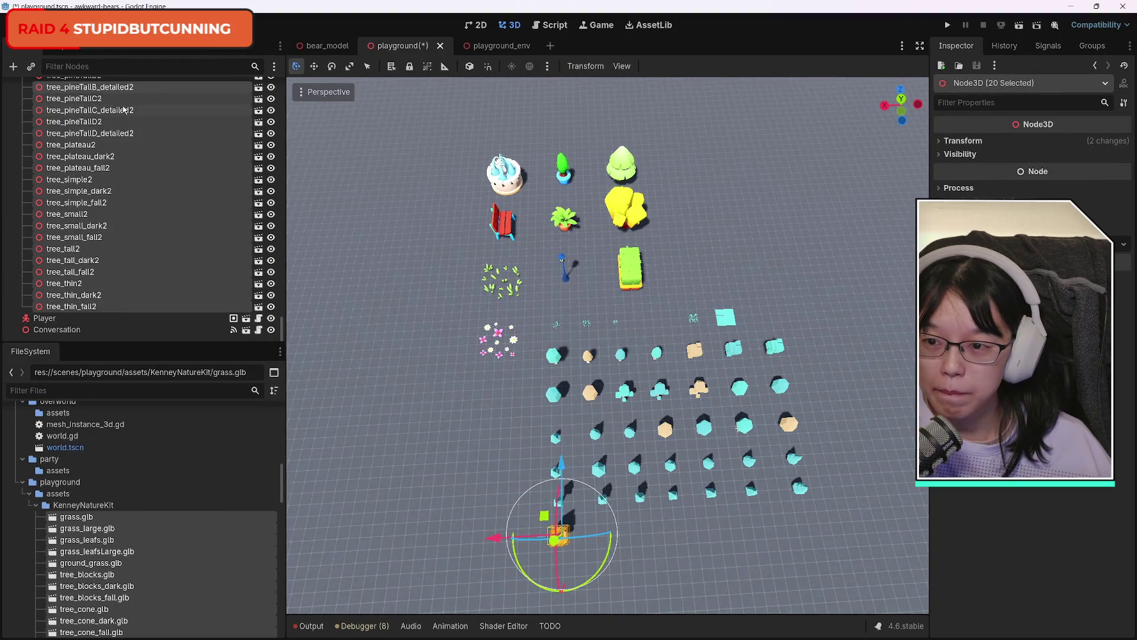
Leave tree_pineTallC2 and tree_pineTallC_detailed2 in place while shifting the remaining trees along X.
ctrl+click(118, 98)
drag(508, 538, 540, 539)
ctrl+click(104, 113)
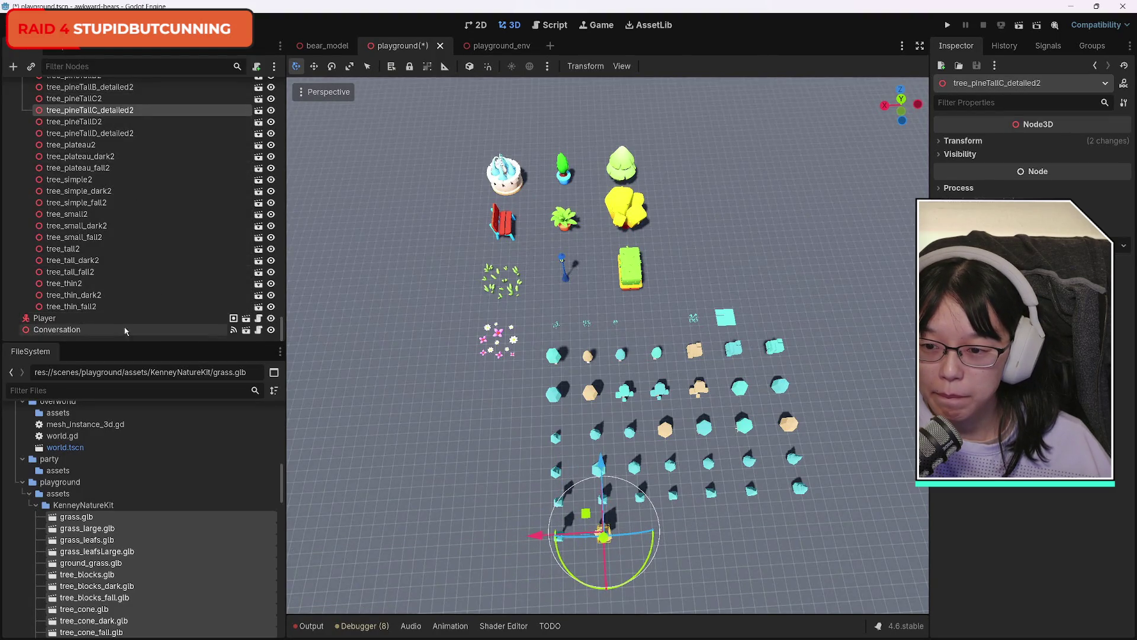
drag(530, 537, 613, 539)
Leave tree_pineTallD2, tree_pineTallD_detailed2, tree_plateau2 and tree_plateau_dark2 behind while sliding the rest along X.
ctrl+click(141, 121)
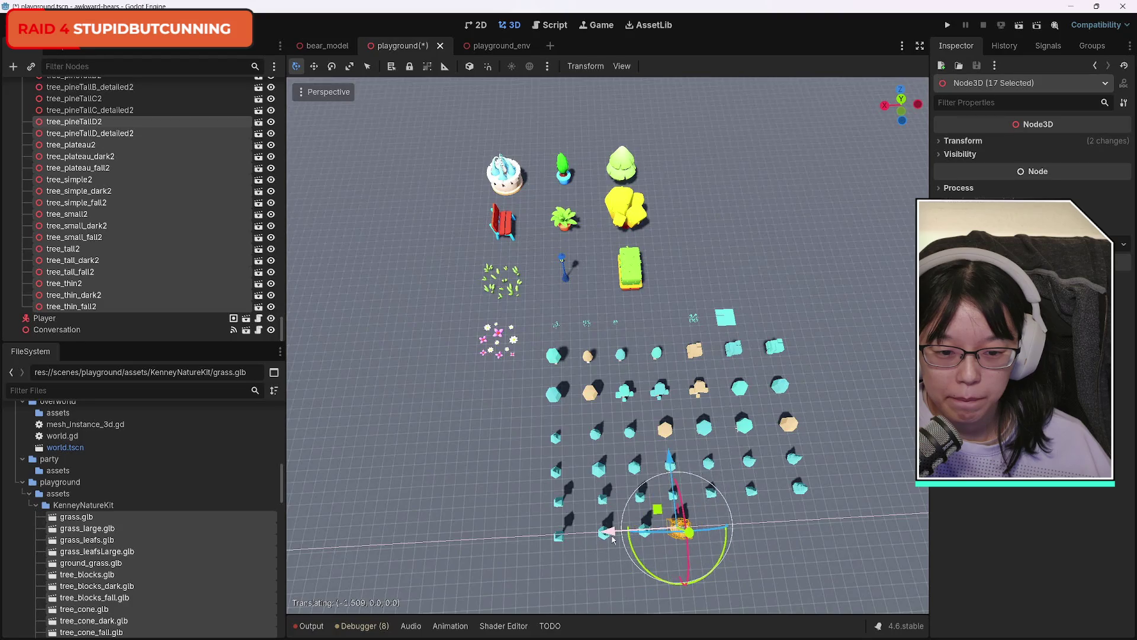
ctrl+click(110, 134)
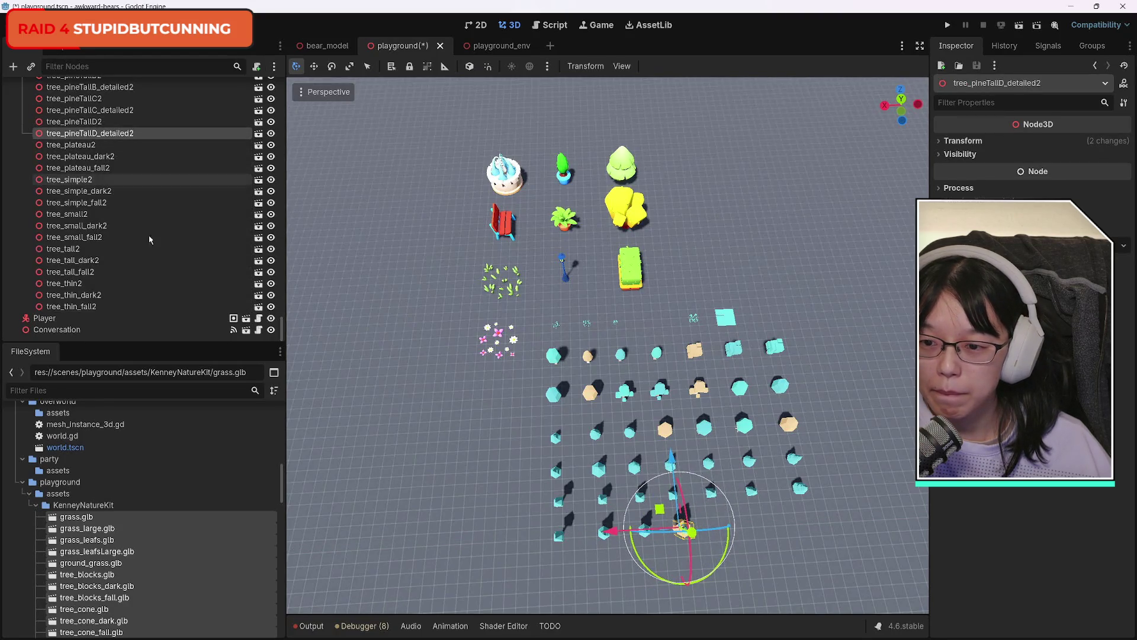
drag(614, 531, 652, 531)
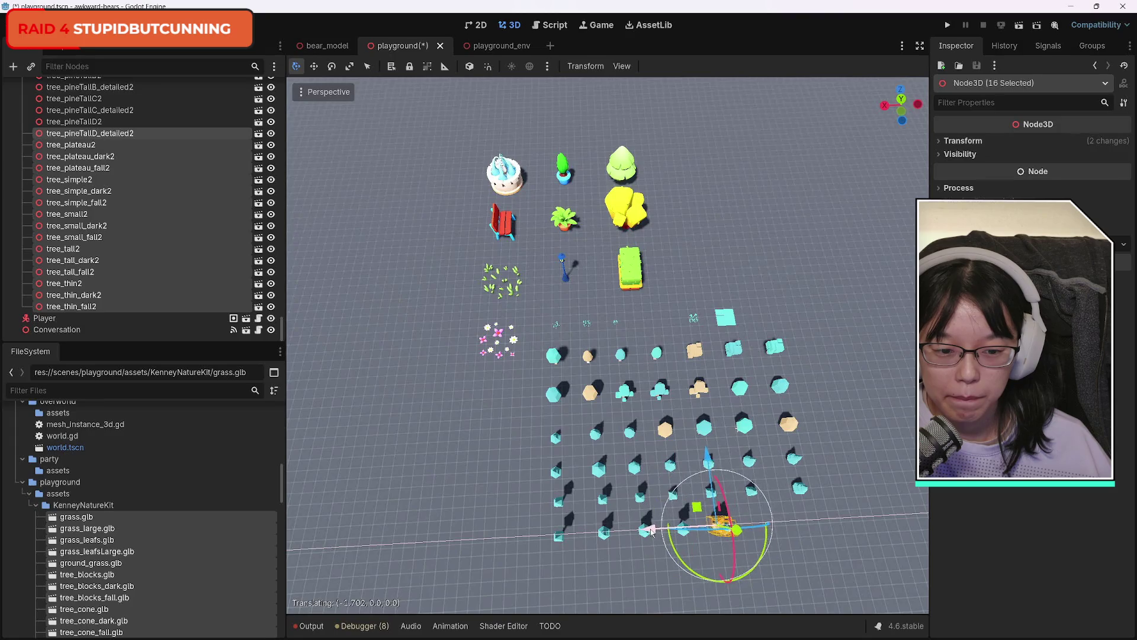
ctrl+click(126, 145)
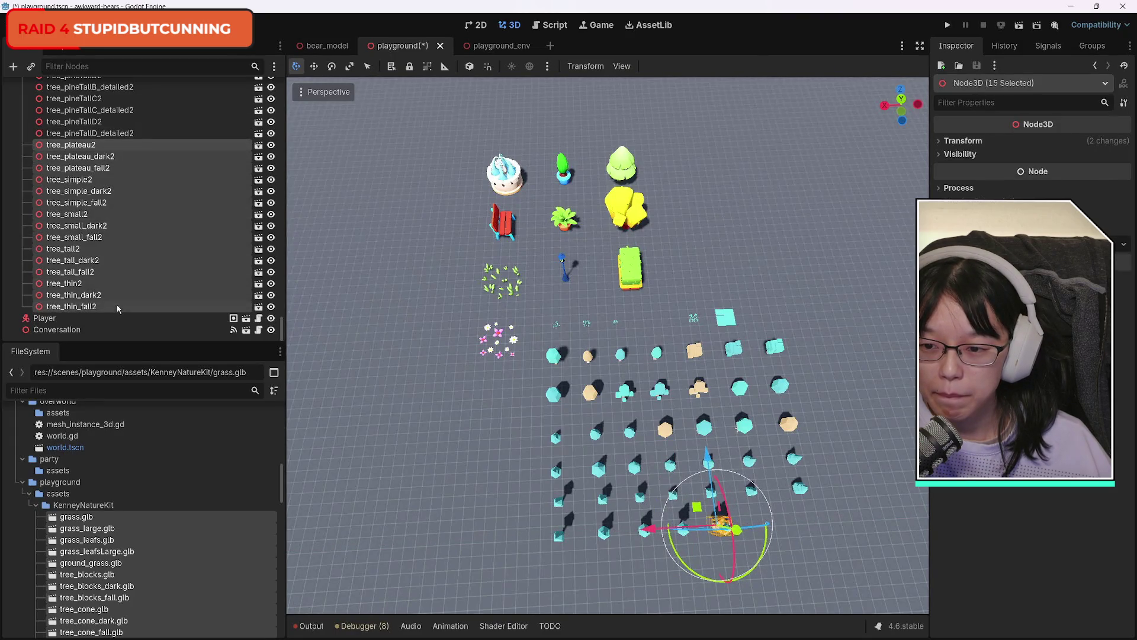
drag(636, 535, 743, 534)
ctrl+click(129, 158)
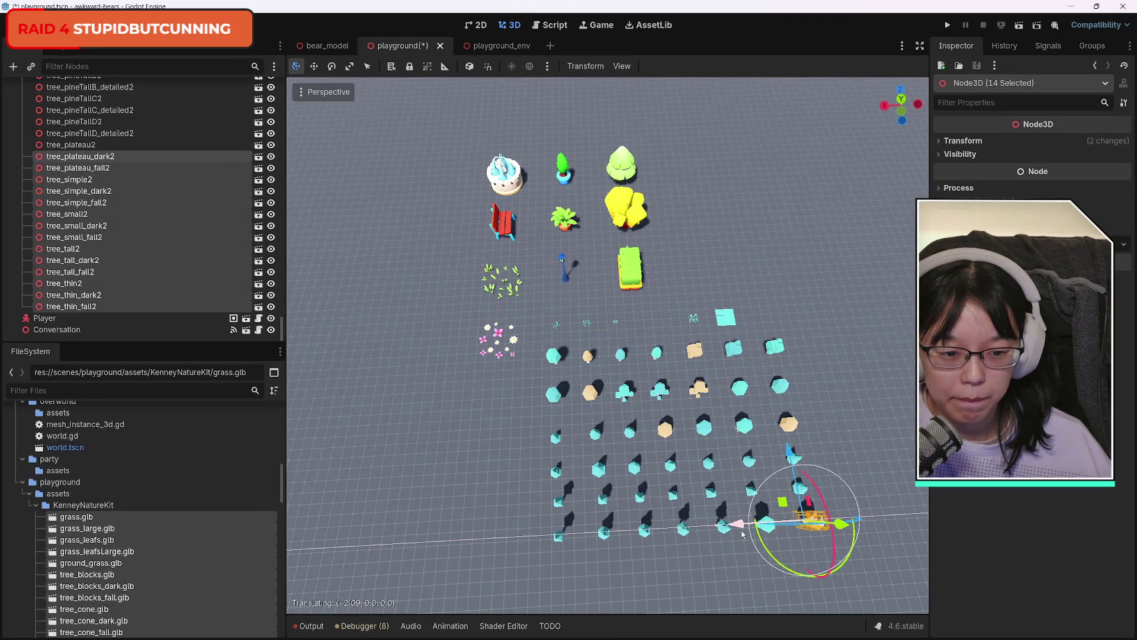
Start a new row by moving the remaining trees along Z, leaving tree_plateau_fall2 behind.
ctrl+click(117, 168)
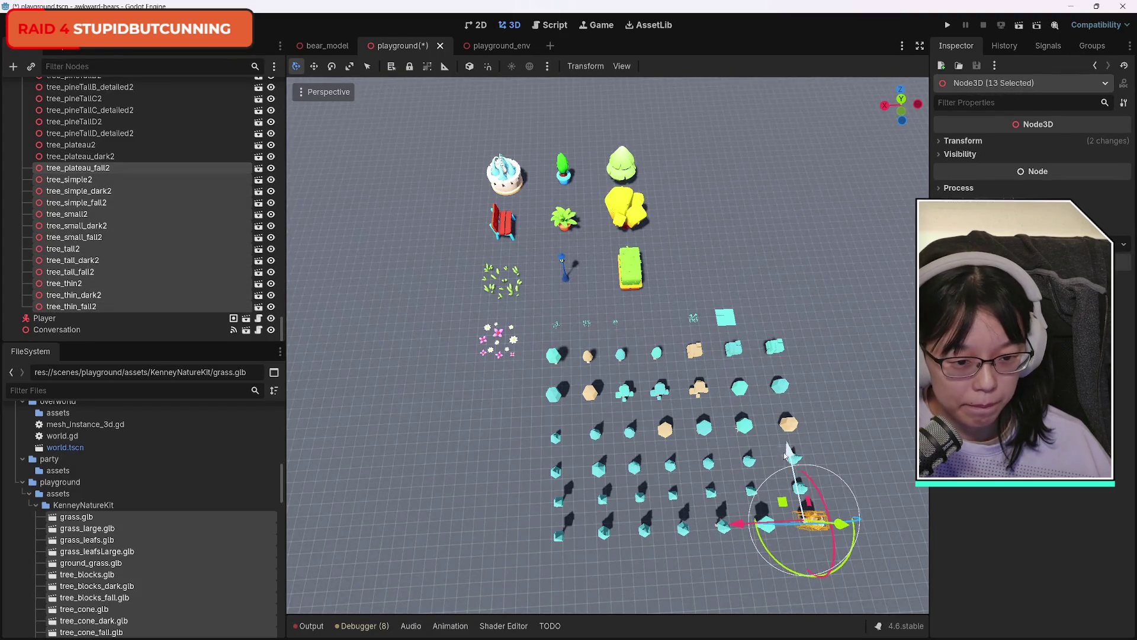
drag(787, 453, 798, 485)
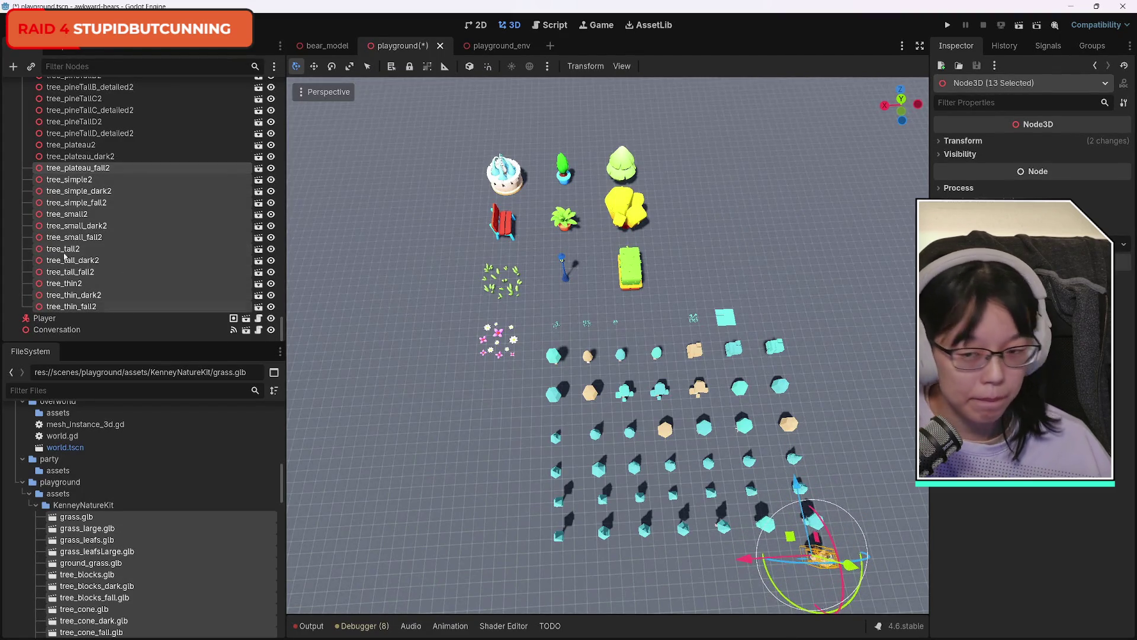
click(80, 180)
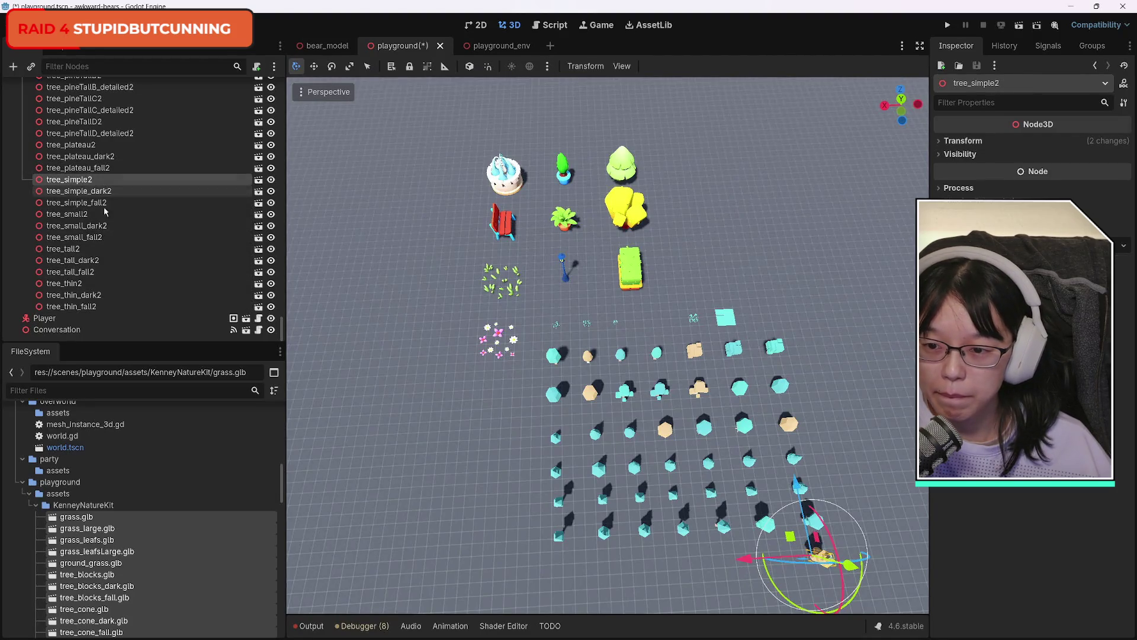
shift+click(86, 308)
drag(771, 550, 705, 564)
Space out tree_simple2, tree_simple_dark2, tree_simple_fall2 and tree_small2, leaving each behind in turn.
click(106, 192)
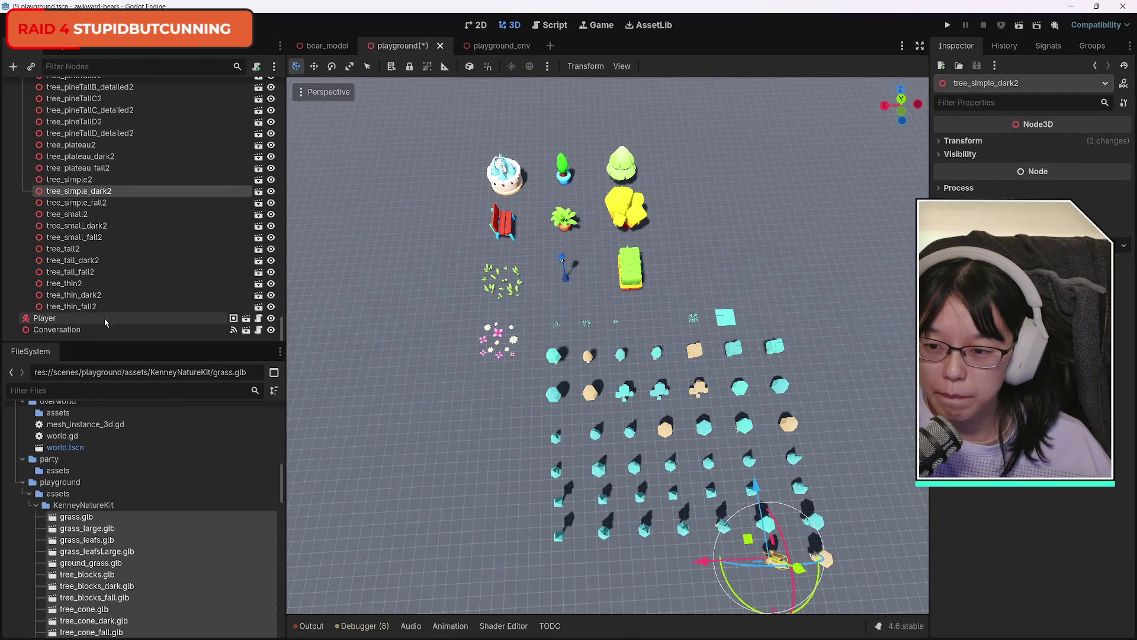
shift+click(71, 306)
drag(707, 563, 546, 577)
click(126, 202)
shift+click(154, 306)
click(94, 214)
shift+click(94, 306)
click(97, 224)
shift+click(95, 306)
Leave tree_small_dark2 behind, move the remaining seven trees along X, and reselect tree_small_fall2 through tree_thin_fall2.
scroll(605, 389, down, 8)
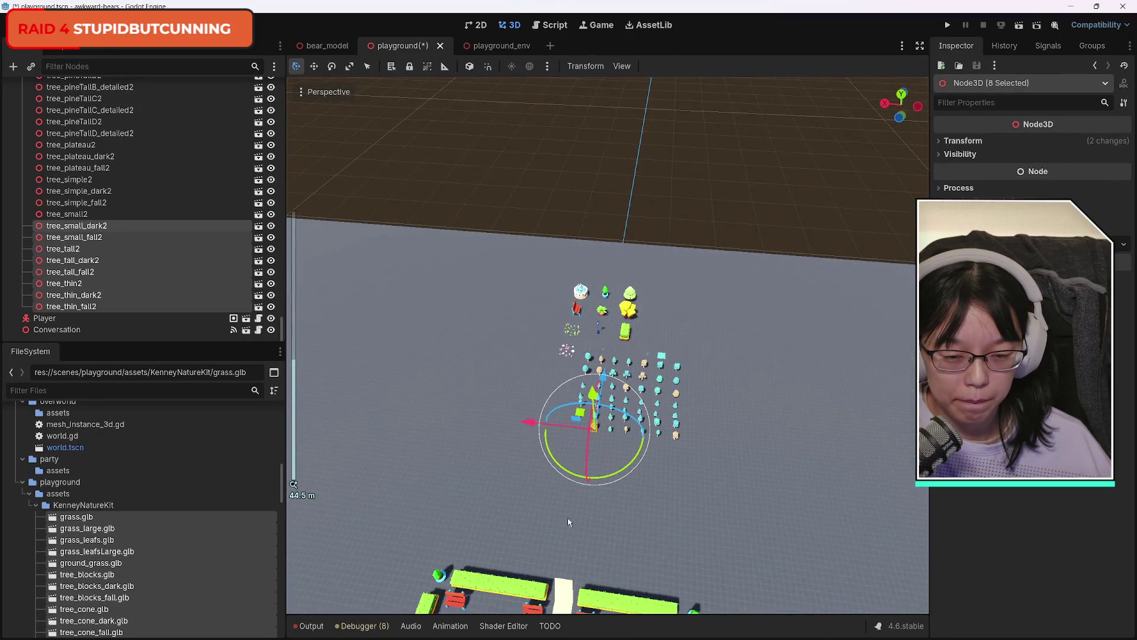
scroll(573, 523, up, 4)
drag(898, 117, 897, 155)
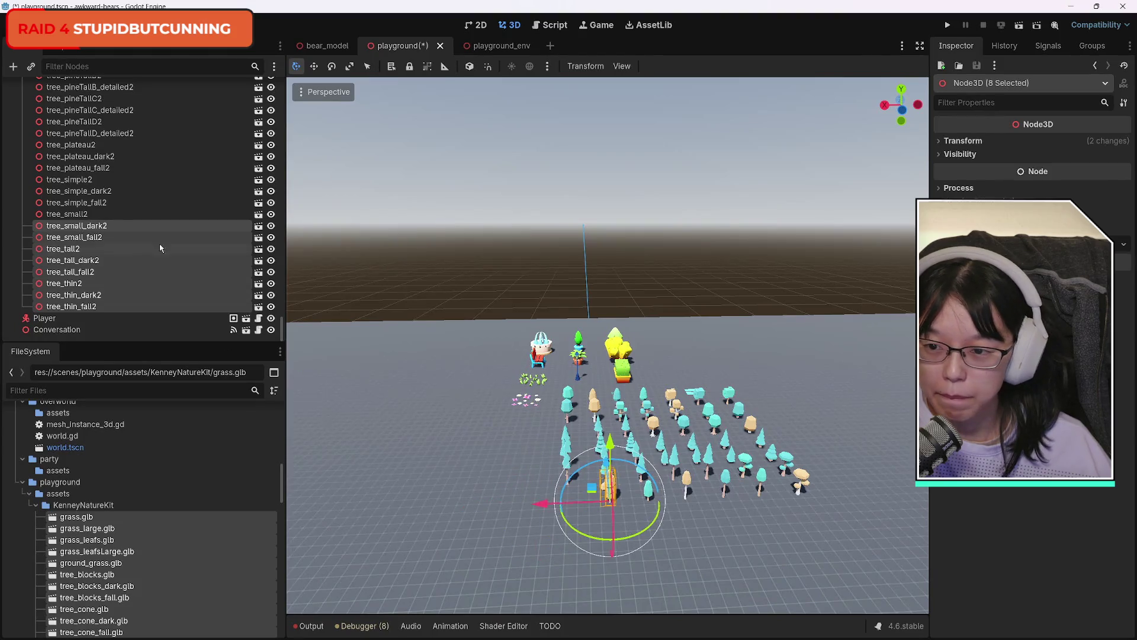
click(113, 236)
shift+click(115, 303)
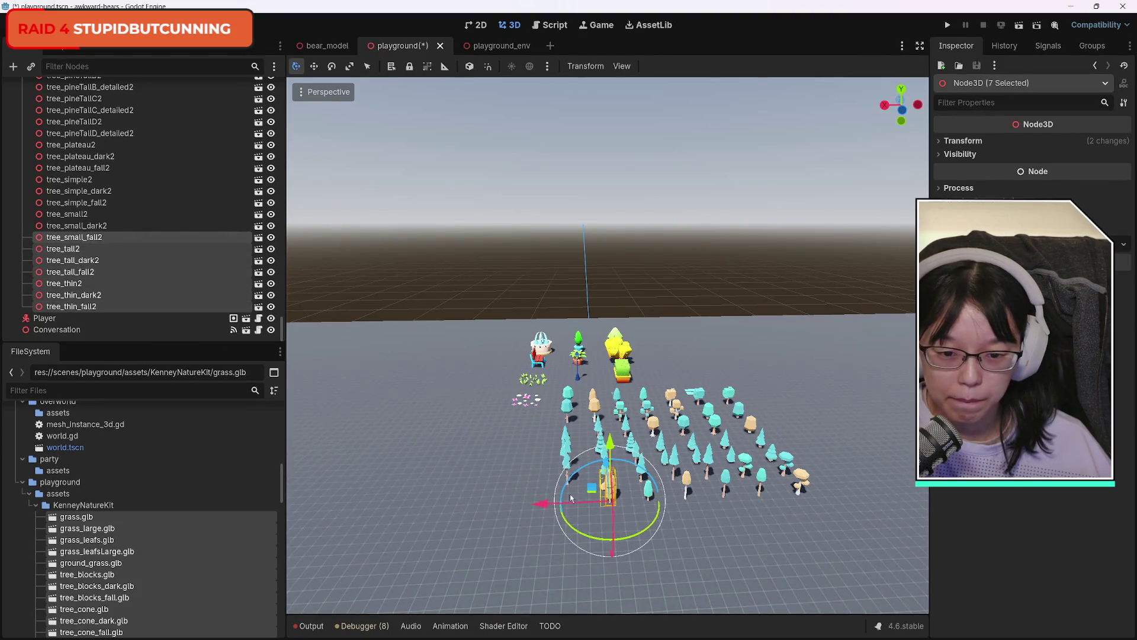
drag(530, 504, 487, 505)
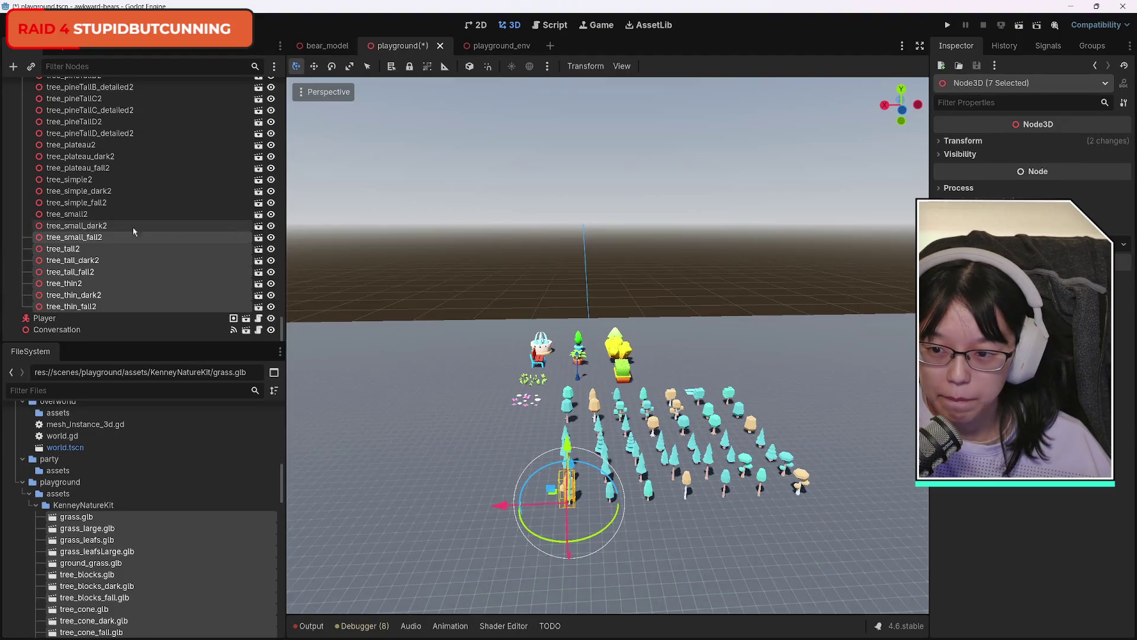
click(104, 238)
shift+click(97, 306)
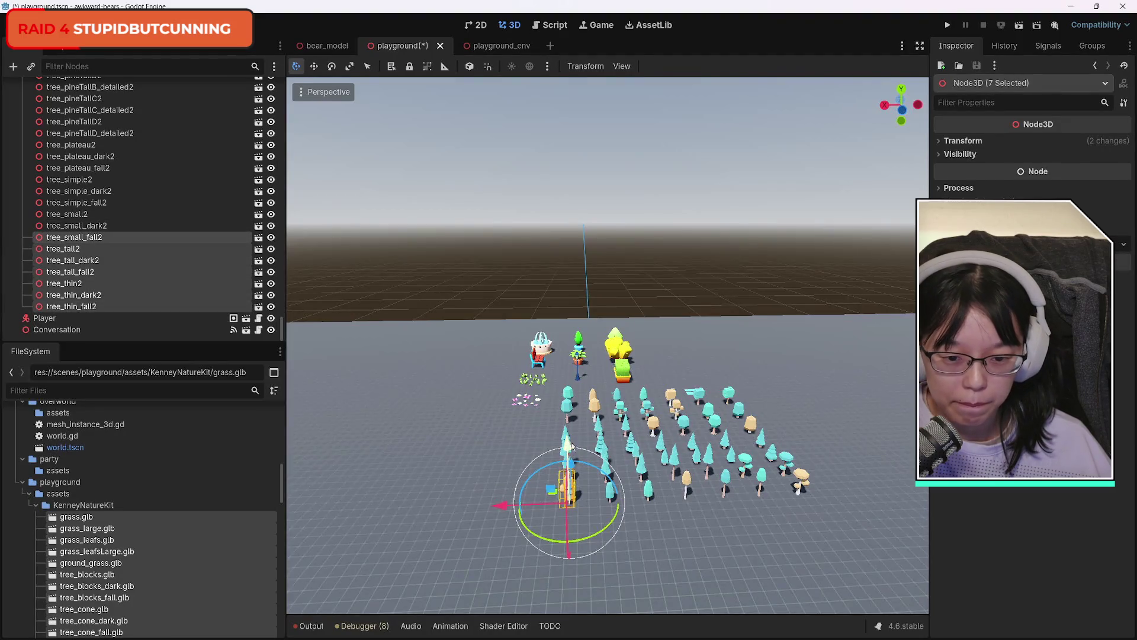
Move the six tall and thin trees along Z, then leave tree_tall2 and reposition the remaining five.
drag(905, 111, 954, 112)
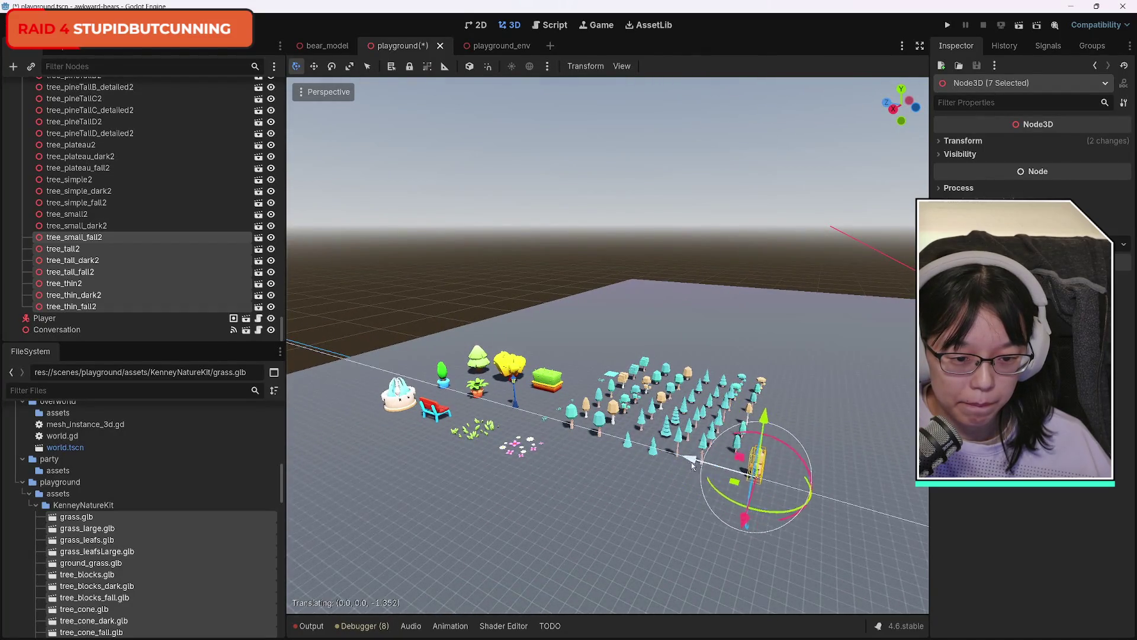
click(85, 249)
shift+click(118, 307)
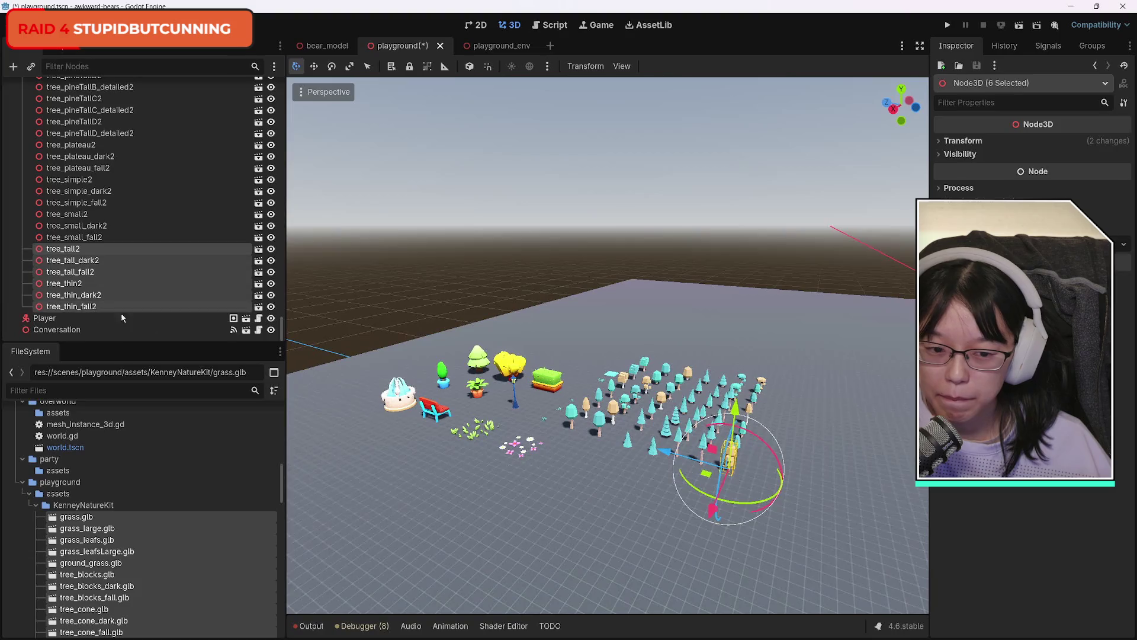
drag(677, 448, 694, 459)
click(94, 261)
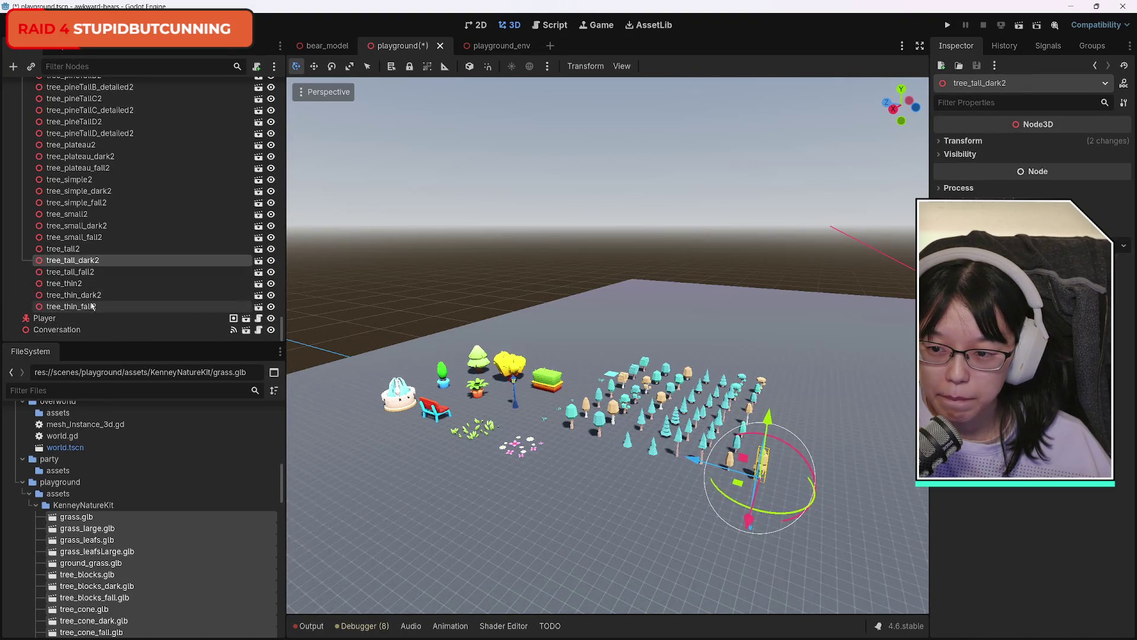
shift+click(89, 306)
drag(748, 520, 778, 495)
Place tree_tall_dark2, tree_tall_fall2 and tree_thin2 individually, then select the ground box to release the trees.
mouse_move(900, 105)
mouse_down()
mouse_move(927, 107)
mouse_move(881, 111)
mouse_up()
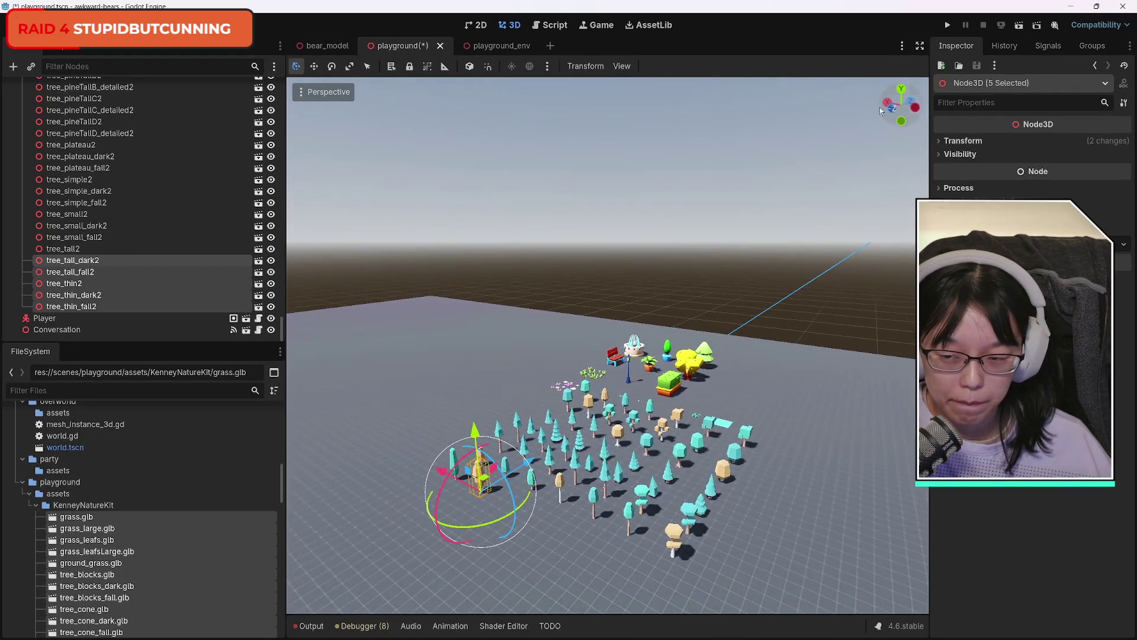
click(107, 273)
shift+click(102, 307)
mouse_move(457, 477)
mouse_down()
mouse_move(483, 485)
mouse_move(466, 487)
mouse_up()
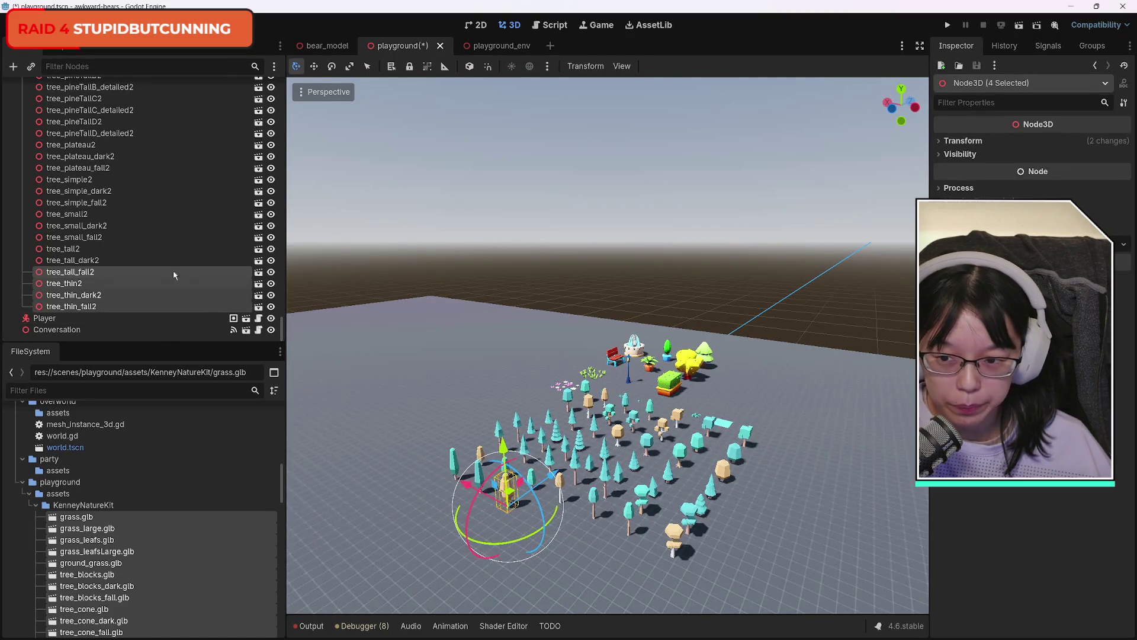
click(107, 283)
shift+click(104, 306)
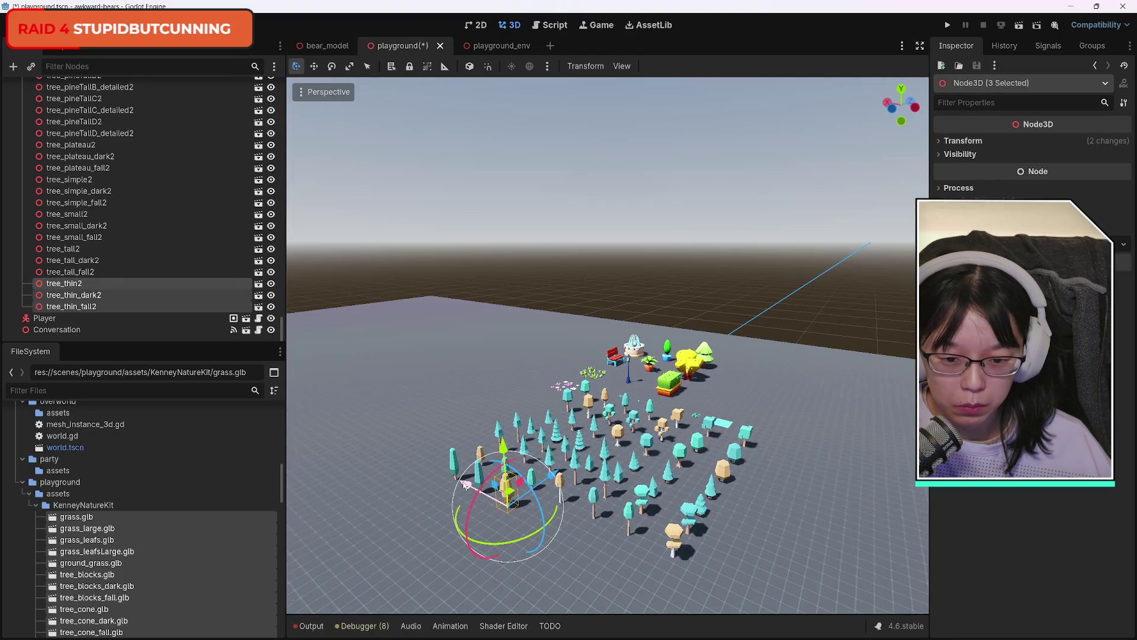
drag(466, 485, 519, 504)
click(77, 294)
shift+click(74, 306)
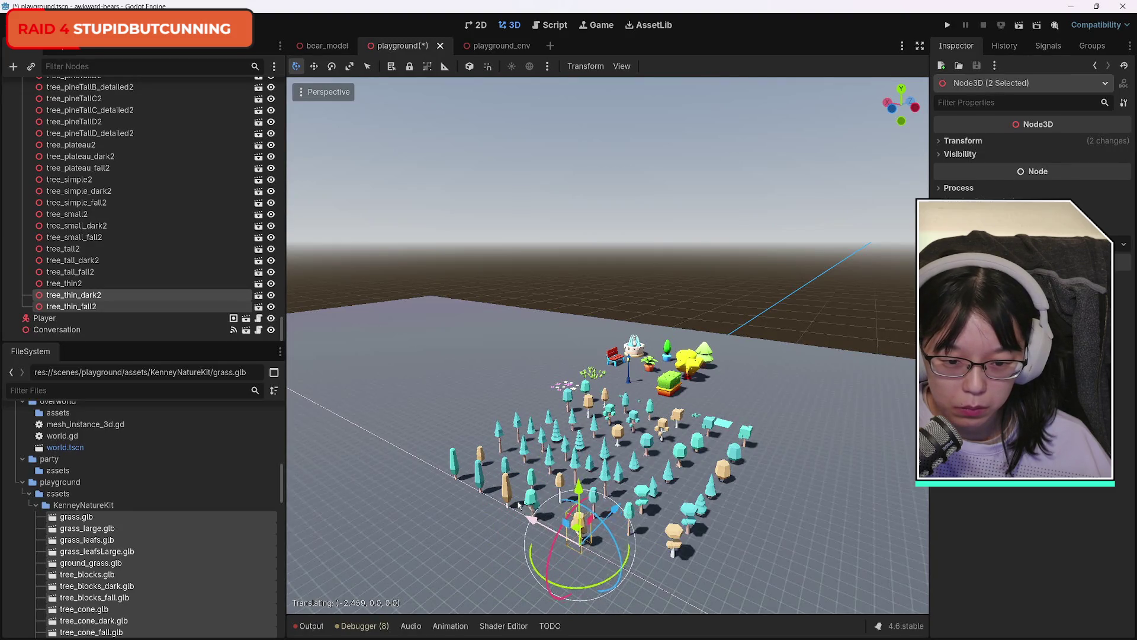
click(519, 505)
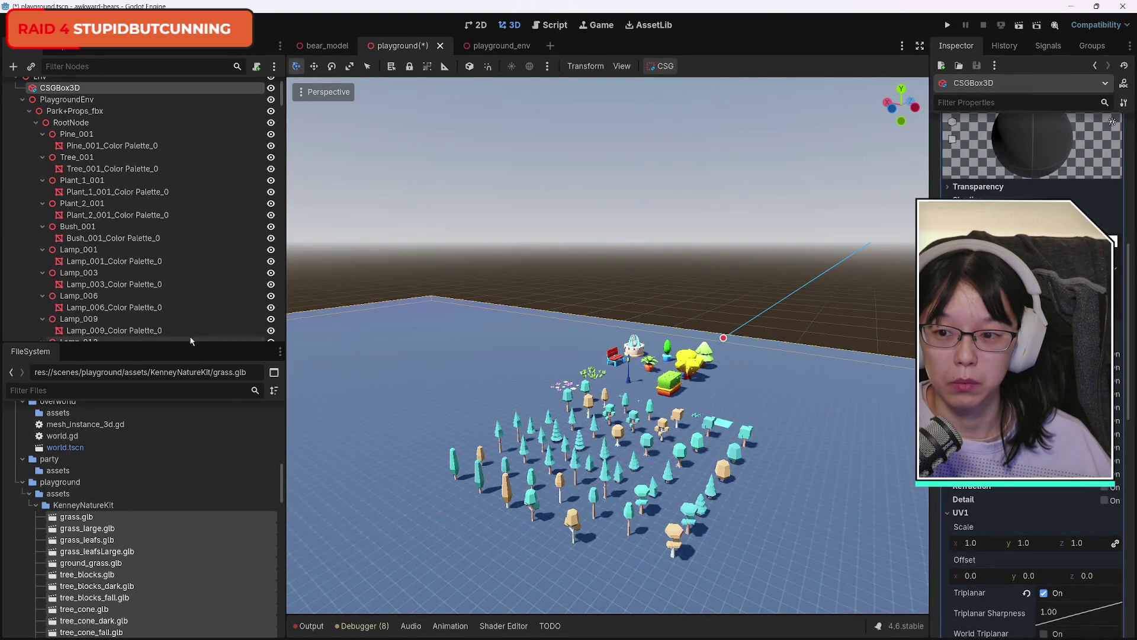
scroll(145, 268, down, 15)
scroll(145, 268, down, 5)
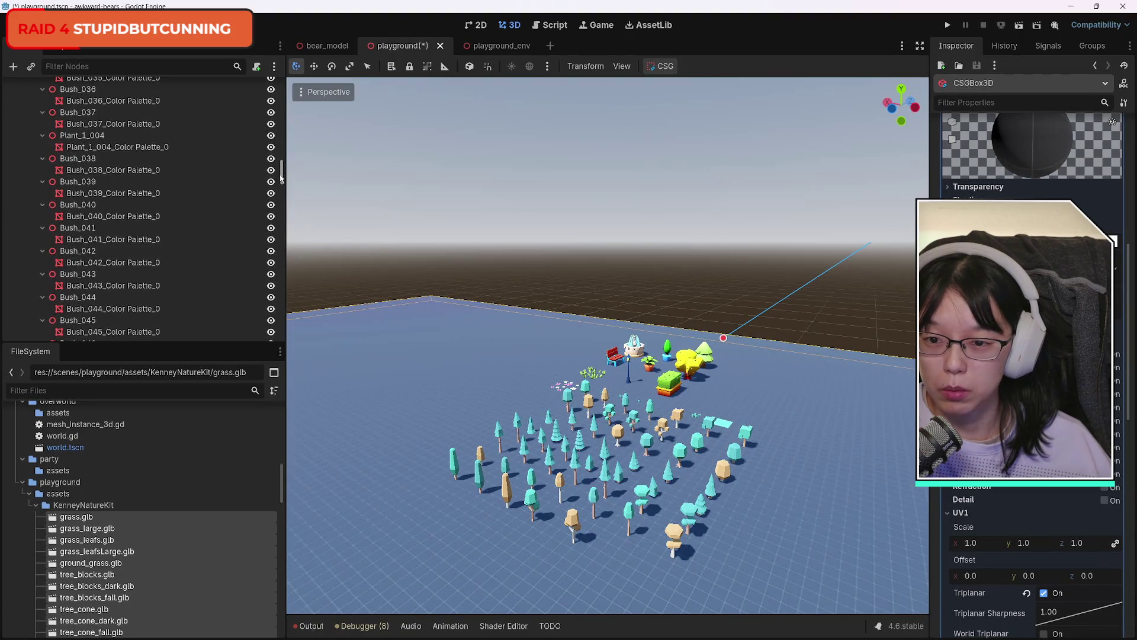
drag(284, 176, 283, 338)
click(72, 306)
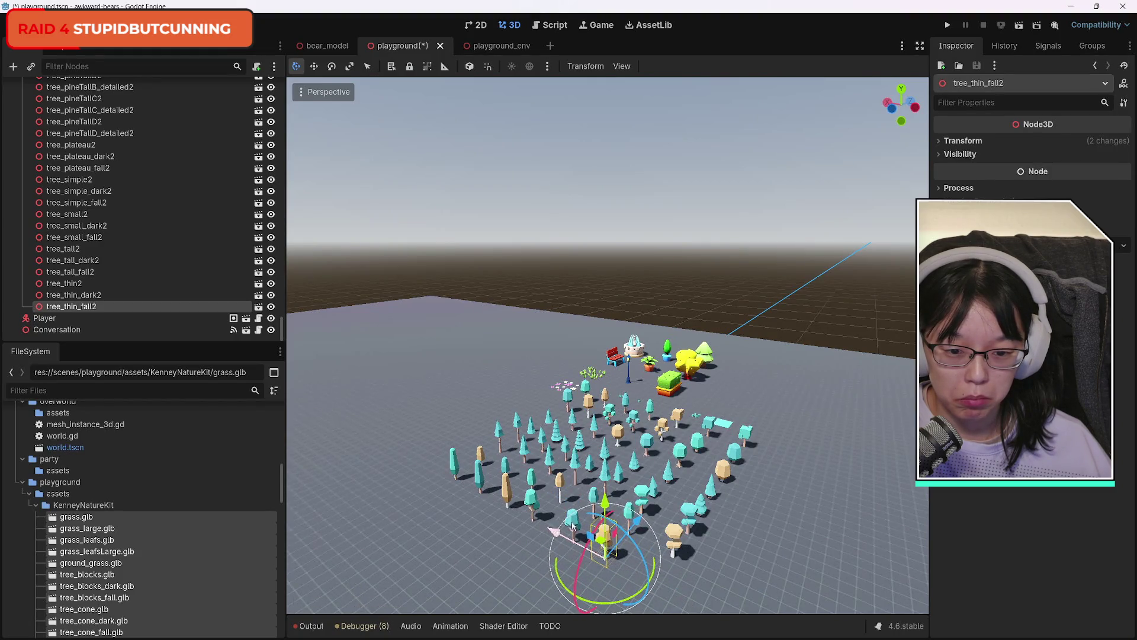
mouse_move(903, 95)
mouse_down()
mouse_move(798, 107)
mouse_move(611, 339)
mouse_up()
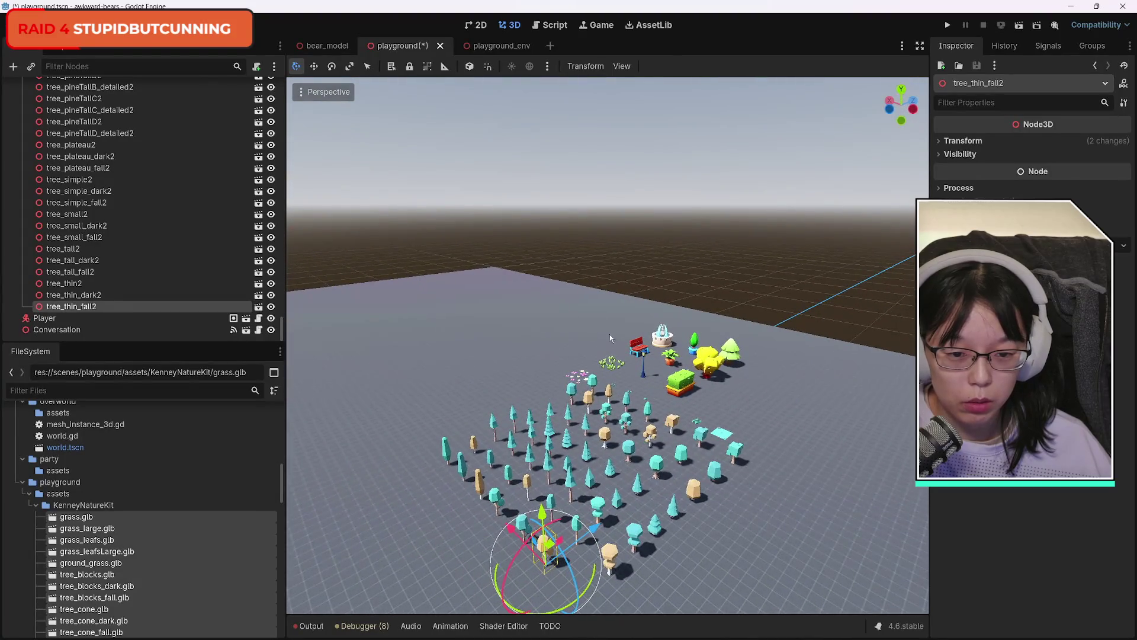
Select tree_detailed2, tree_detailed_dark2 and tree_detailed_fall2 in the tree grid.
click(606, 412)
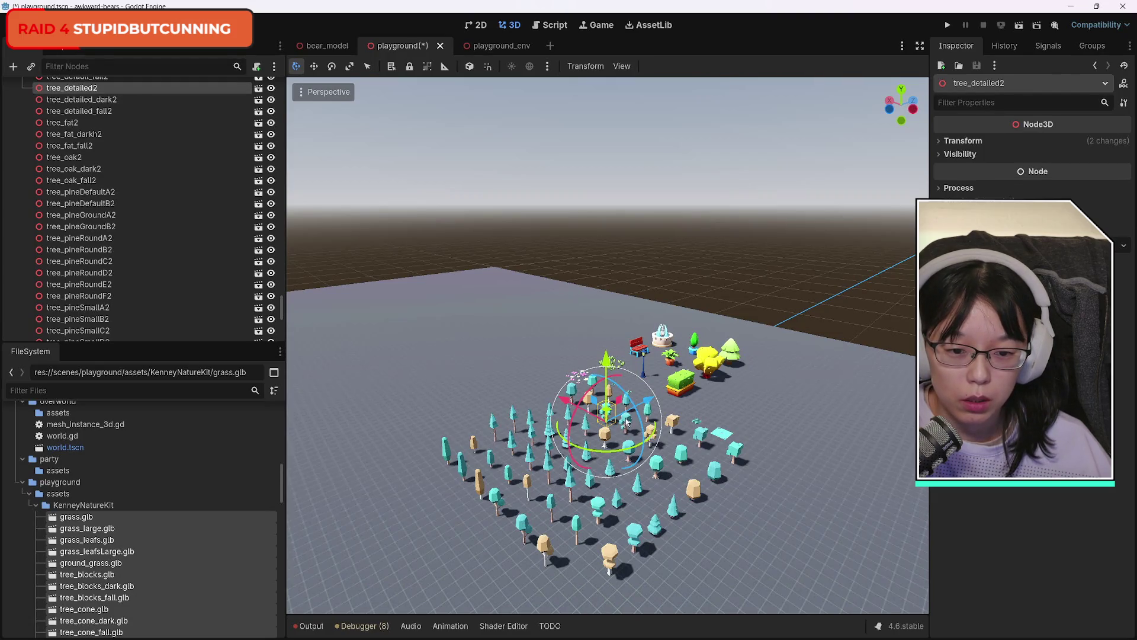
click(629, 422)
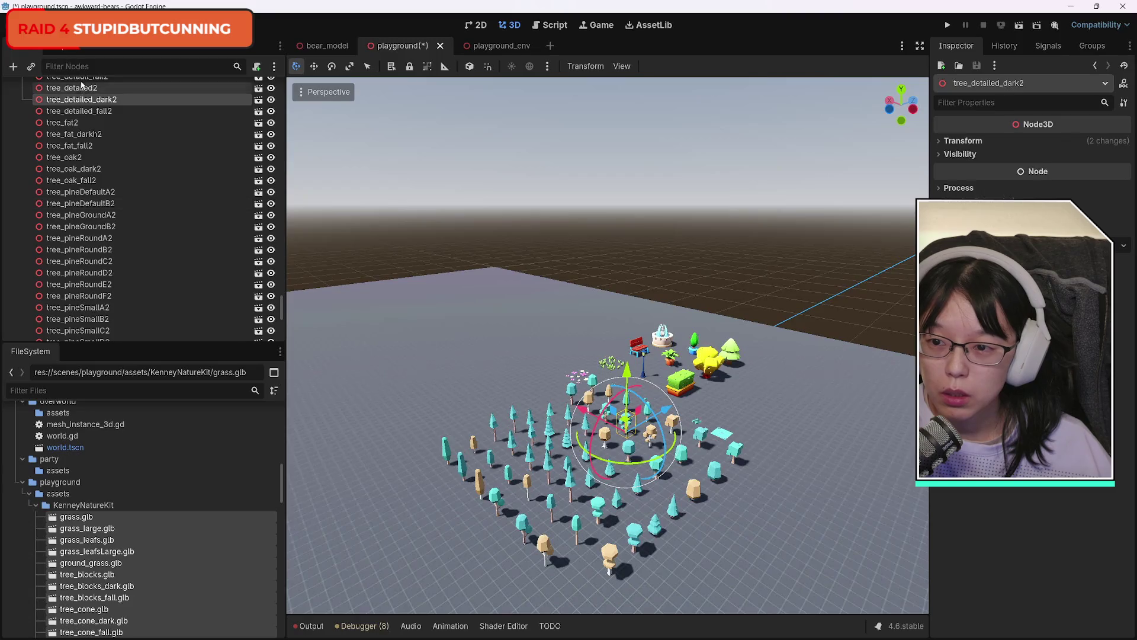
click(103, 111)
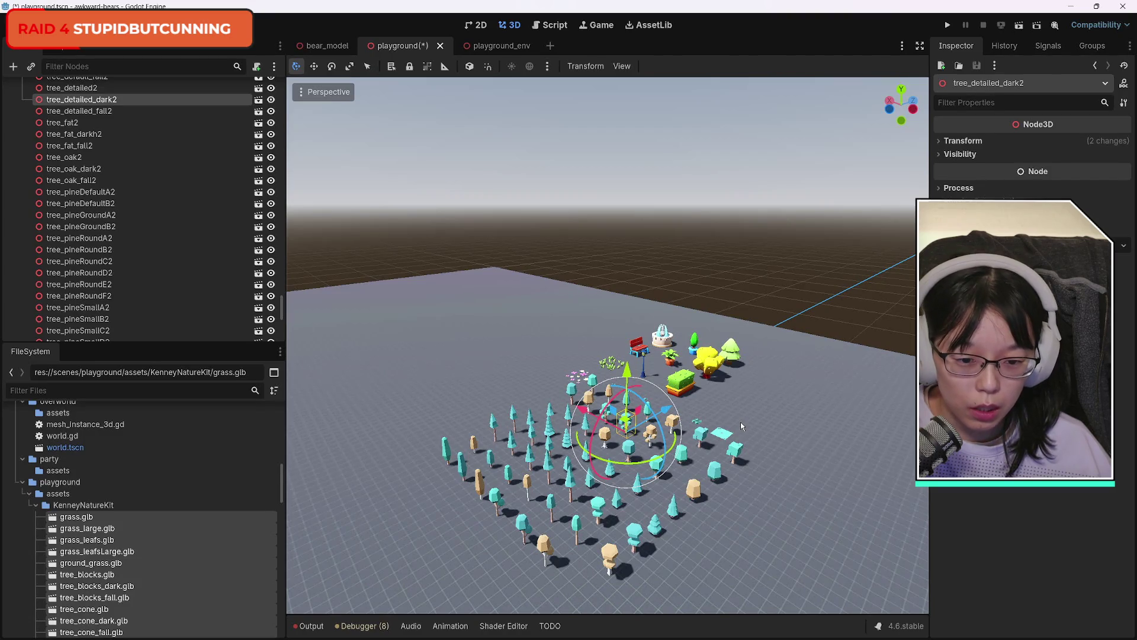
Orbit the view around the tree grid toward the park fence and select the ground slab.
mouse_move(888, 109)
mouse_down()
mouse_move(935, 110)
mouse_move(903, 109)
mouse_move(924, 110)
mouse_up()
scroll(604, 489, up, 5)
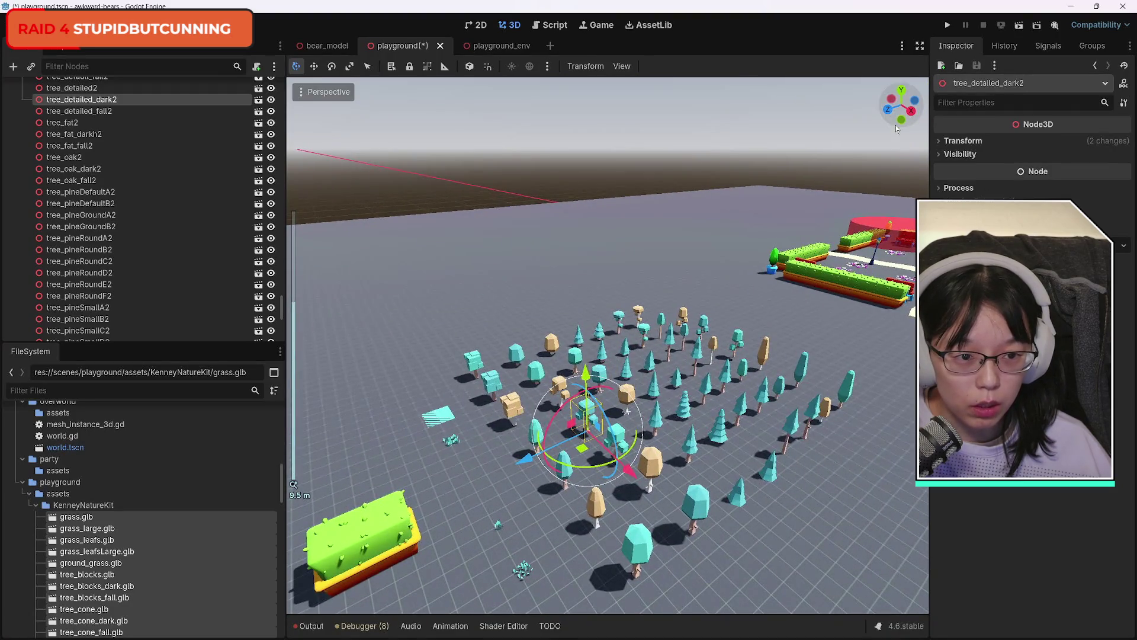
drag(897, 129, 850, 131)
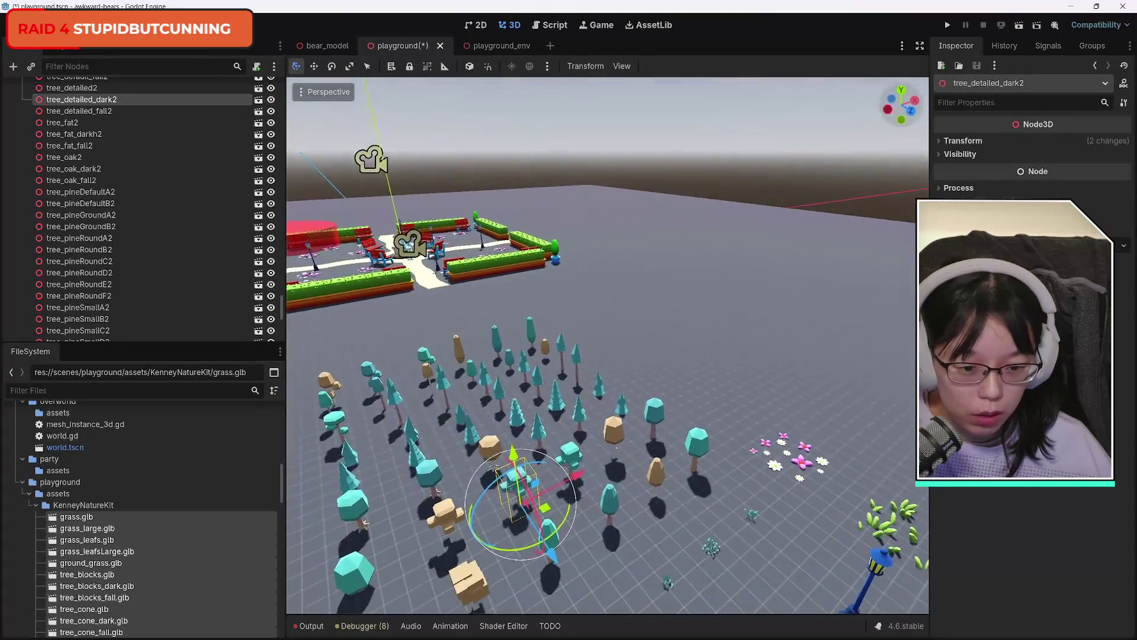
mouse_move(365, 522)
mouse_down()
mouse_move(692, 431)
mouse_move(587, 373)
mouse_up()
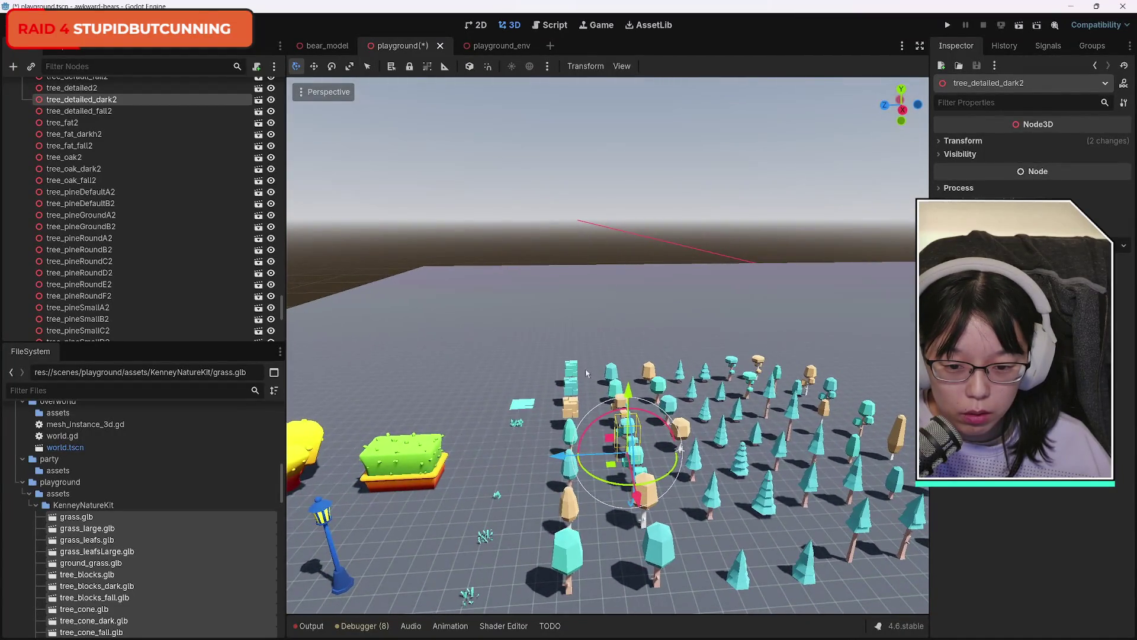
click(494, 541)
click(485, 537)
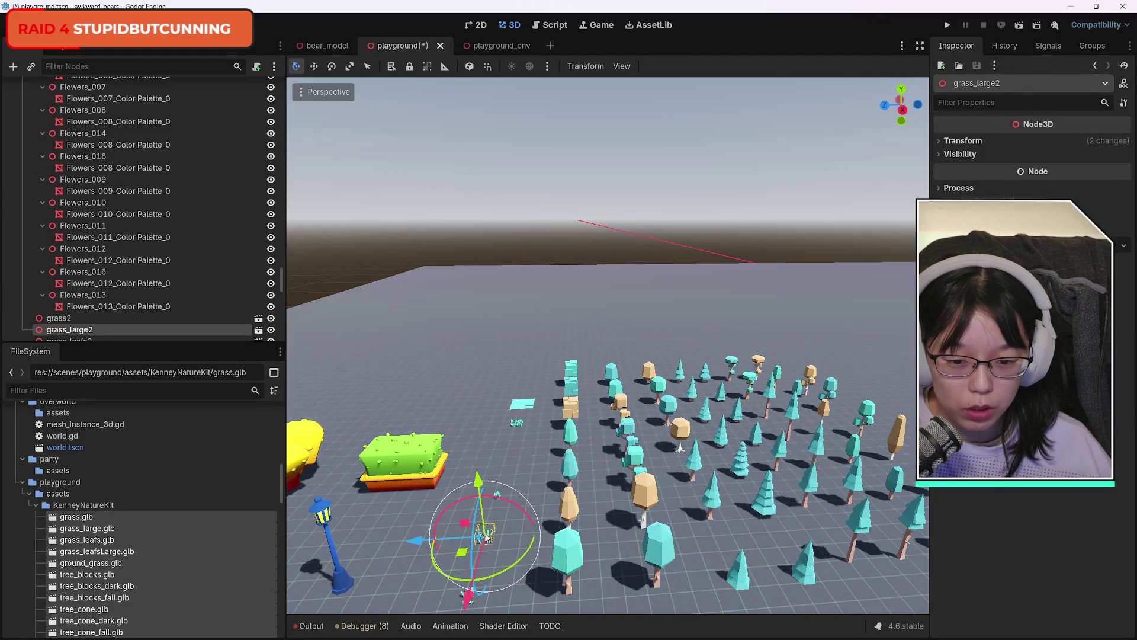
scroll(153, 230, down, 4)
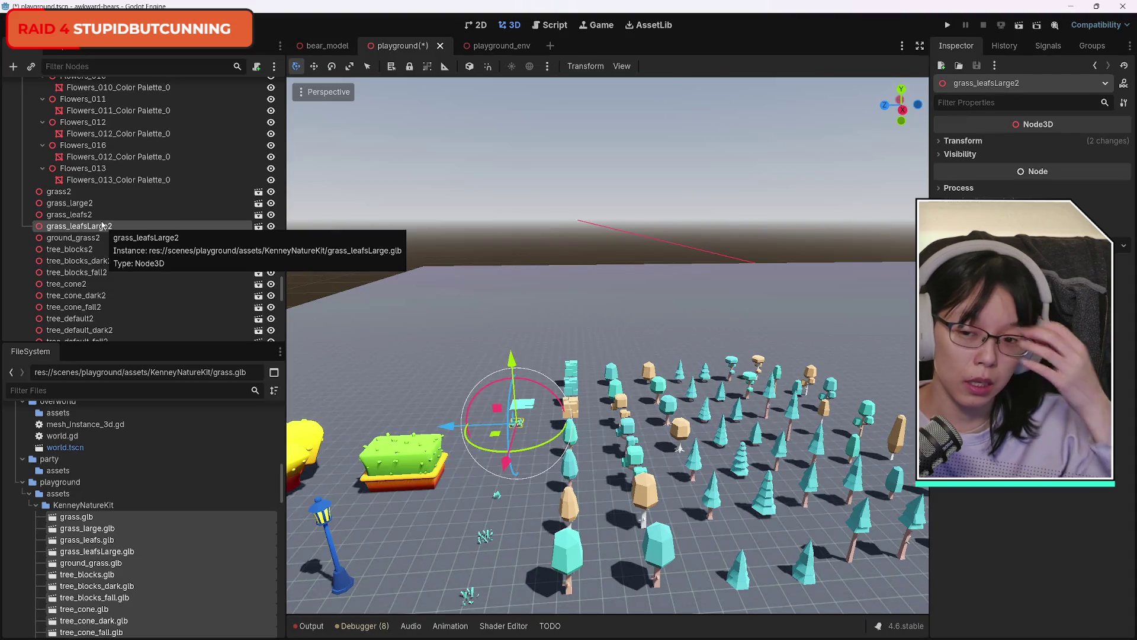
click(76, 243)
key(ctrl+z)
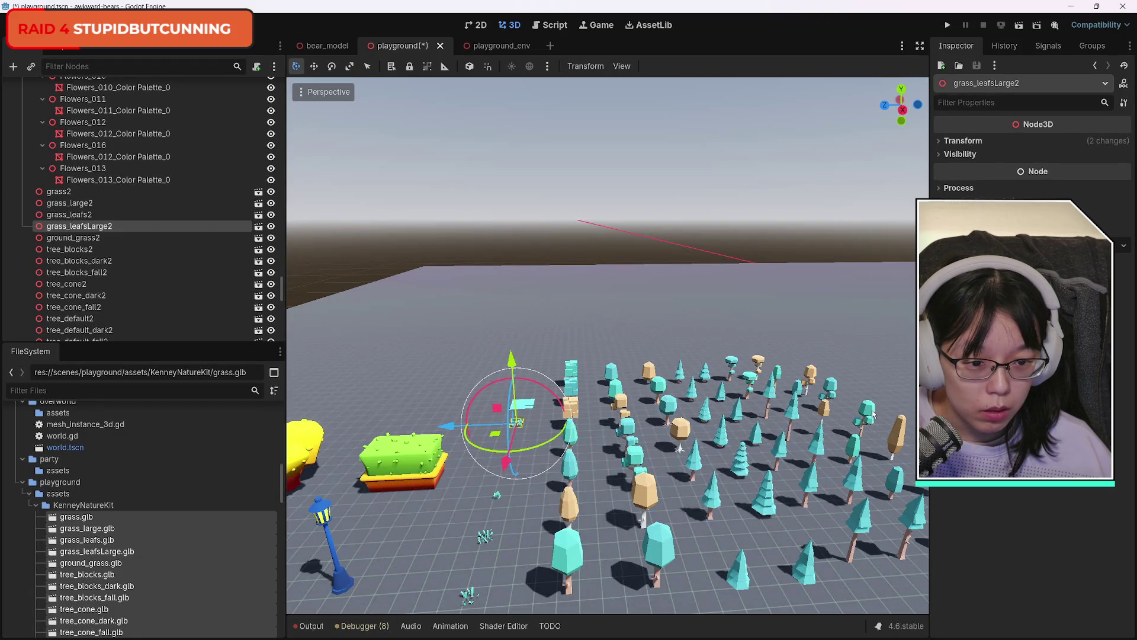
click(627, 428)
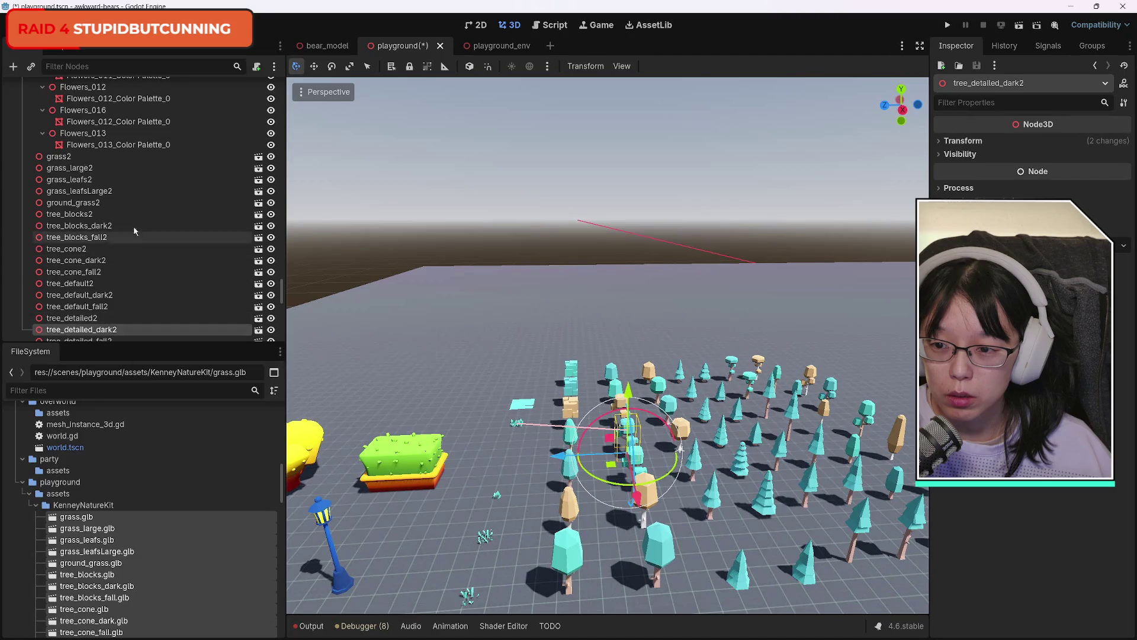
ctrl+click(115, 192)
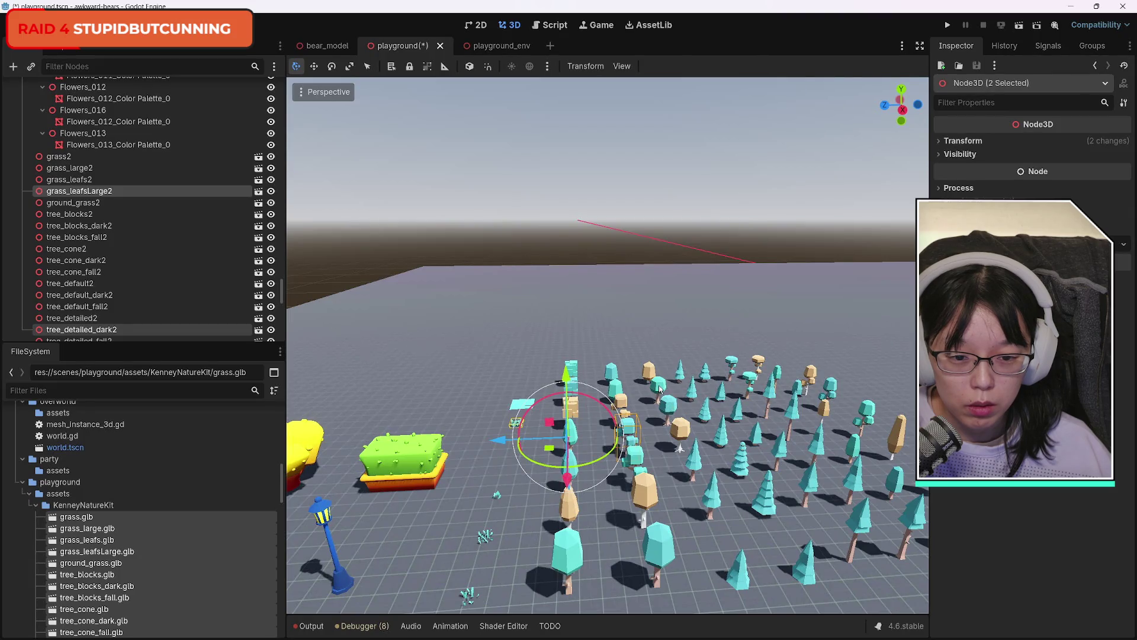
Select tree_oak2, tree_detailed_dark2 and grass_leafsLarge2 and reposition them in the Scene tree.
shift+click(659, 388)
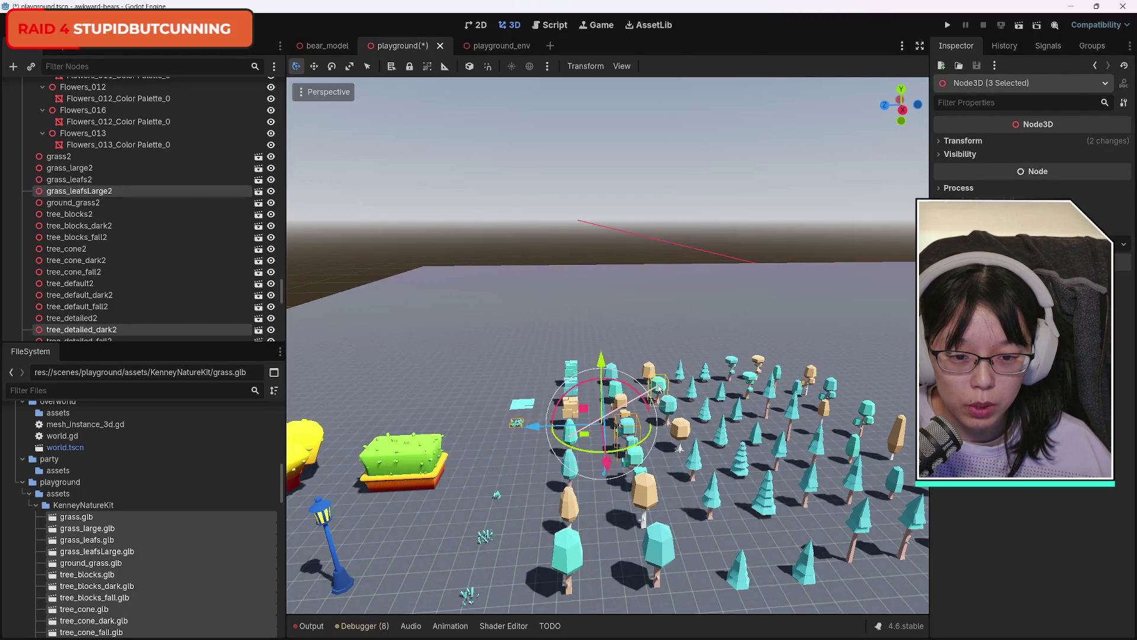
scroll(168, 255, down, 5)
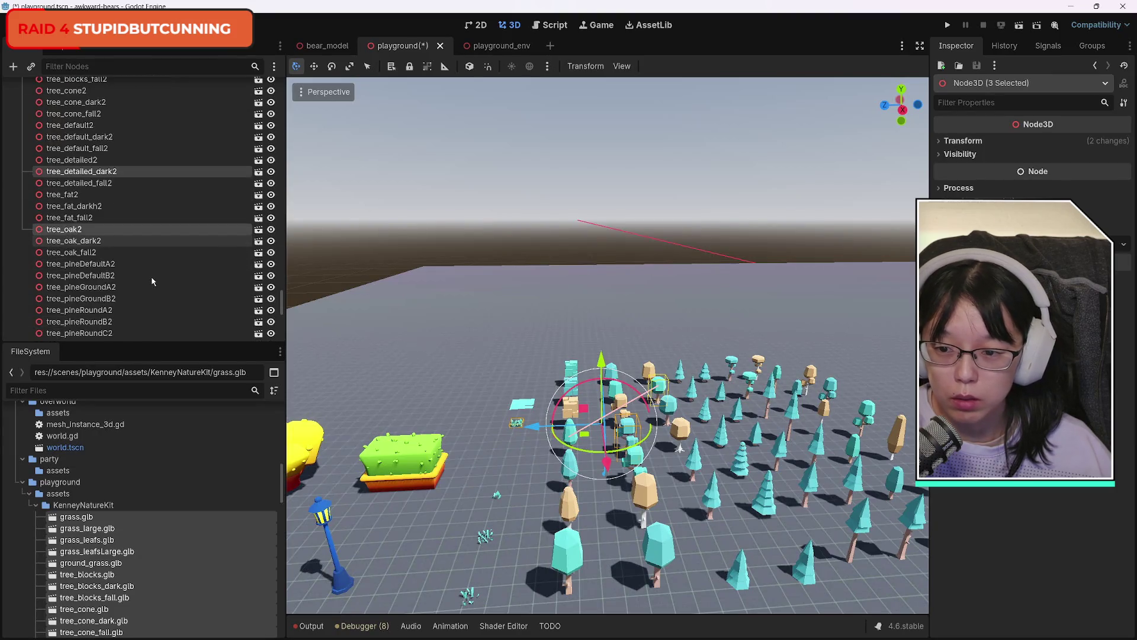
scroll(161, 273, up, 2)
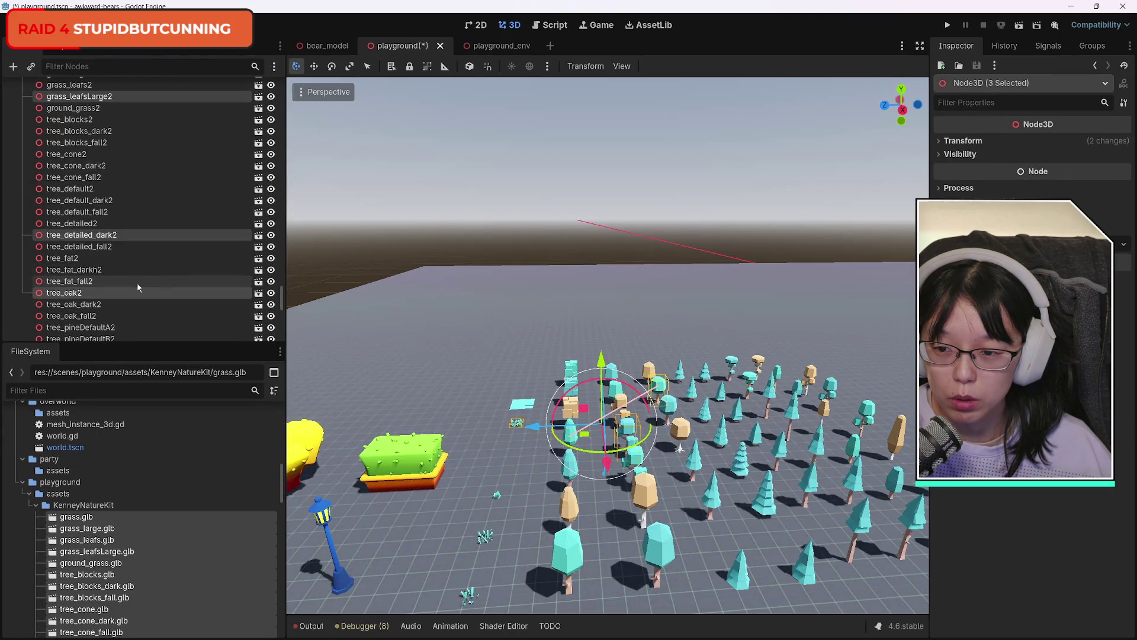
click(88, 293)
ctrl+click(130, 235)
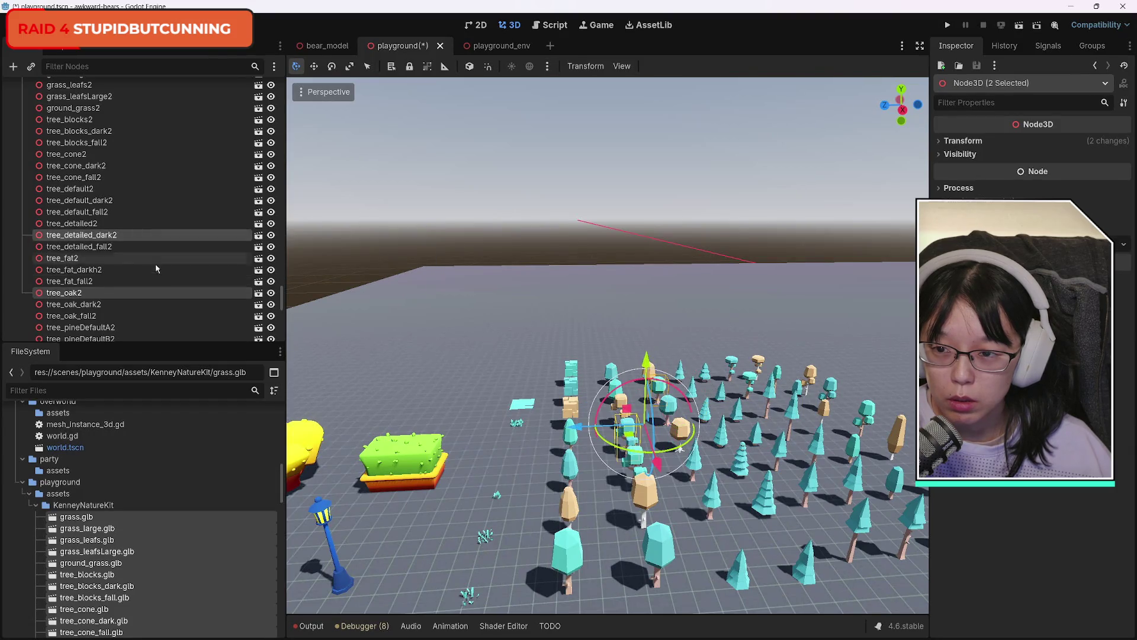
scroll(155, 267, up, 4)
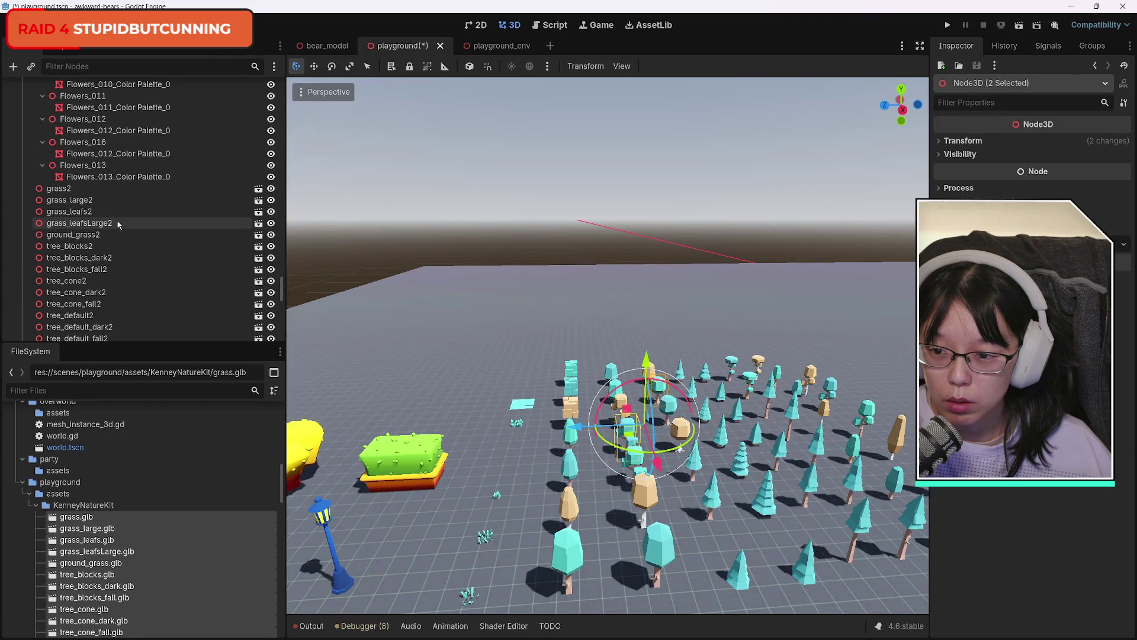
ctrl+click(176, 223)
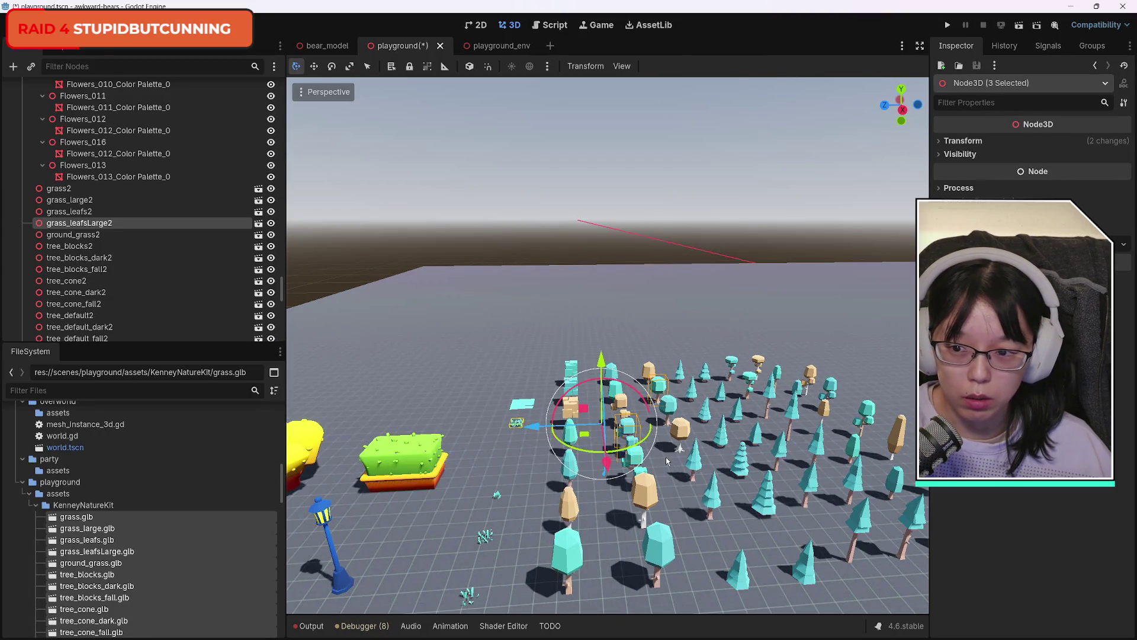
scroll(168, 308, down, 3)
scroll(169, 316, down, 3)
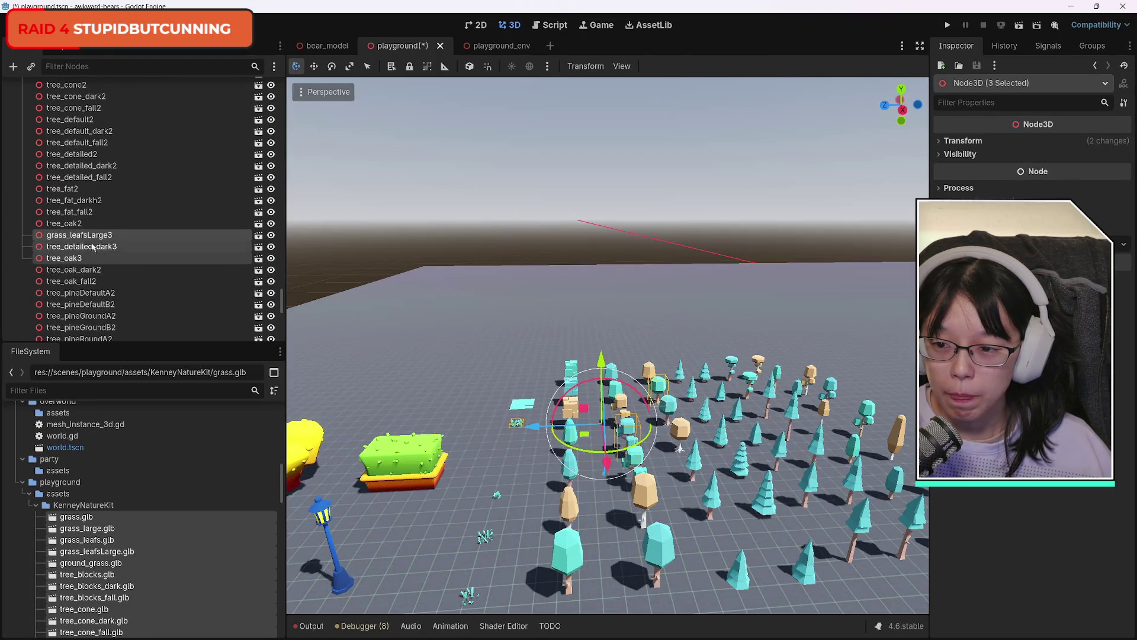
mouse_move(85, 239)
mouse_down()
mouse_move(97, 77)
mouse_move(110, 329)
mouse_move(94, 301)
mouse_up()
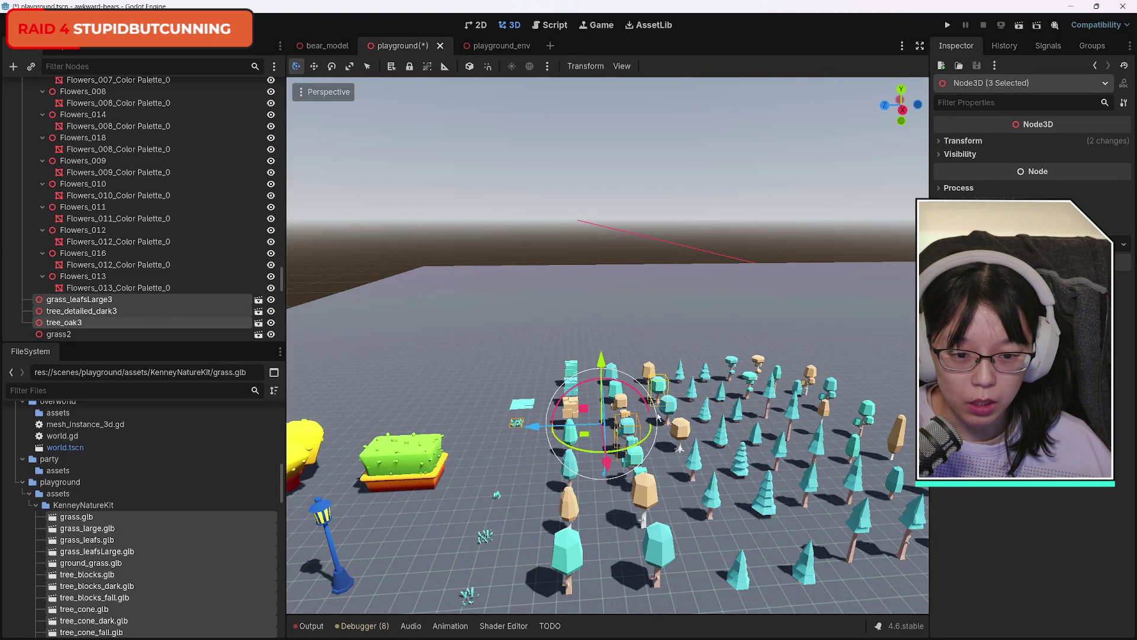
Move the three copies out along X toward the fenced park, redoing the first attempt.
drag(631, 429, 903, 391)
key(ctrl+z)
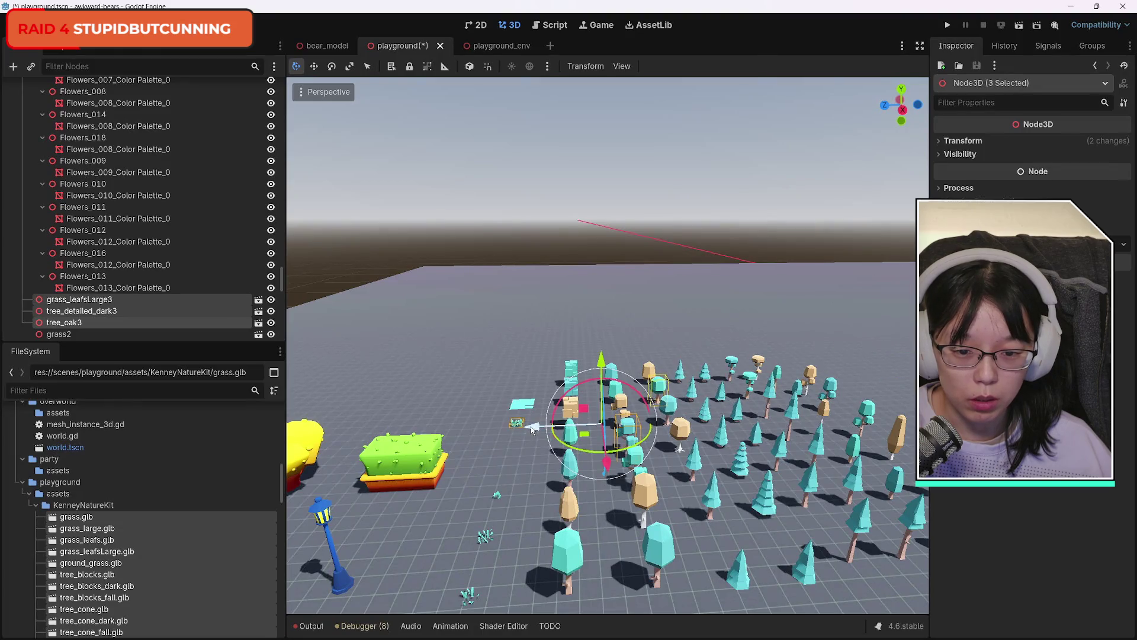
drag(531, 427, 891, 407)
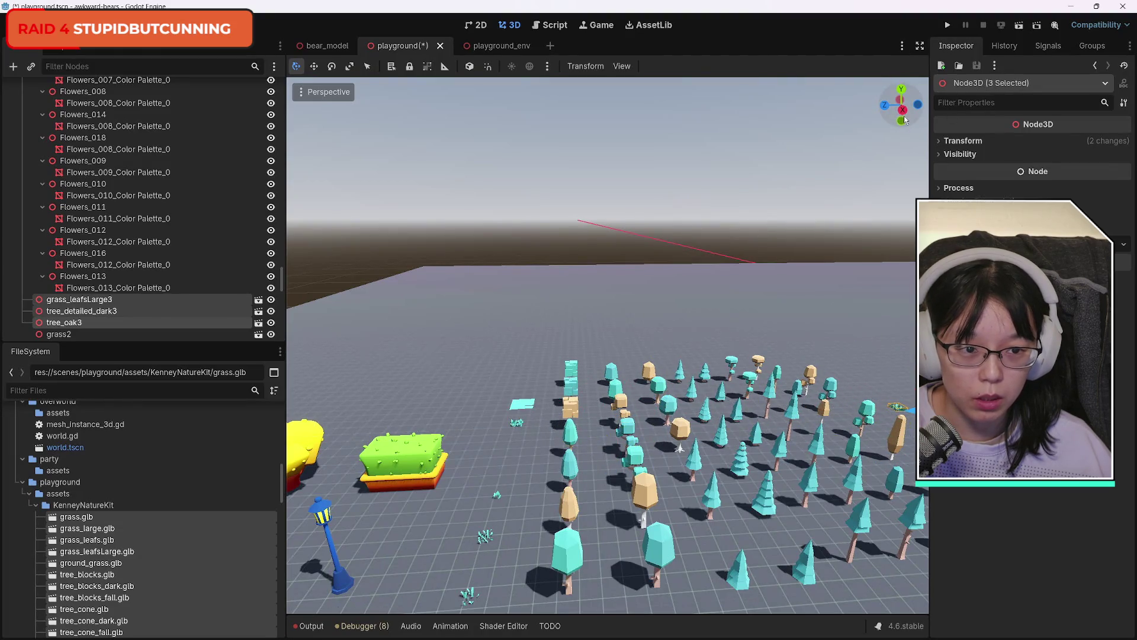
drag(904, 121, 379, 195)
Save the playground scene with Ctrl+S.
scroll(361, 199, up, 3)
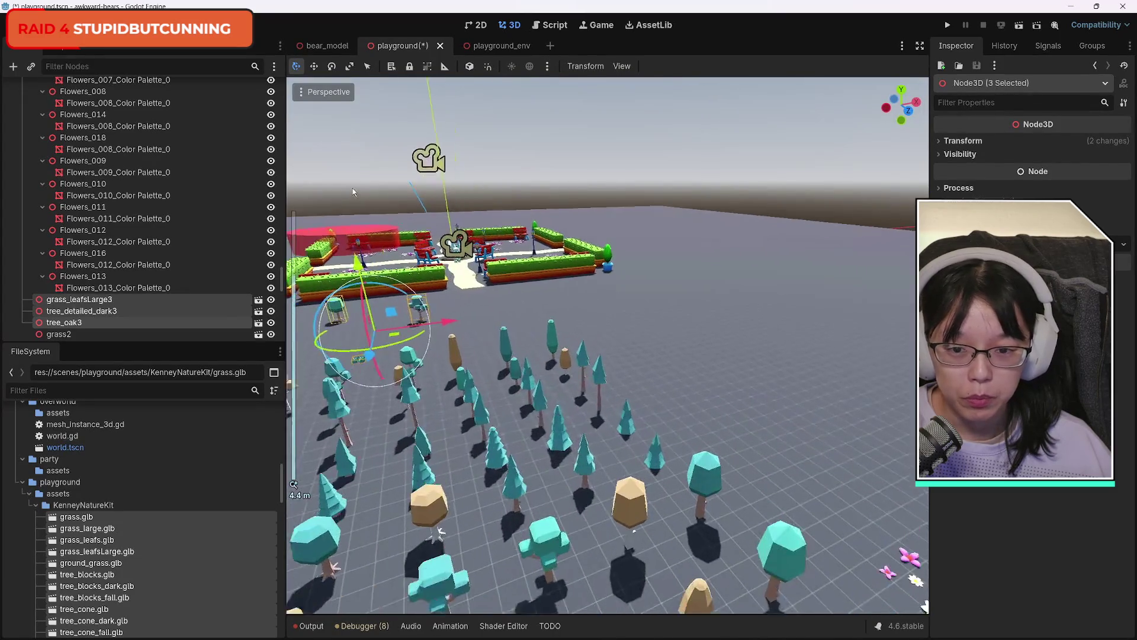
scroll(655, 189, up, 2)
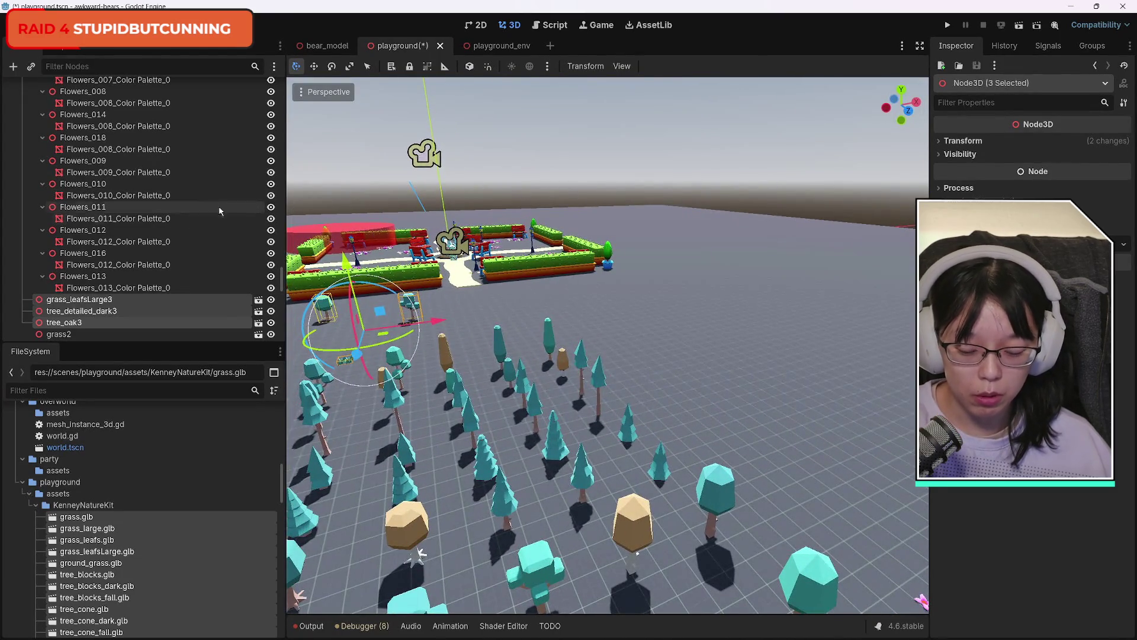
right_click(100, 169)
click(479, 10)
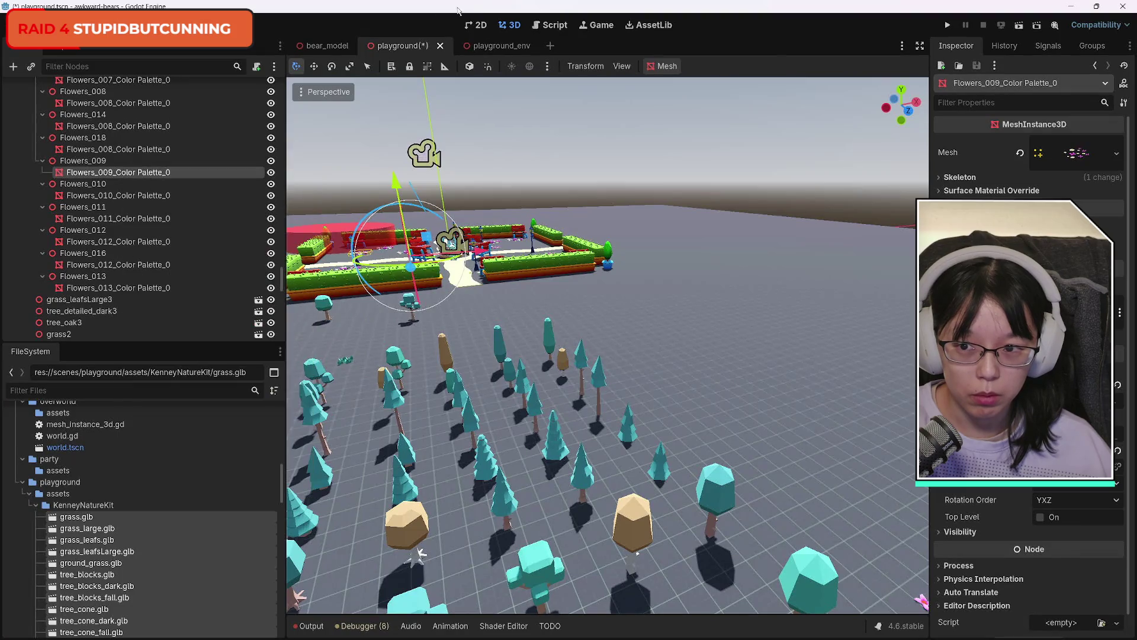
key(ctrl+s)
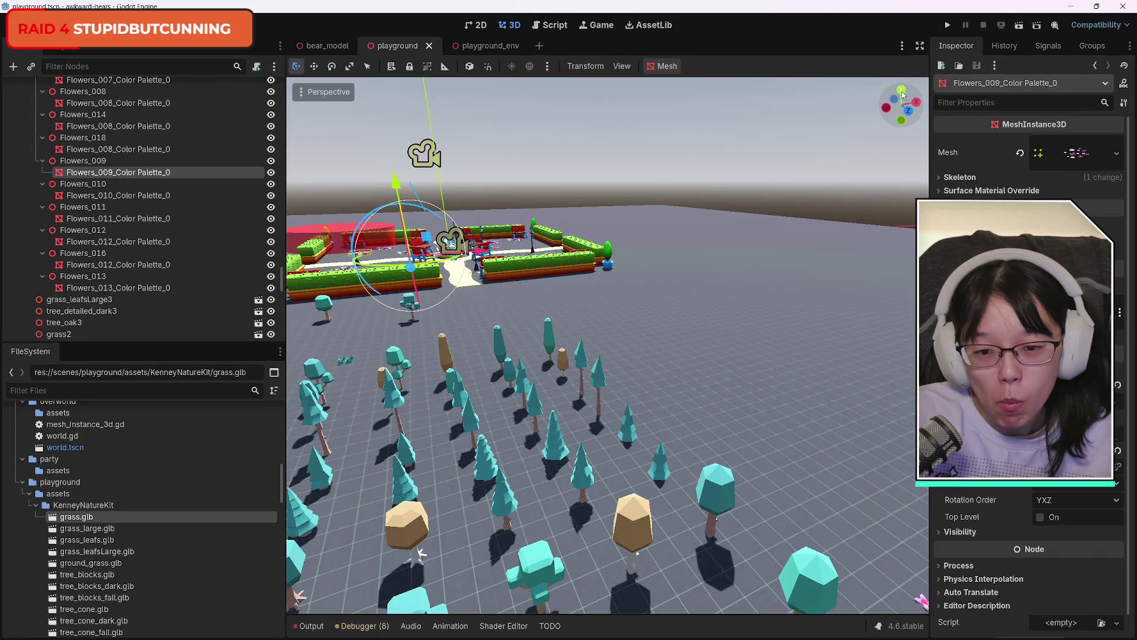
Orbit and zoom the viewport onto the park with its fountain, hedges and benches.
drag(899, 93, 879, 62)
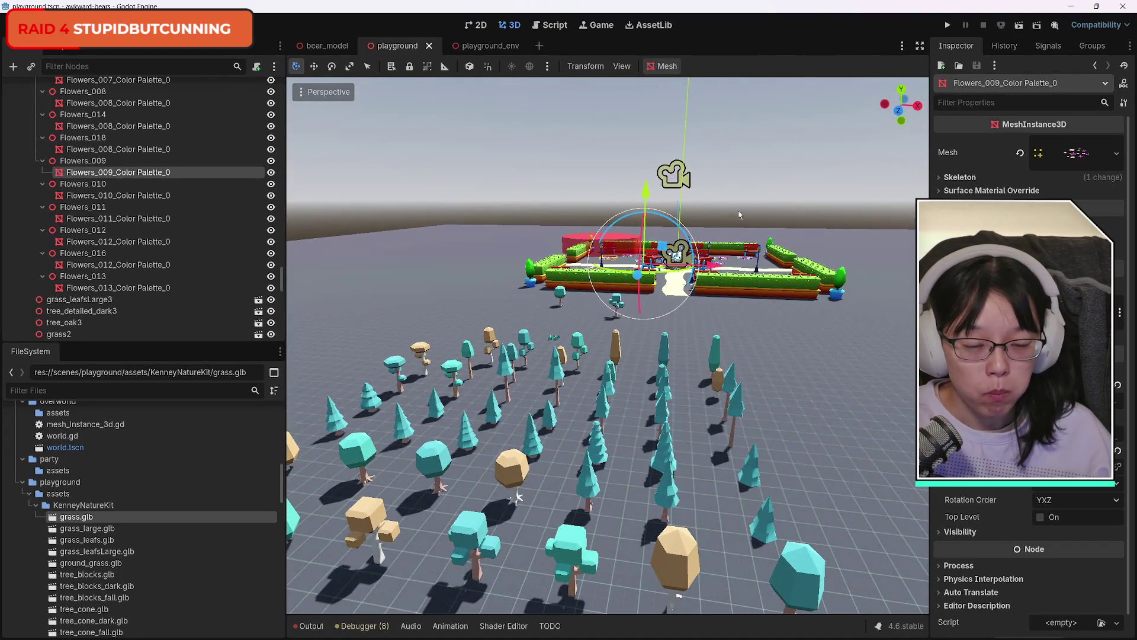
mouse_move(739, 215)
mouse_down()
mouse_move(739, 163)
mouse_move(711, 130)
mouse_move(711, 266)
mouse_move(652, 202)
mouse_up()
scroll(607, 345, down, 5)
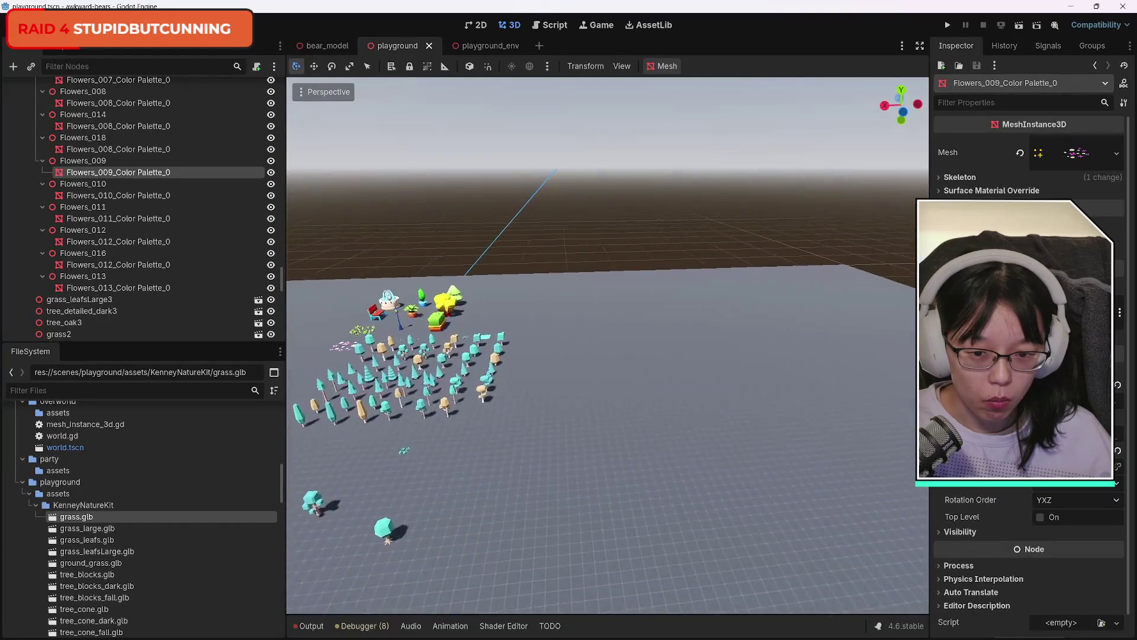
key(f)
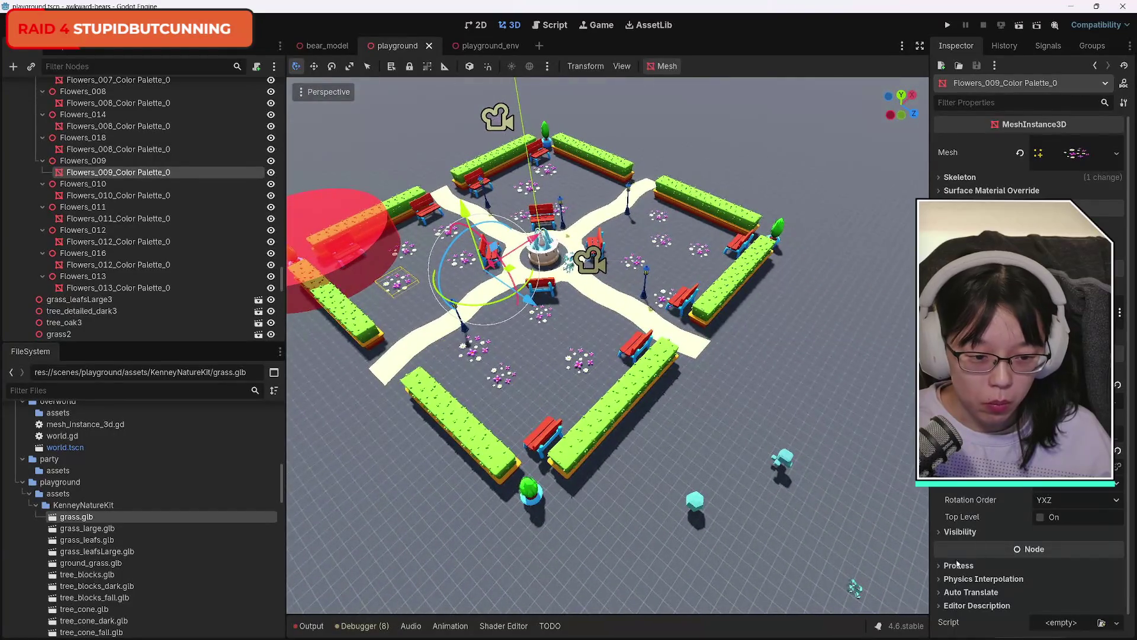
Select the three new tree and grass copies, nudge them onto the lawn, and rotate them slightly.
click(853, 589)
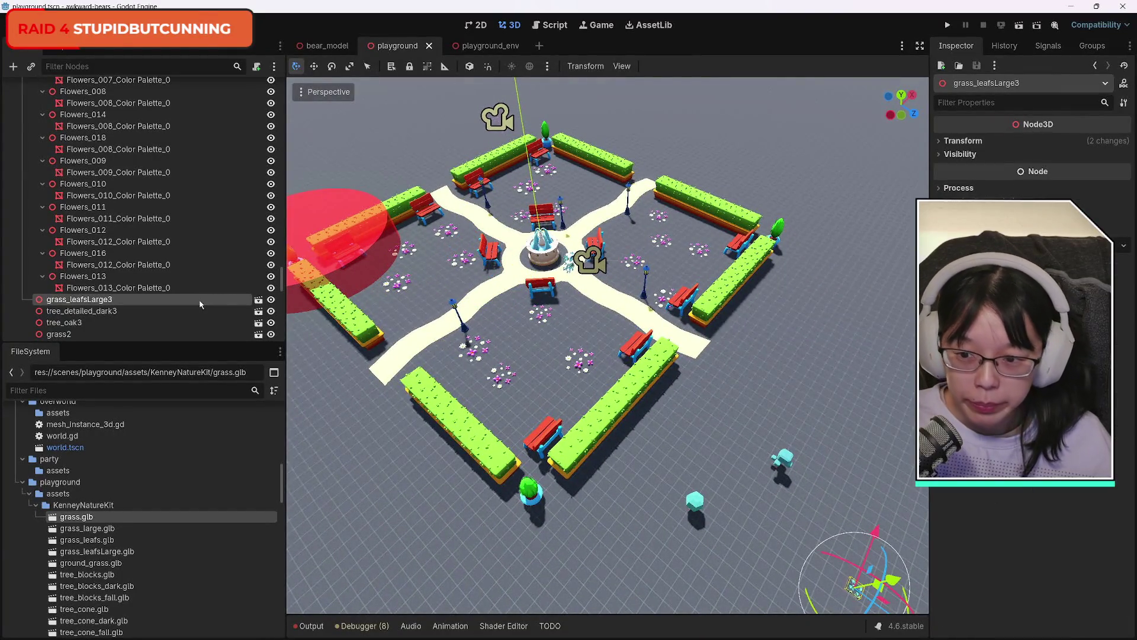
shift+click(79, 323)
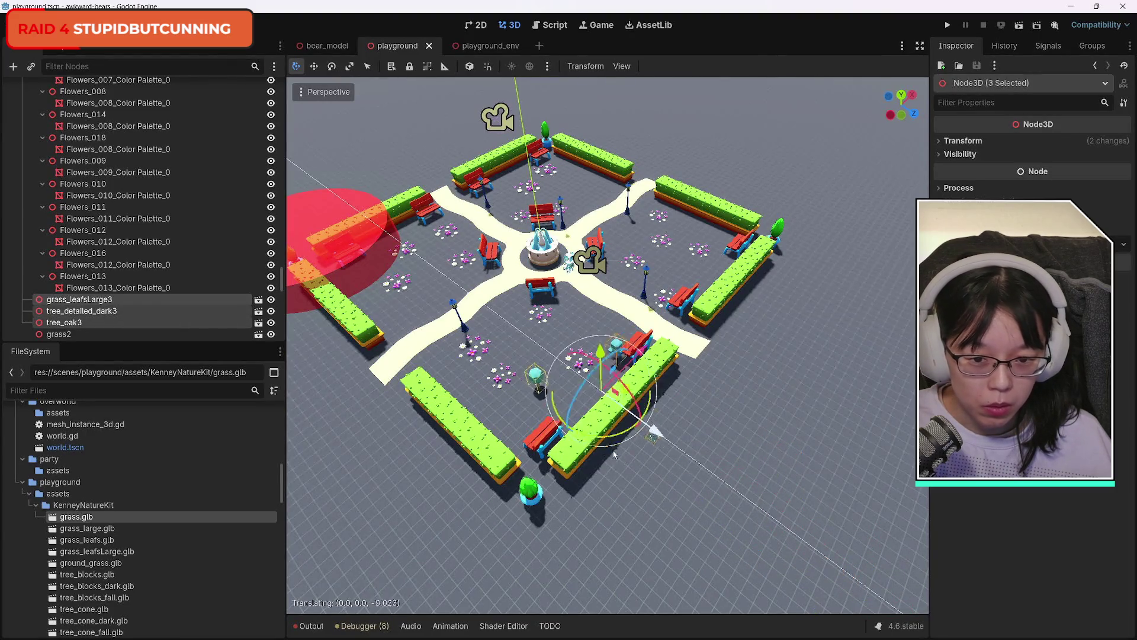
drag(463, 357, 461, 379)
drag(896, 96, 888, 116)
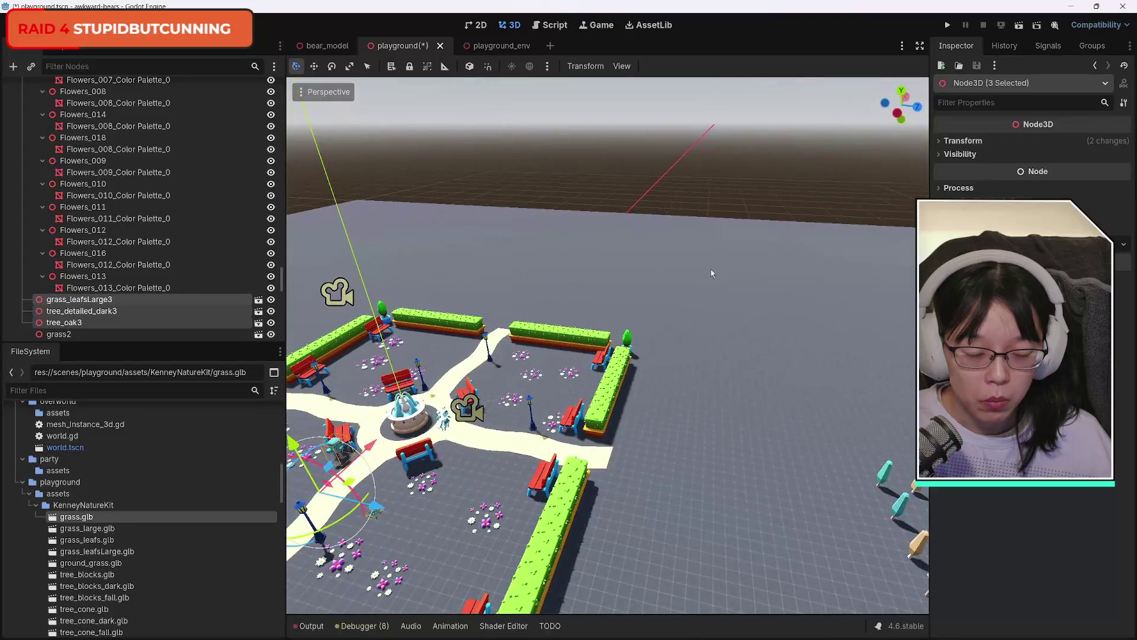
scroll(799, 298, up, 5)
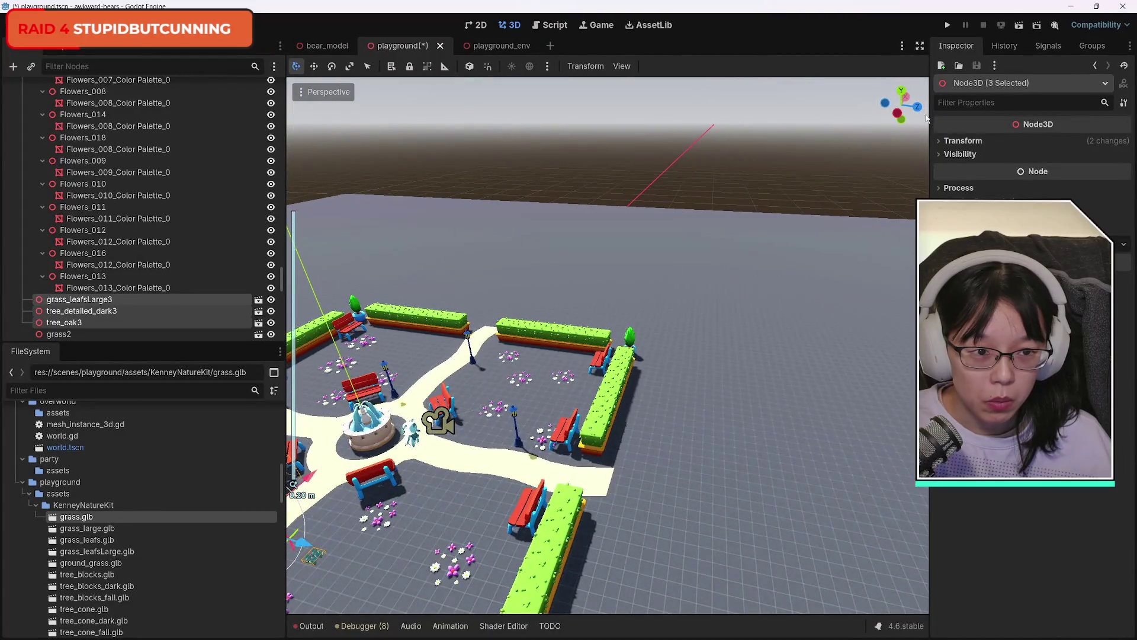
mouse_move(923, 117)
mouse_down()
mouse_move(877, 112)
mouse_move(899, 109)
mouse_up()
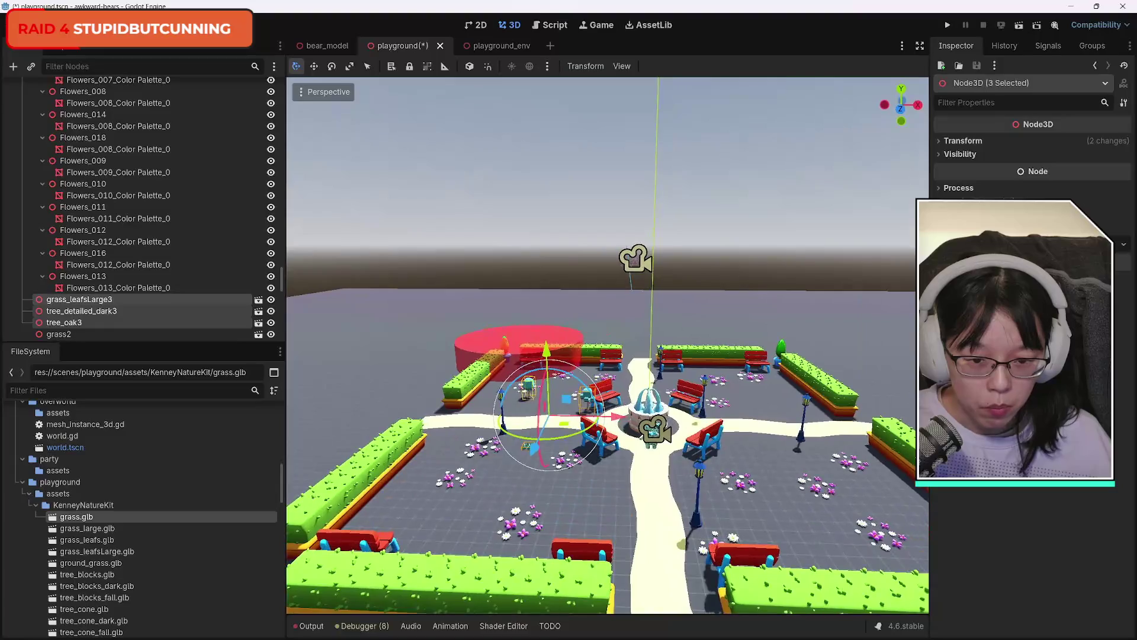
key(d)
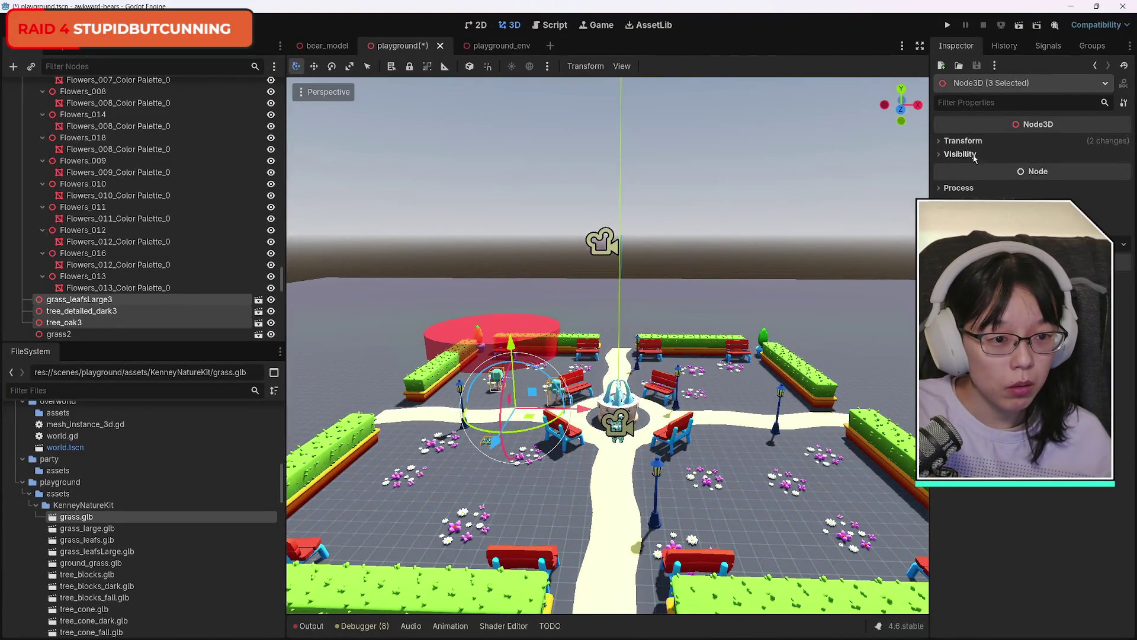
click(948, 141)
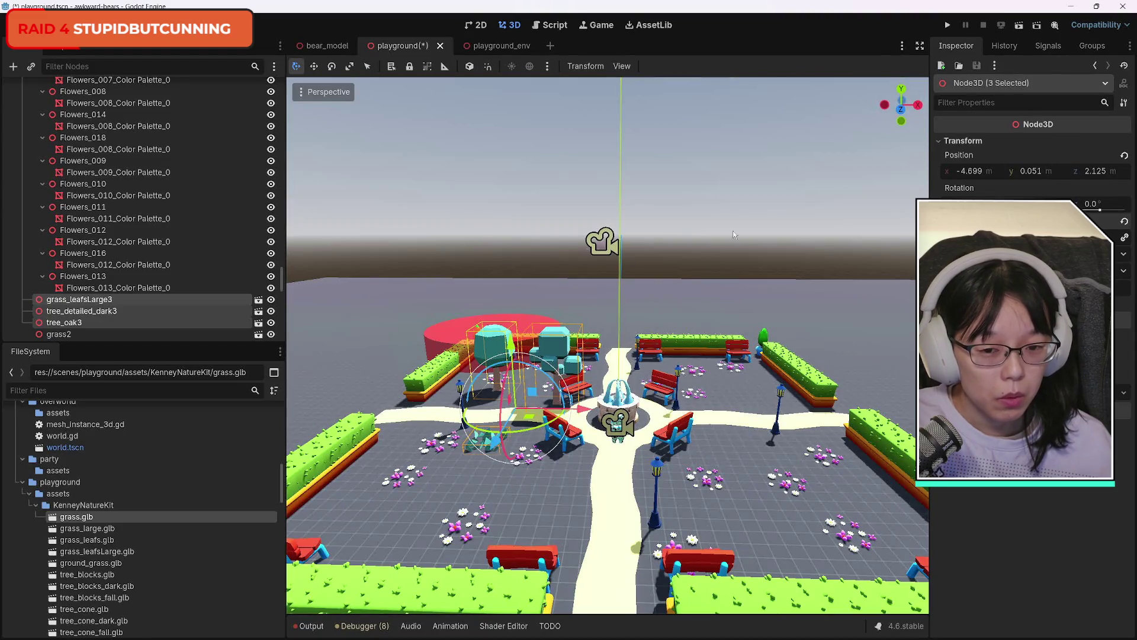
drag(480, 451, 477, 453)
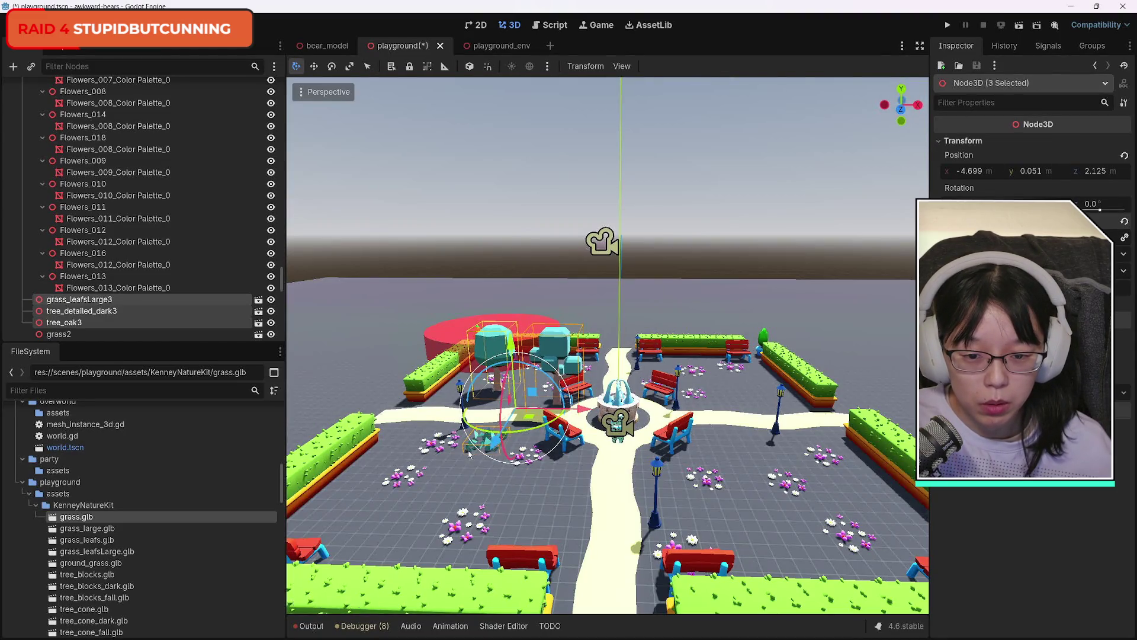
Select the grass_leafsLarge3 clump on the lawn left of the fountain.
click(406, 477)
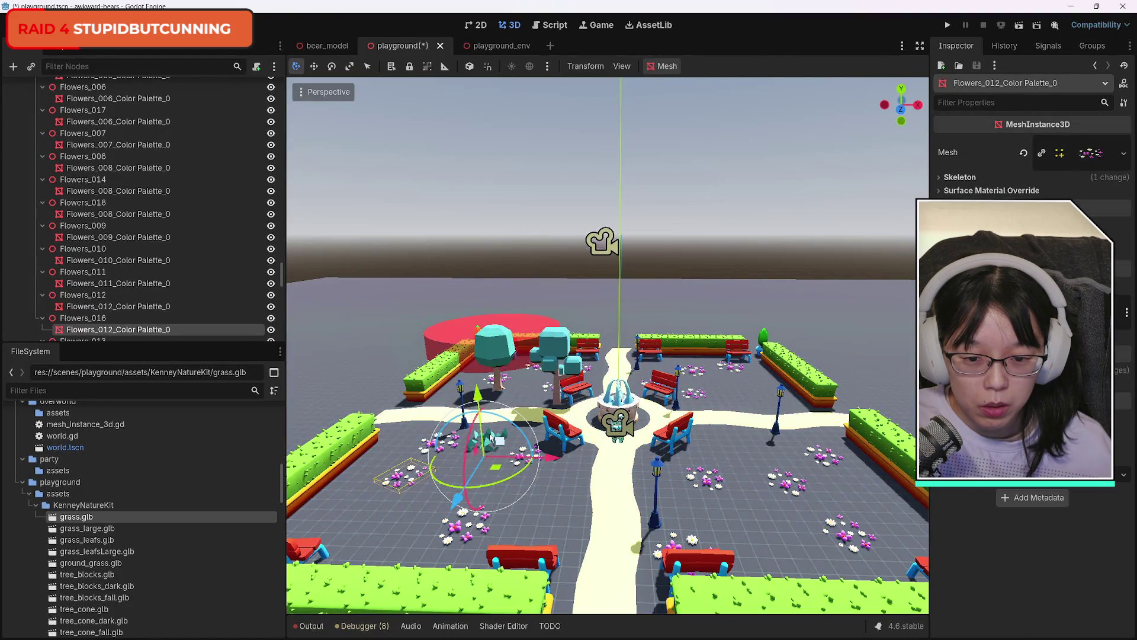
click(348, 450)
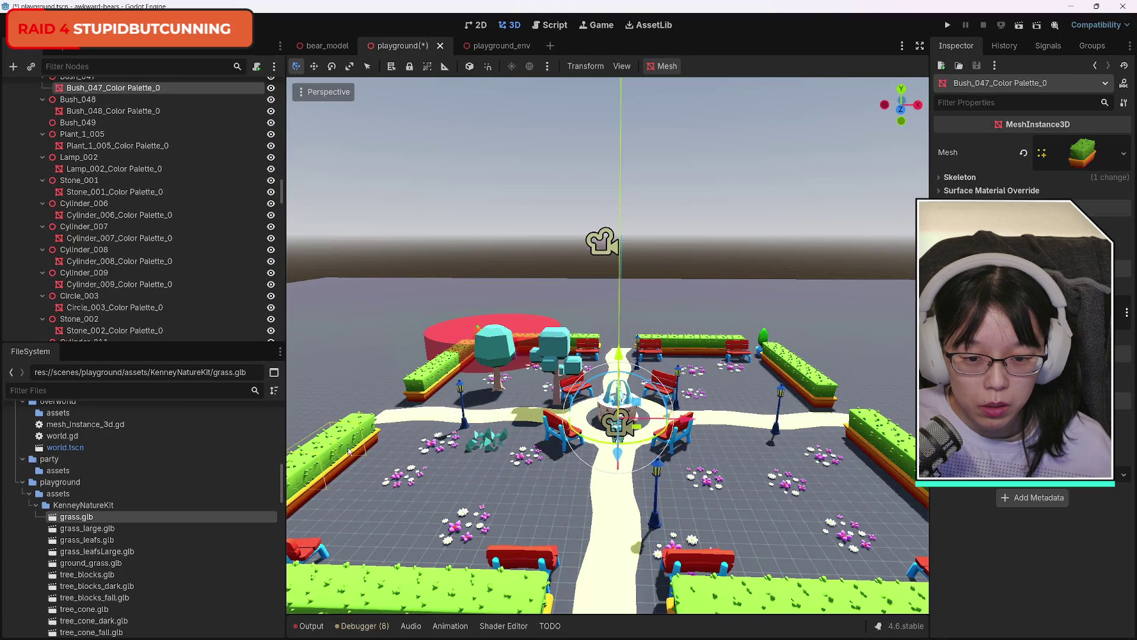
click(487, 443)
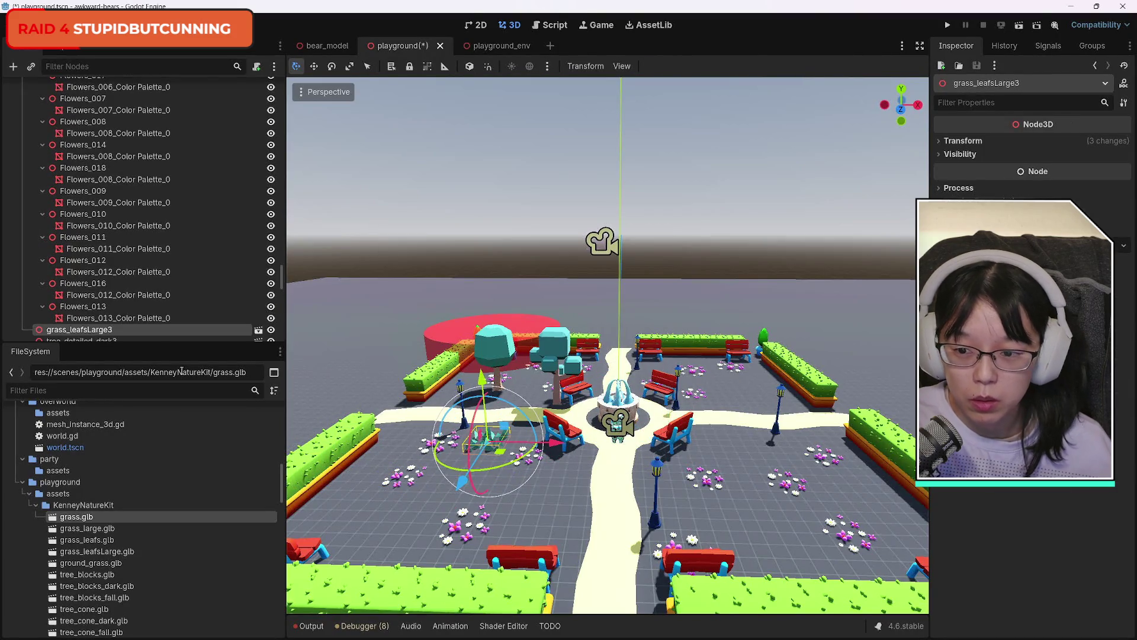
Shrink the grass_leafsLarge3 clump to a smaller size.
scroll(115, 225, down, 4)
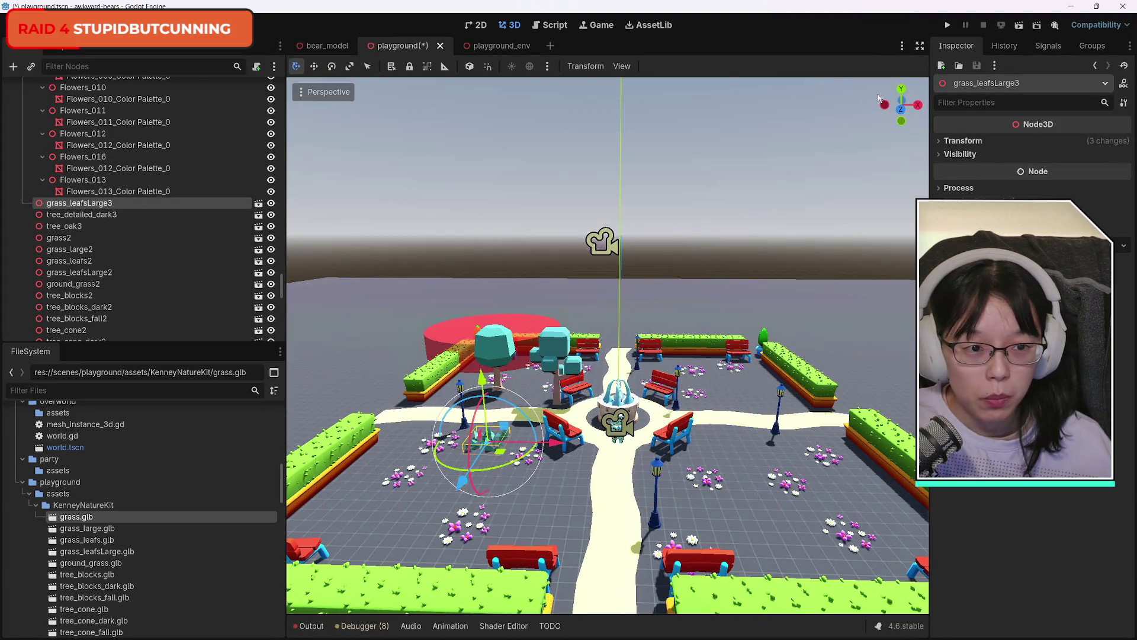
mouse_move(901, 89)
mouse_down()
mouse_move(930, 84)
mouse_move(856, 65)
mouse_up()
key(w)
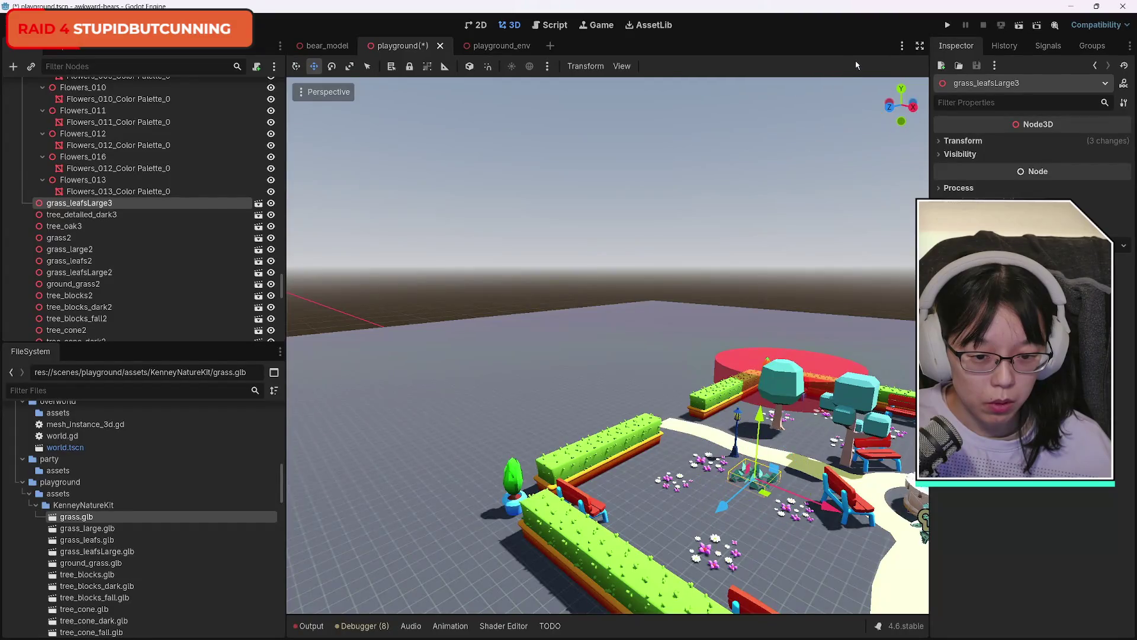
mouse_move(642, 274)
mouse_down()
mouse_move(641, 356)
mouse_move(516, 338)
mouse_move(479, 380)
mouse_up()
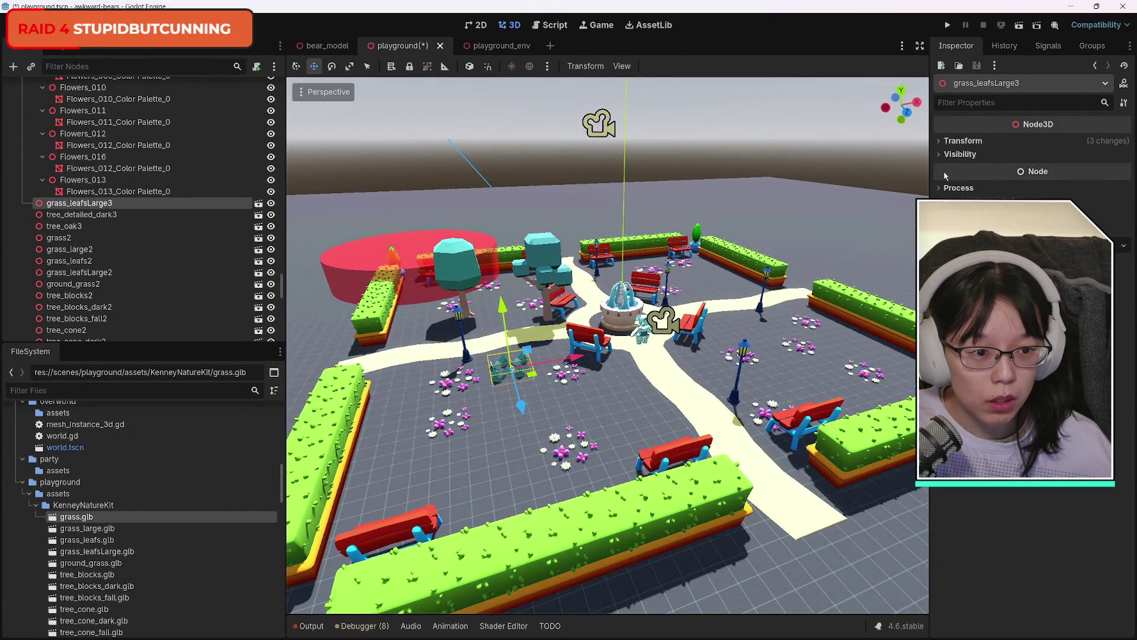
click(941, 142)
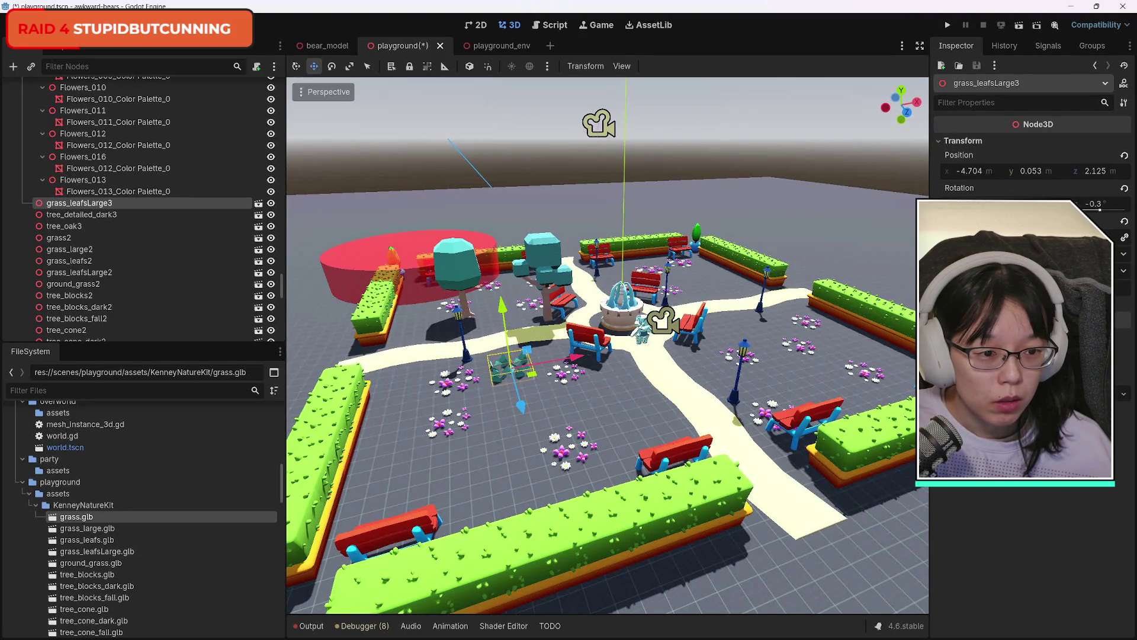
drag(1007, 237, 995, 237)
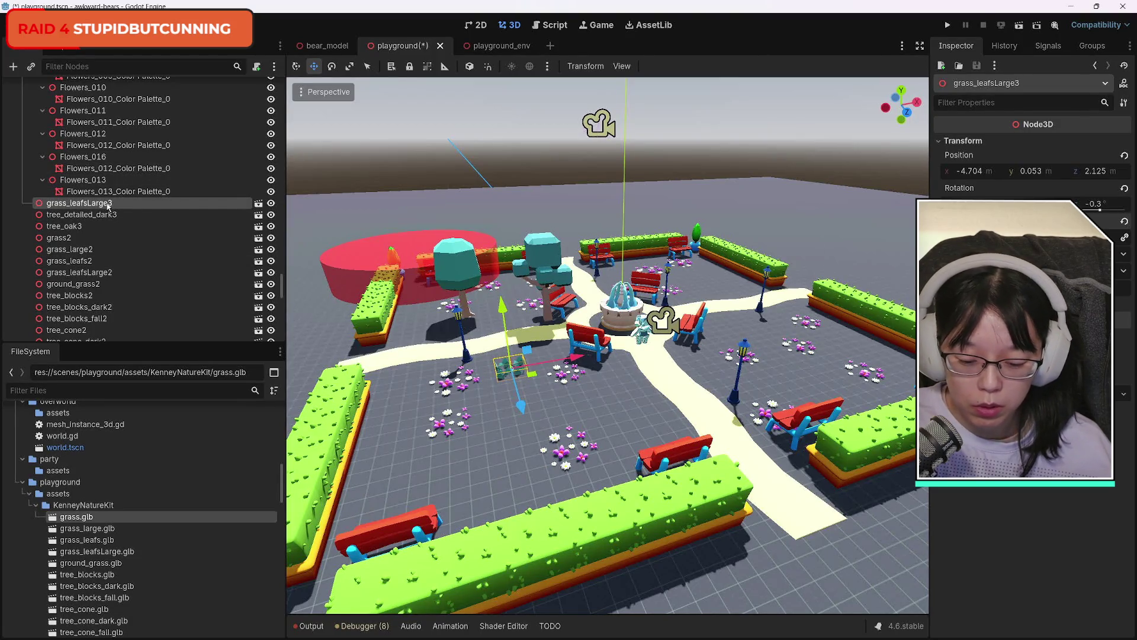
Duplicate the clump, then duplicate both clumps and place the new pair, turned about 19 degrees.
key(ctrl+d)
drag(521, 406, 533, 465)
drag(587, 409, 474, 435)
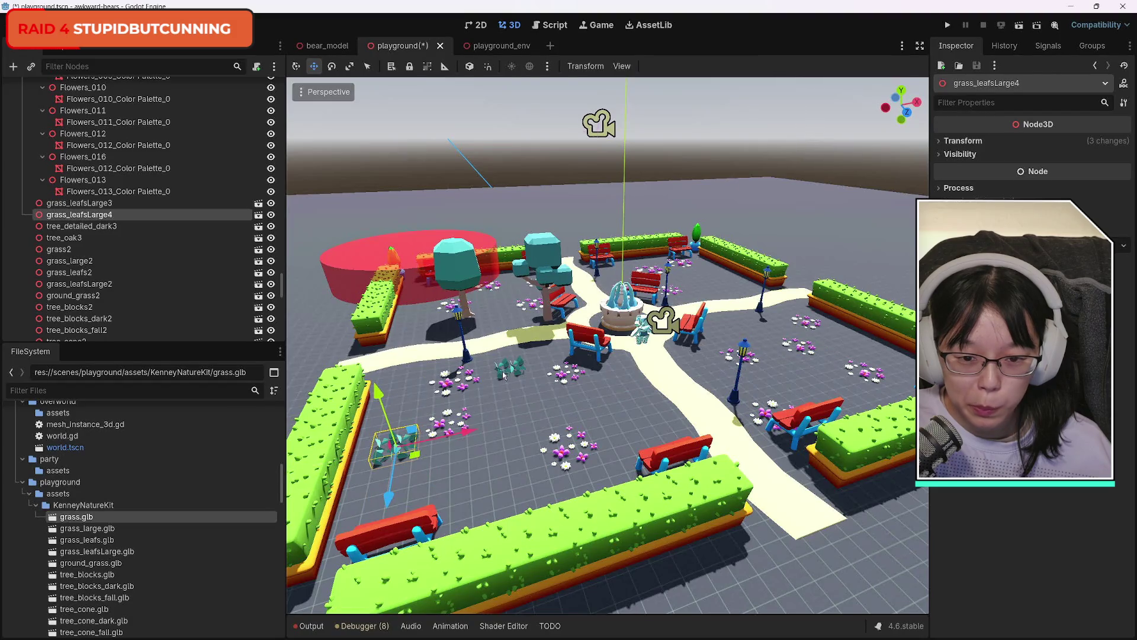
ctrl+click(122, 203)
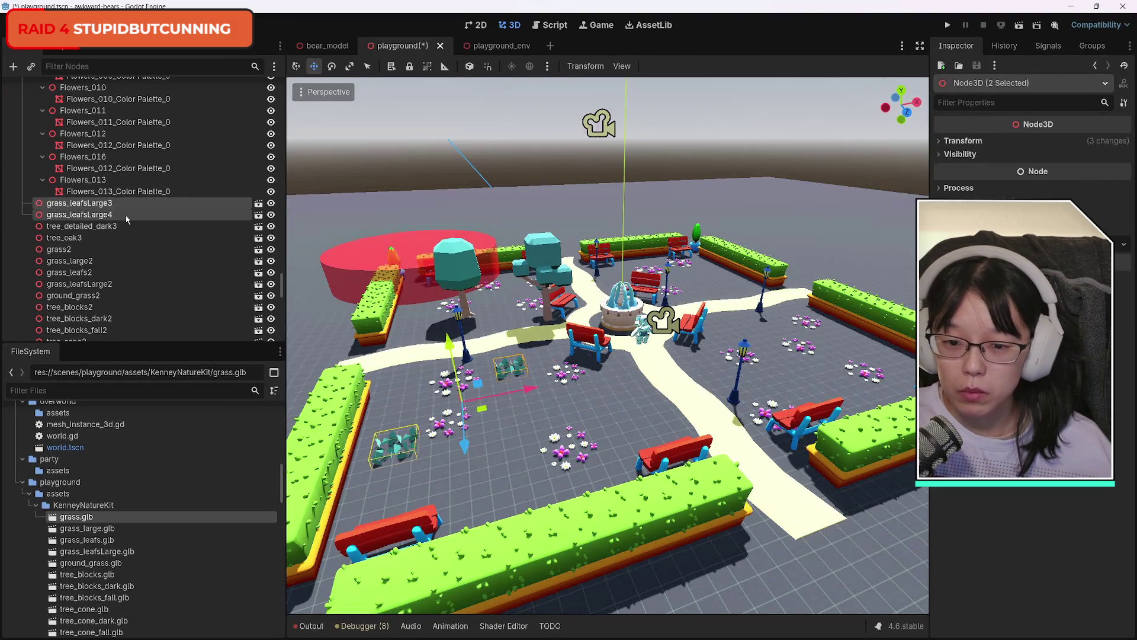
key(ctrl+d)
mouse_move(537, 387)
mouse_down()
mouse_move(628, 389)
mouse_move(605, 387)
mouse_up()
drag(544, 431, 557, 477)
click(333, 67)
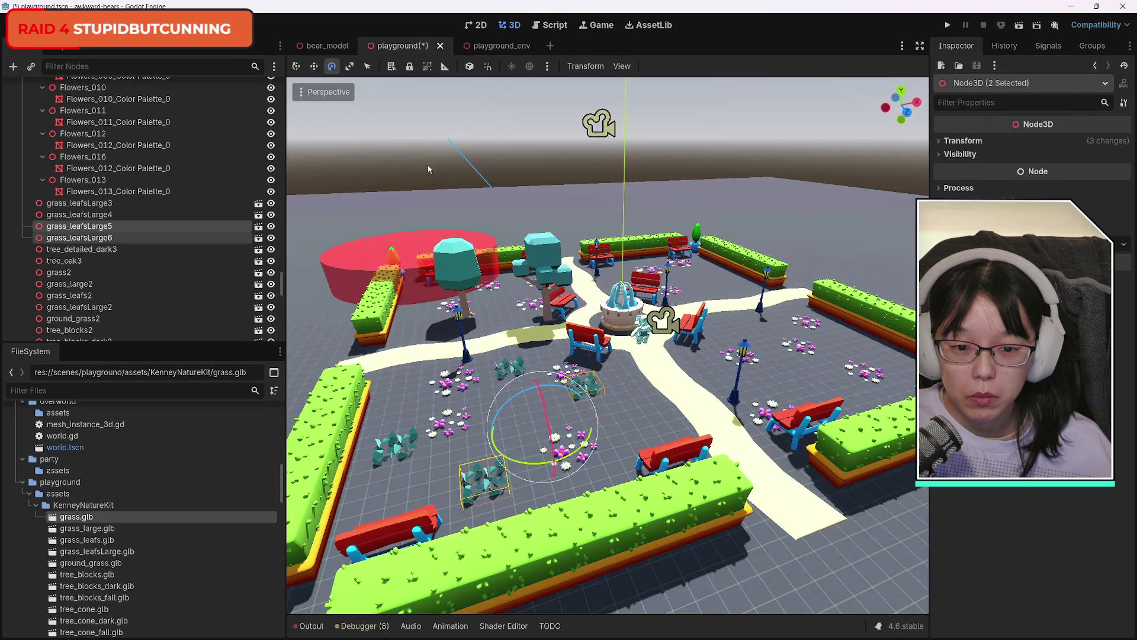
drag(592, 441, 566, 465)
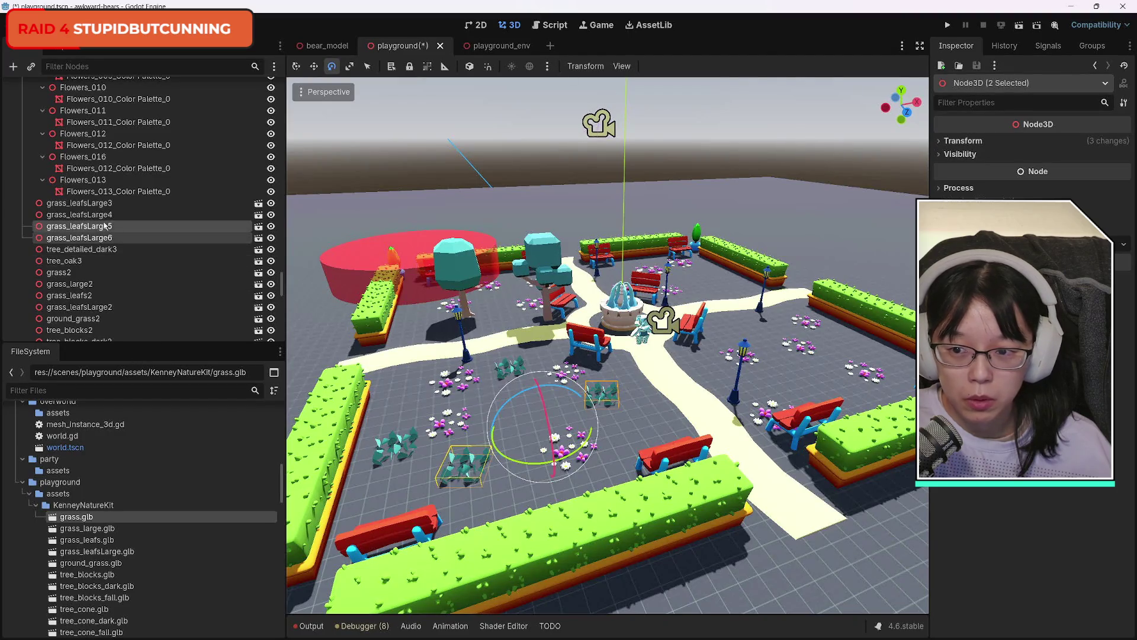
Duplicate all four grass clumps, move the copies to the right lawn, and turn them slightly.
click(79, 204)
shift+click(106, 239)
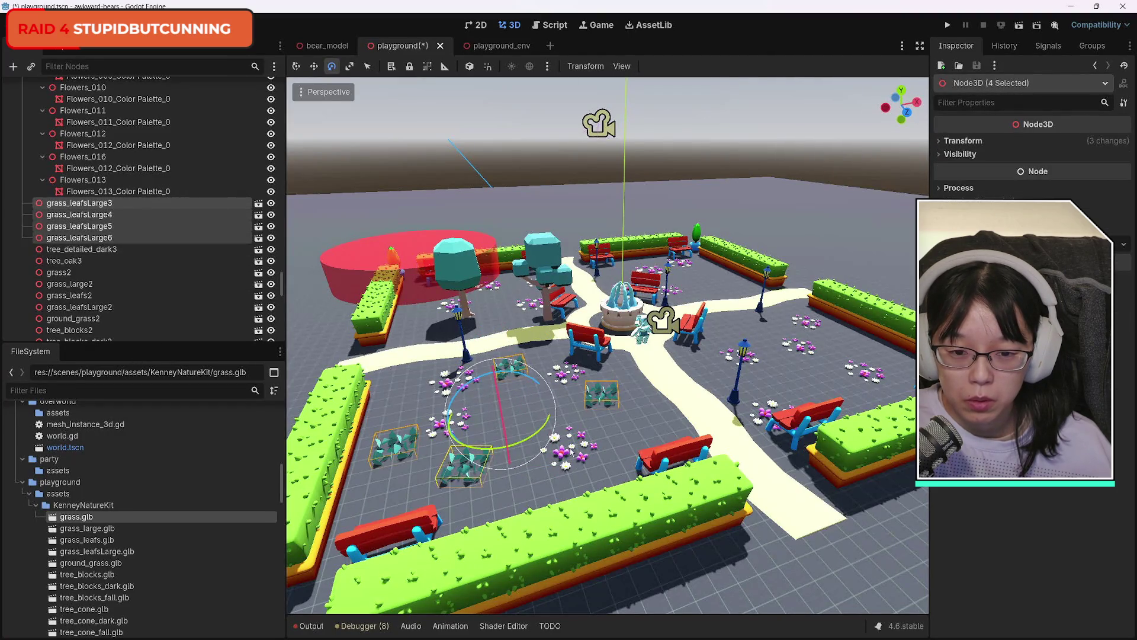
key(ctrl+d)
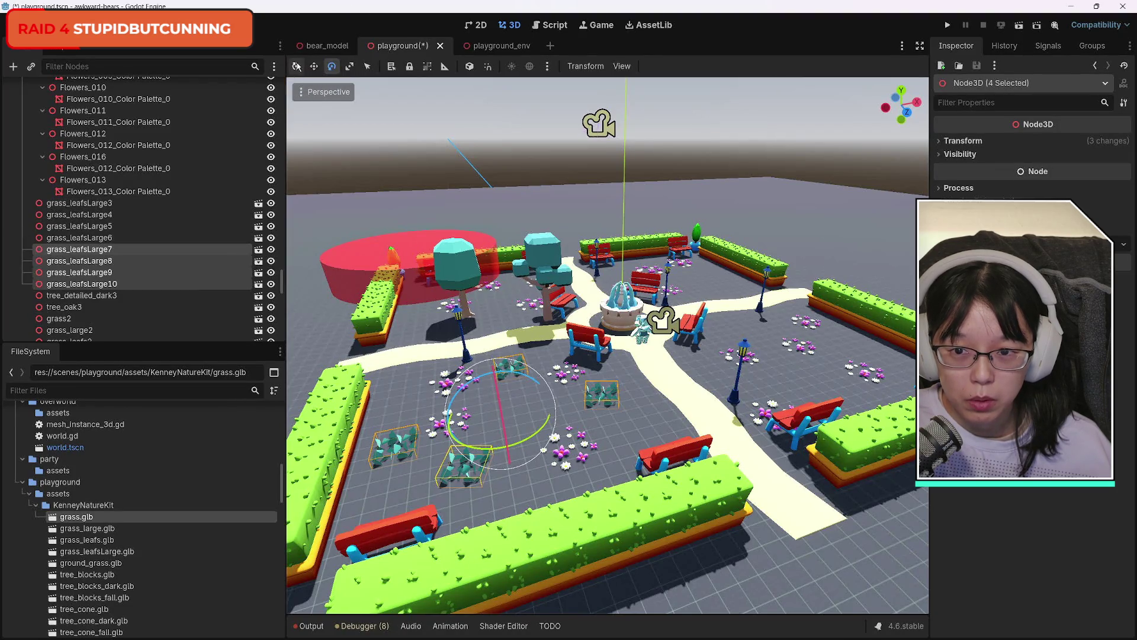
key(q)
drag(564, 405, 833, 375)
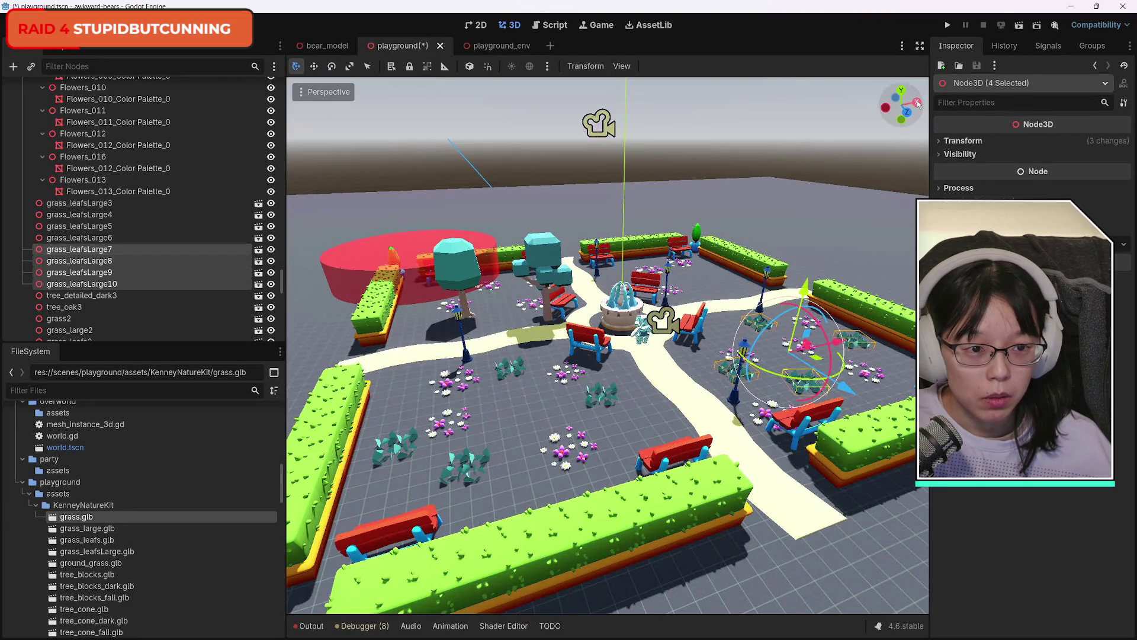
drag(918, 104, 889, 139)
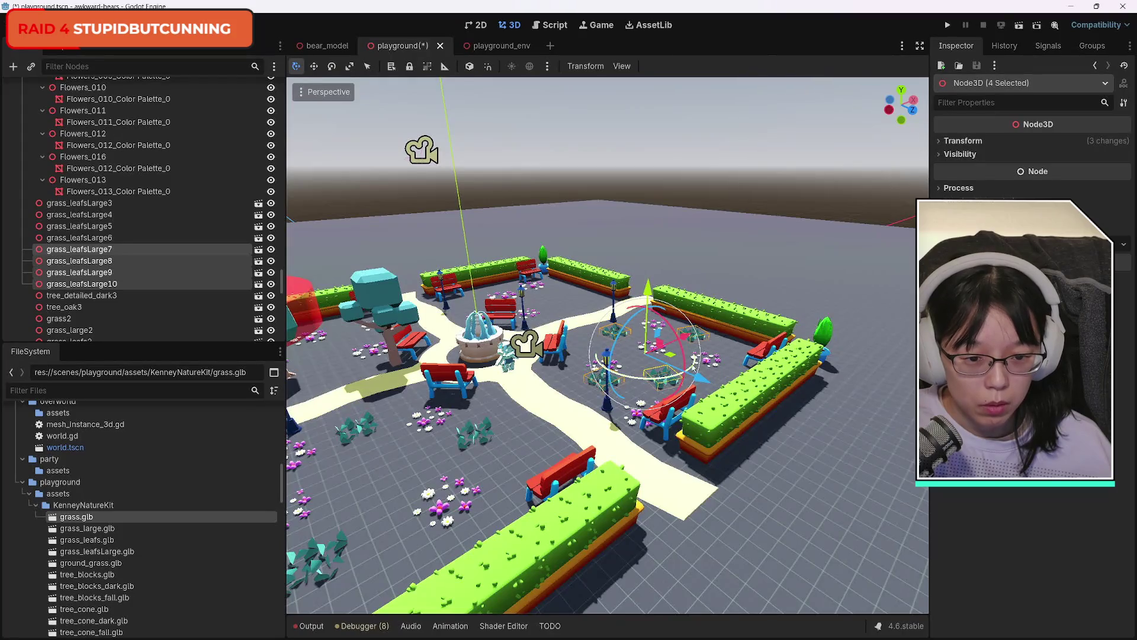
click(331, 67)
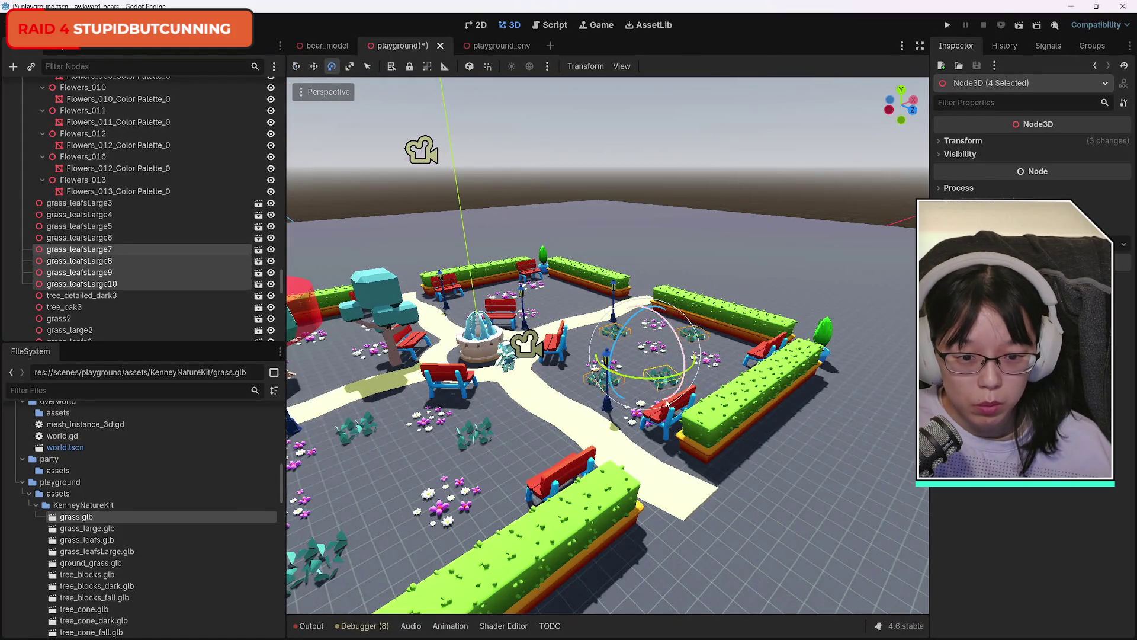
drag(661, 382, 658, 385)
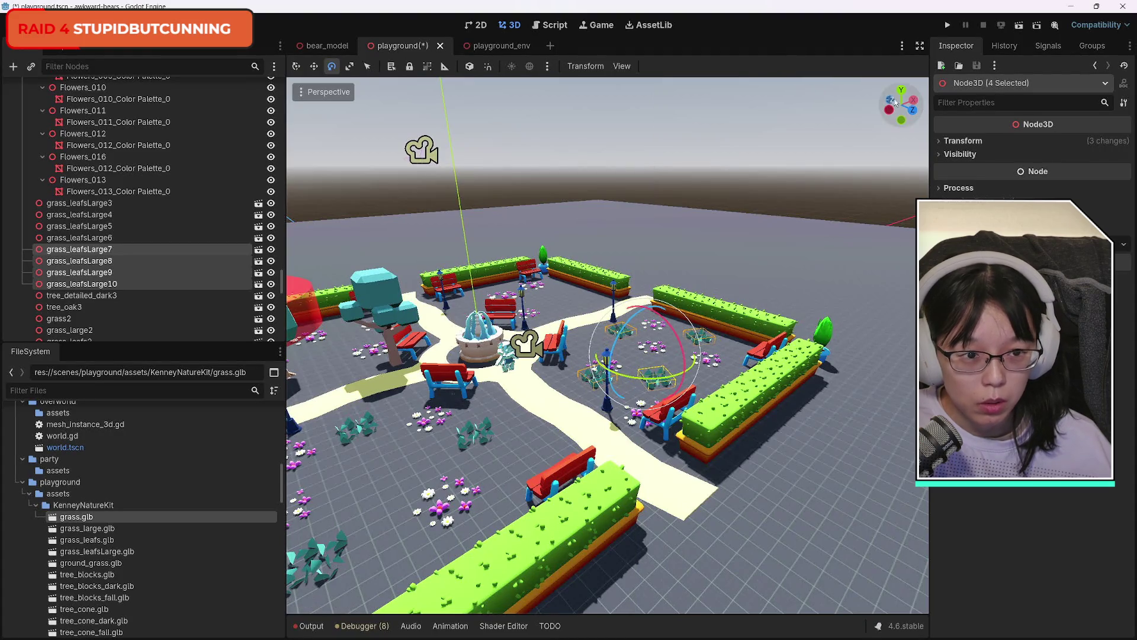
mouse_move(901, 97)
mouse_down()
mouse_move(892, 94)
mouse_move(901, 93)
mouse_up()
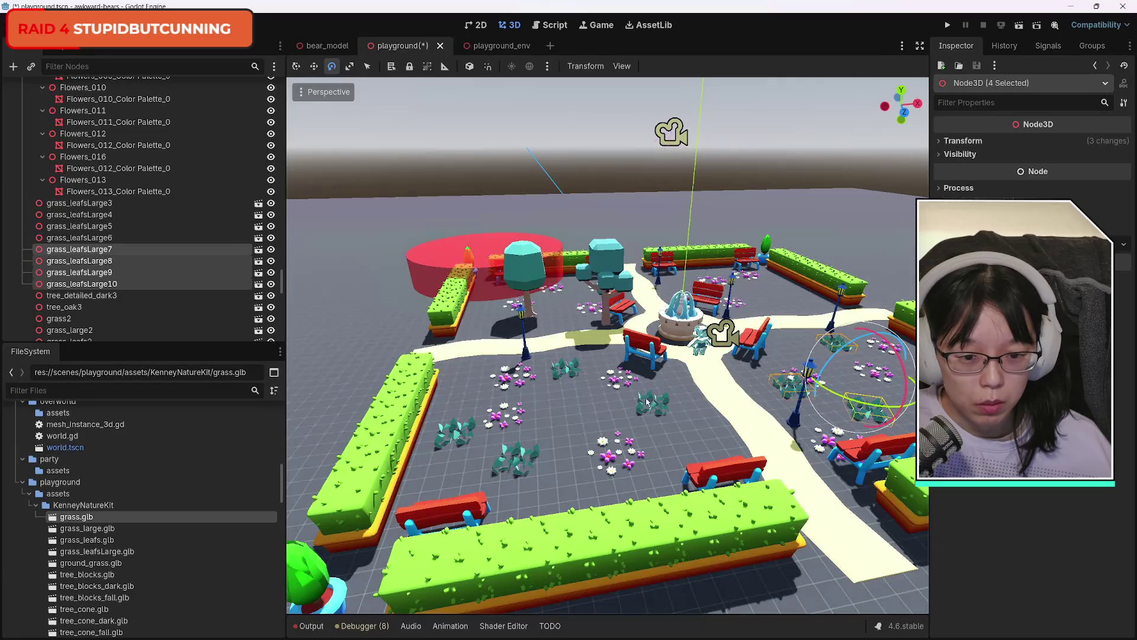
Move grass_leafsLarge11 left so it stops overlapping, and turn it about 16 degrees.
click(656, 407)
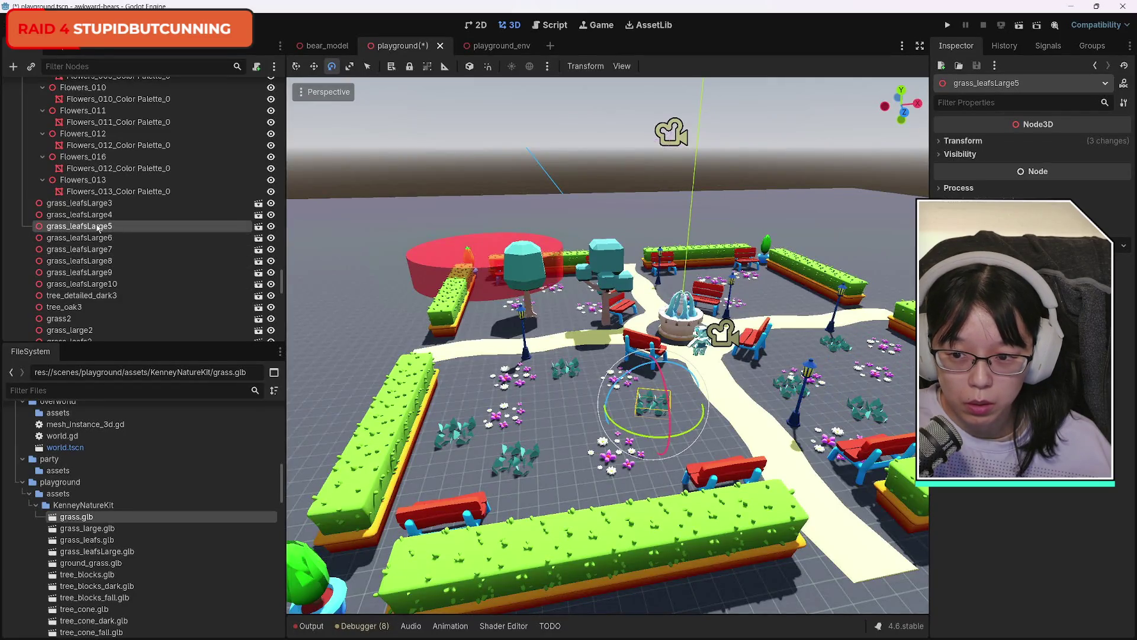
click(653, 405)
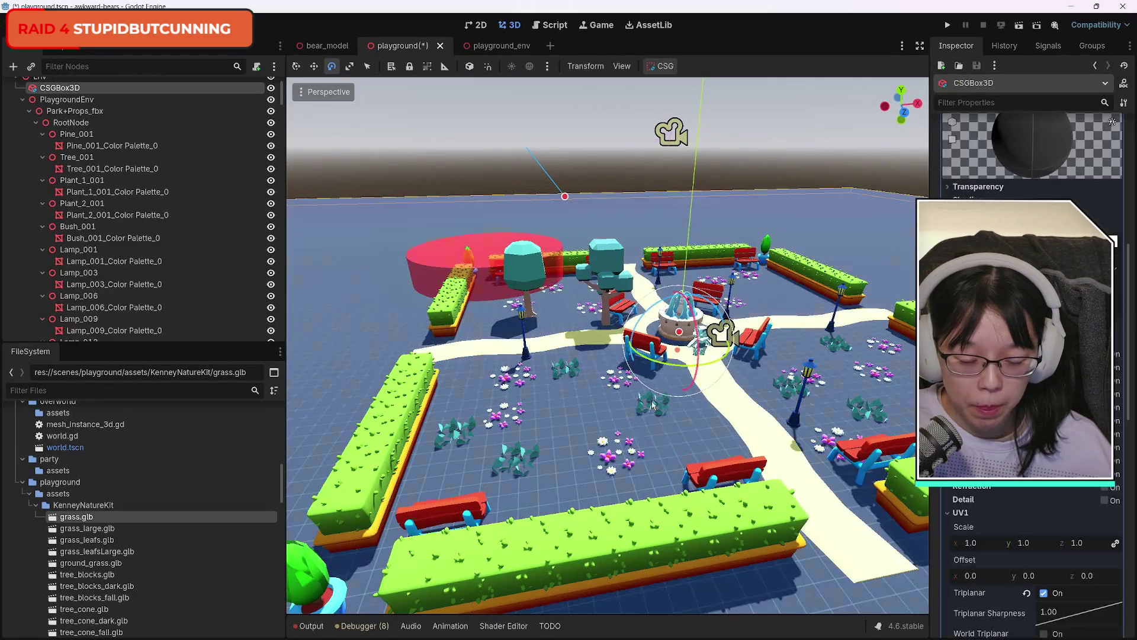
click(677, 406)
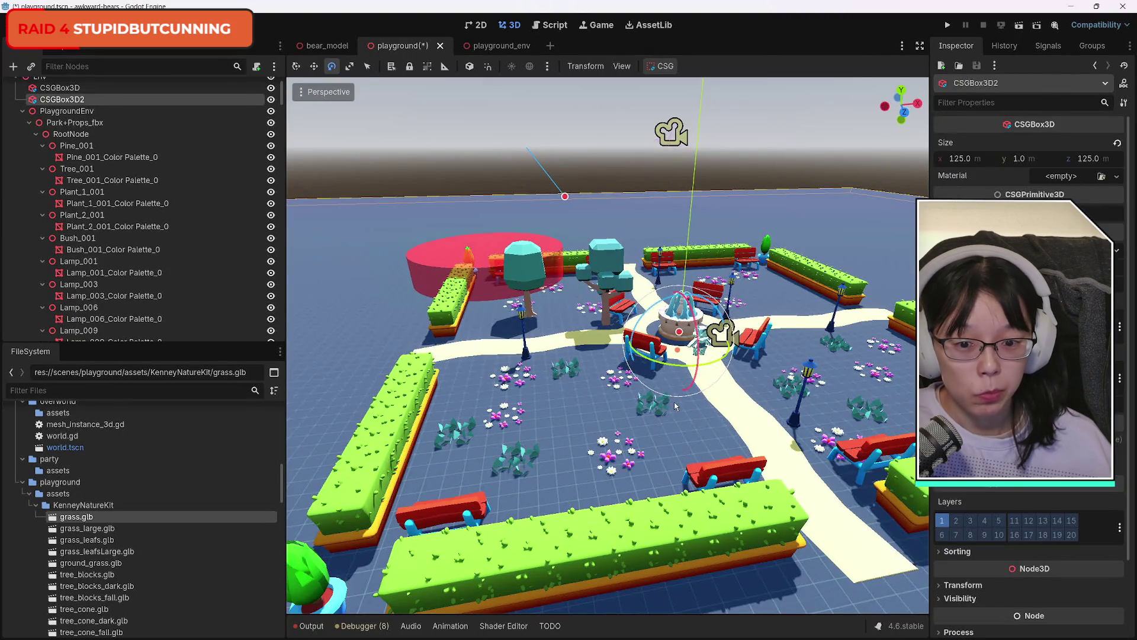
click(677, 407)
click(656, 406)
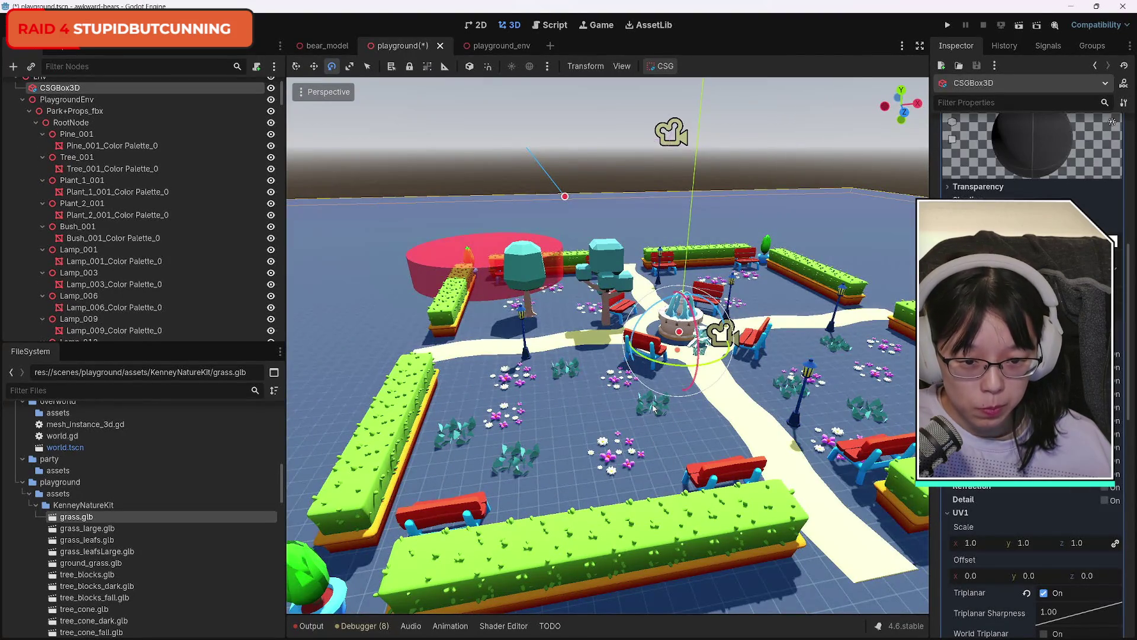
click(653, 406)
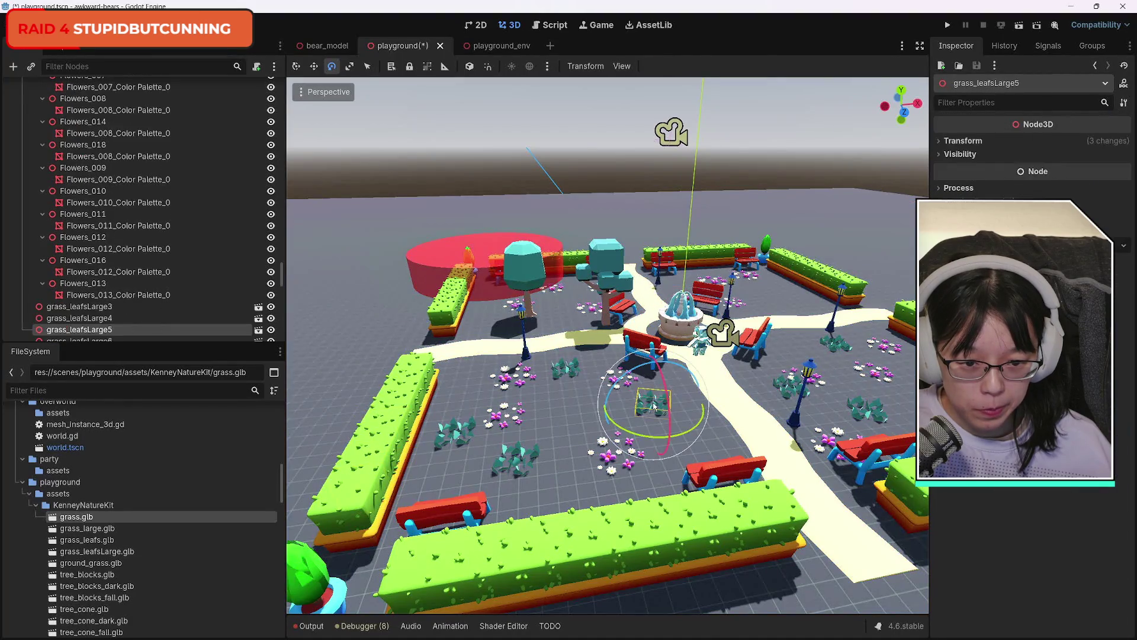
click(675, 423)
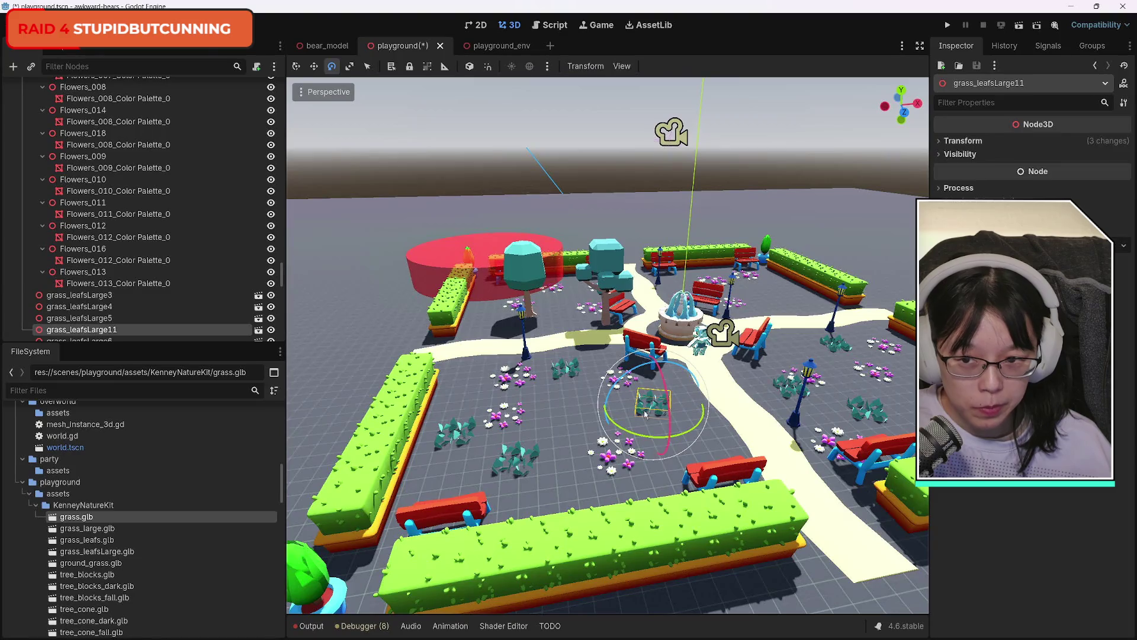
click(296, 67)
drag(718, 397, 652, 404)
click(332, 67)
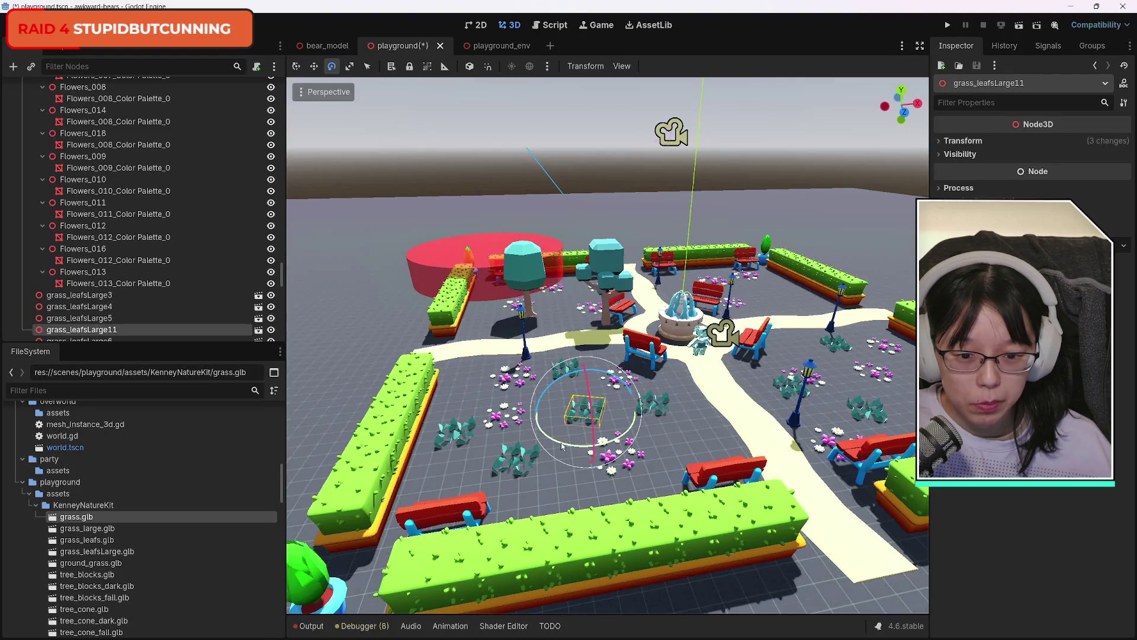
drag(563, 446, 571, 449)
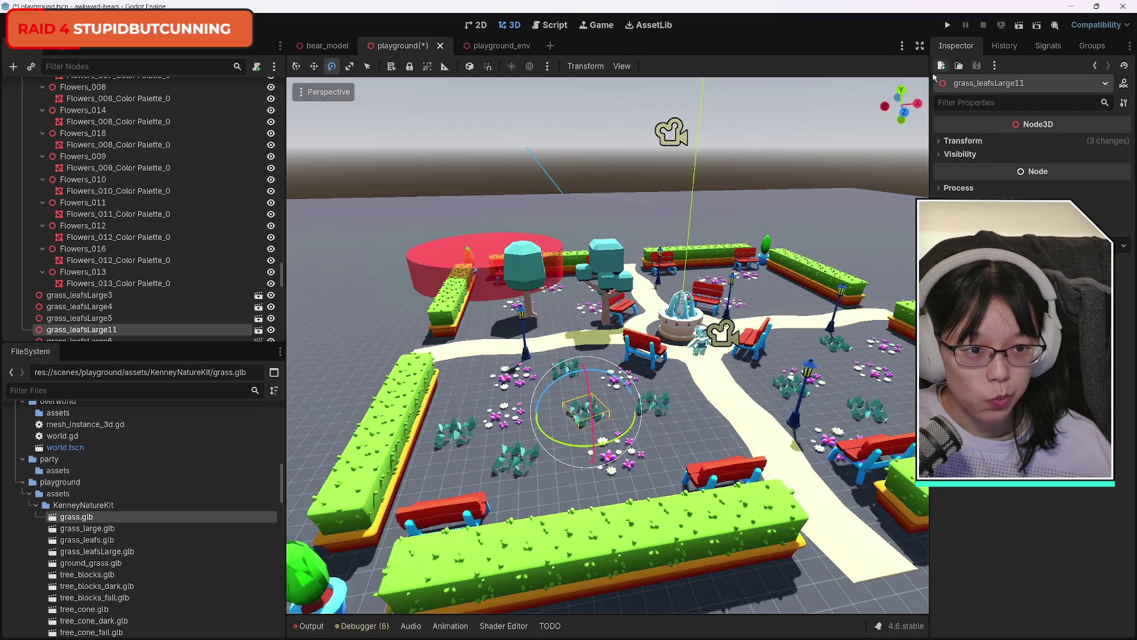
Duplicate grass_leafsLarge10 and move the copy up-right toward the hedge.
drag(681, 349, 698, 346)
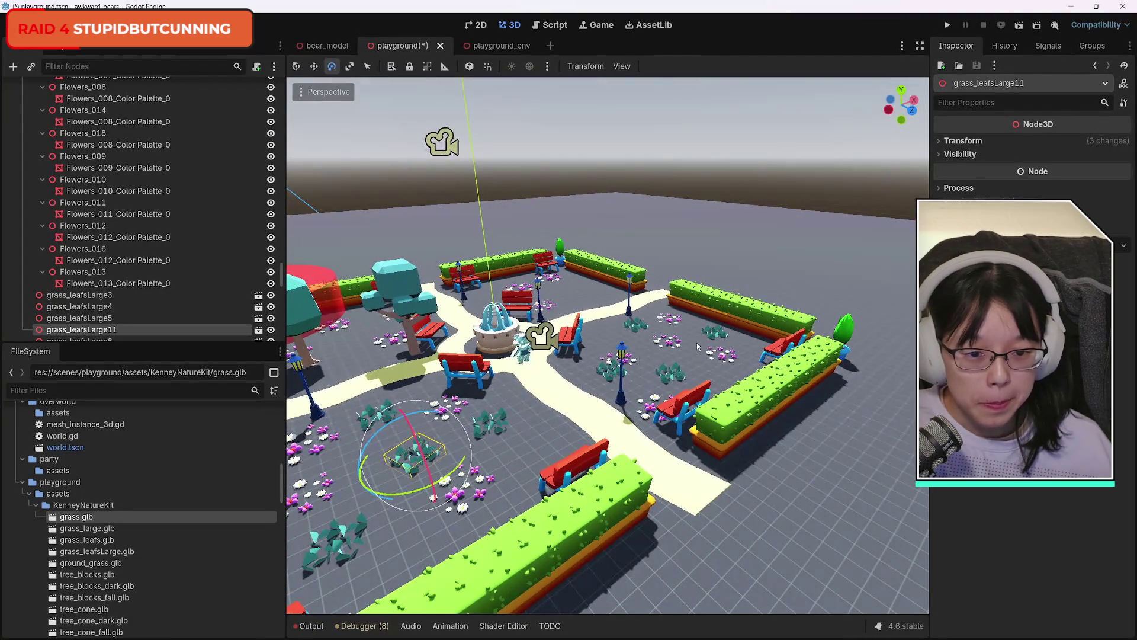
click(675, 376)
click(672, 378)
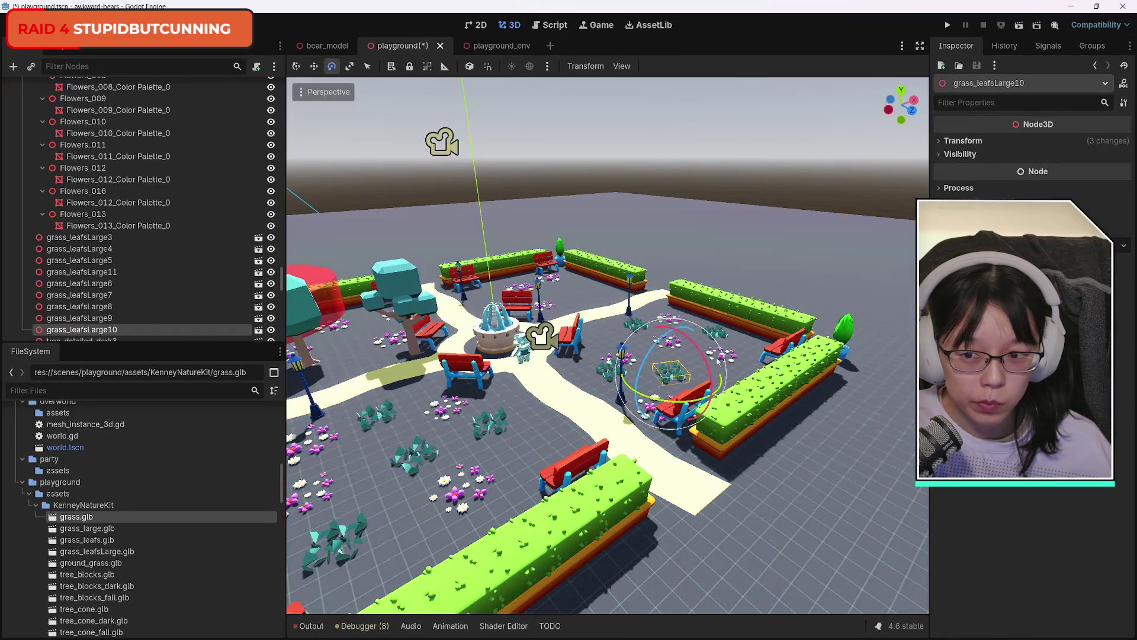
key(ctrl+d)
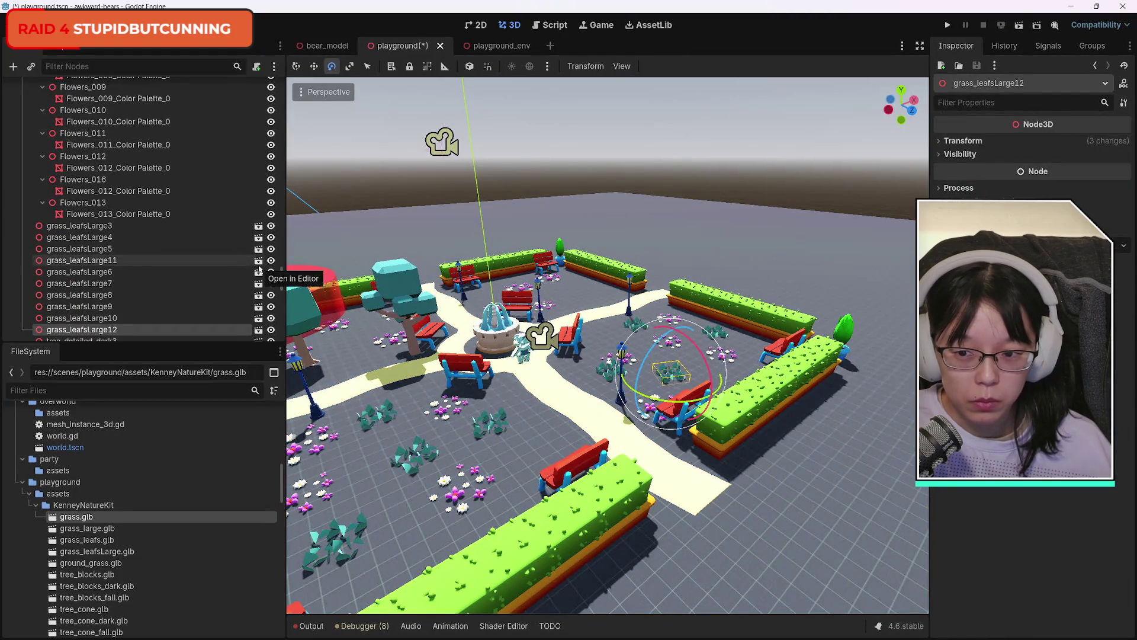
click(295, 67)
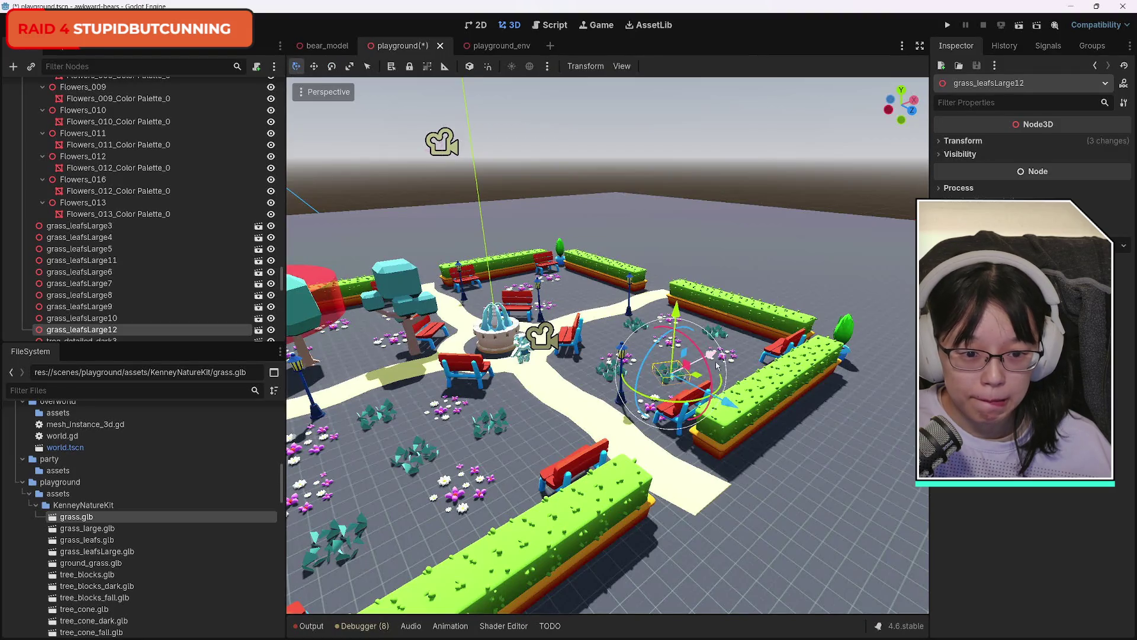
drag(734, 401, 815, 422)
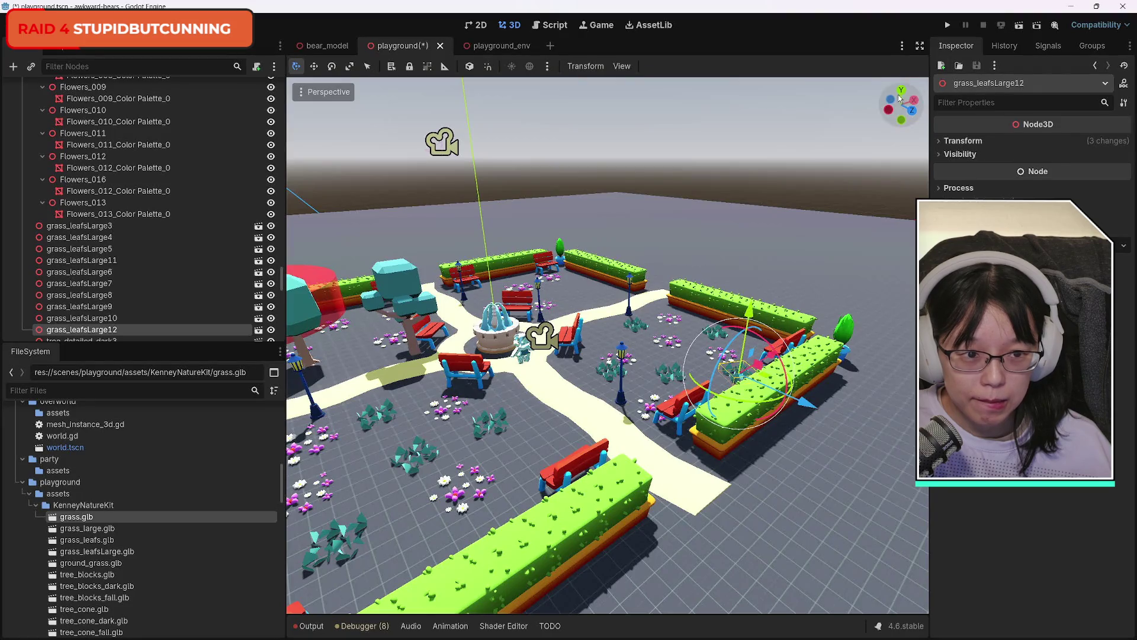
mouse_move(909, 116)
mouse_down()
mouse_move(891, 117)
mouse_move(918, 116)
mouse_move(894, 116)
mouse_move(905, 110)
mouse_up()
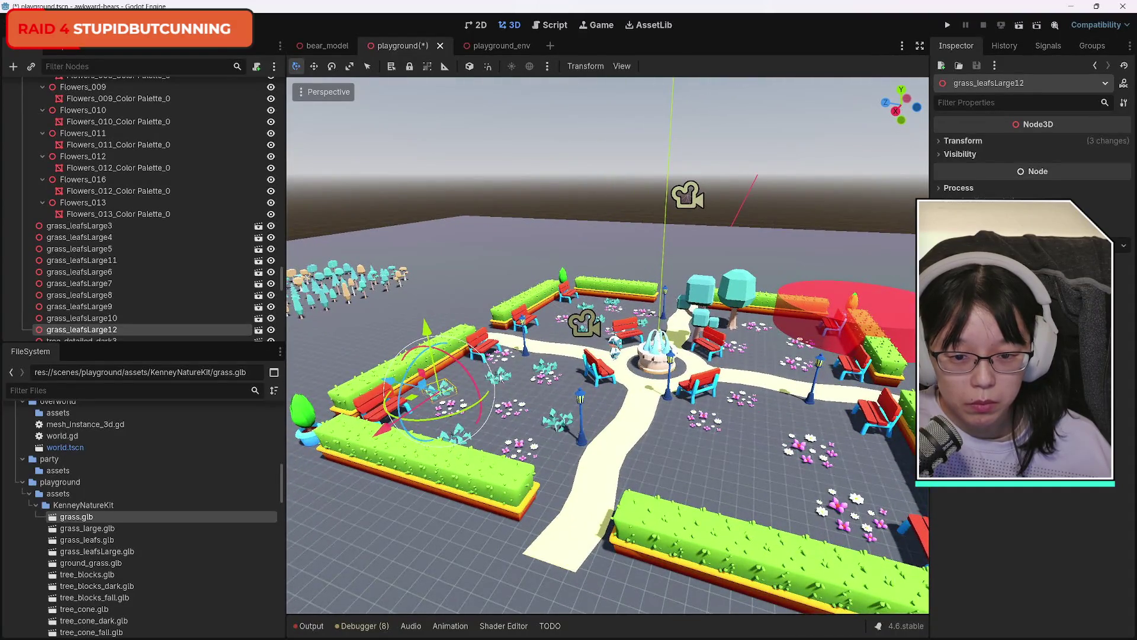
Duplicate grass_leafsLarge7–10 and 12, move the copies to the right lawn, and rotate them about 108 degrees.
click(499, 380)
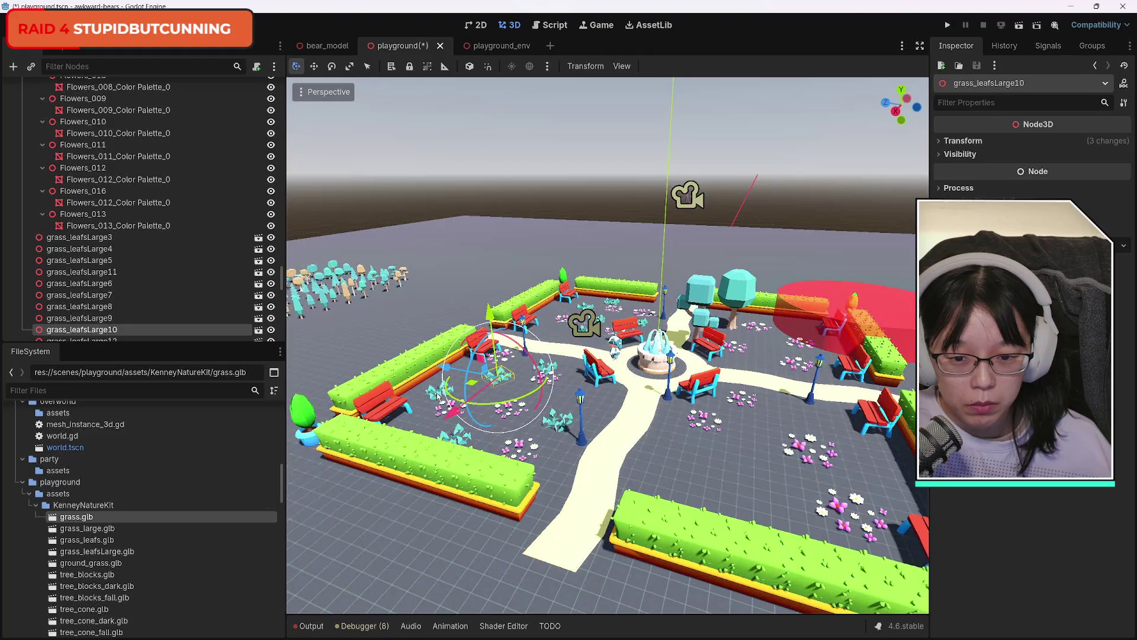
scroll(180, 273, down, 4)
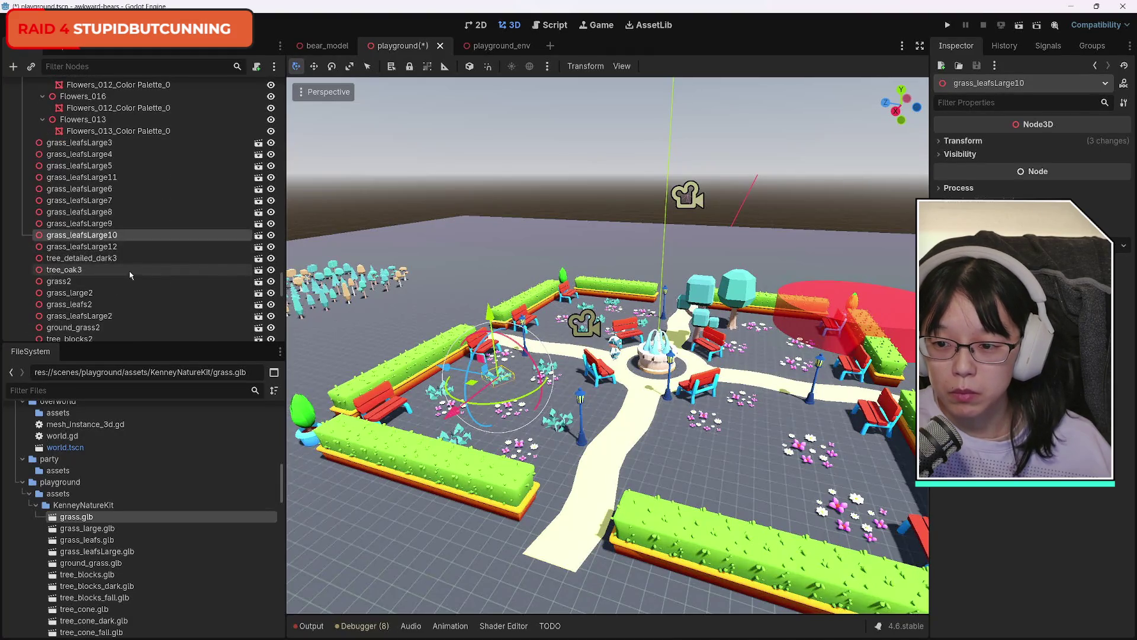
click(461, 440)
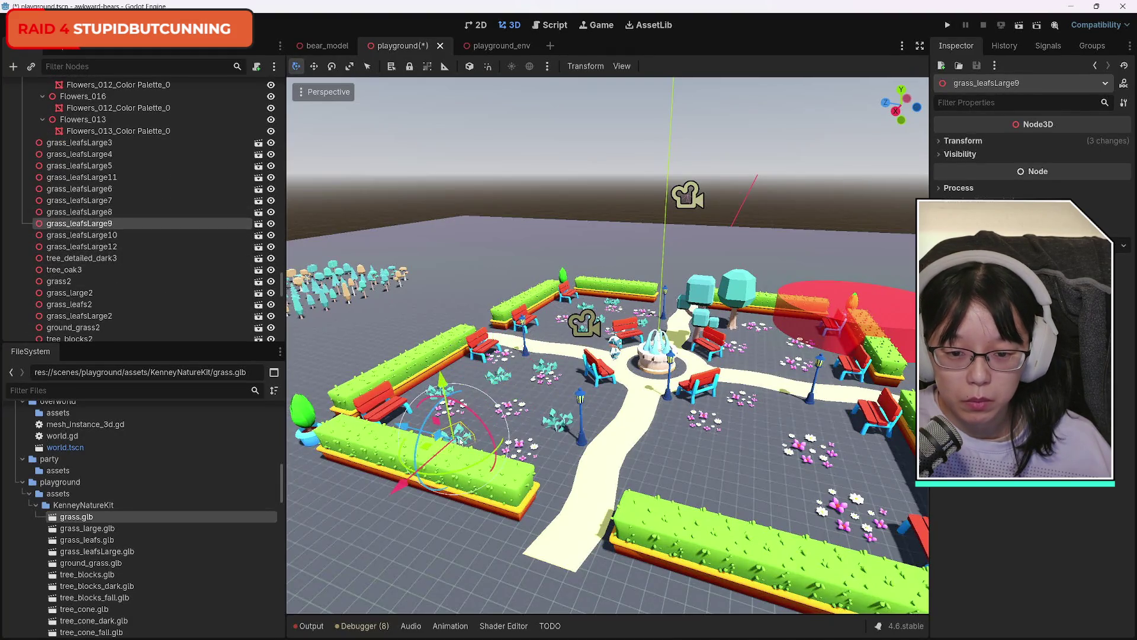
shift+click(503, 382)
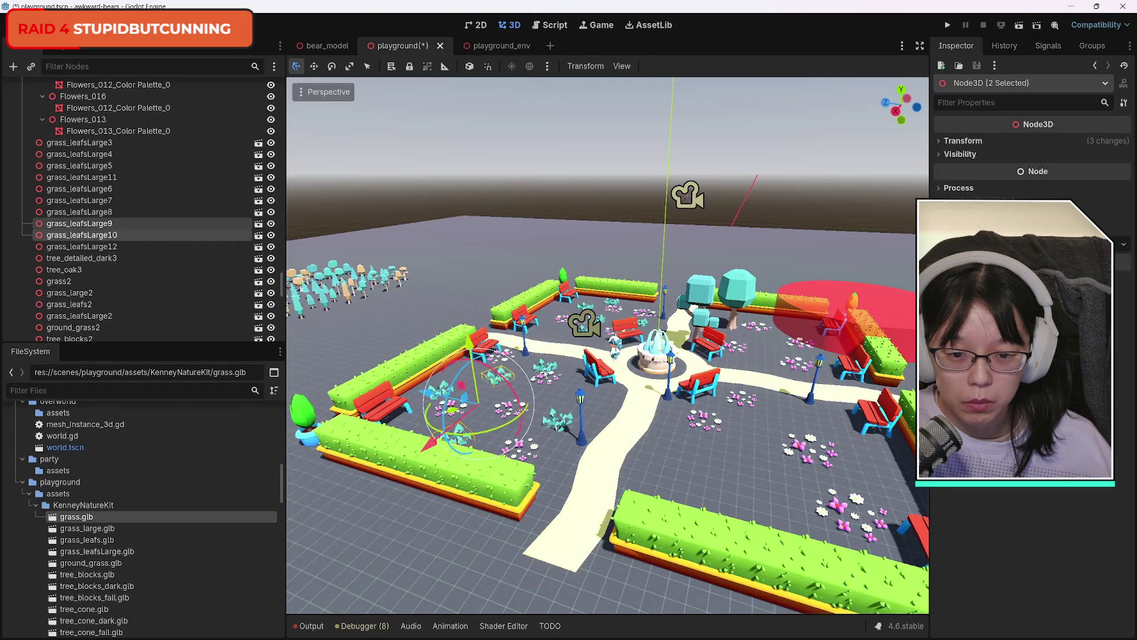
shift+click(549, 372)
shift+click(556, 425)
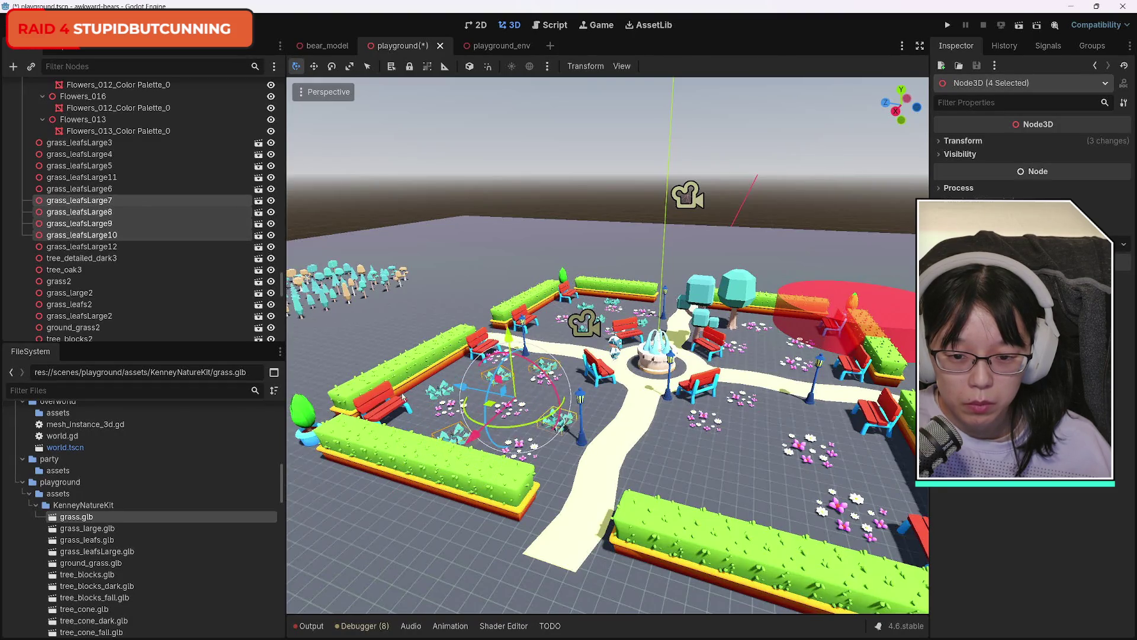
shift+click(434, 391)
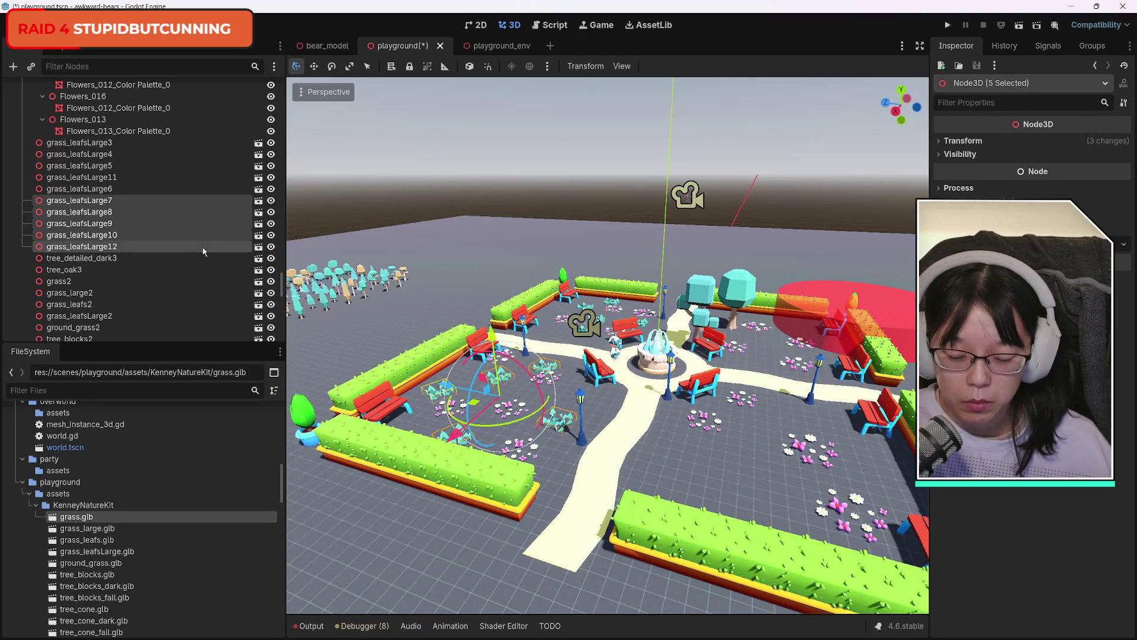
key(ctrl+d)
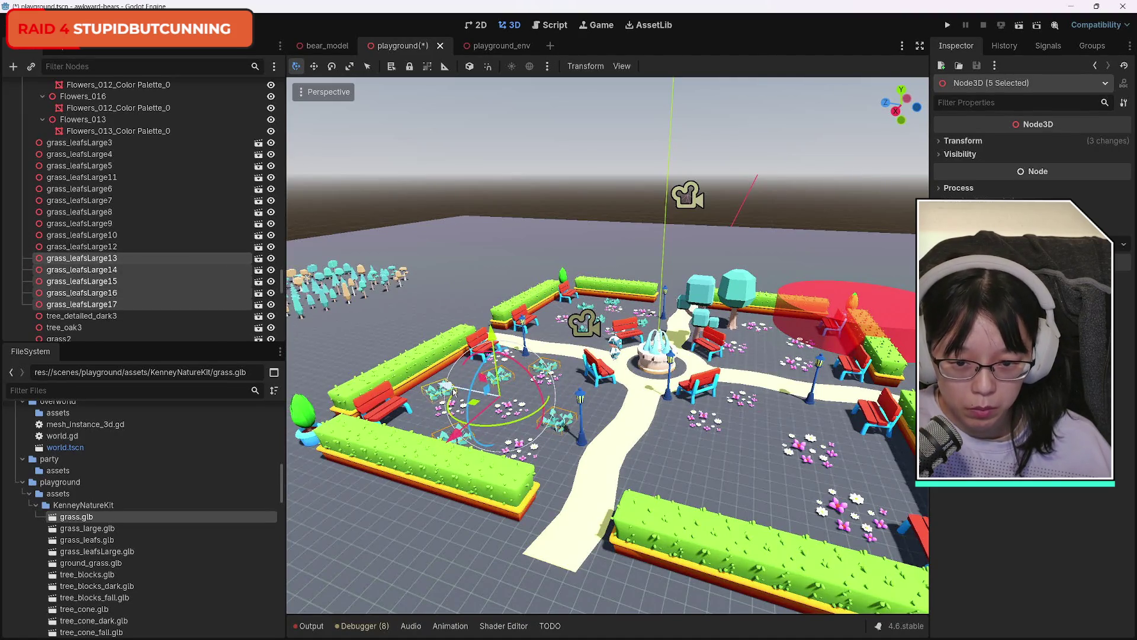
mouse_move(454, 392)
mouse_down()
mouse_move(711, 450)
mouse_move(687, 444)
mouse_up()
click(331, 66)
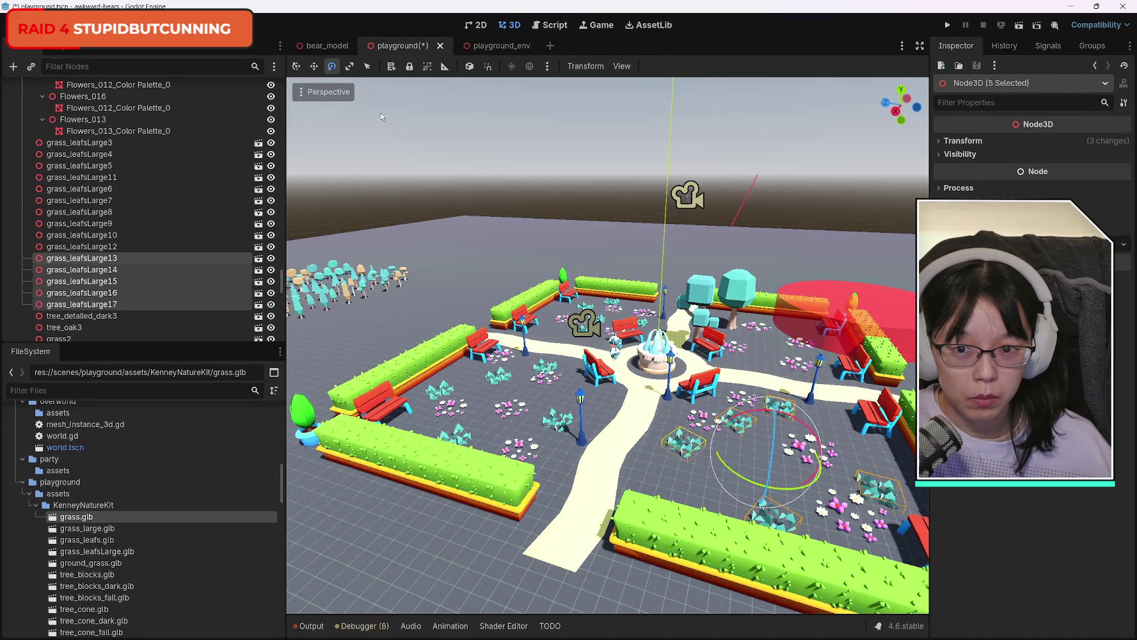
mouse_move(809, 486)
mouse_down()
mouse_move(757, 508)
mouse_move(703, 496)
mouse_move(748, 501)
mouse_up()
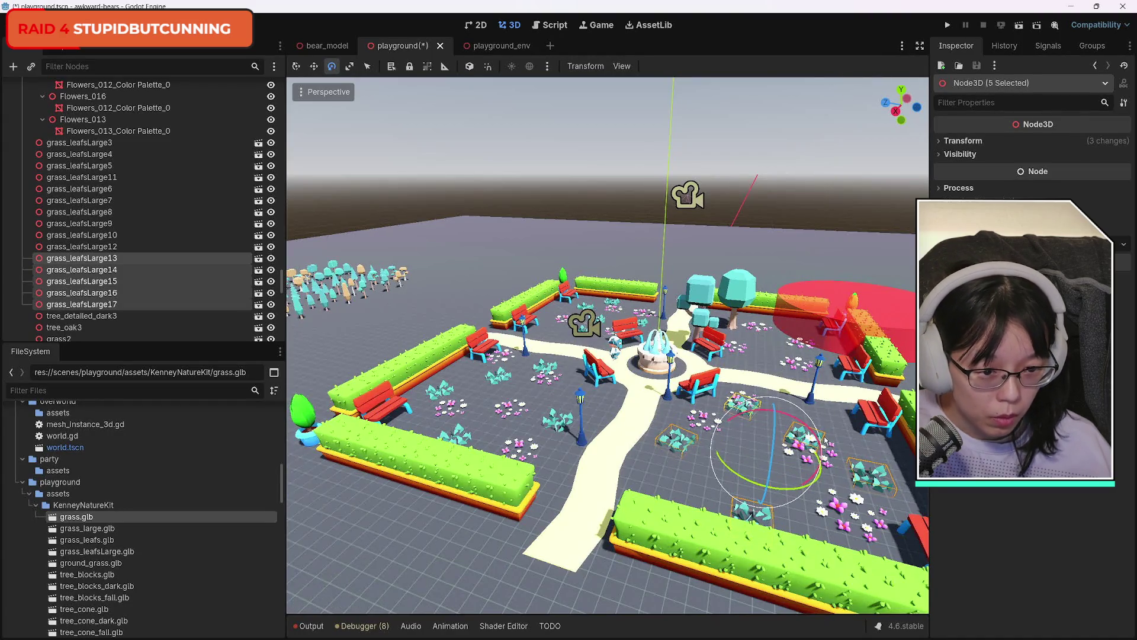
click(879, 417)
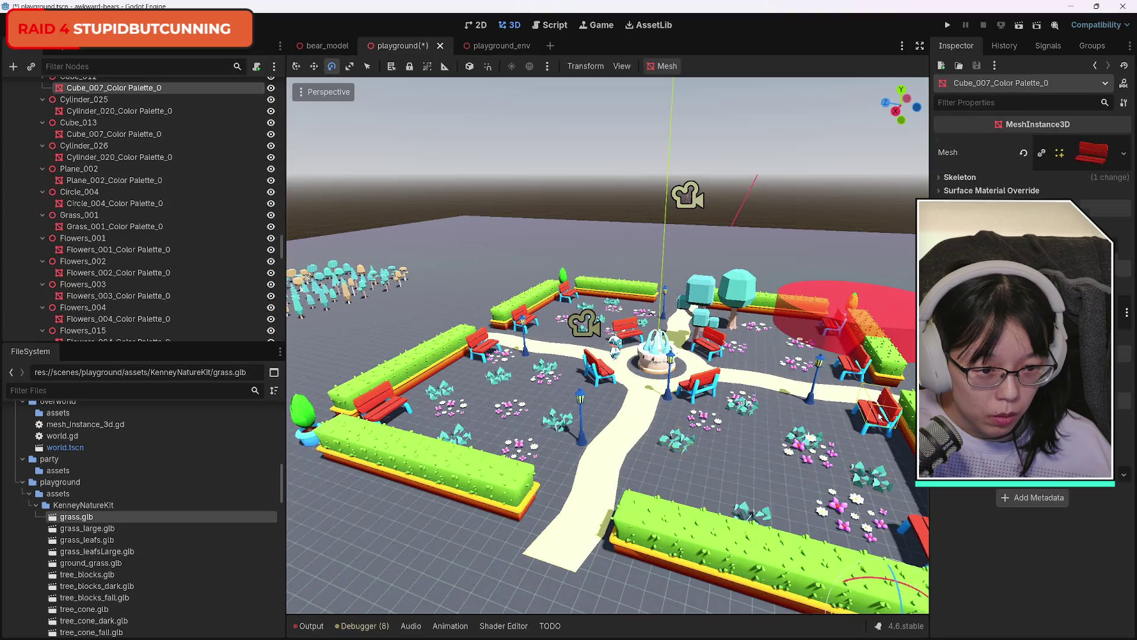
Nudge grass_leafsLarge16 back along Z and slightly to the right.
click(802, 436)
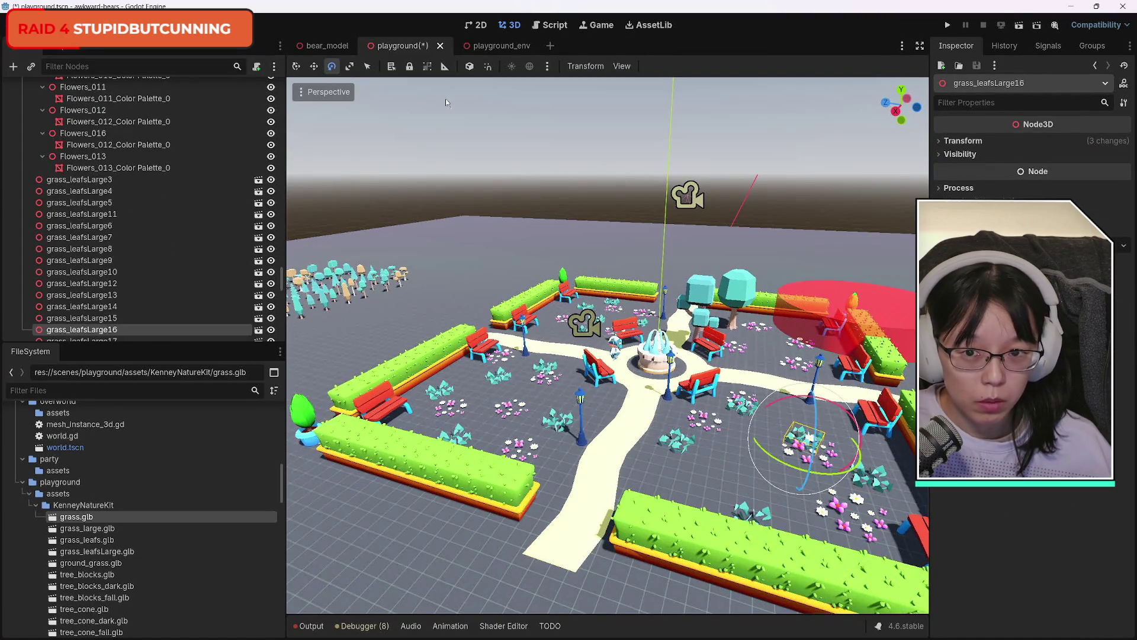
click(297, 67)
drag(813, 487, 809, 466)
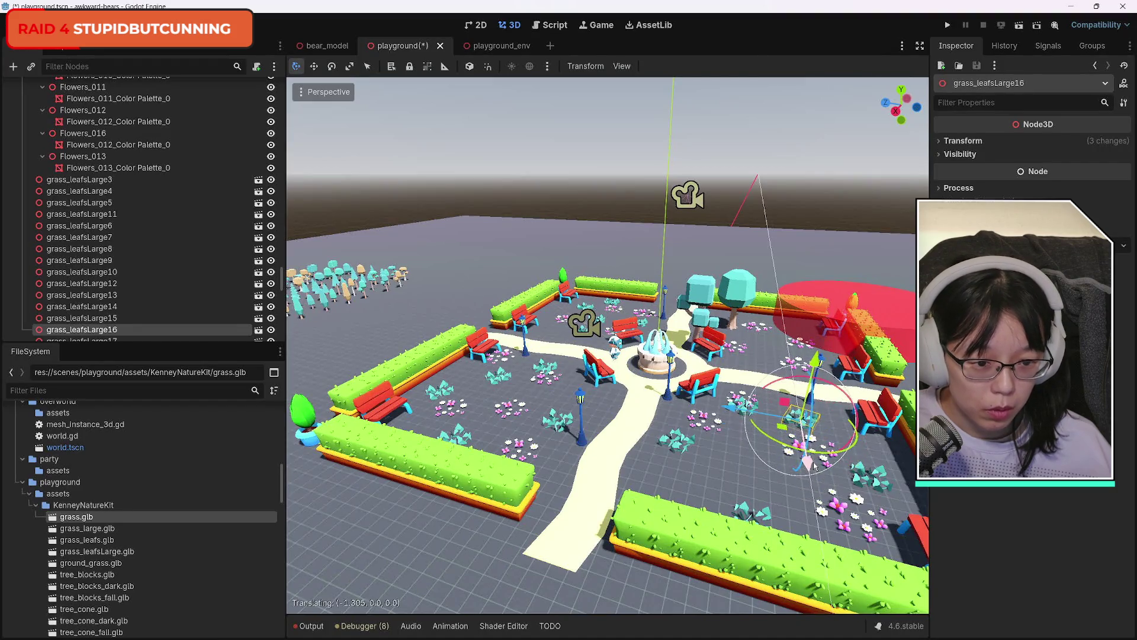
drag(761, 411, 737, 481)
click(746, 414)
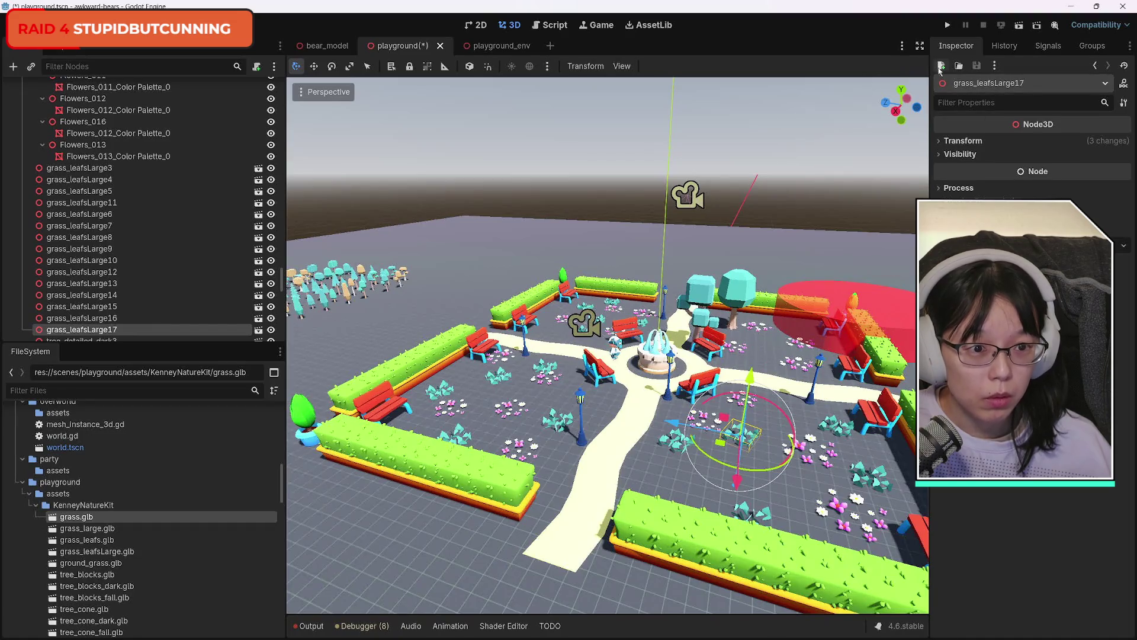
drag(904, 105, 909, 108)
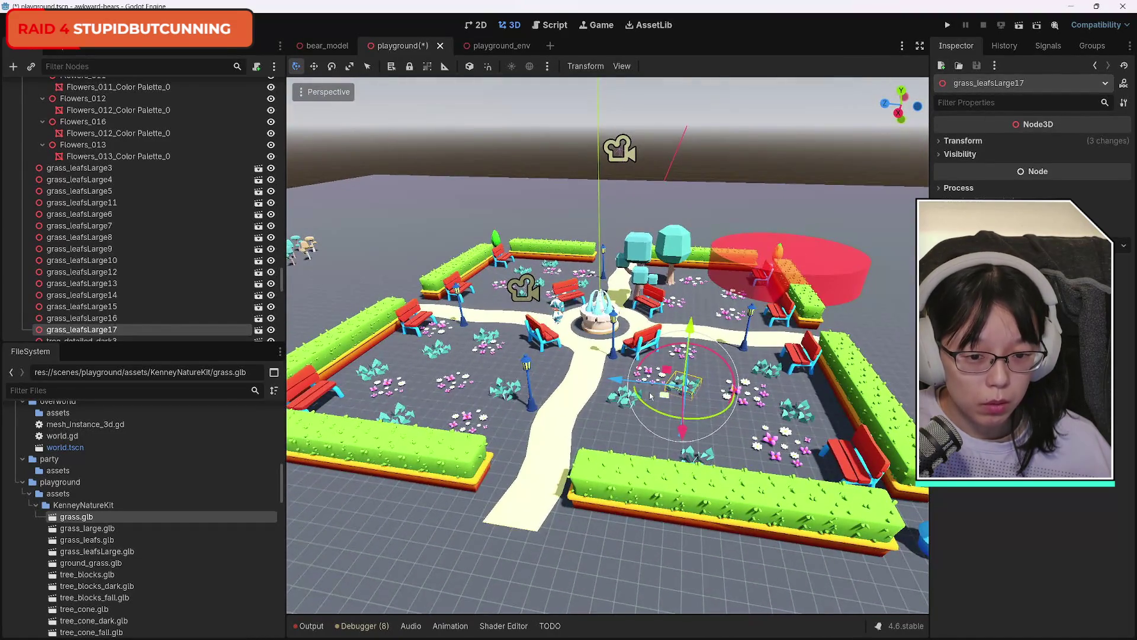
Select six grass clumps including grass_leafsLarge14–17 and move them toward the cyan trees.
click(623, 394)
shift+click(686, 387)
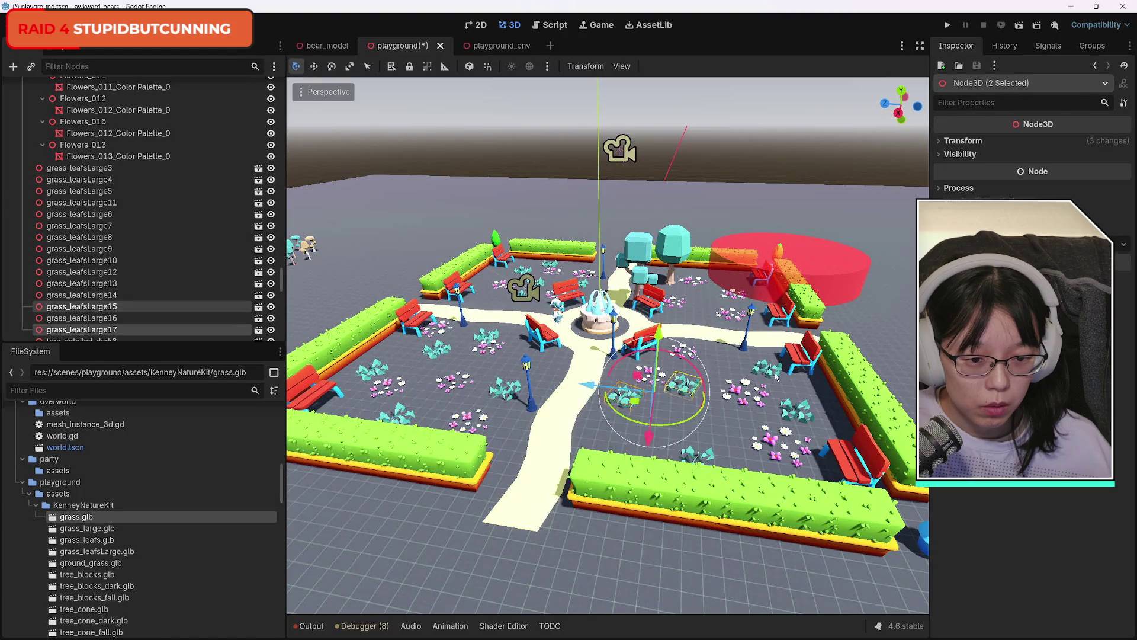
shift+click(771, 372)
shift+click(794, 416)
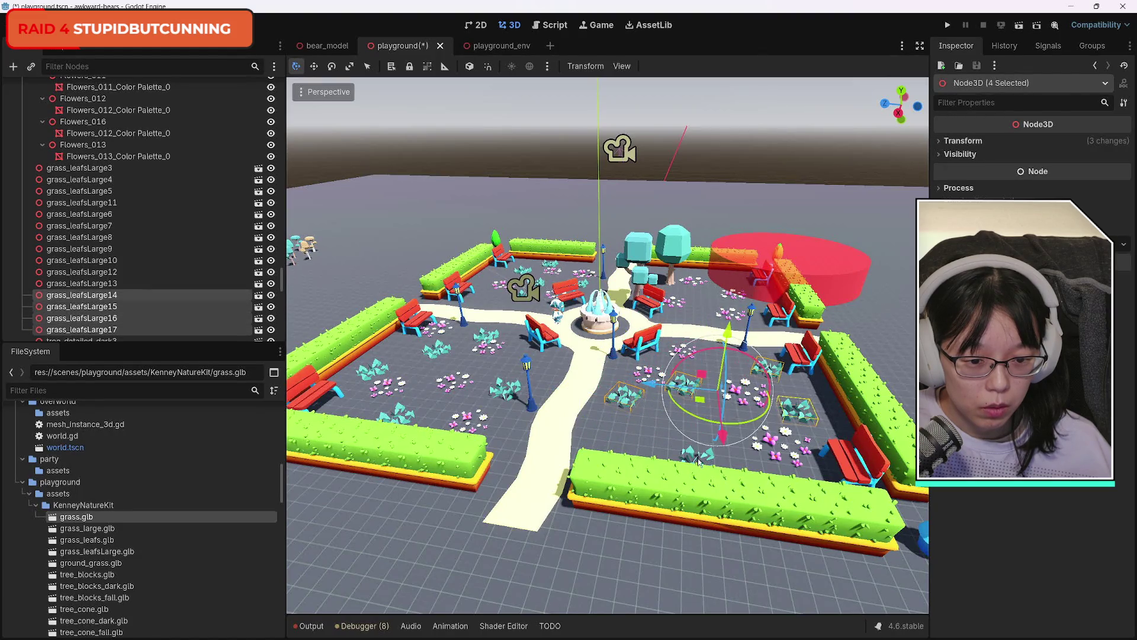
shift+click(697, 458)
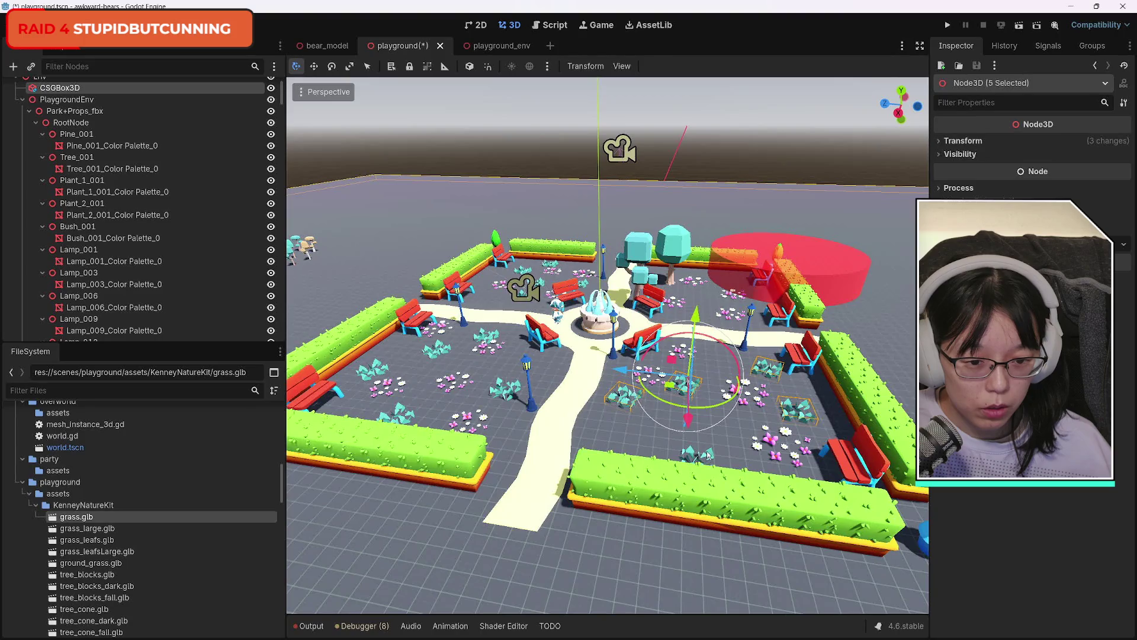
shift+click(707, 455)
scroll(127, 226, down, 5)
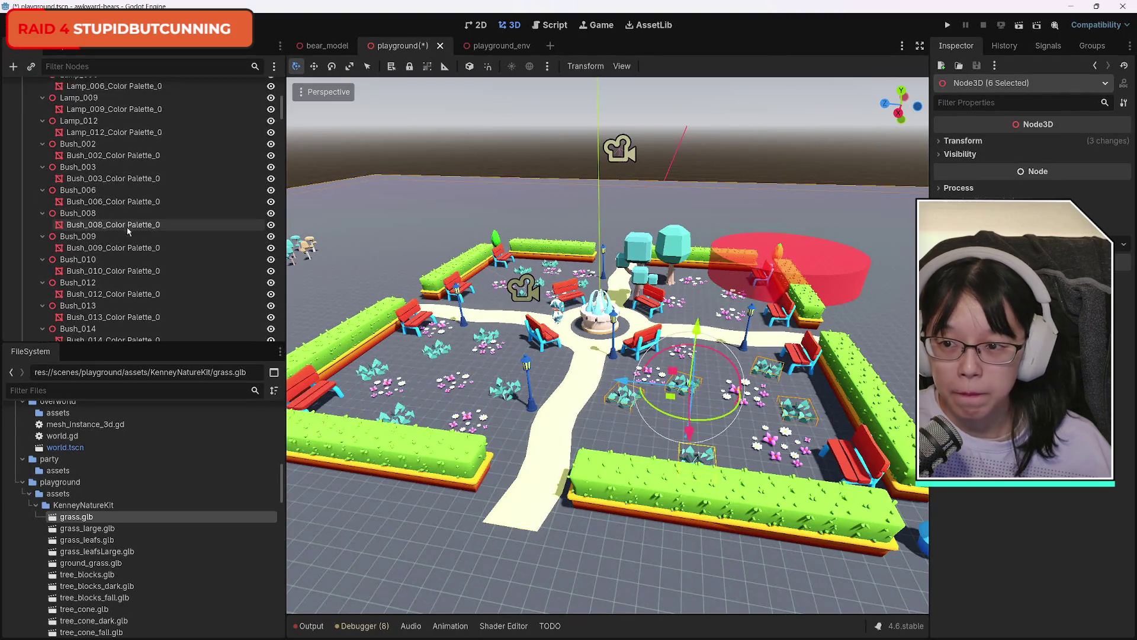
scroll(127, 227, down, 10)
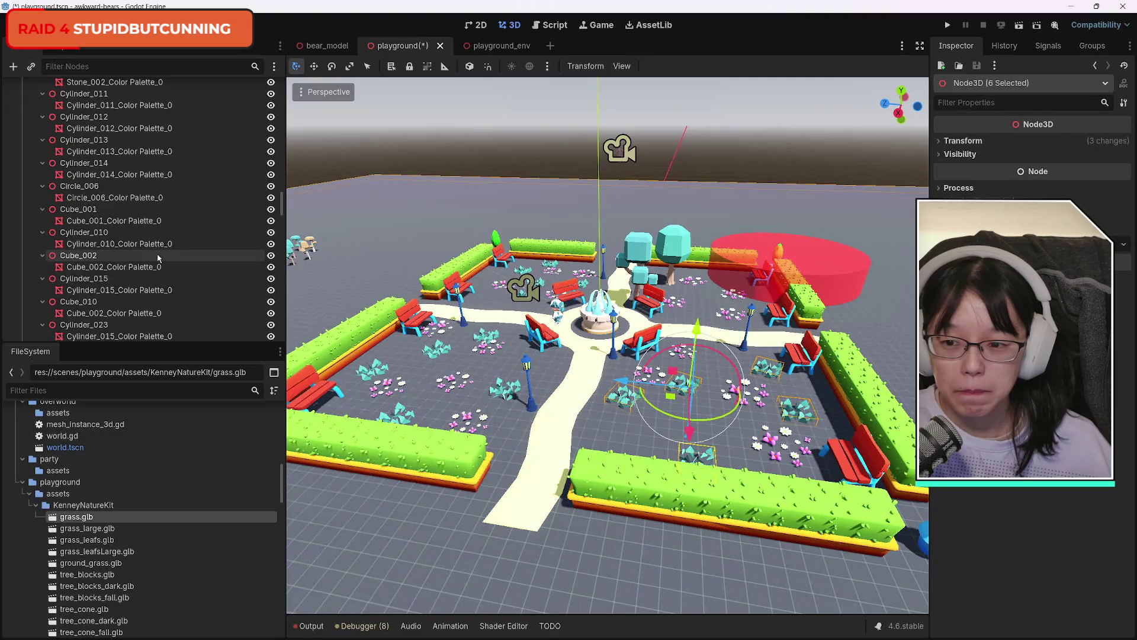
scroll(158, 258, down, 15)
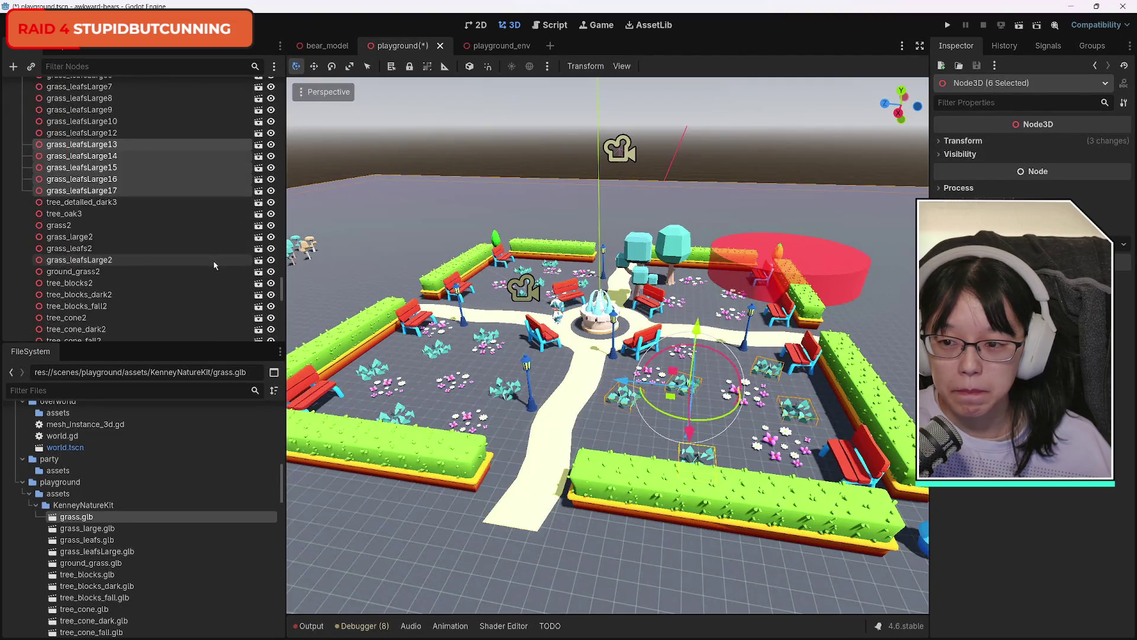
scroll(215, 266, up, 3)
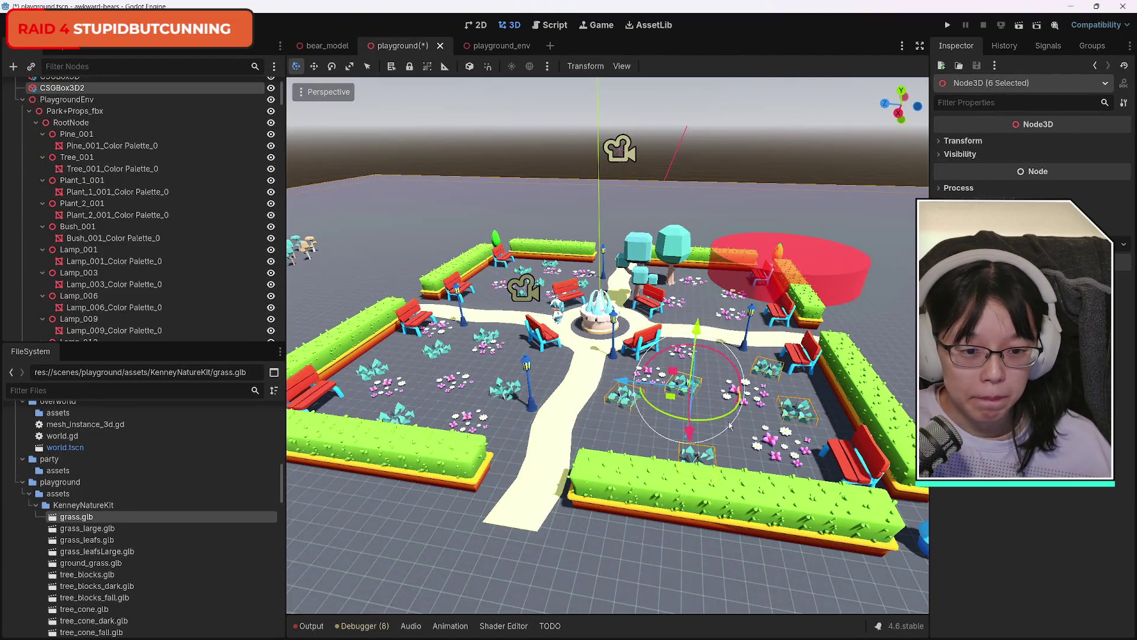
drag(689, 436, 681, 317)
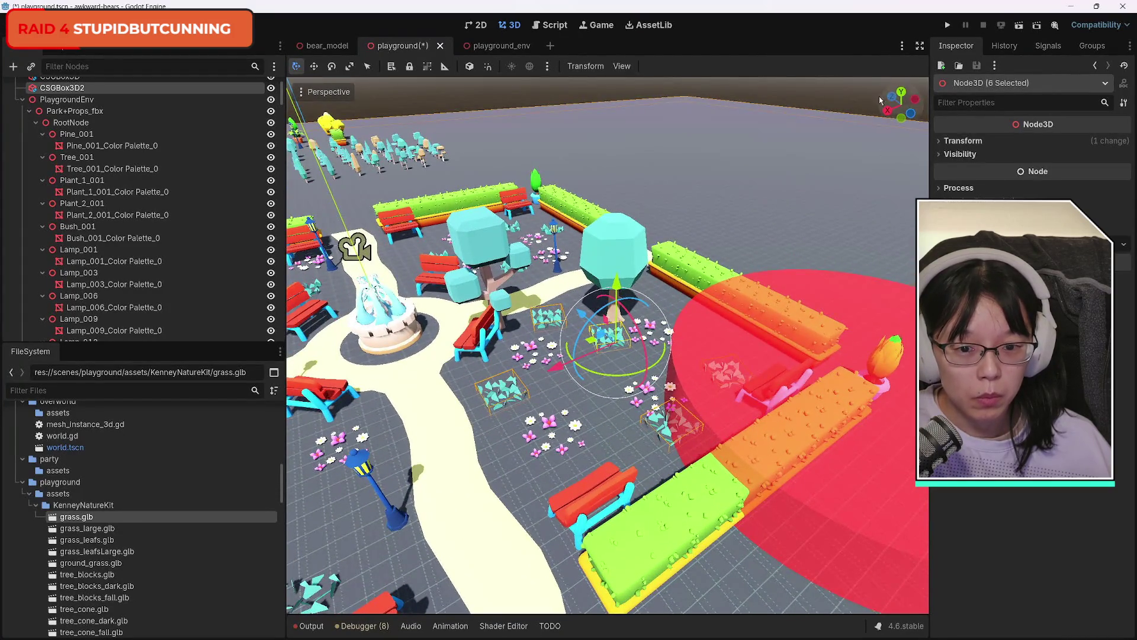
mouse_move(557, 366)
mouse_down()
mouse_move(566, 369)
mouse_move(552, 384)
mouse_move(635, 391)
mouse_up()
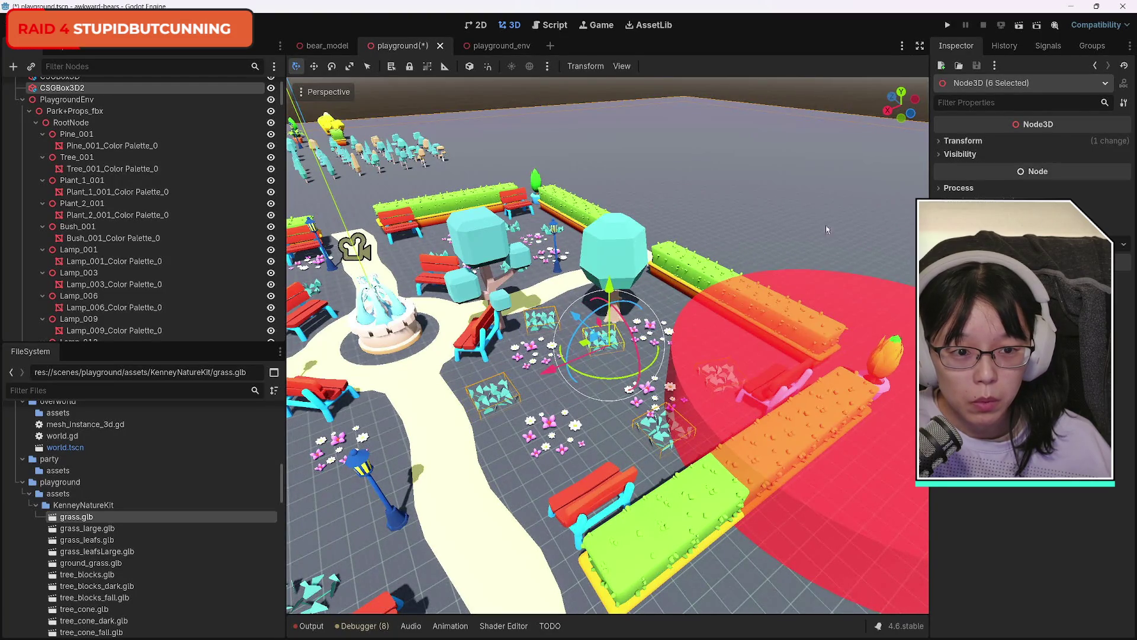
click(613, 256)
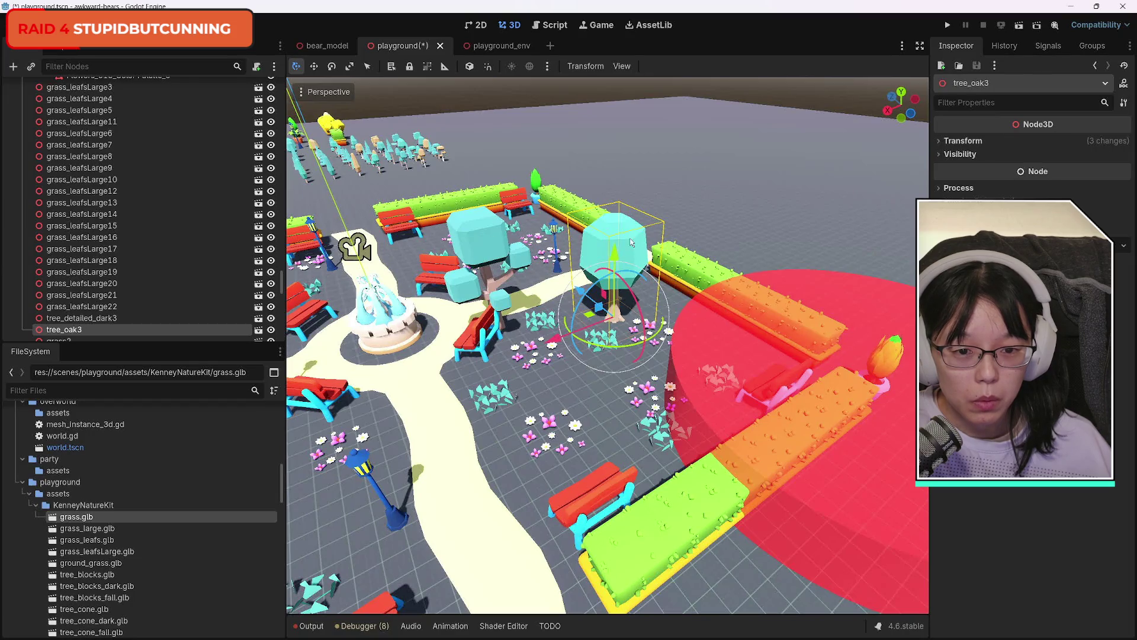
Shift tree_oak3 up-right, and carry tree_detailed_dark3 into the red circular area behind the bench.
mouse_move(557, 339)
mouse_down()
mouse_move(672, 254)
mouse_move(612, 269)
mouse_up()
drag(596, 307, 578, 315)
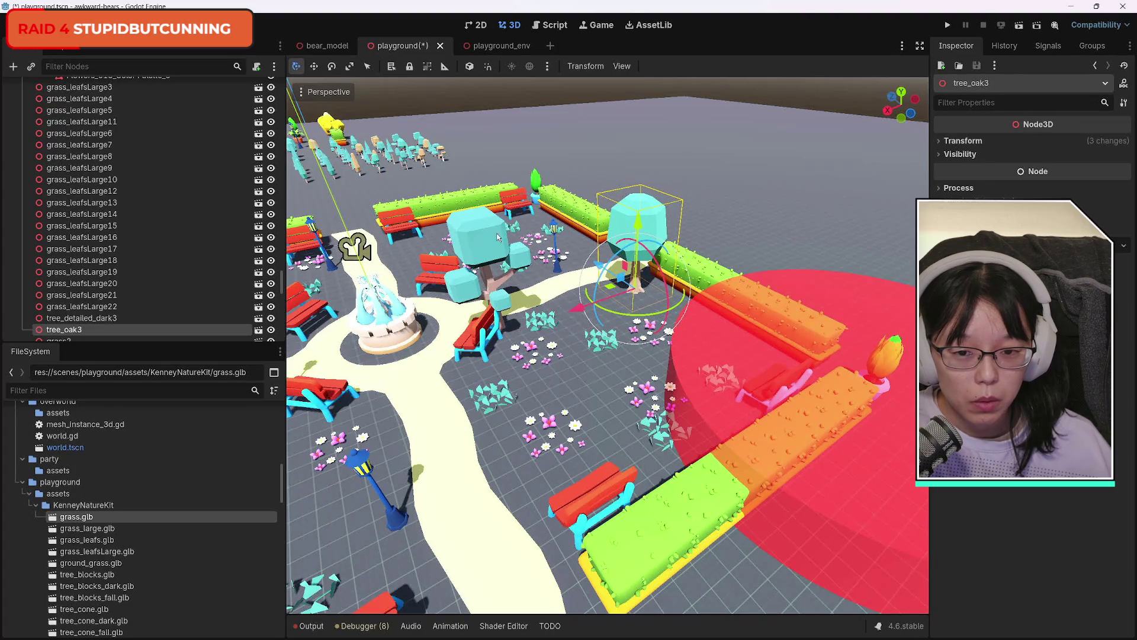
click(486, 245)
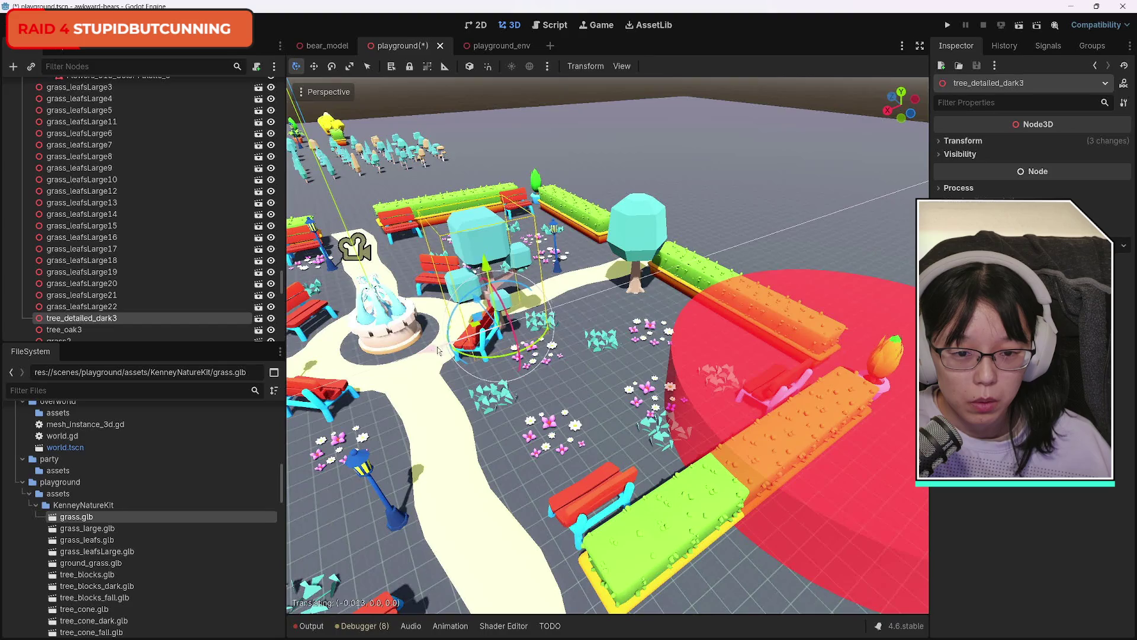
mouse_move(437, 346)
mouse_down()
mouse_move(593, 296)
mouse_move(598, 276)
mouse_move(677, 306)
mouse_move(653, 239)
mouse_up()
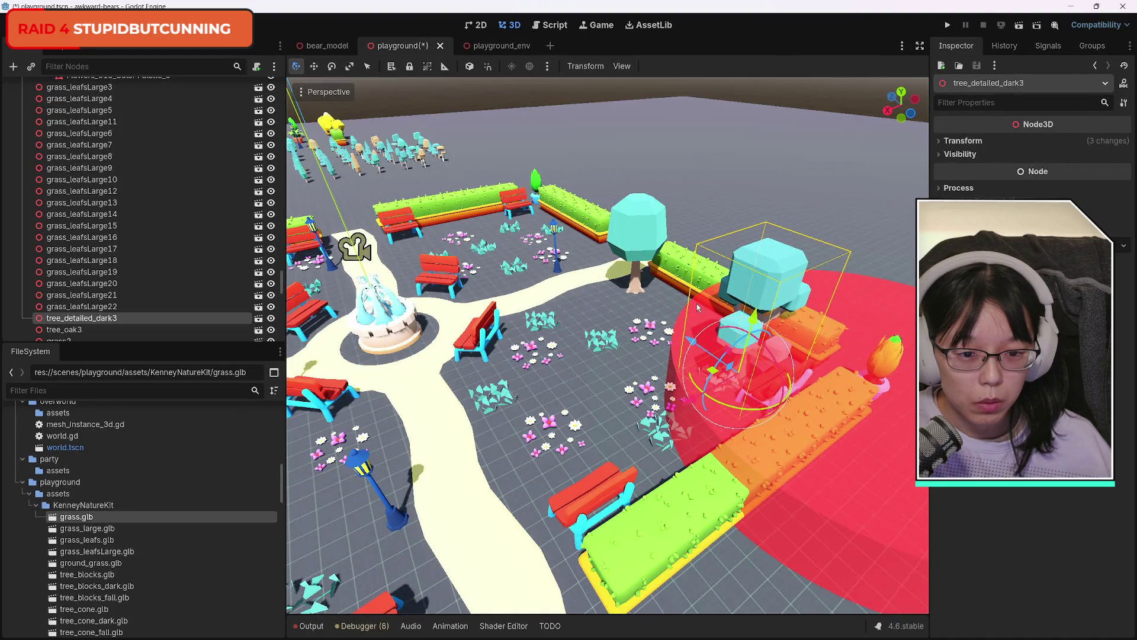
drag(692, 401, 789, 353)
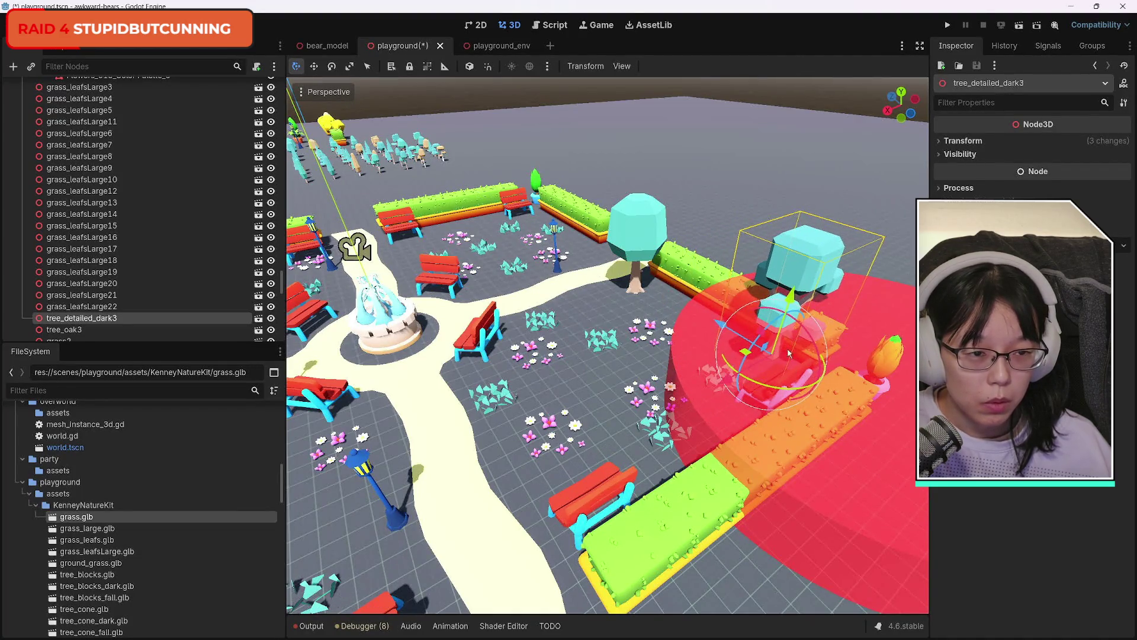
drag(910, 101, 901, 104)
drag(556, 439, 598, 425)
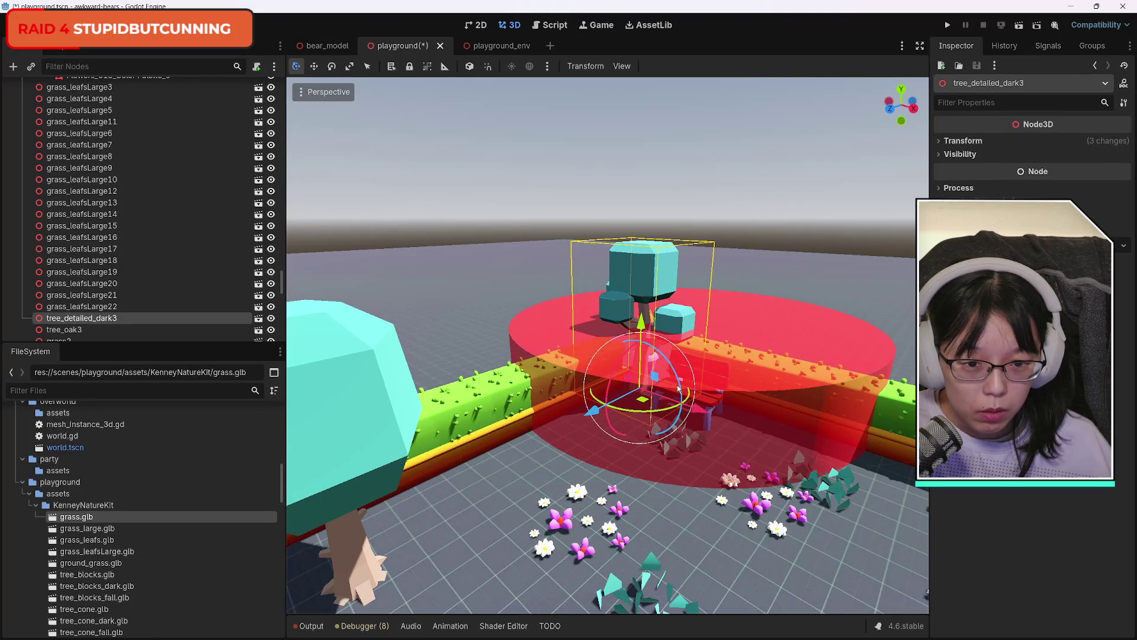
Slide tree_detailed_dark3 right along X off the plaza, beside the hedge near the bench.
click(826, 225)
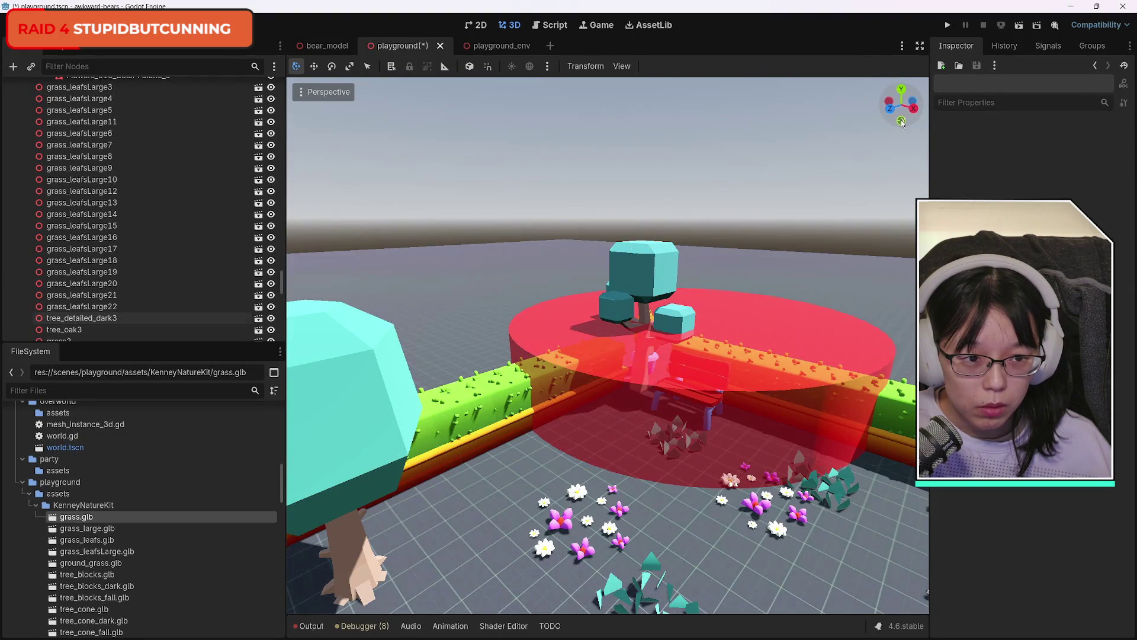
drag(905, 121, 900, 121)
key(w)
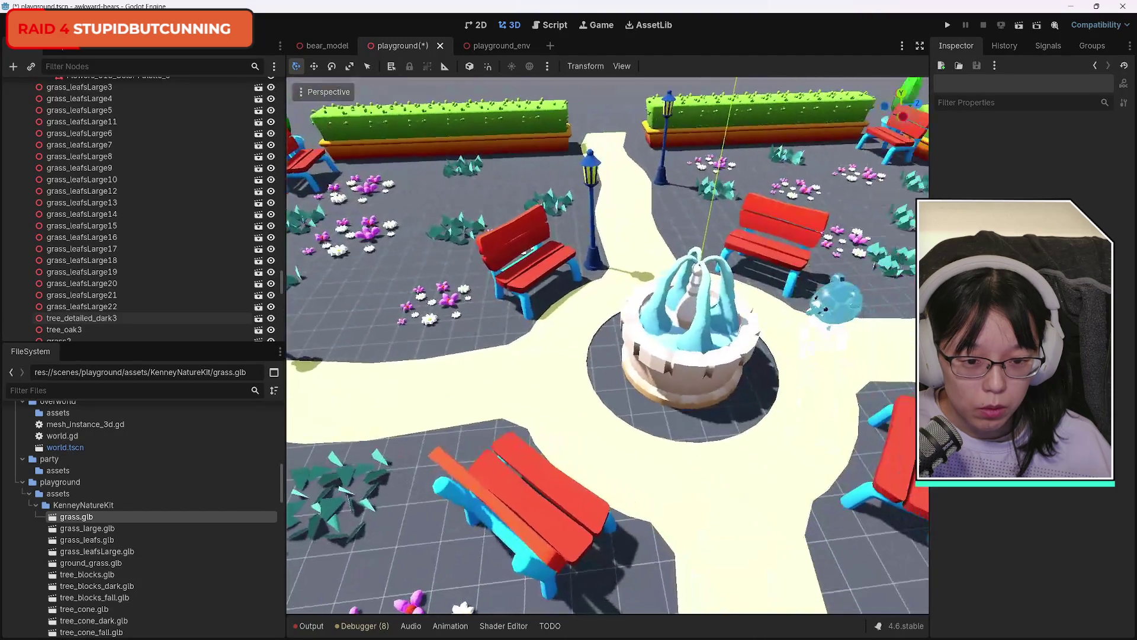
key(a)
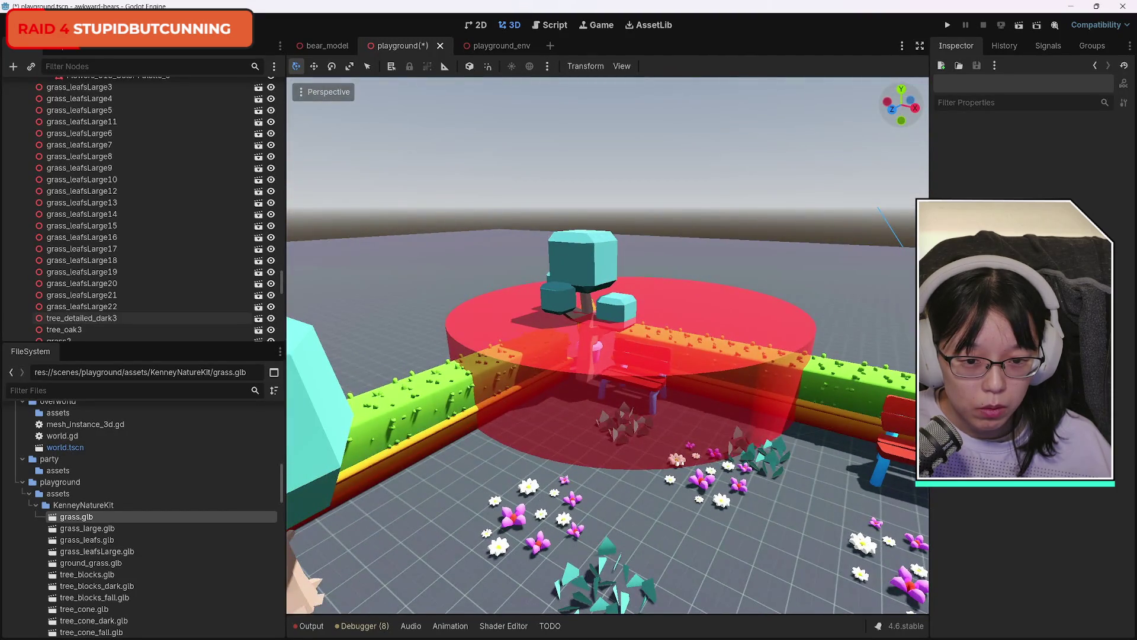
key(d)
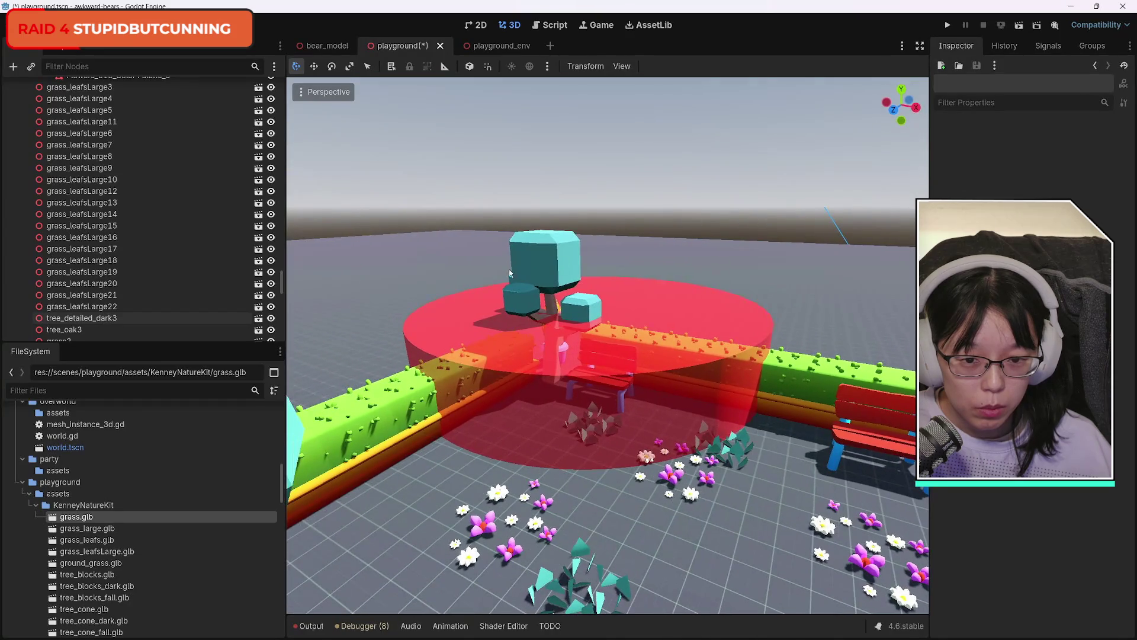
click(547, 273)
drag(612, 397, 825, 420)
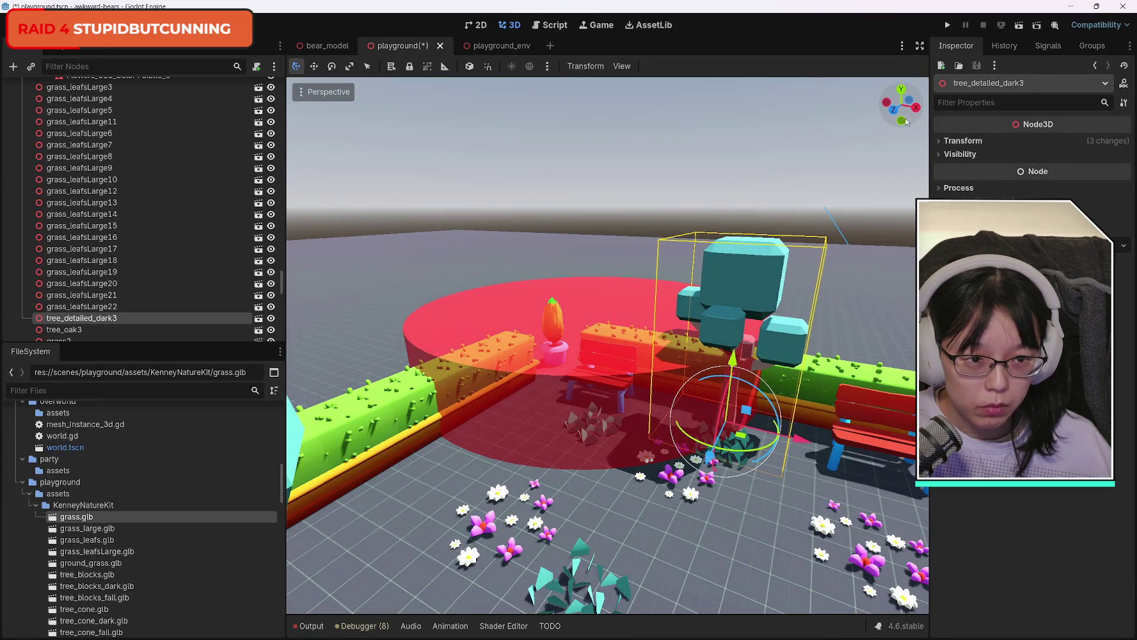
mouse_move(899, 109)
mouse_down()
mouse_move(1034, 111)
mouse_move(794, 97)
mouse_up()
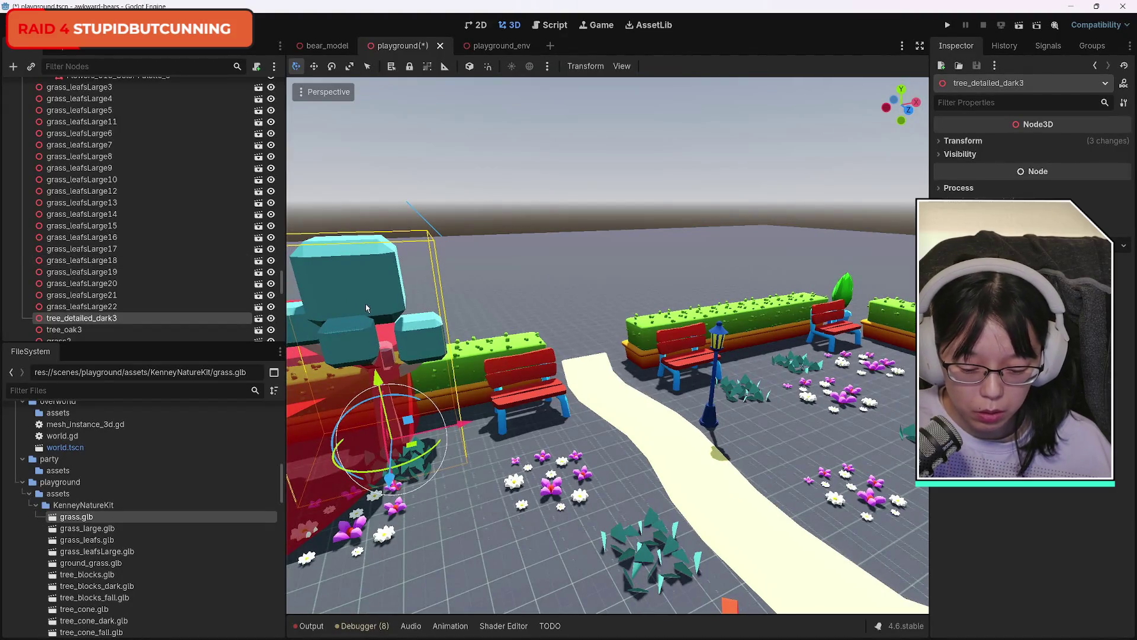
click(513, 374)
Duplicate tree_detailed_dark3 as tree_detailed_dark4 and move it to the far right hedge.
click(357, 291)
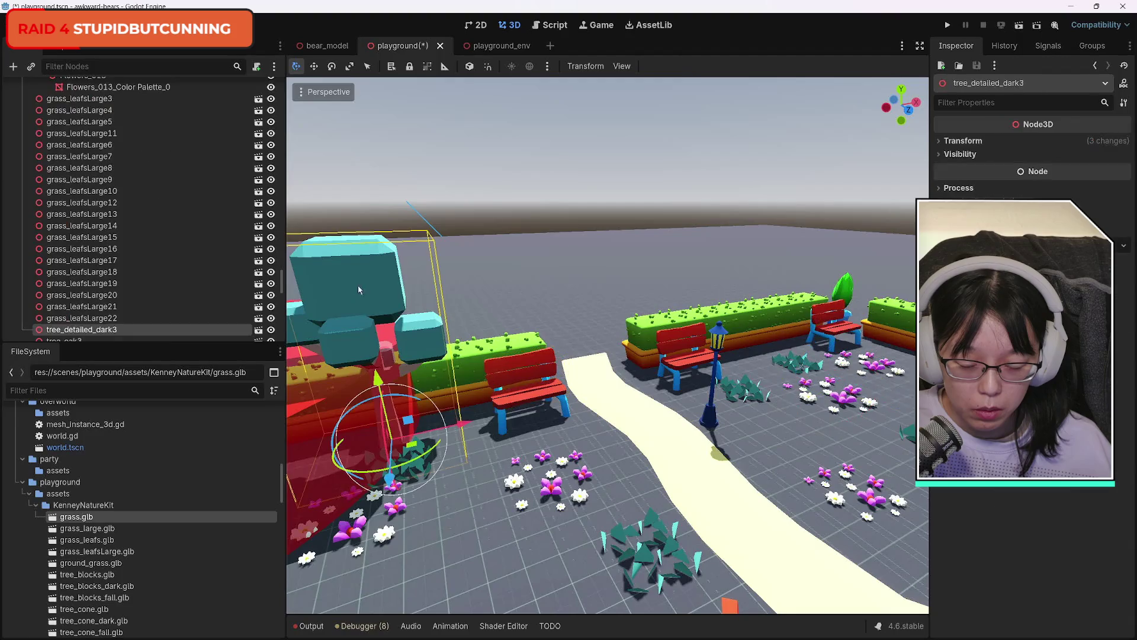
key(ctrl+d)
mouse_move(461, 423)
mouse_down()
mouse_move(829, 391)
mouse_move(748, 385)
mouse_up()
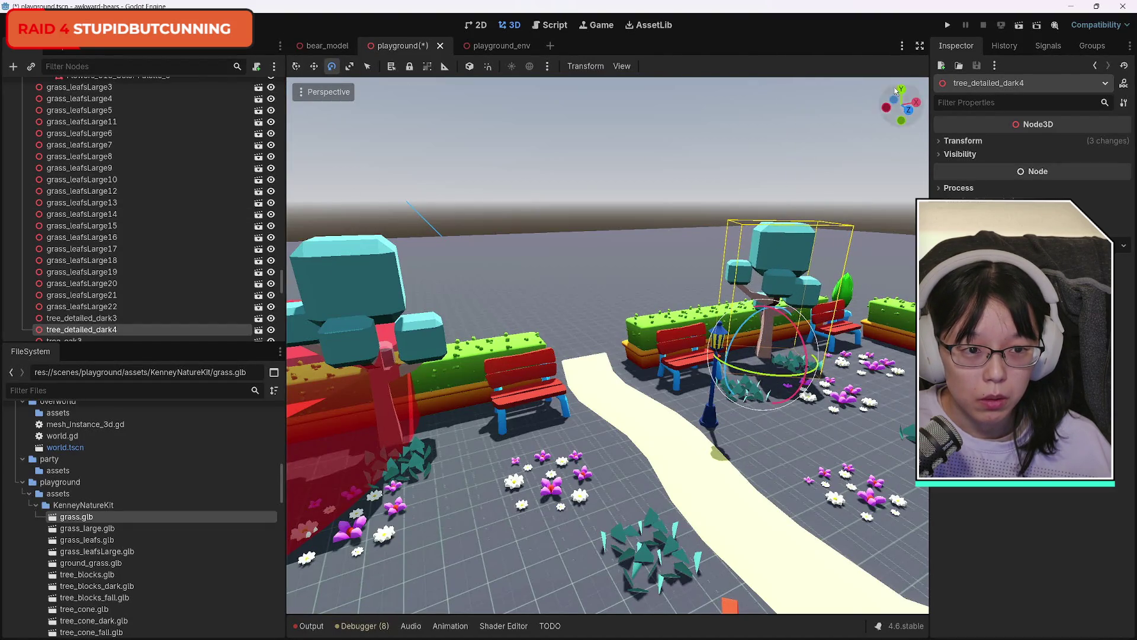
drag(901, 93, 817, 89)
key(f)
Bring the camera closer to the plaza and select tree_oak3.
key(w)
key(a)
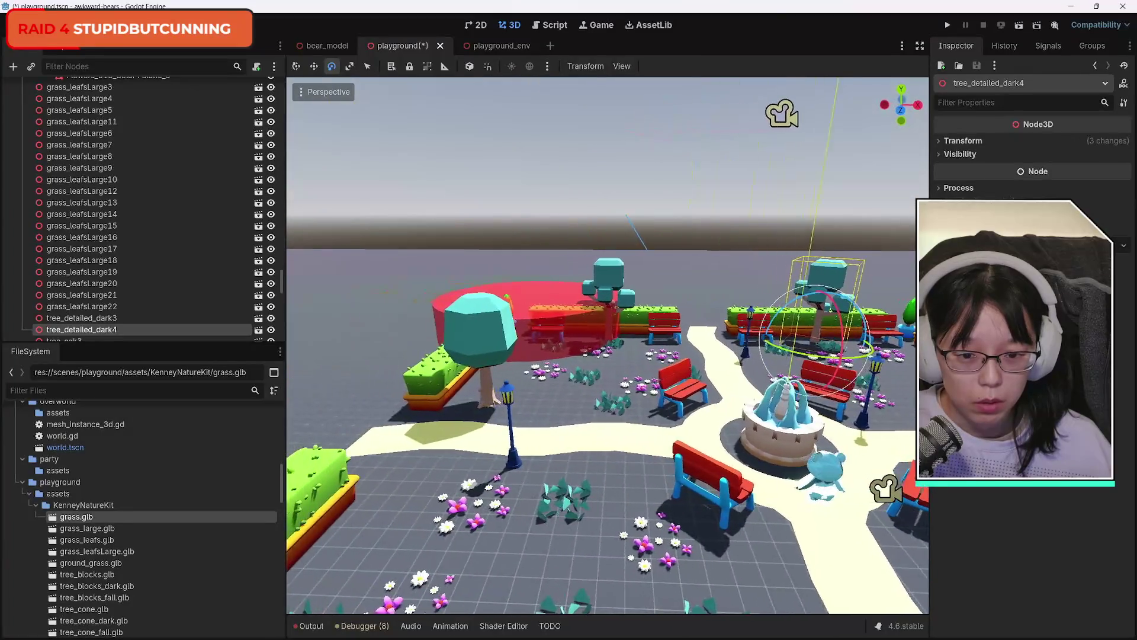
click(414, 343)
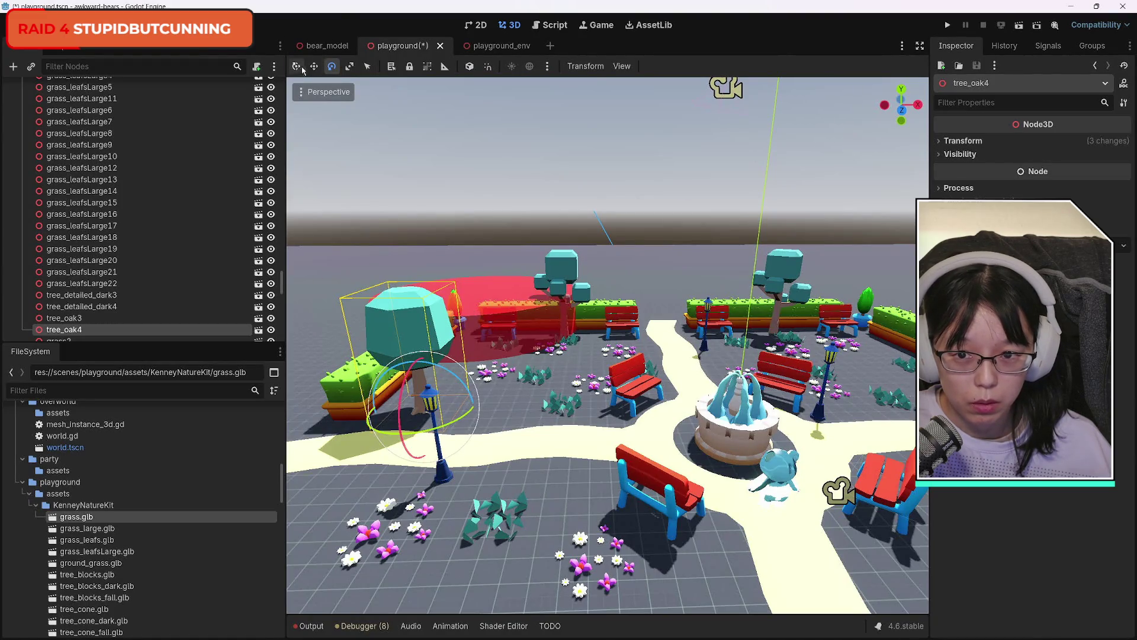
Move tree_oak4 along X onto the lawn beside the long right-hand hedge.
drag(477, 420, 912, 397)
scroll(905, 90, down, 3)
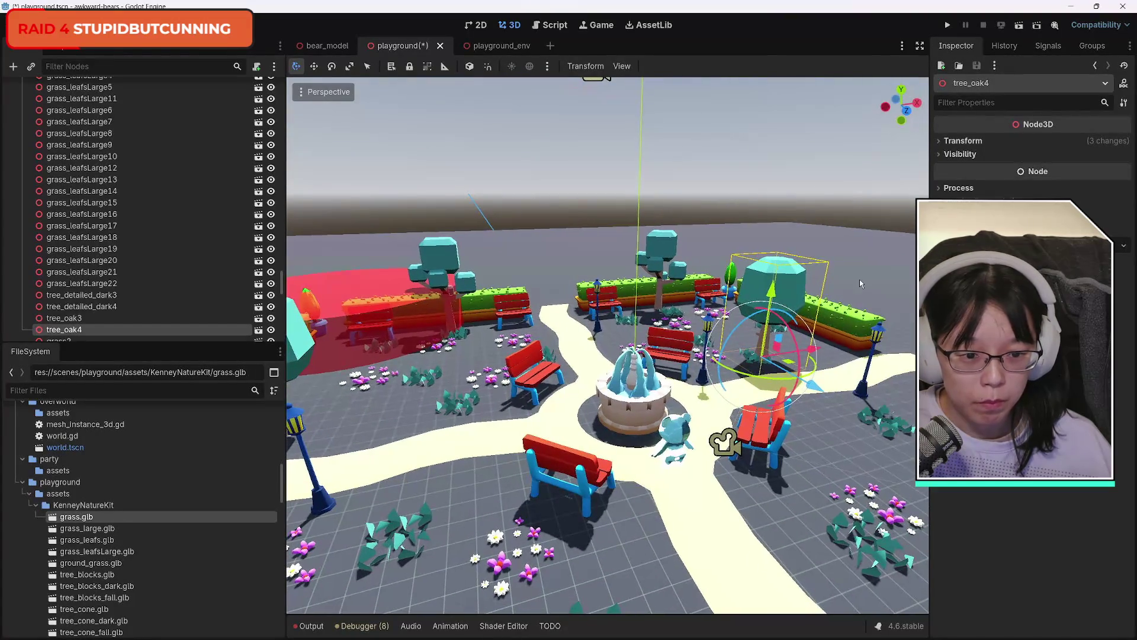
drag(781, 343, 867, 350)
mouse_move(896, 107)
mouse_down()
mouse_move(900, 115)
mouse_move(891, 108)
mouse_up()
key(w)
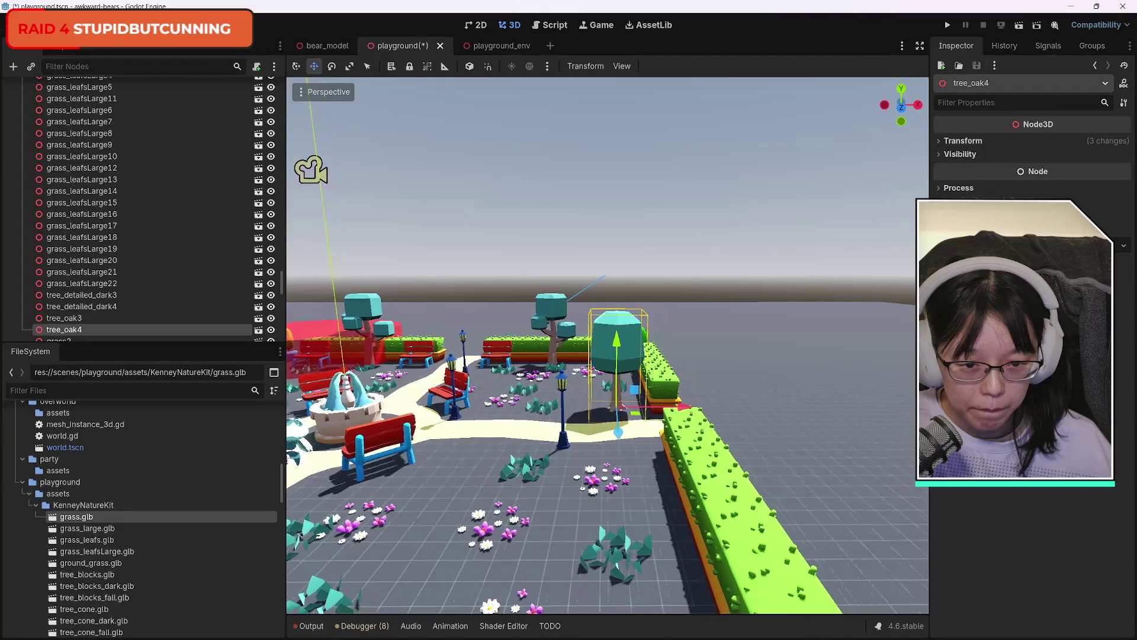
drag(705, 408, 699, 409)
Turn tree_oak4 around its vertical axis.
click(333, 67)
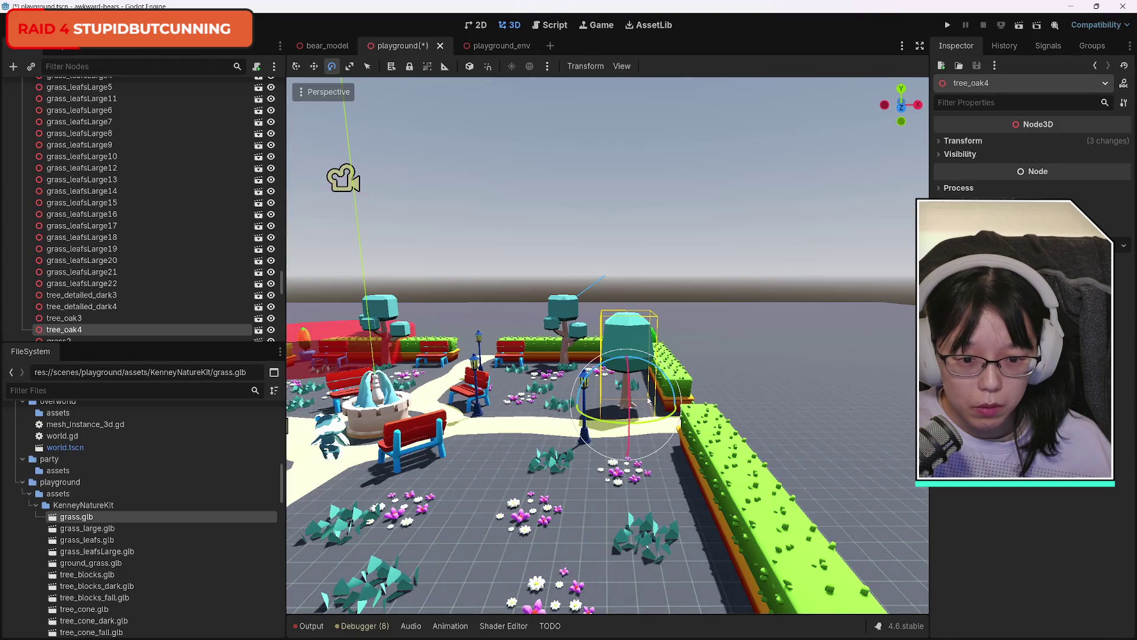
mouse_move(610, 425)
mouse_down()
mouse_move(932, 81)
mouse_move(607, 293)
mouse_up()
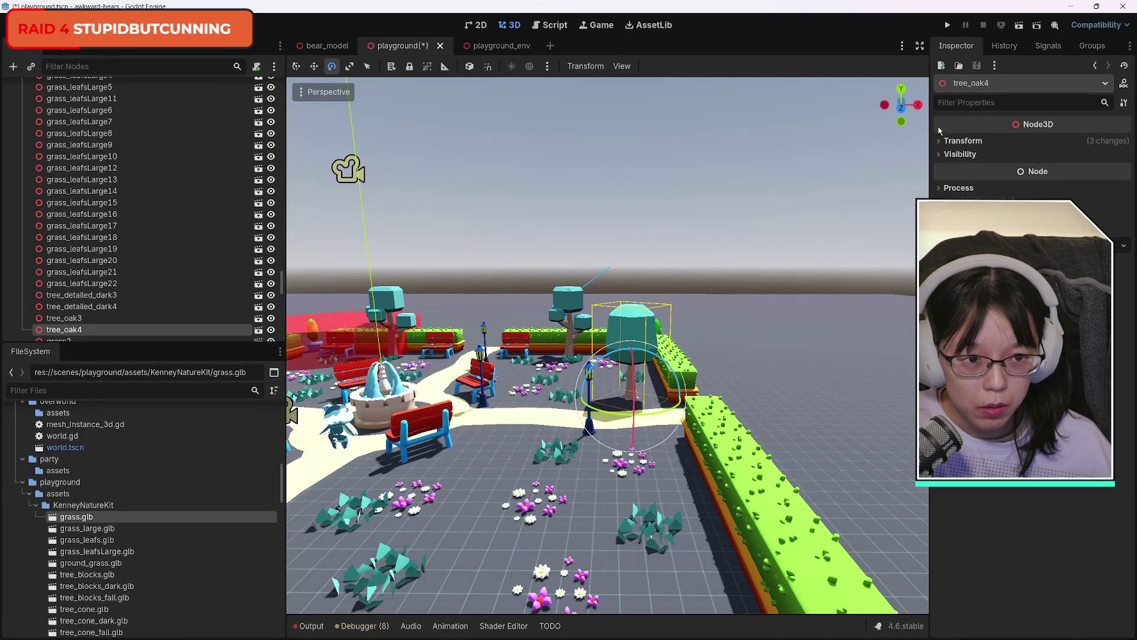
key(w)
drag(904, 94, 767, 100)
key(w)
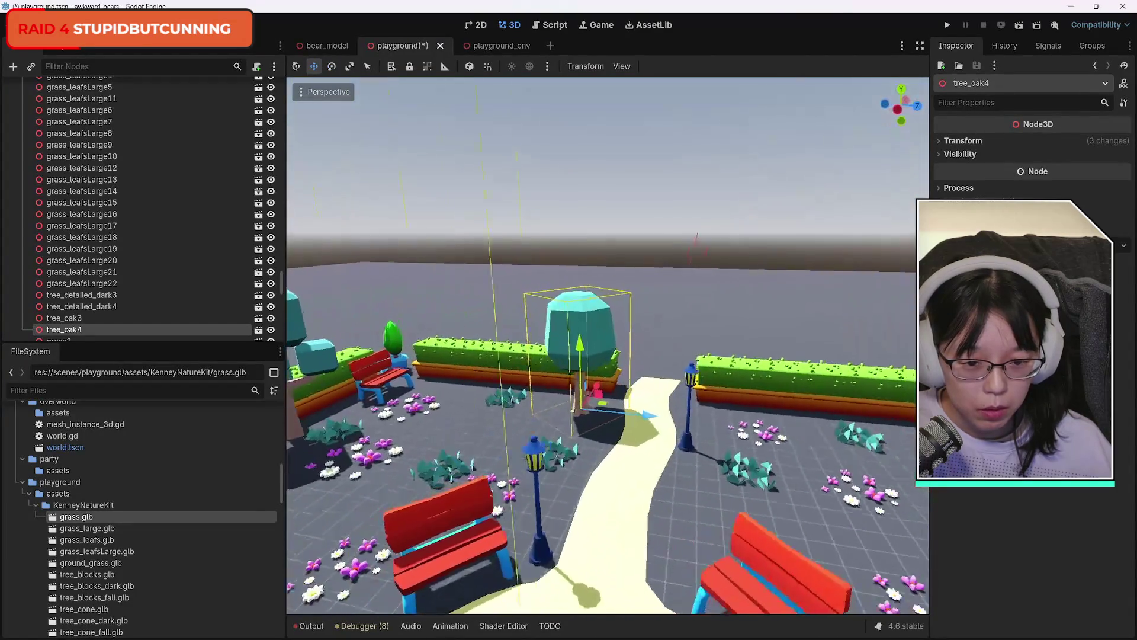
key(w)
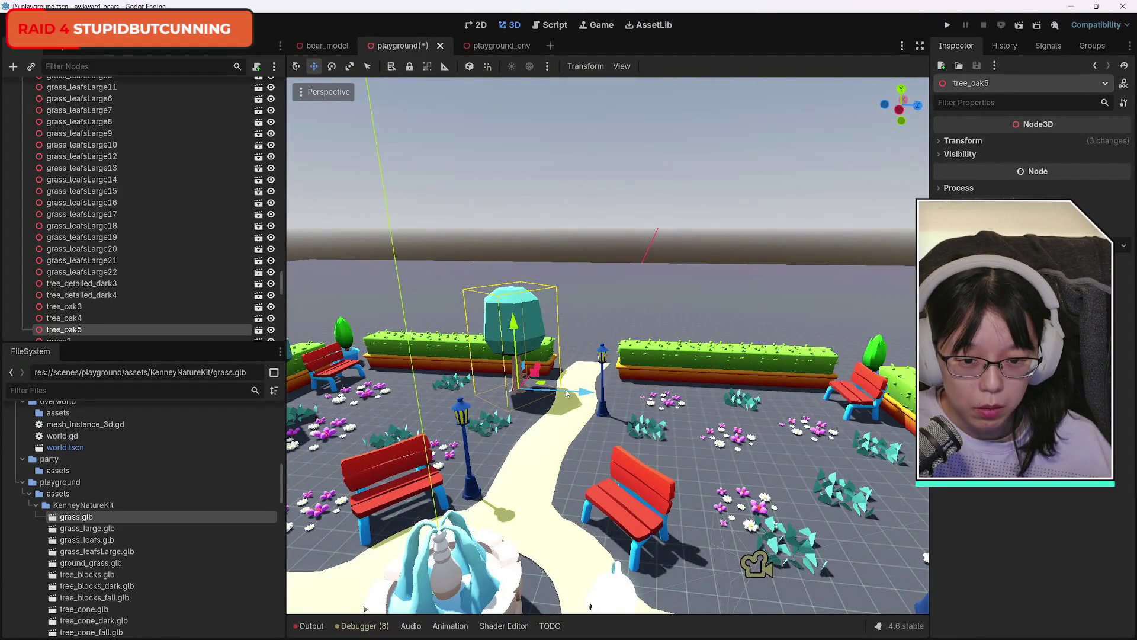
Slide tree_oak5 along Z so it stands beside the other oak and lamp post near the right hedge.
mouse_move(567, 394)
mouse_down()
mouse_move(690, 406)
mouse_move(628, 398)
mouse_up()
click(332, 66)
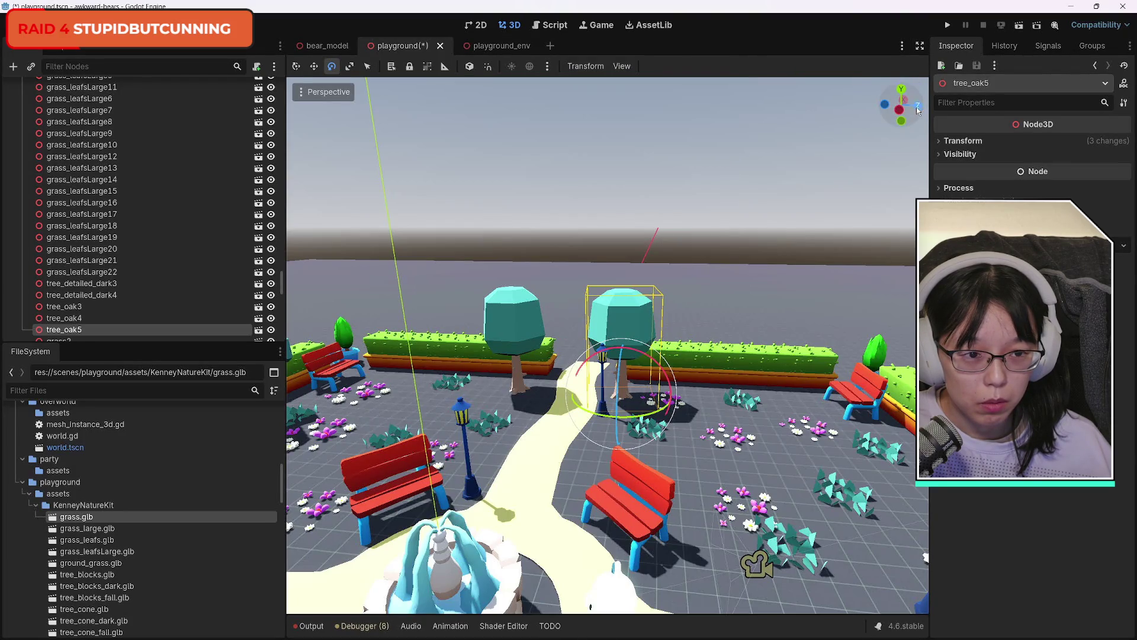
drag(915, 110, 651, 270)
Duplicate tree_detailed_dark4 and place the copy, tree_detailed_dark5, beside the right hedge and bench.
click(553, 293)
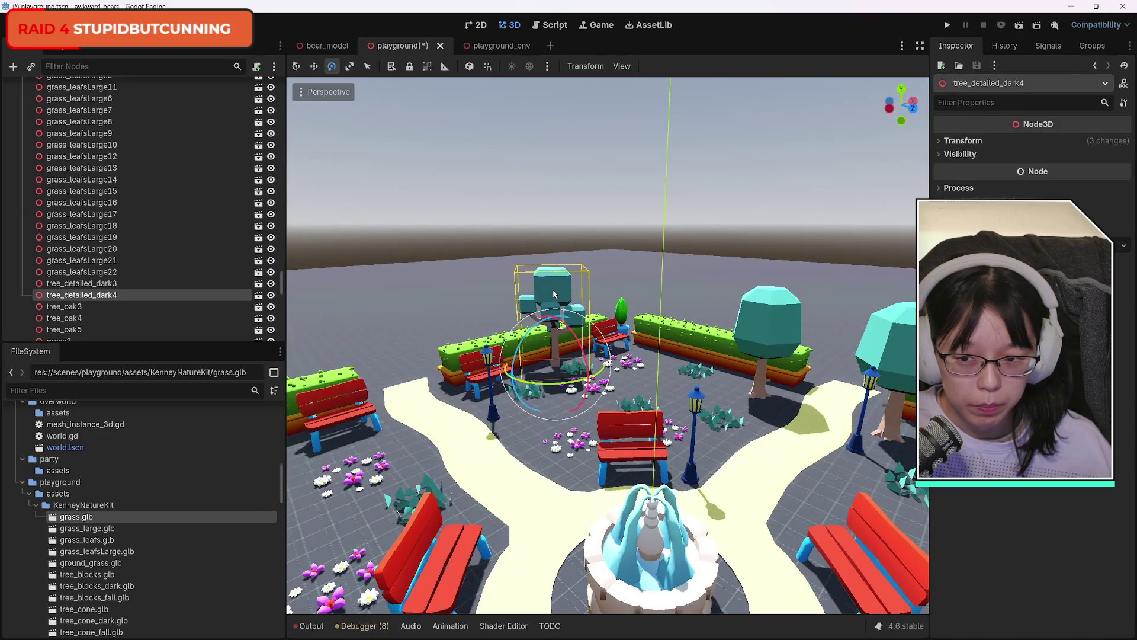
key(ctrl+d)
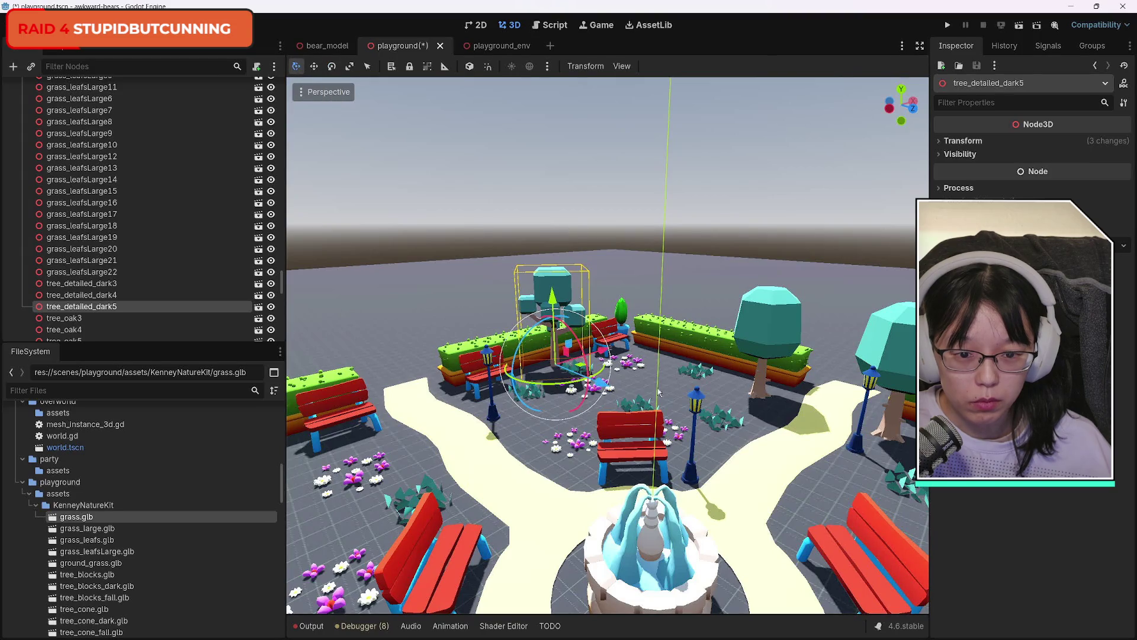
drag(602, 371, 708, 391)
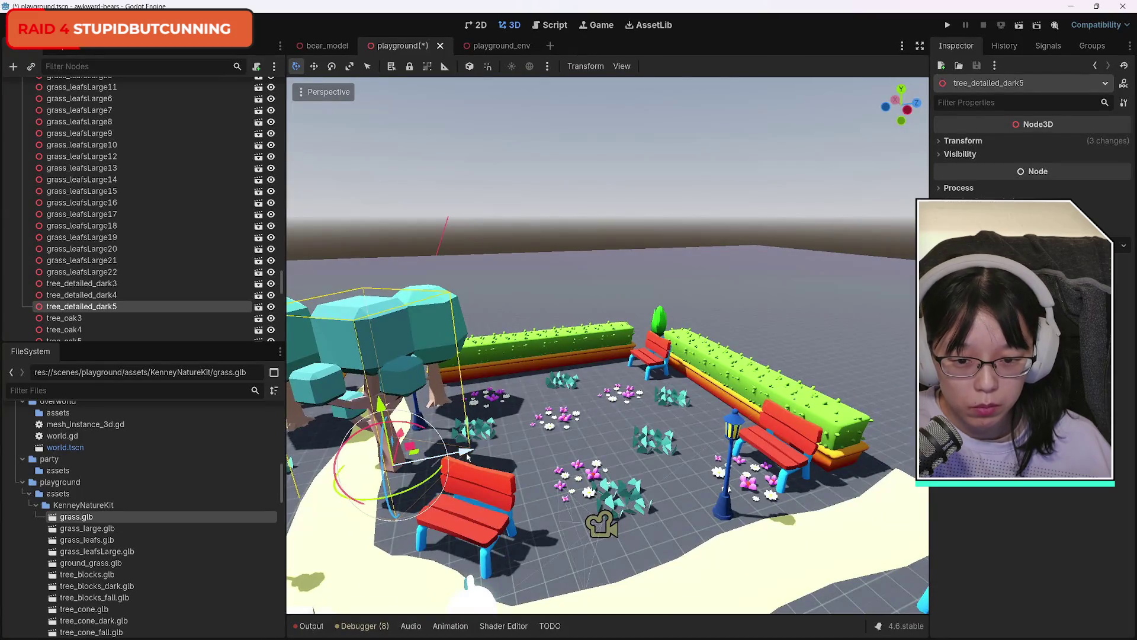
mouse_move(467, 456)
mouse_down()
mouse_move(749, 408)
mouse_move(788, 343)
mouse_up()
Turn tree_detailed_dark5 around its vertical axis, then duplicate it as tree_detailed_dark6.
click(332, 66)
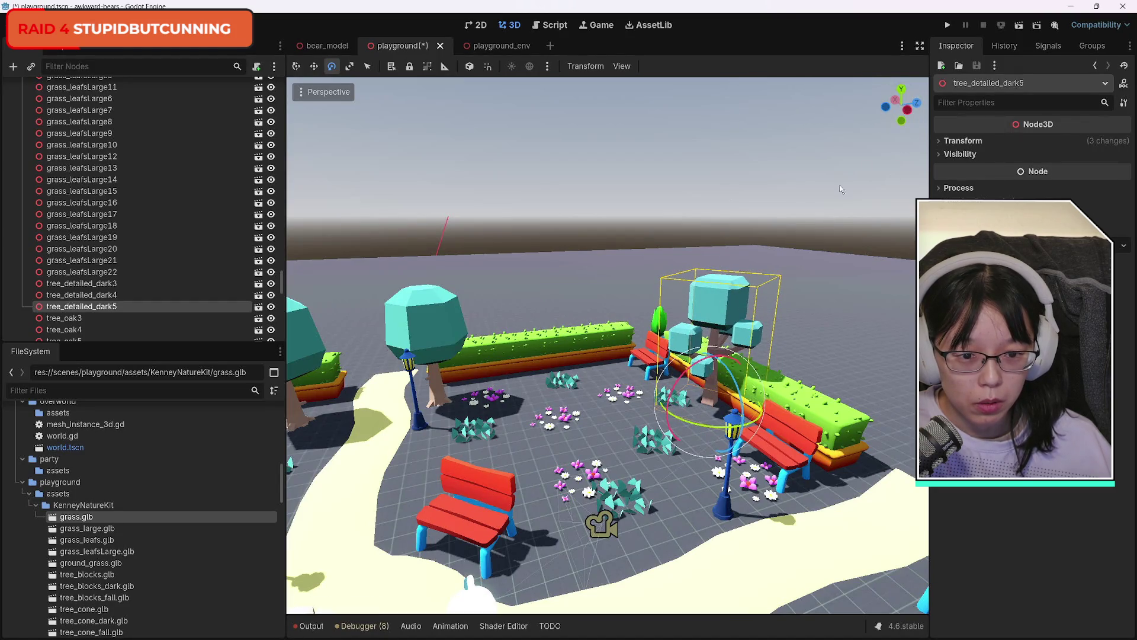
drag(908, 106, 877, 109)
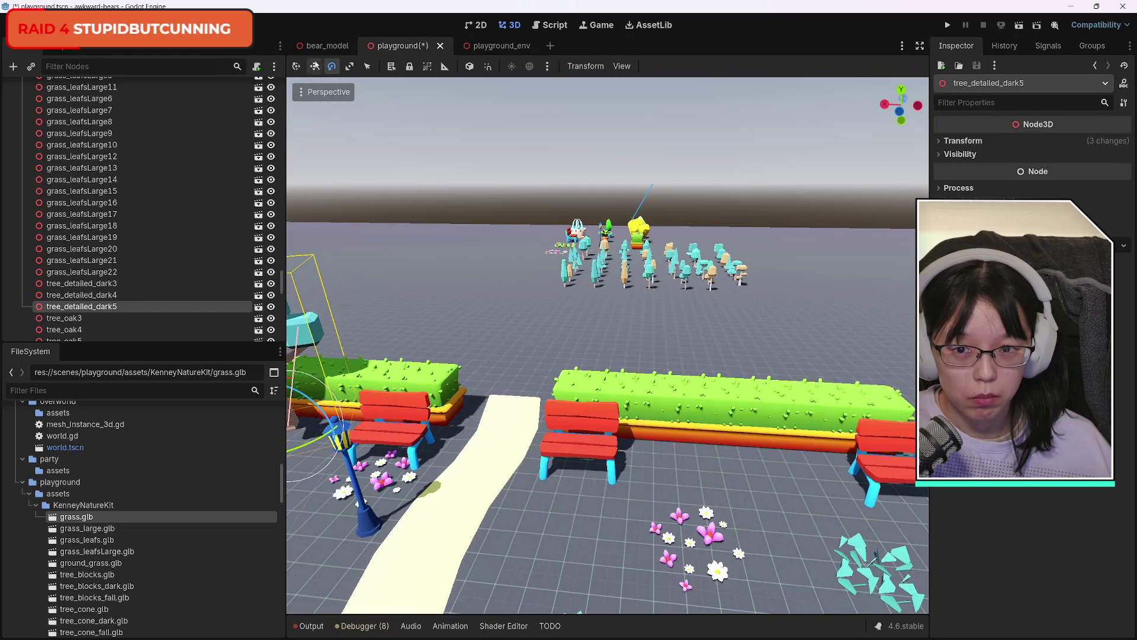
key(ctrl+d)
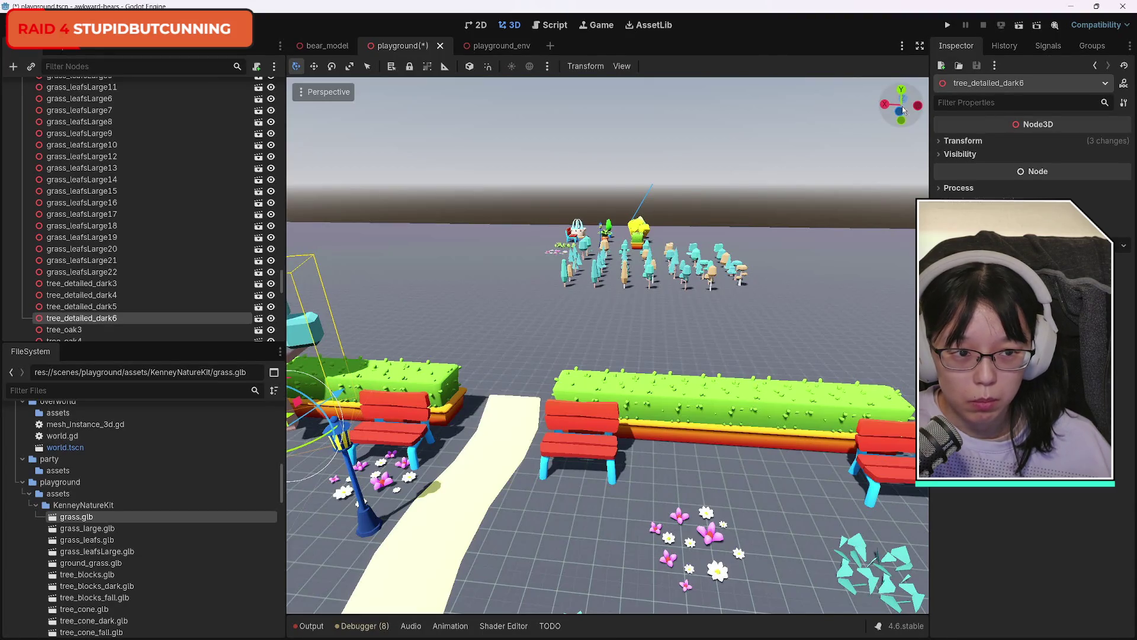
Place tree_detailed_dark6 beside the far hedge near a bench, nudged along X and rotated about 29 degrees.
drag(900, 112, 912, 113)
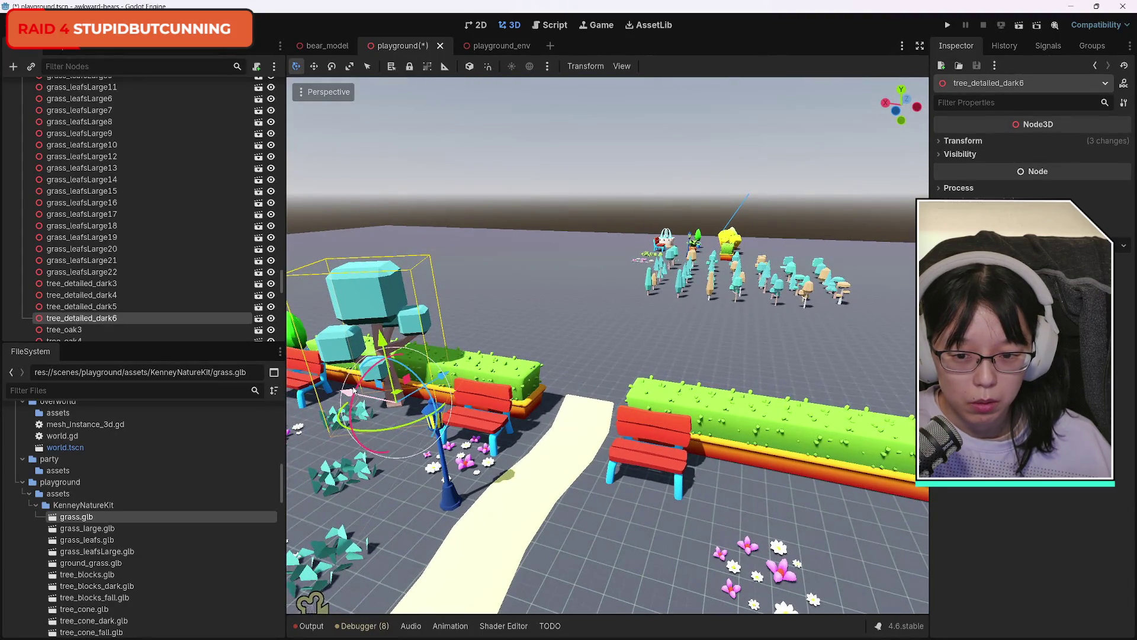
mouse_move(354, 391)
mouse_down()
mouse_move(823, 266)
mouse_move(801, 258)
mouse_up()
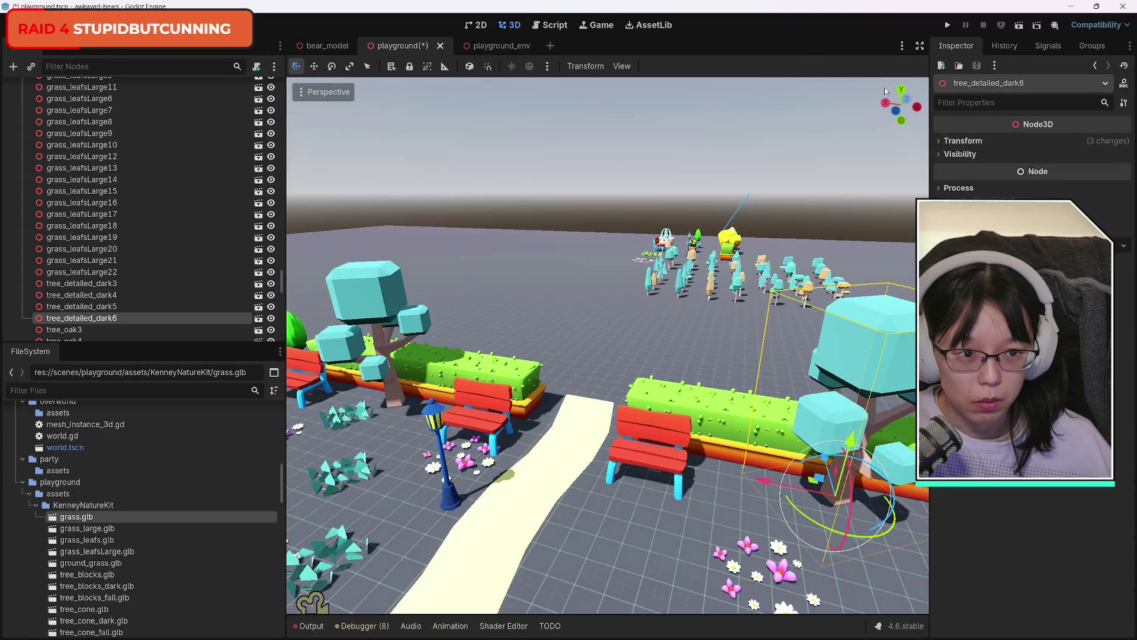
mouse_move(885, 92)
mouse_down()
mouse_move(908, 105)
mouse_move(897, 95)
mouse_up()
drag(518, 430, 466, 466)
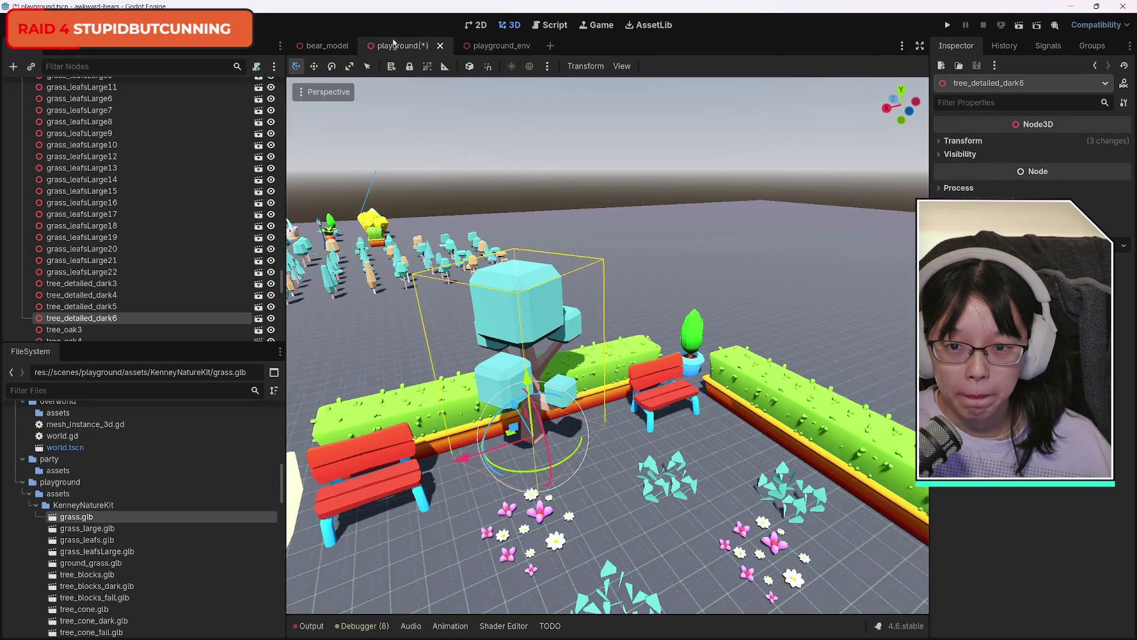
drag(510, 482, 569, 459)
drag(906, 80, 737, 249)
Duplicate tree_oak3 and move the copy, tree_oak6, toward the front-left lawn near the lamp post.
click(650, 353)
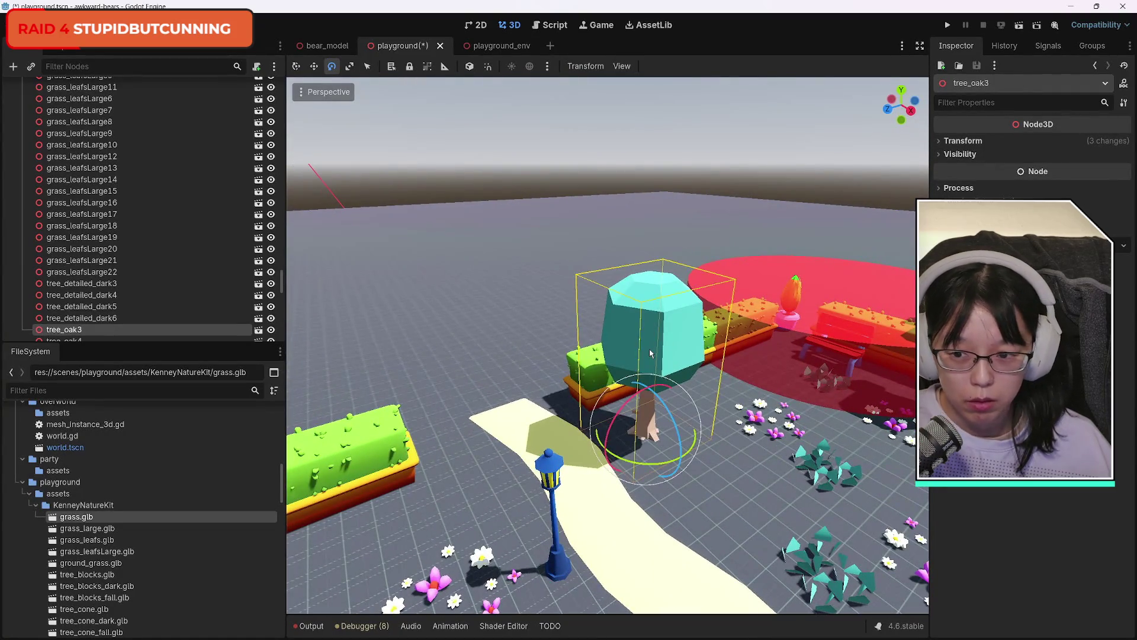
key(ctrl+d)
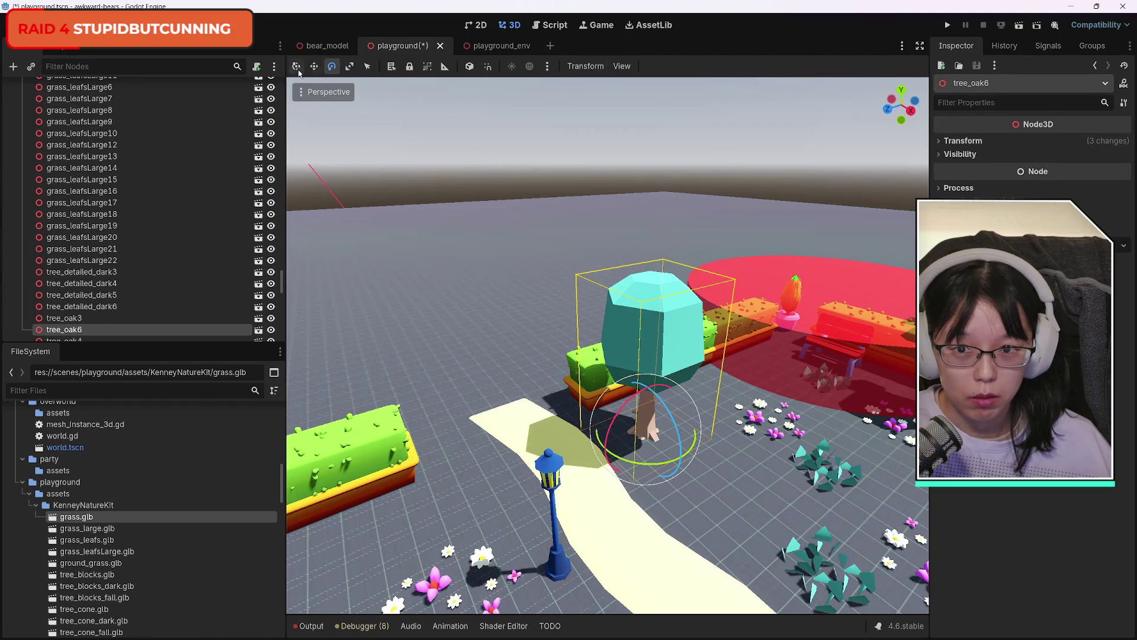
click(296, 67)
drag(587, 461, 337, 523)
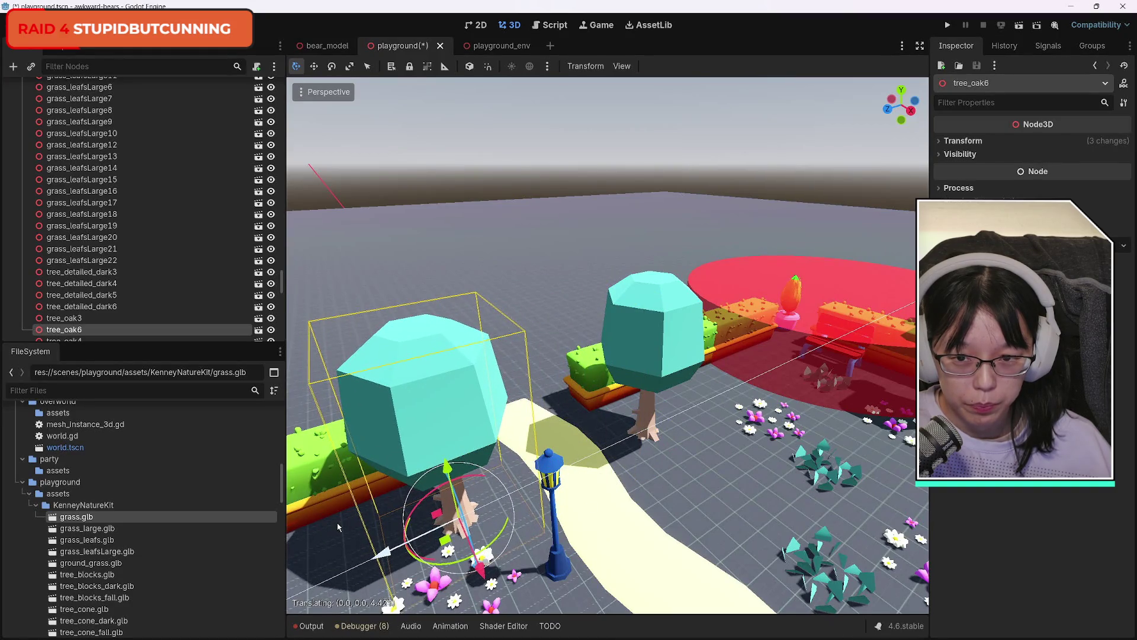
Rotate tree_oak6 around its vertical axis and save the playground scene.
click(333, 67)
drag(445, 566, 904, 249)
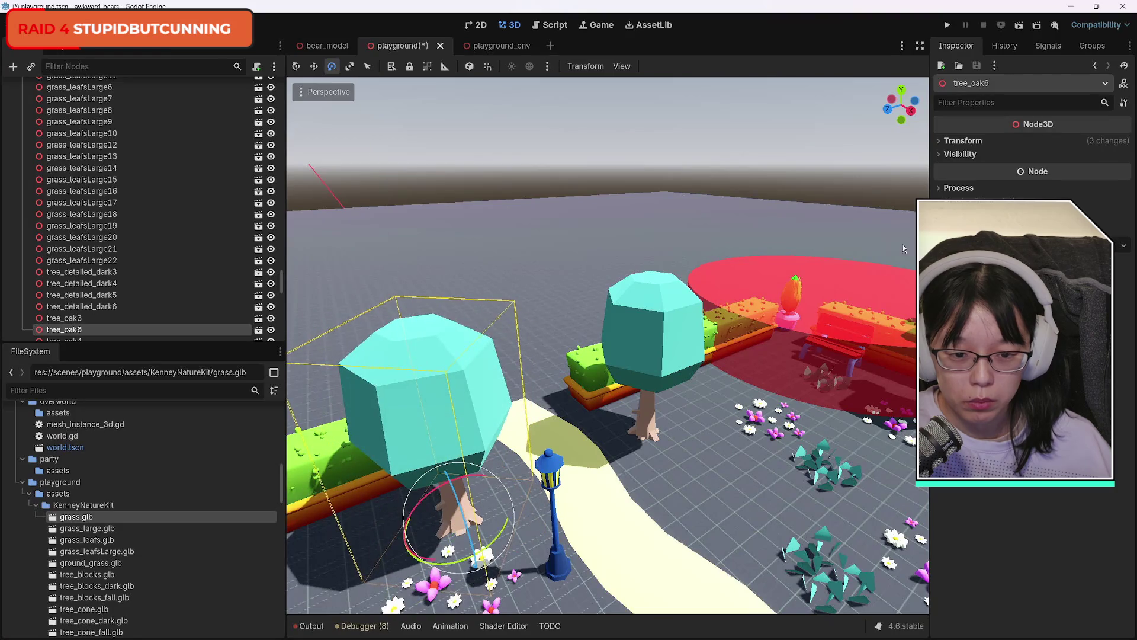
drag(901, 103, 823, 107)
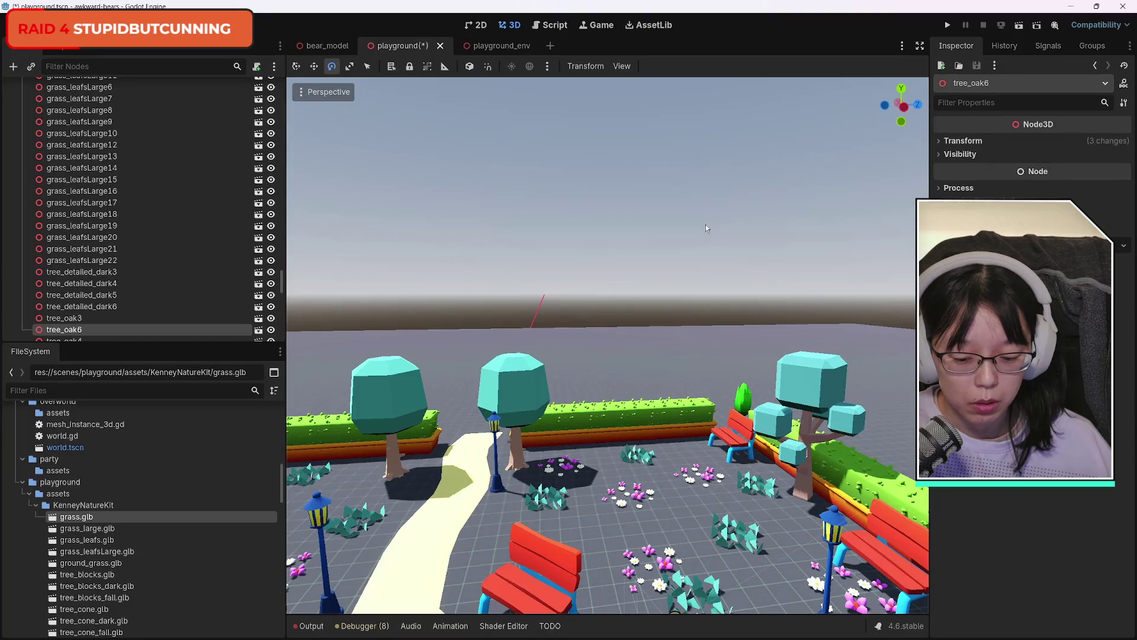
key(ctrl+s)
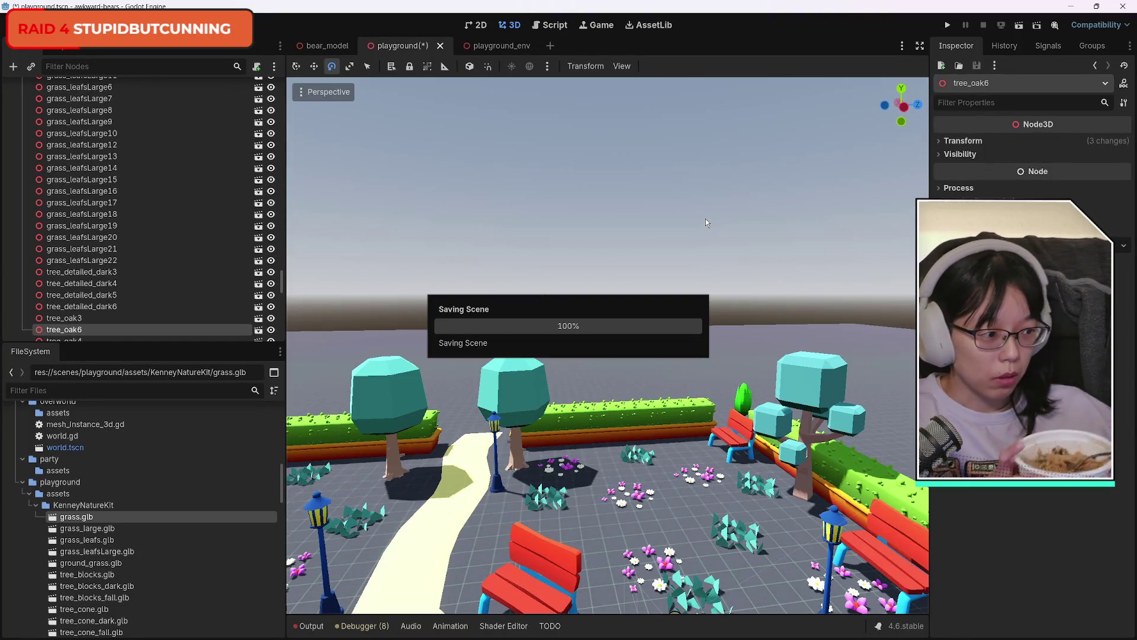
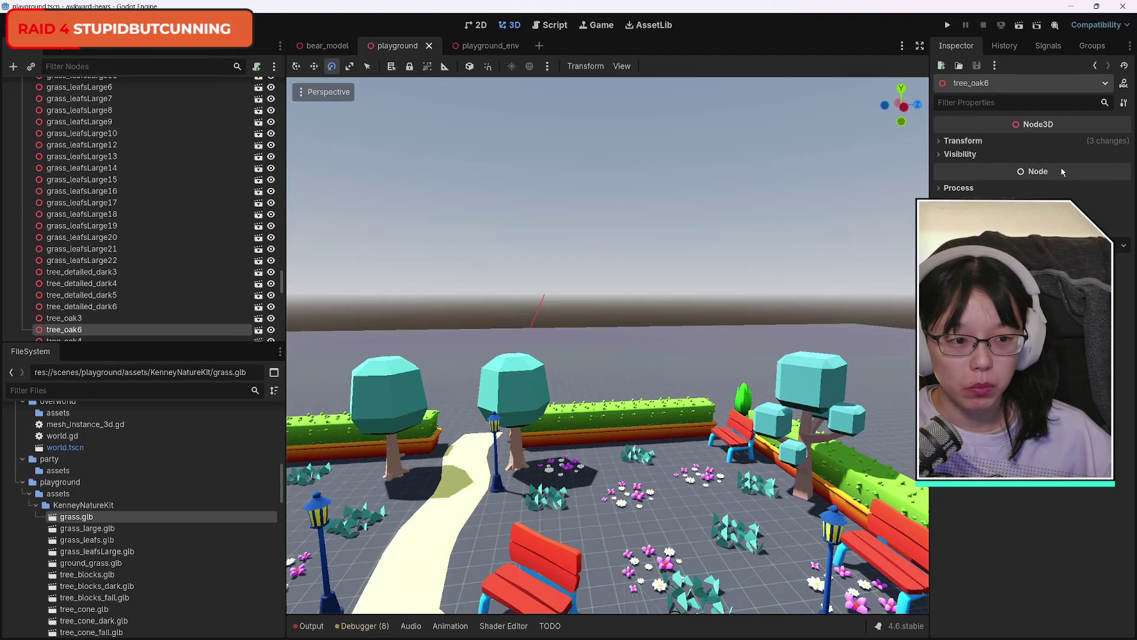
View the park from the X axis, collapse KenneyNatureKit, and select playground_env.tscn.
click(902, 109)
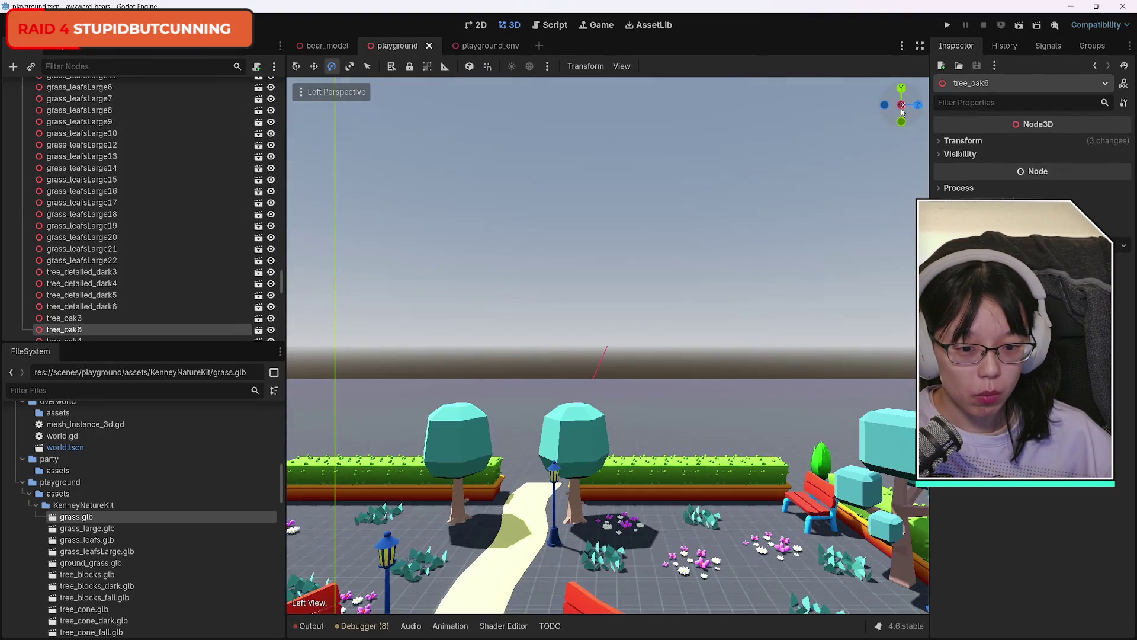
drag(682, 372, 675, 360)
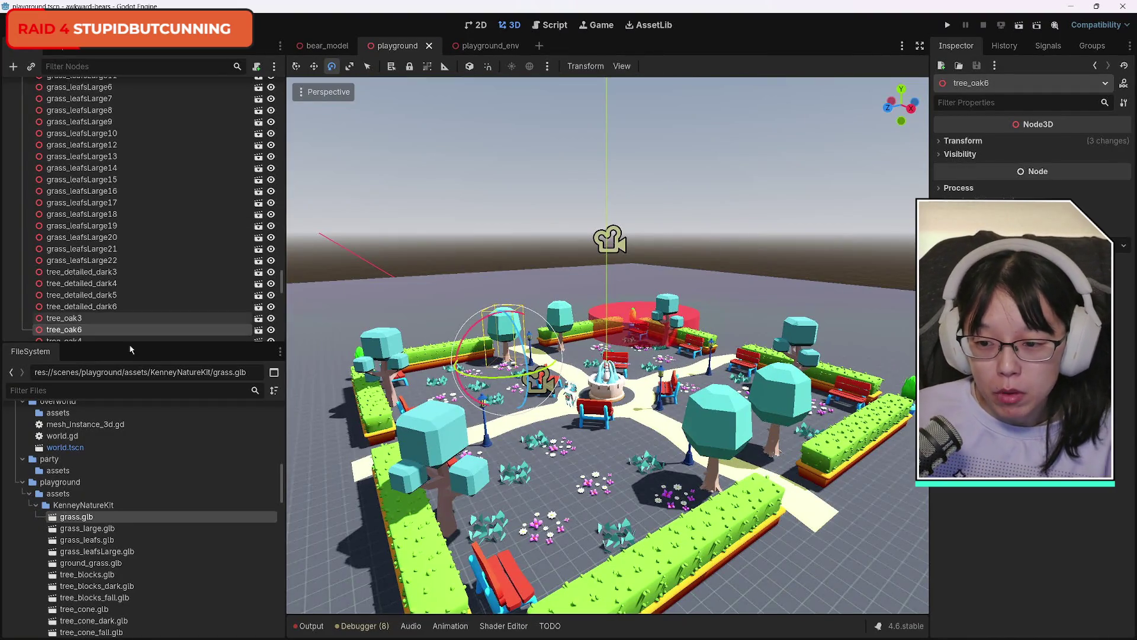
click(36, 506)
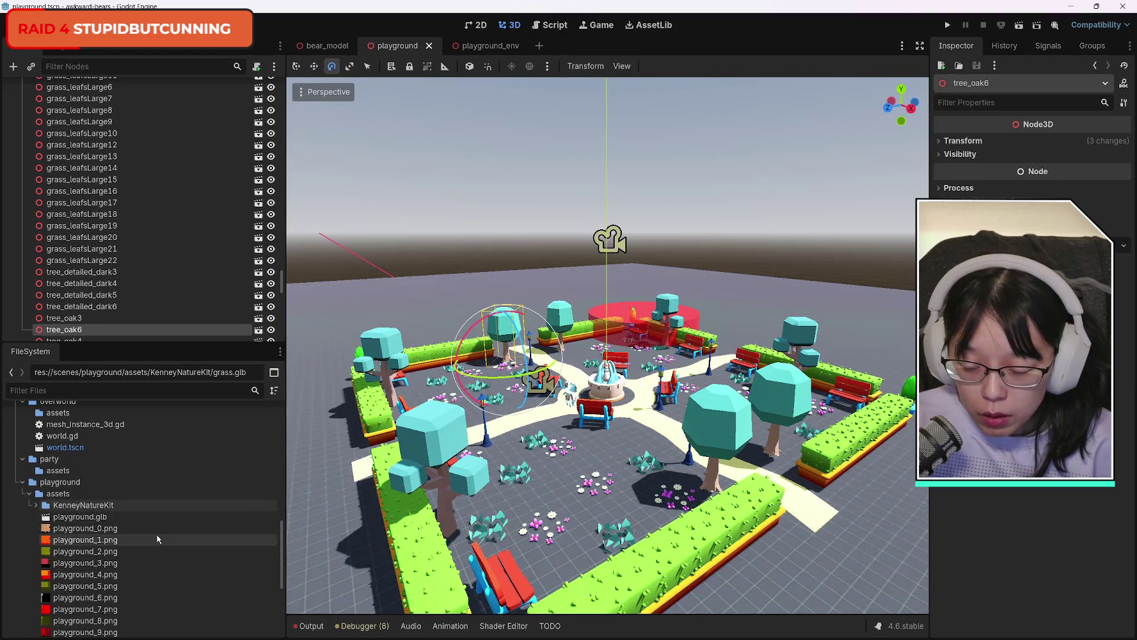
scroll(161, 541, down, 5)
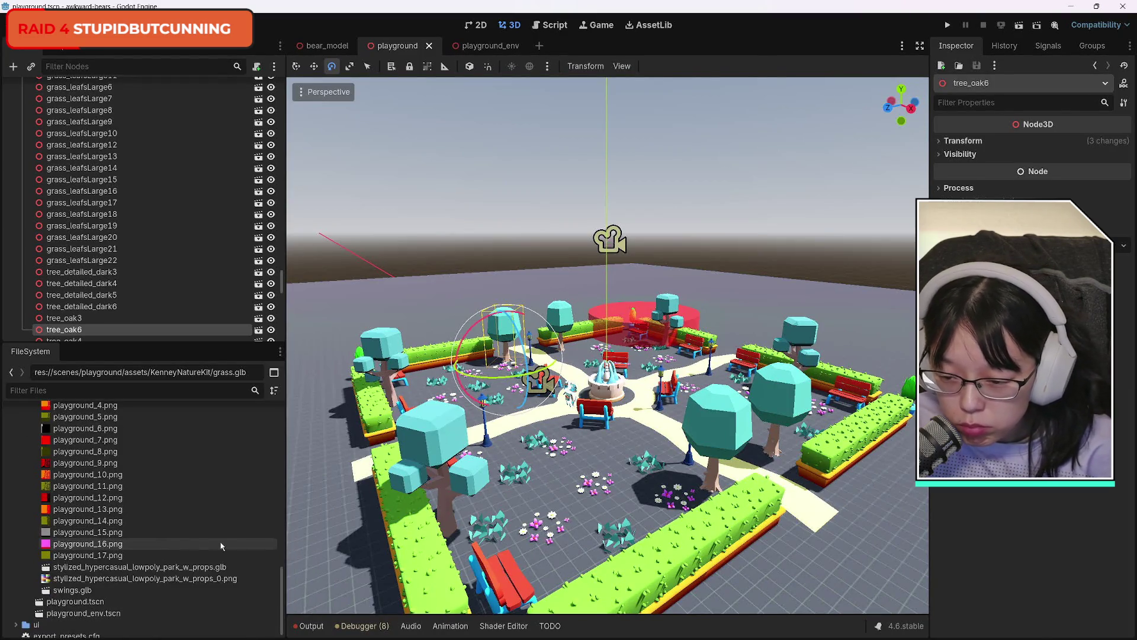
mouse_move(237, 543)
scroll(225, 539, up, 5)
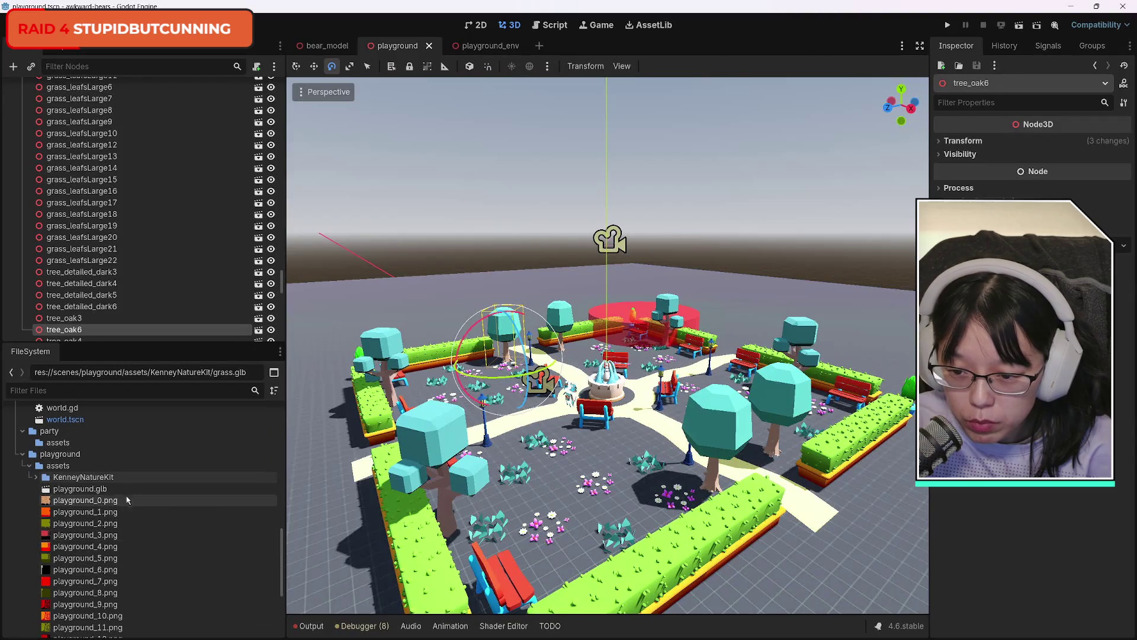
scroll(177, 527, down, 5)
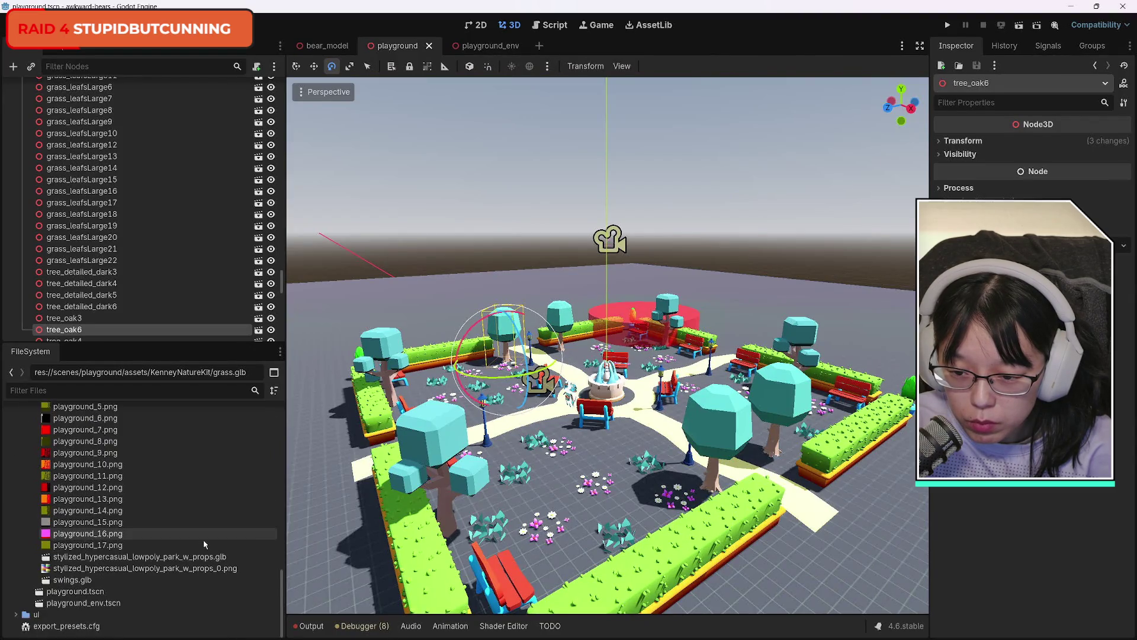
click(109, 603)
Open playground_env.tscn in its own tab, frame the park model, then return to playground.
mouse_move(102, 607)
mouse_down()
mouse_move(408, 68)
mouse_move(468, 48)
mouse_up()
key(w)
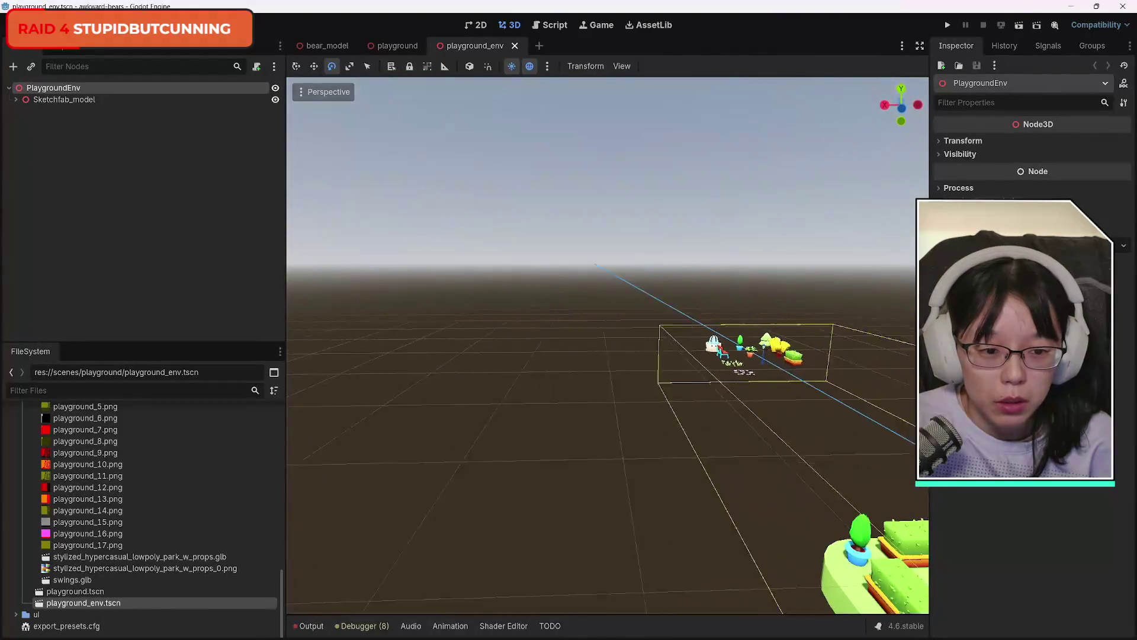
key(f)
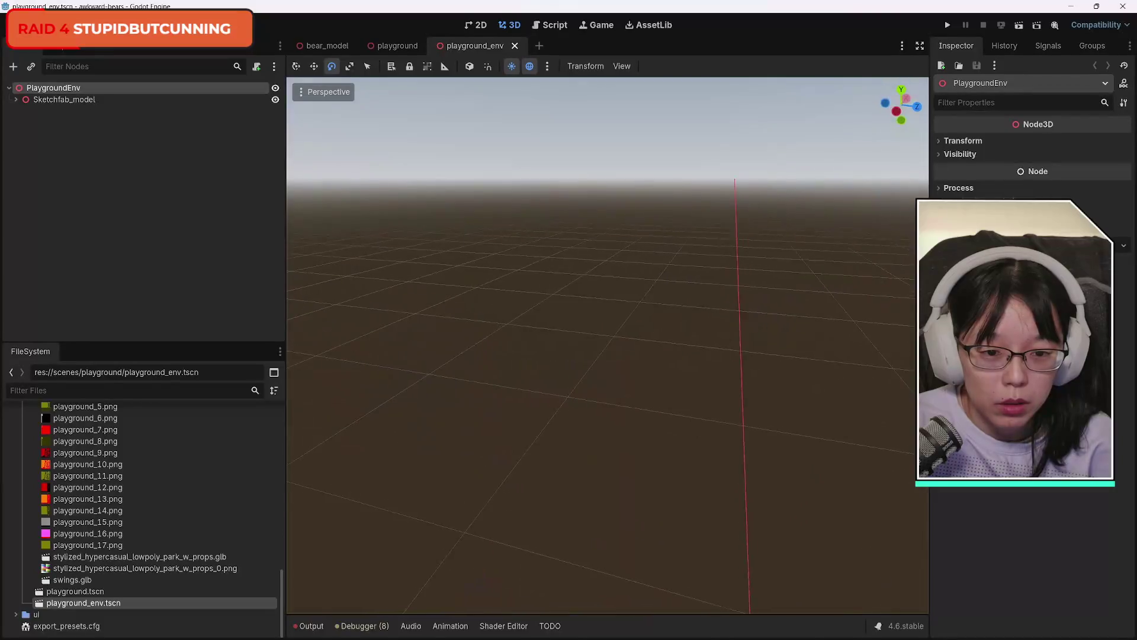
key(a)
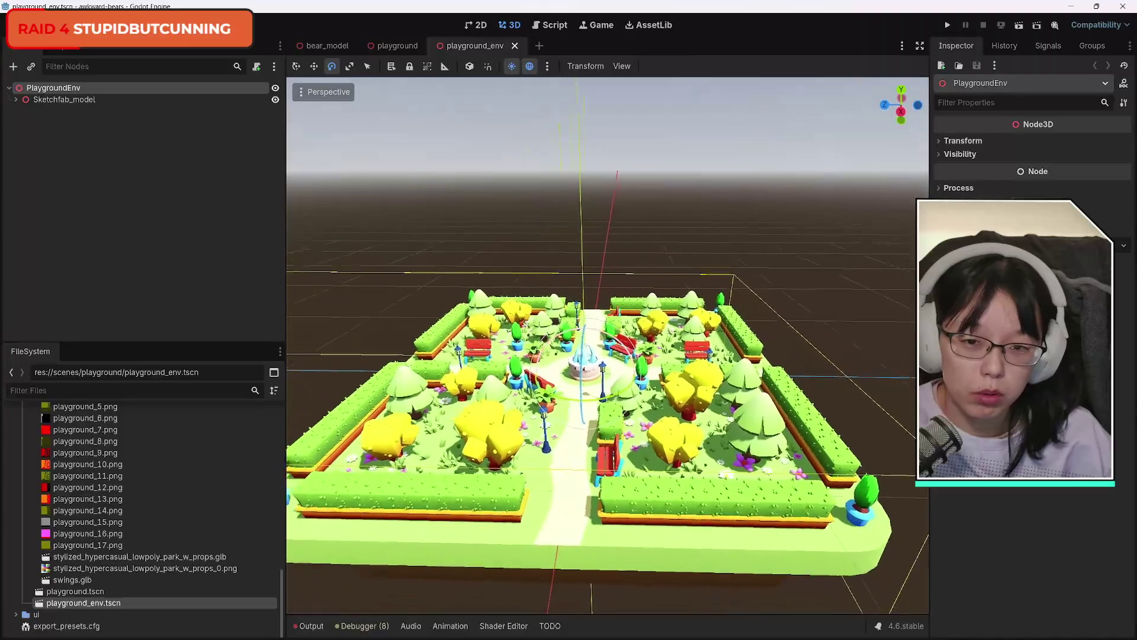
click(403, 45)
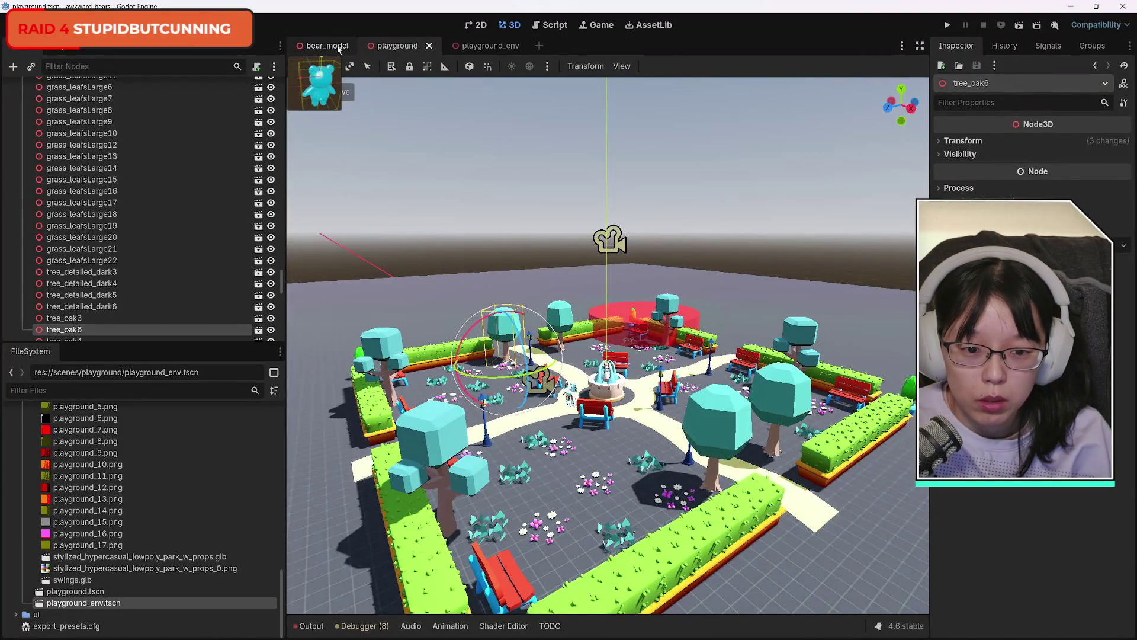
Glance at the bear_model scene, then locate playground.glb in playground/assets.
click(338, 49)
click(394, 48)
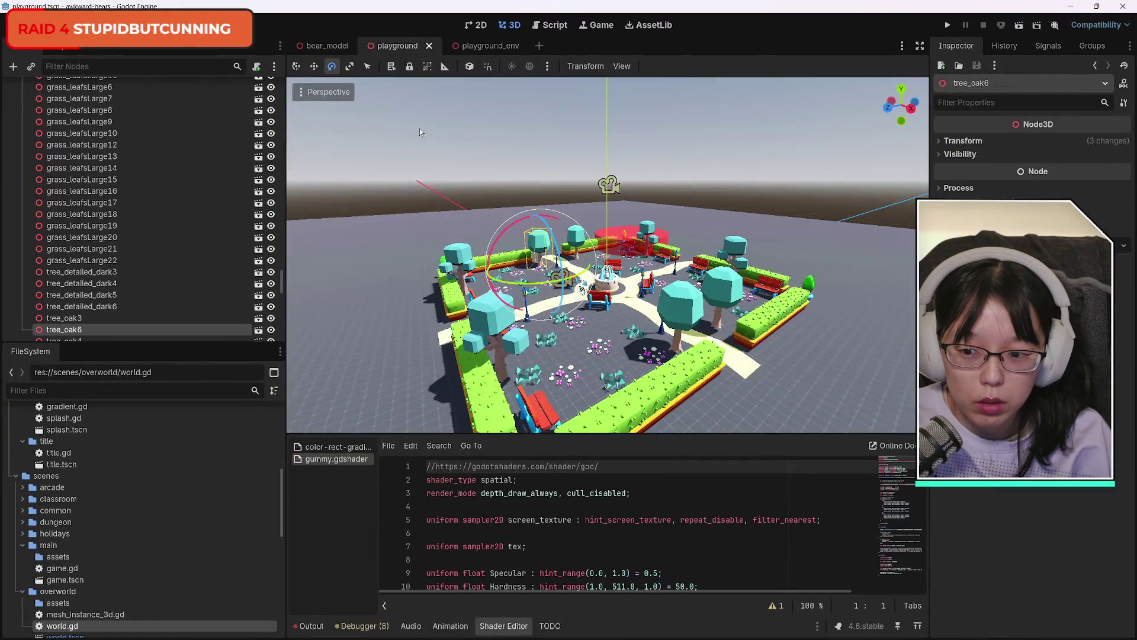
scroll(160, 532, up, 2)
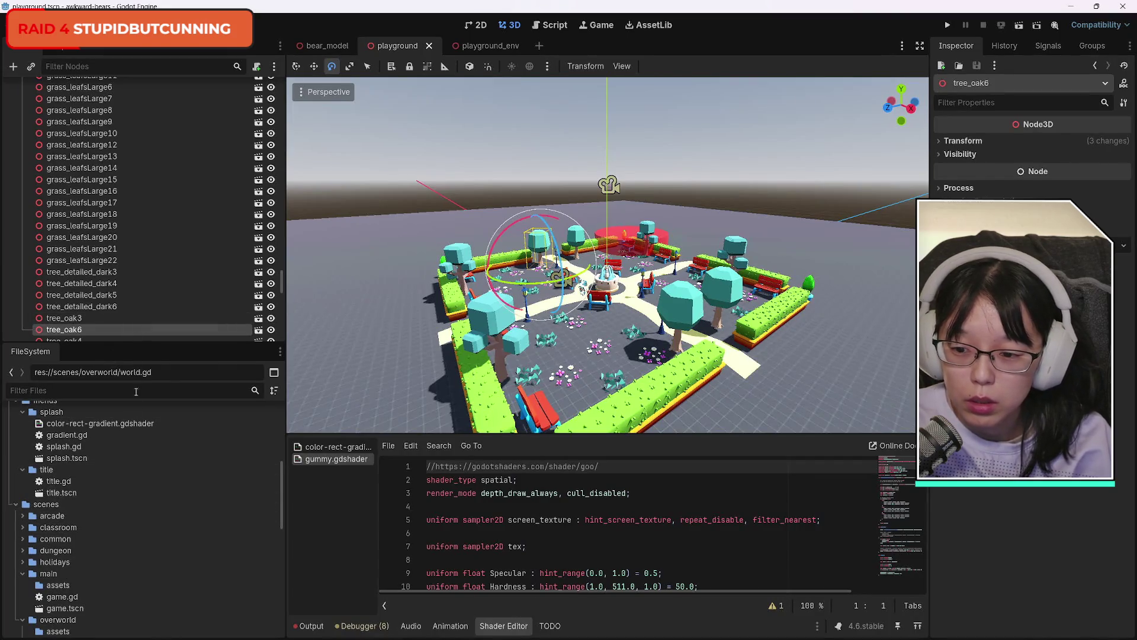
scroll(139, 495, down, 10)
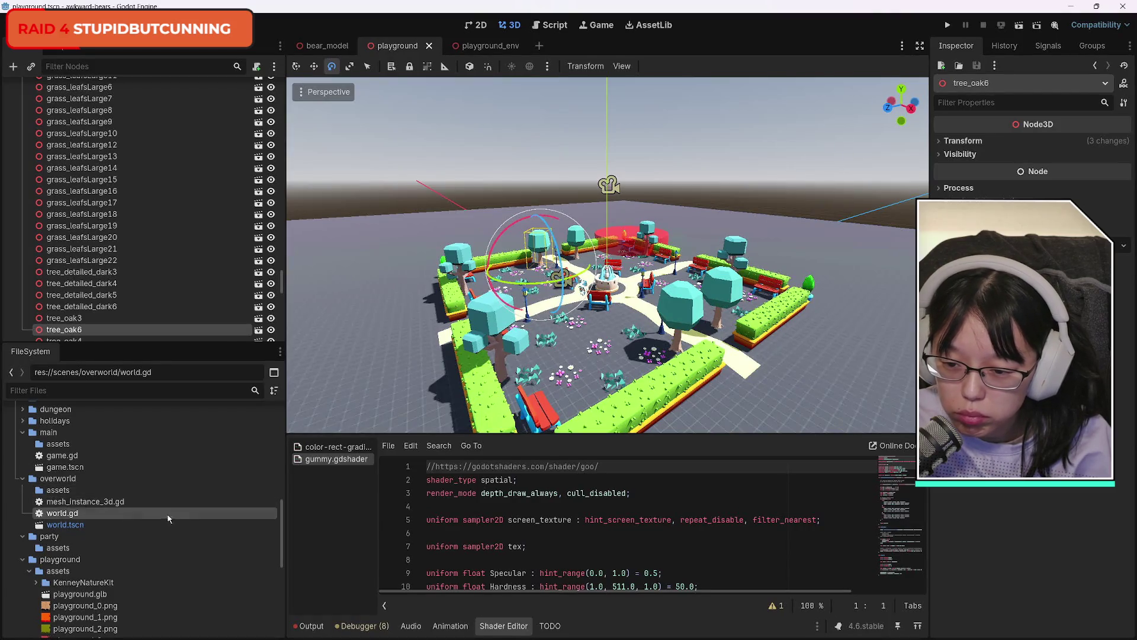
scroll(119, 513, down, 10)
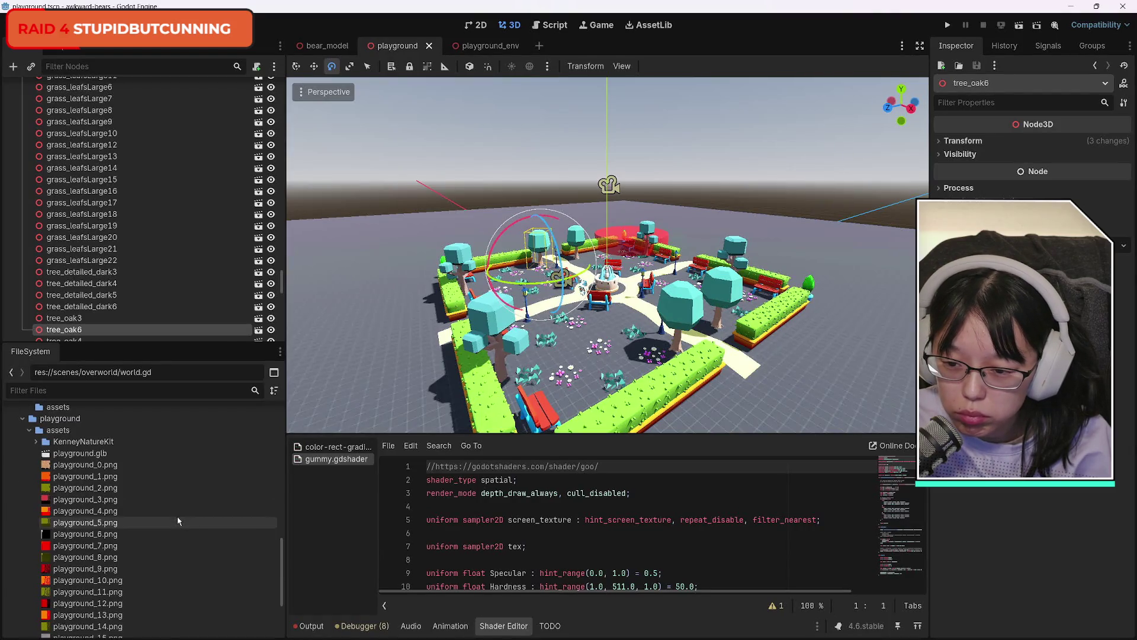
click(95, 455)
Place playground.glb in the park and slide it along its X and Z axes.
drag(723, 389, 809, 368)
drag(911, 108, 894, 109)
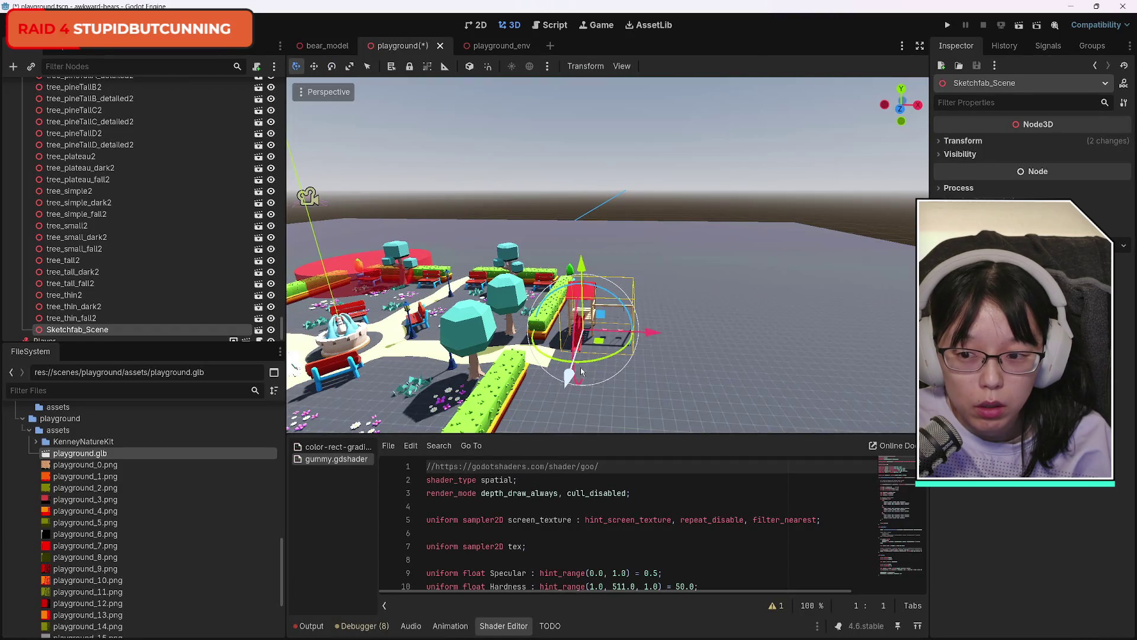
scroll(160, 269, down, 1)
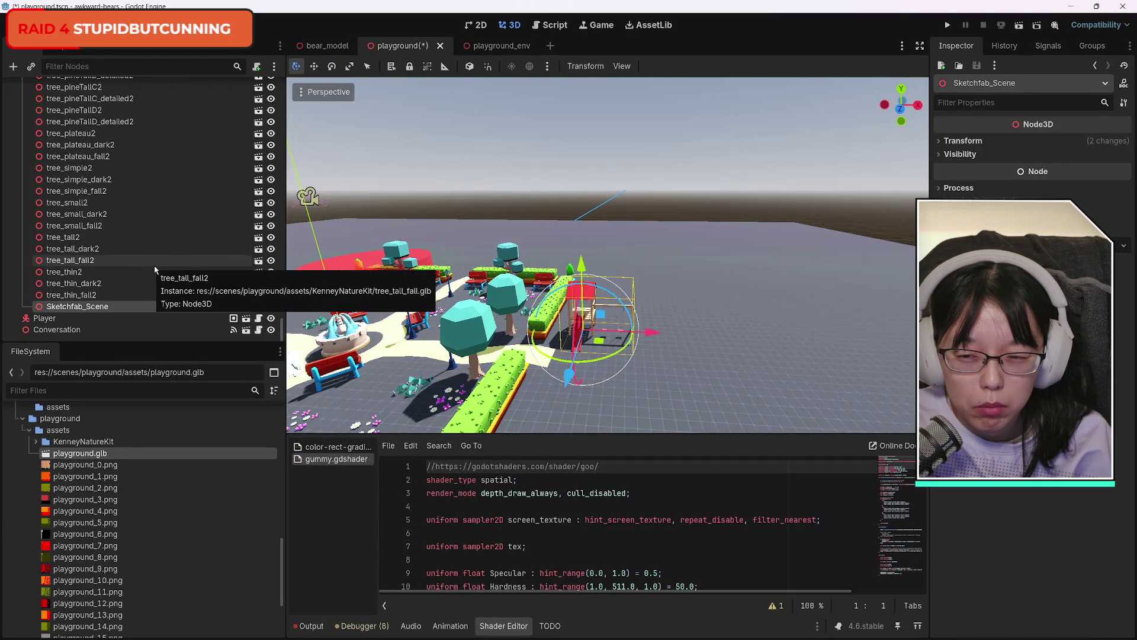
mouse_move(651, 331)
mouse_down()
mouse_move(548, 285)
mouse_move(634, 267)
mouse_up()
key(f)
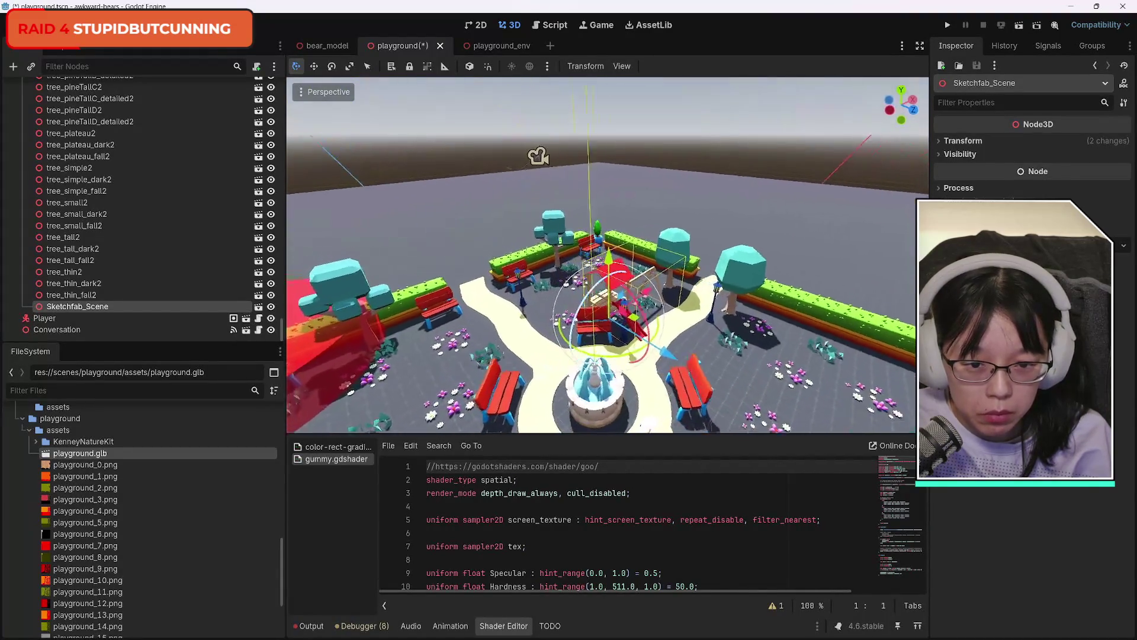
scroll(607, 255, down, 4)
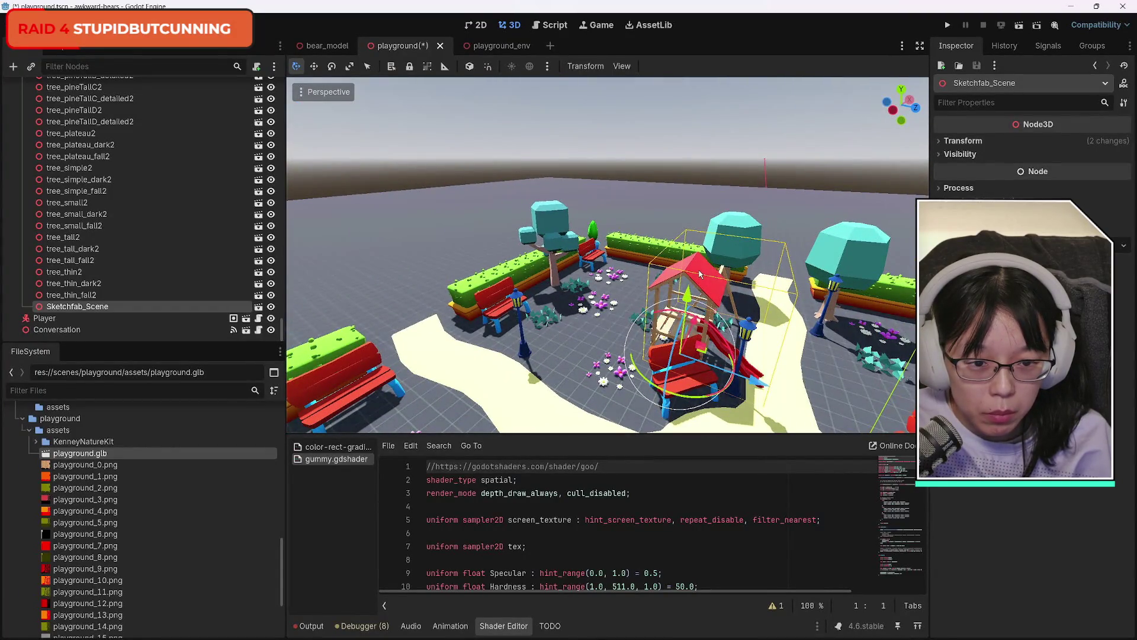
mouse_move(758, 391)
mouse_down()
mouse_move(621, 389)
mouse_move(679, 406)
mouse_move(645, 400)
mouse_up()
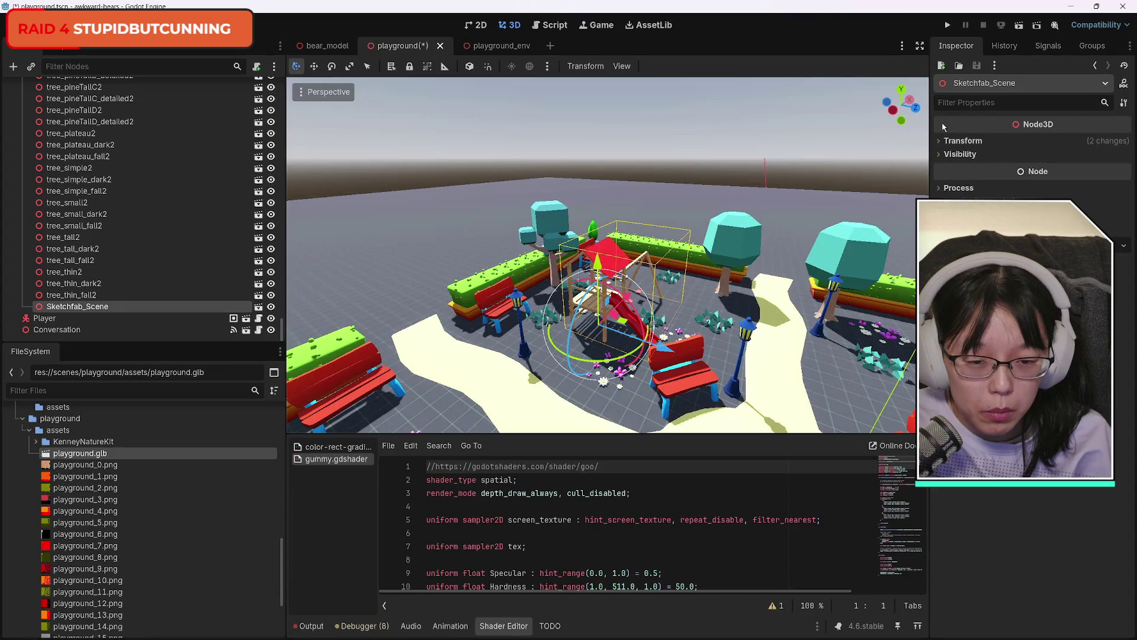
Rotate the slide structure about -115 degrees and shift it left along X.
click(332, 66)
mouse_move(642, 356)
mouse_down()
mouse_move(434, 347)
mouse_move(533, 379)
mouse_move(629, 365)
mouse_up()
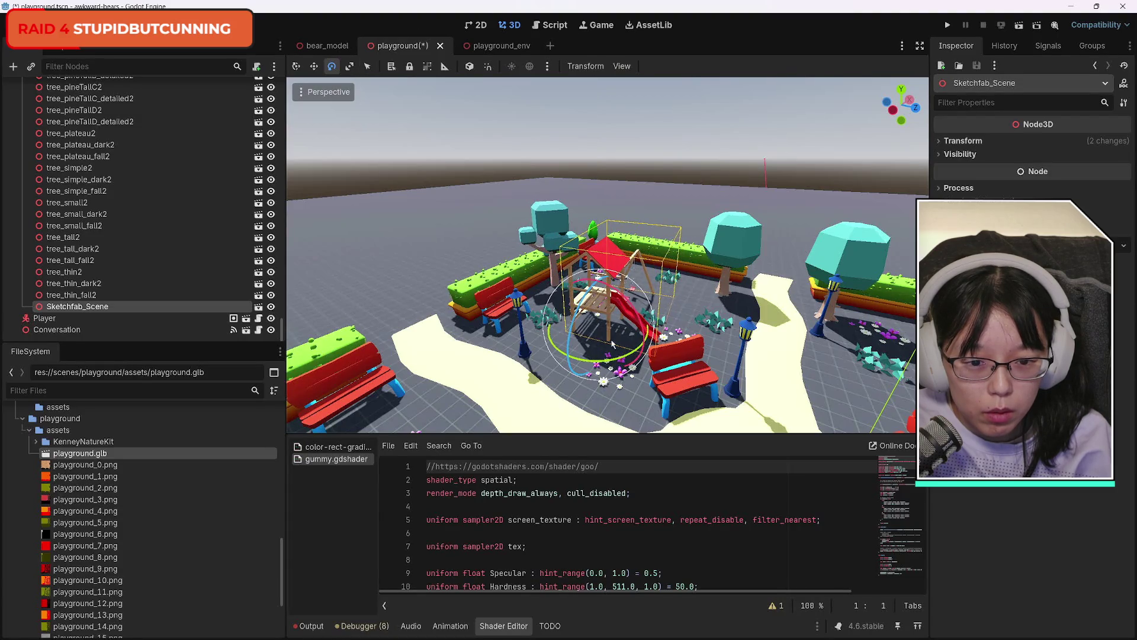
click(297, 68)
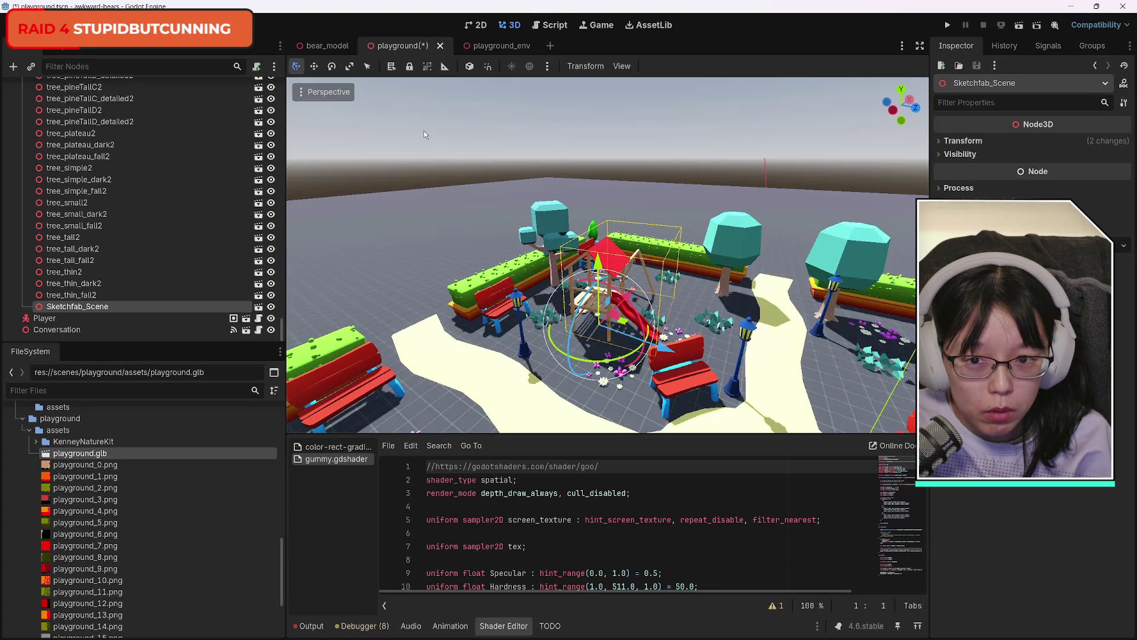
drag(633, 302, 617, 318)
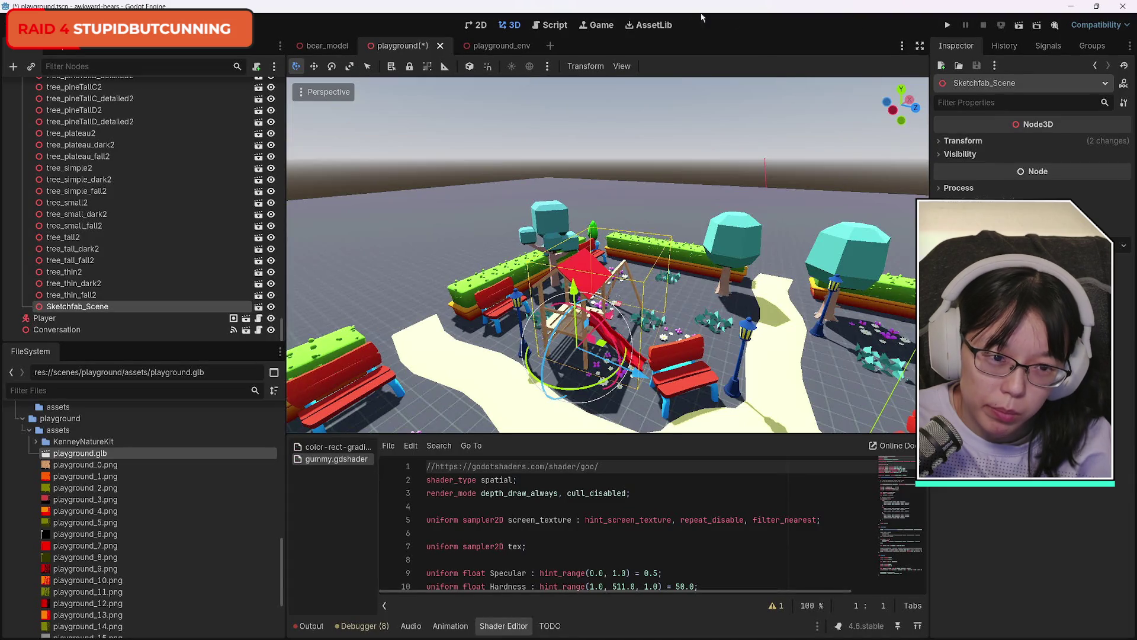
mouse_move(791, 204)
mouse_down()
mouse_move(770, 213)
mouse_move(759, 196)
mouse_move(741, 231)
mouse_move(699, 243)
mouse_up()
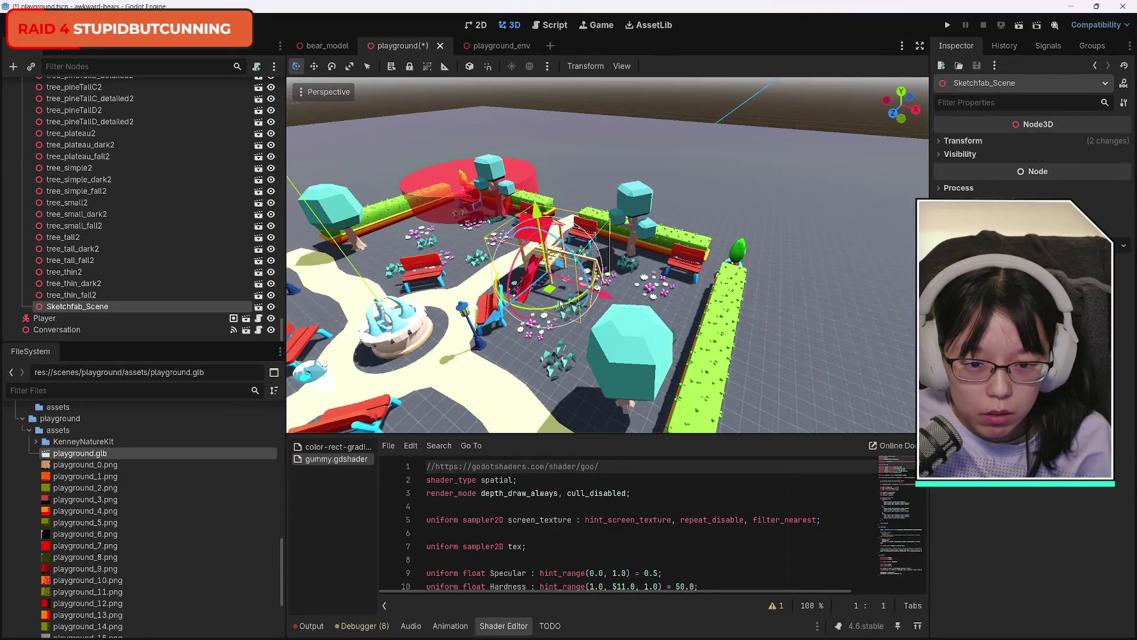
Turn the swings around their vertical axis and slide them toward the slide structure.
drag(551, 304, 557, 309)
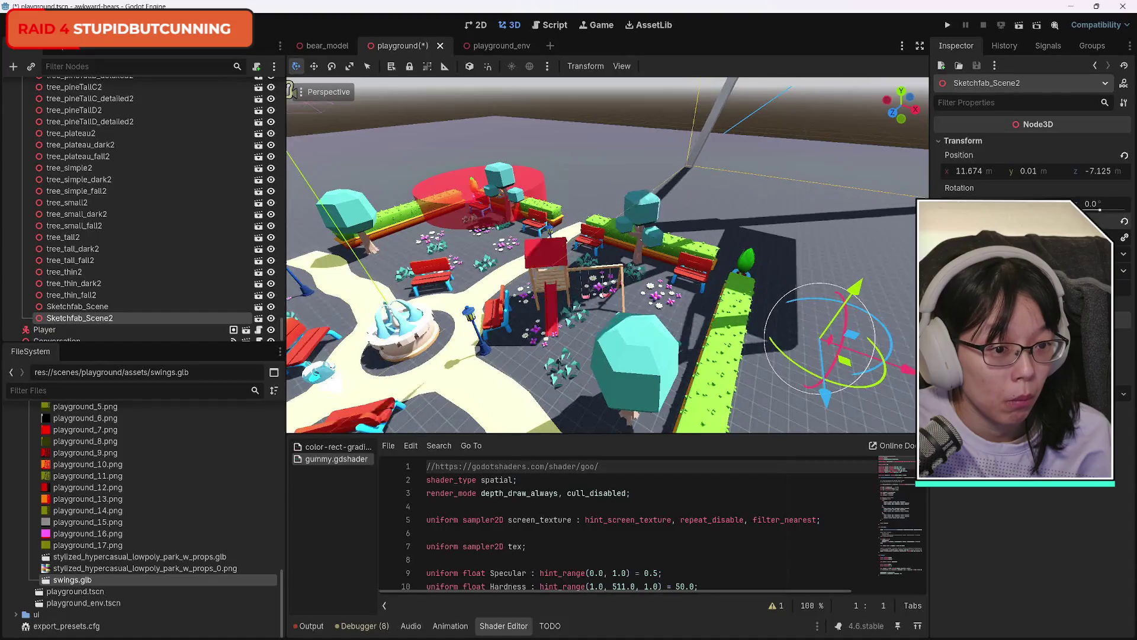
drag(889, 373, 894, 349)
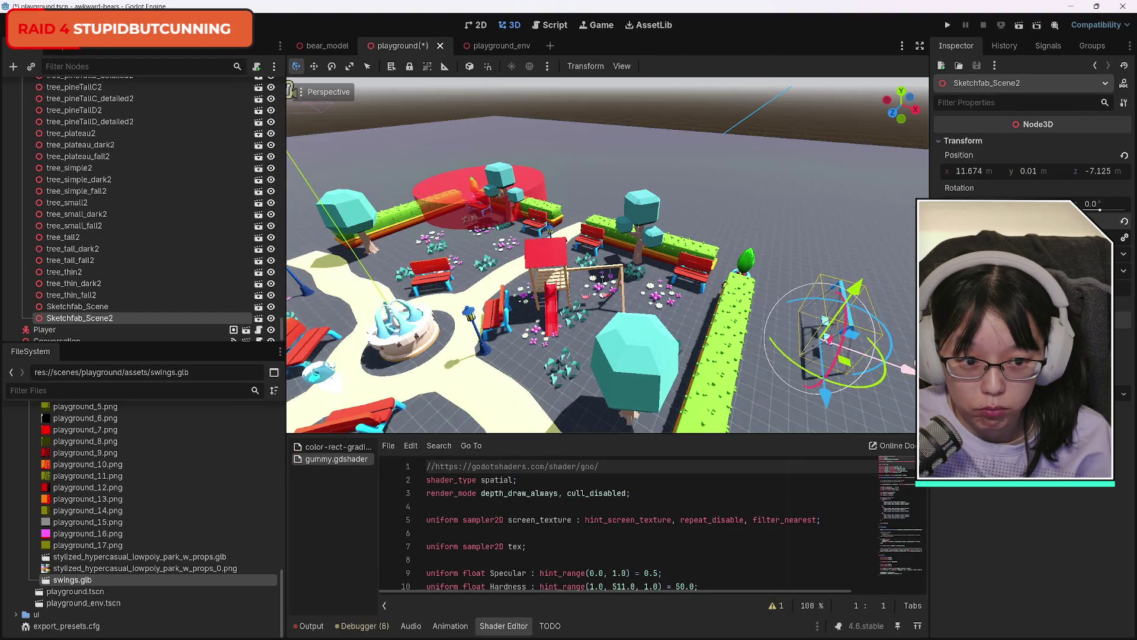
drag(914, 363, 777, 363)
mouse_move(709, 348)
mouse_down()
mouse_move(640, 350)
mouse_move(645, 387)
mouse_move(625, 398)
mouse_up()
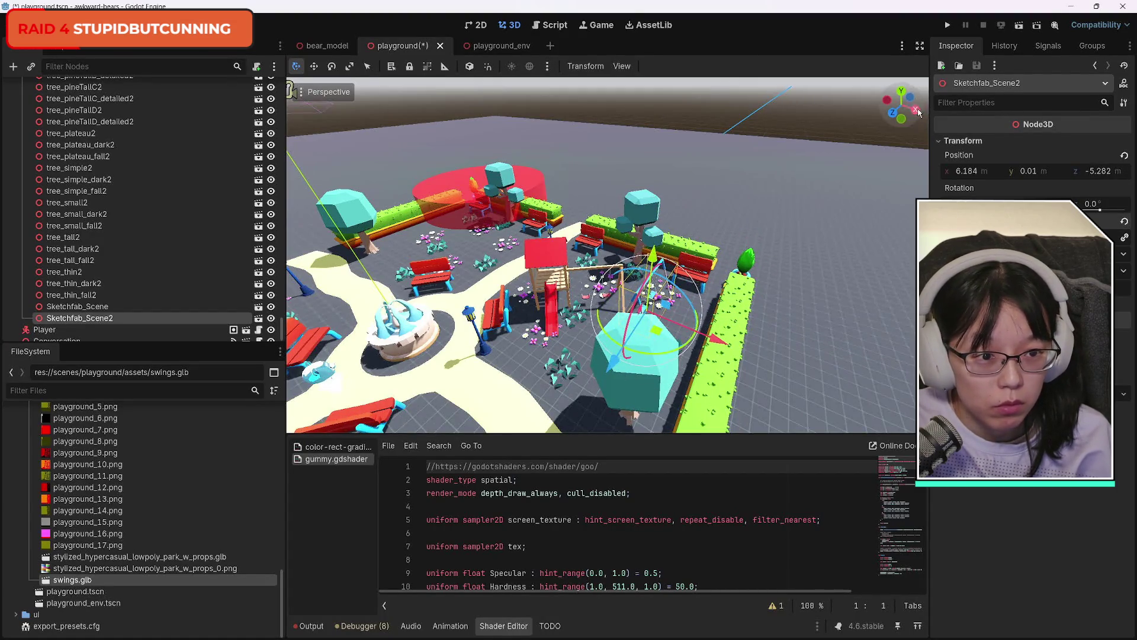
mouse_move(919, 113)
mouse_down()
mouse_move(891, 127)
mouse_move(915, 144)
mouse_move(904, 157)
mouse_move(356, 83)
mouse_up()
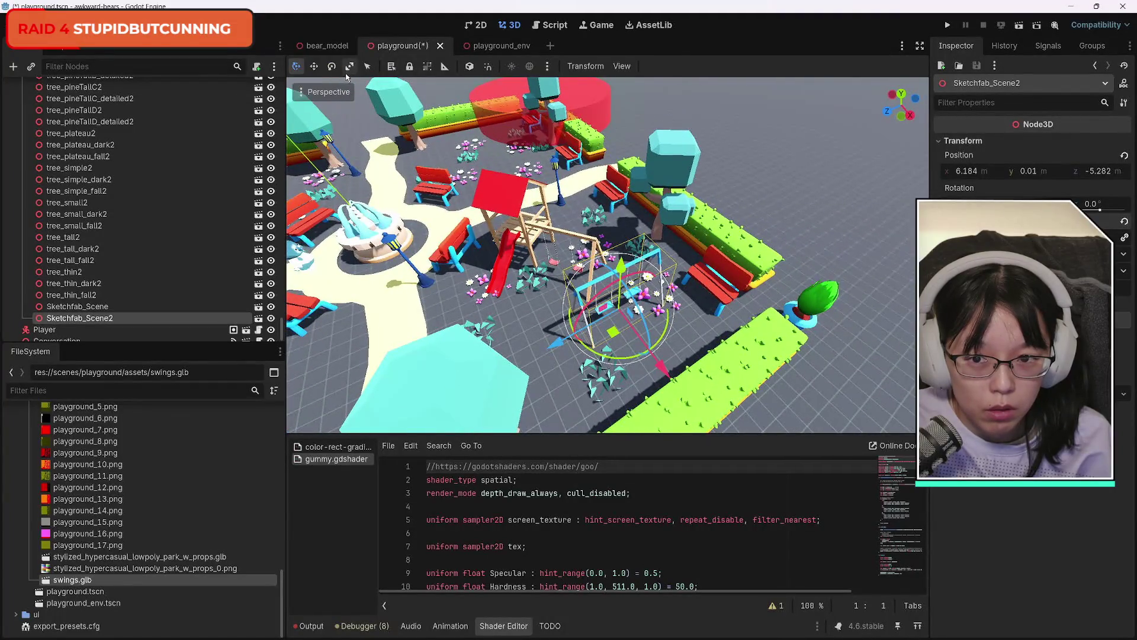
Rotate the swings about 129 degrees and fine-tune them to x 6.052, z -6.034.
mouse_move(604, 358)
mouse_down()
mouse_move(678, 353)
mouse_move(786, 249)
mouse_move(741, 256)
mouse_move(748, 243)
mouse_up()
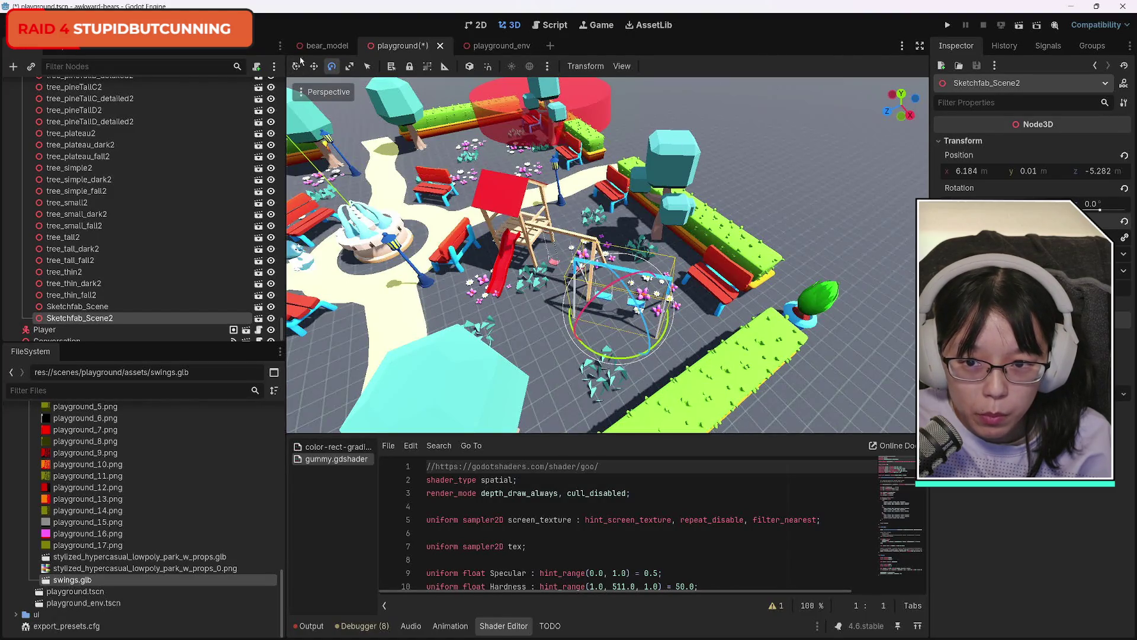
drag(574, 354, 582, 337)
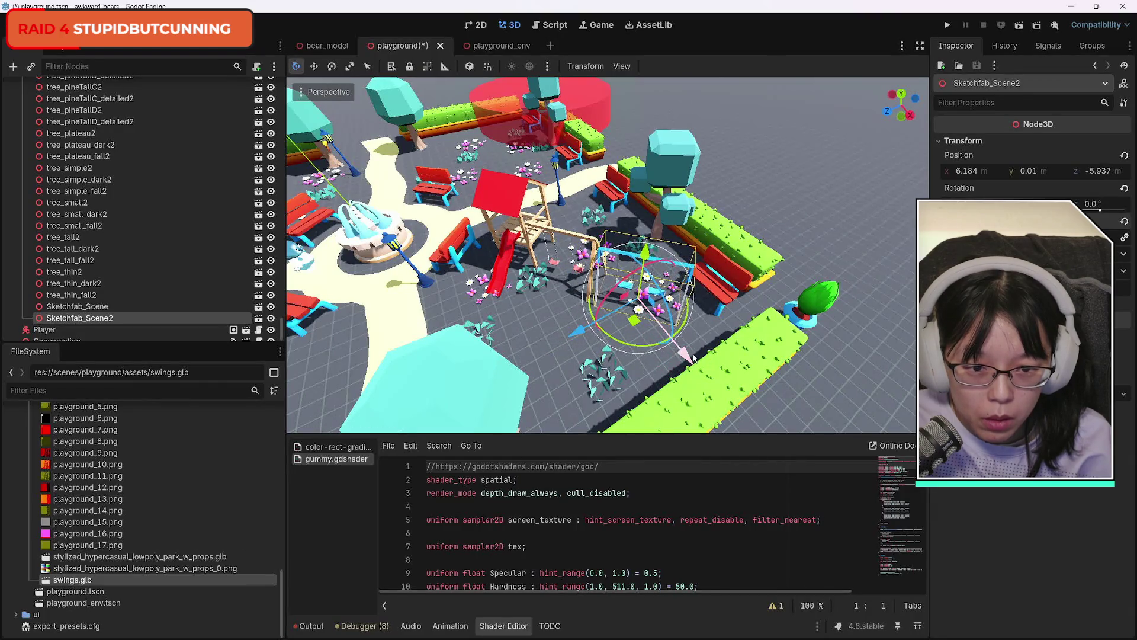
drag(693, 357, 700, 352)
drag(575, 333, 587, 327)
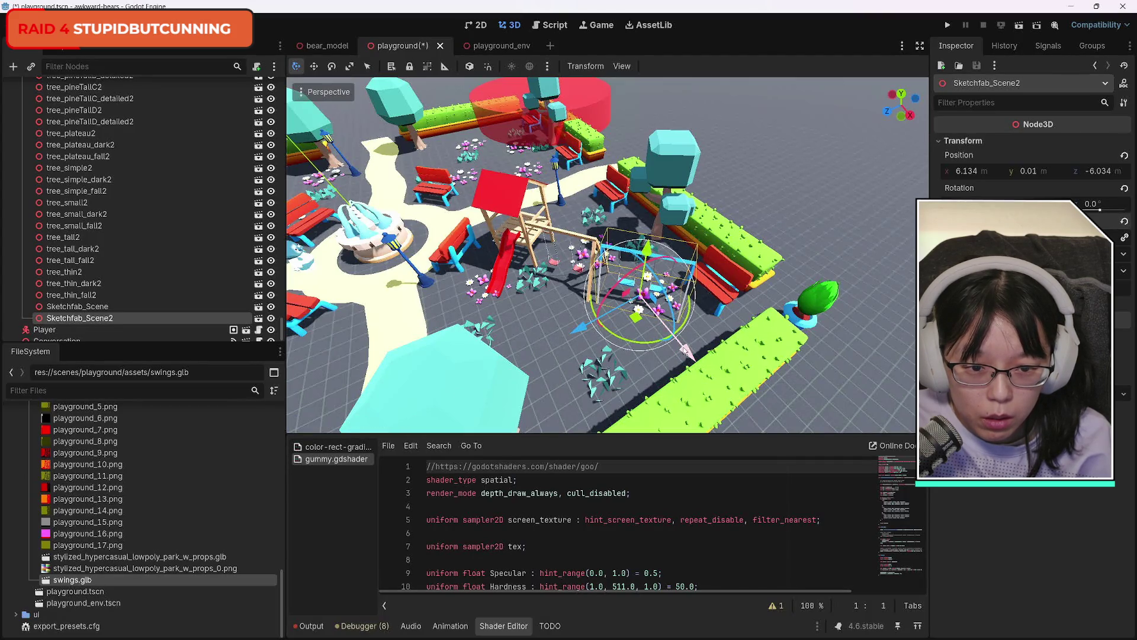
drag(686, 349, 685, 345)
drag(902, 100, 903, 148)
Add the Sketchfab_Scene nodes to the Scene dock selection and drag them in the tree.
key(f)
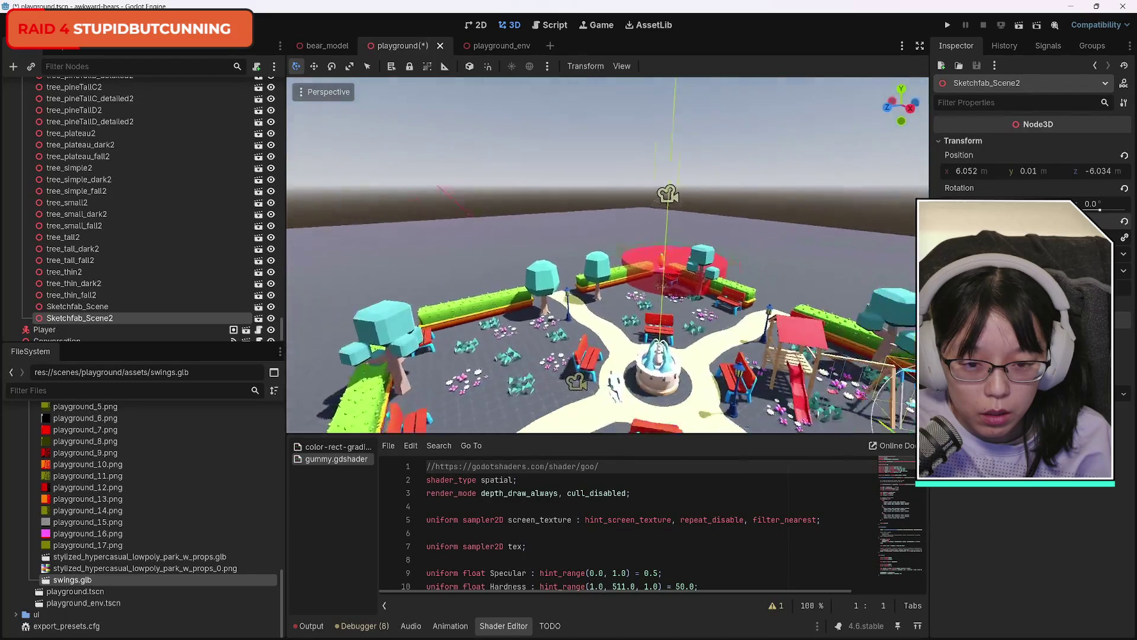
scroll(608, 255, down, 5)
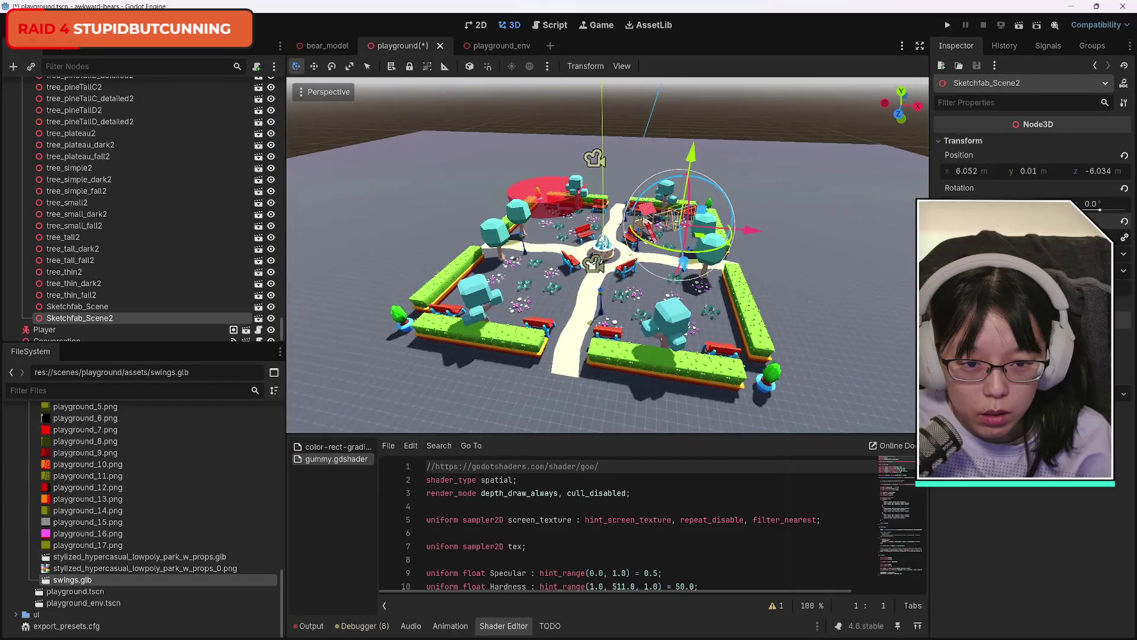
key(w)
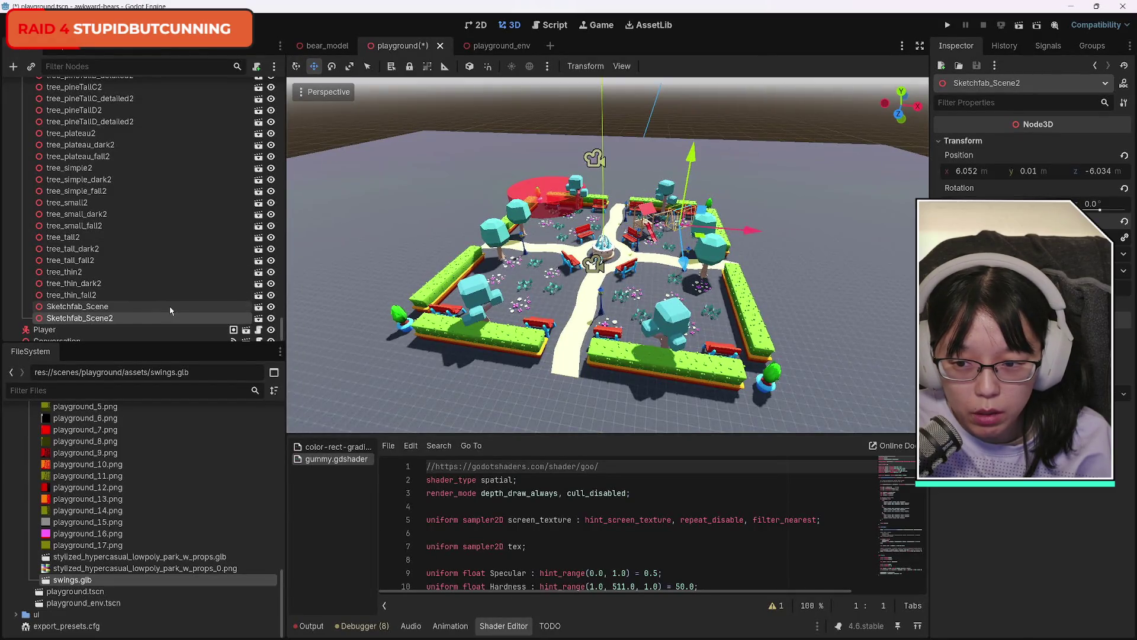
scroll(133, 310, down, 1)
scroll(162, 296, up, 10)
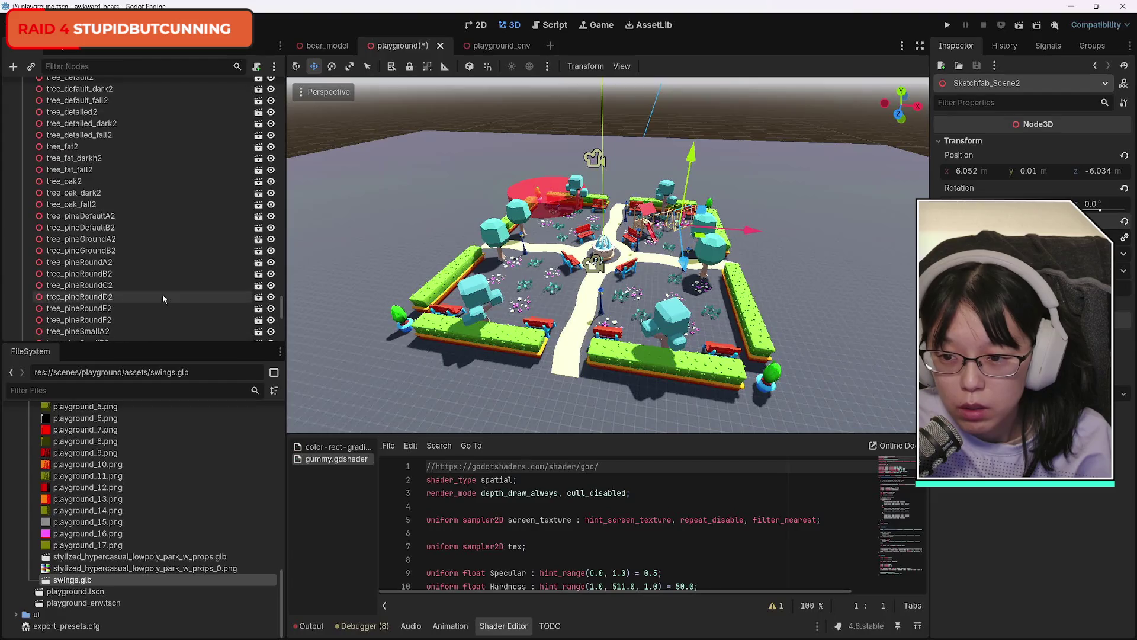
scroll(163, 301, down, 12)
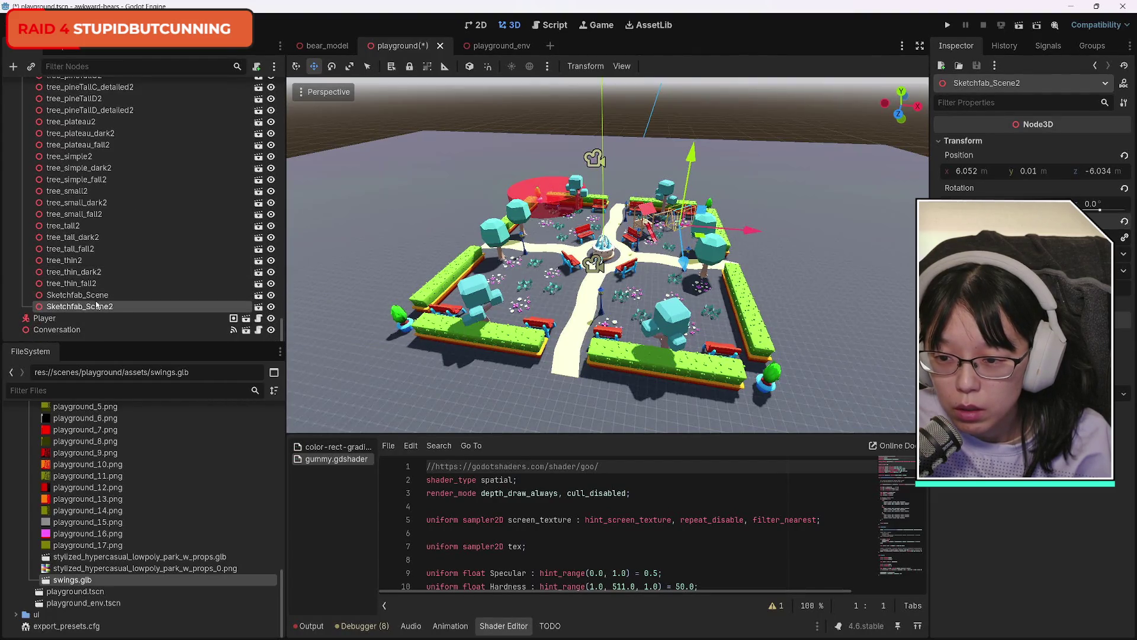
ctrl+click(108, 297)
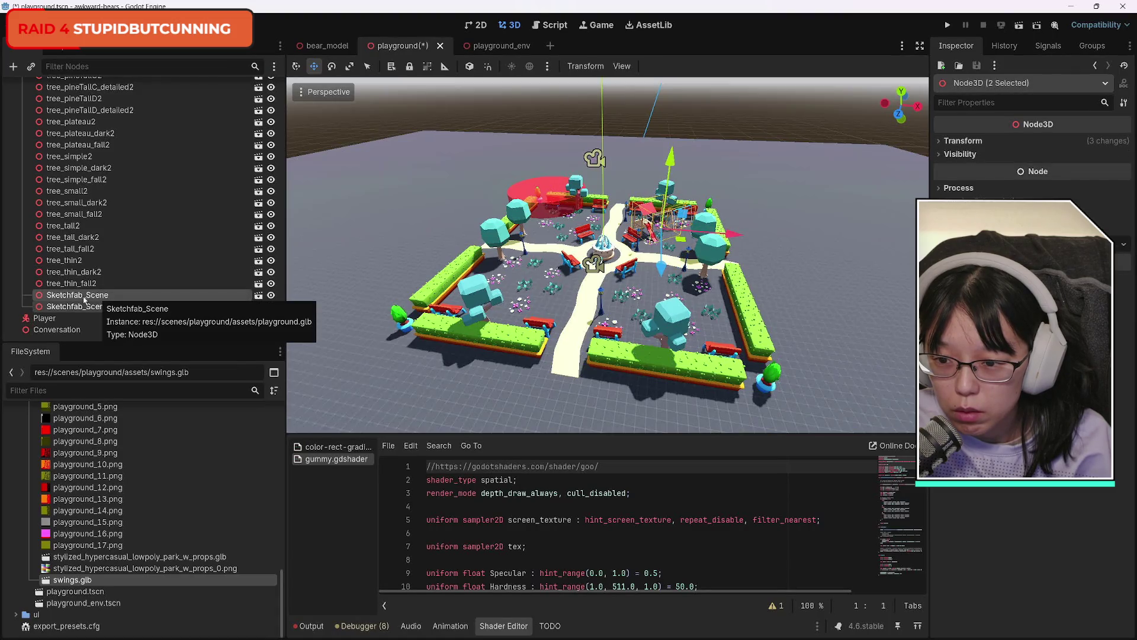
mouse_move(98, 300)
mouse_down()
mouse_move(95, 65)
mouse_move(85, 53)
mouse_move(94, 278)
mouse_up()
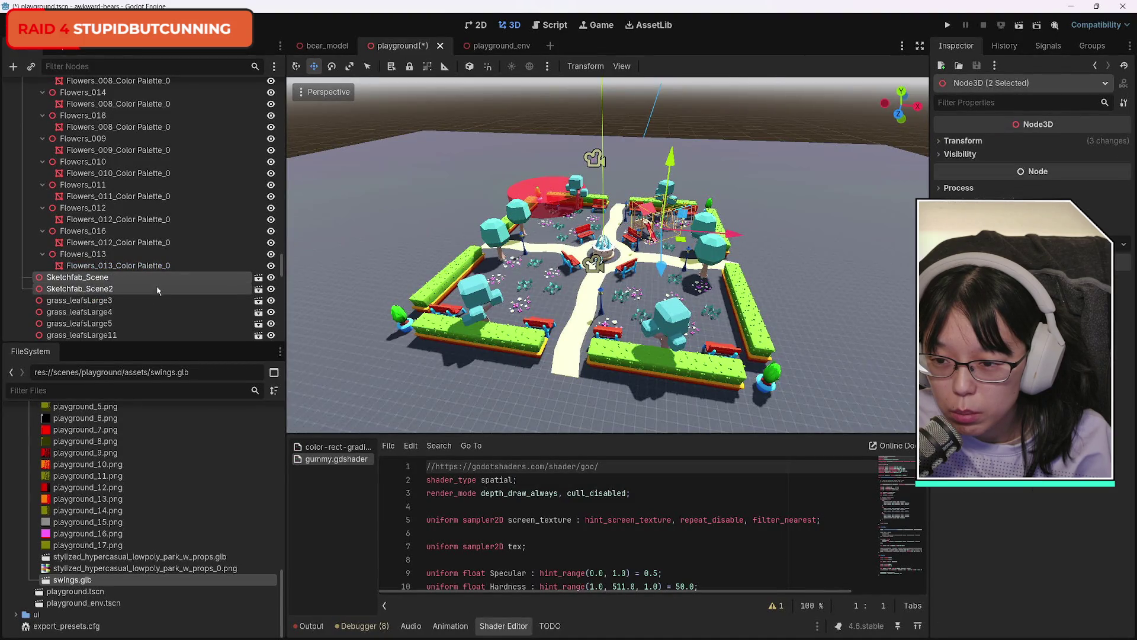
scroll(164, 296, down, 10)
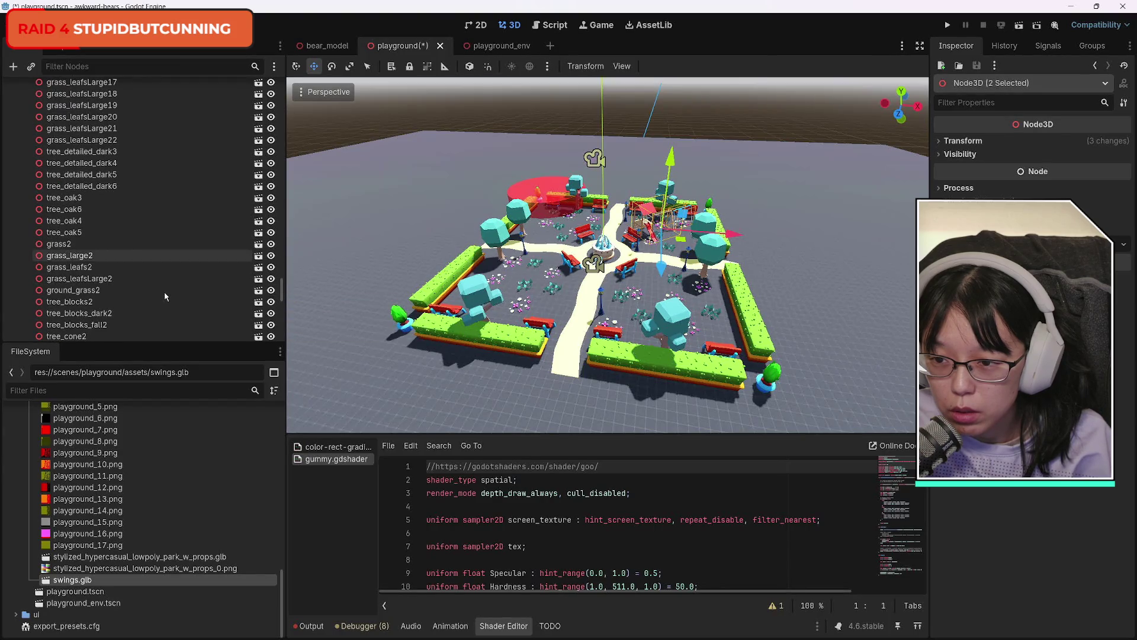
Select tree_oak5, keep its name, and focus the view on it.
click(83, 233)
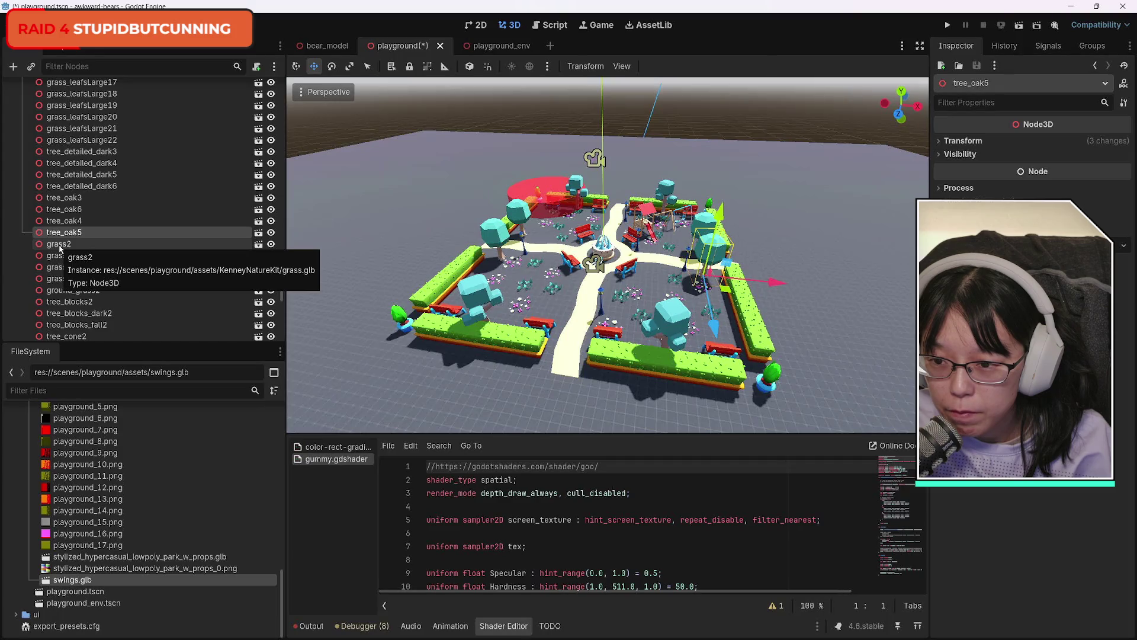
click(87, 233)
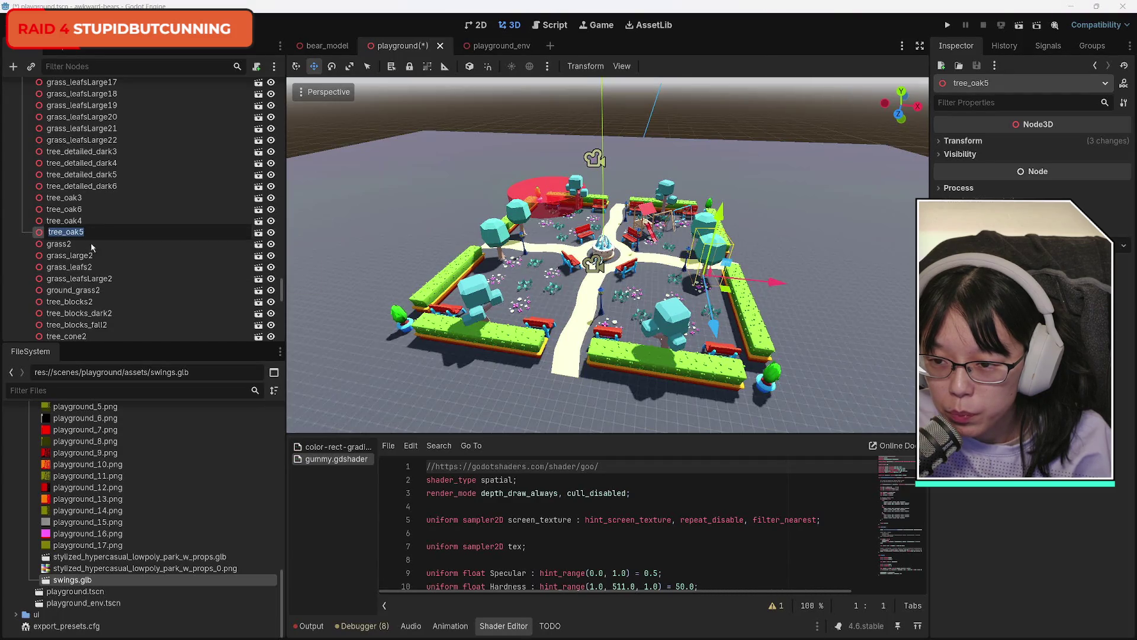
key(Escape)
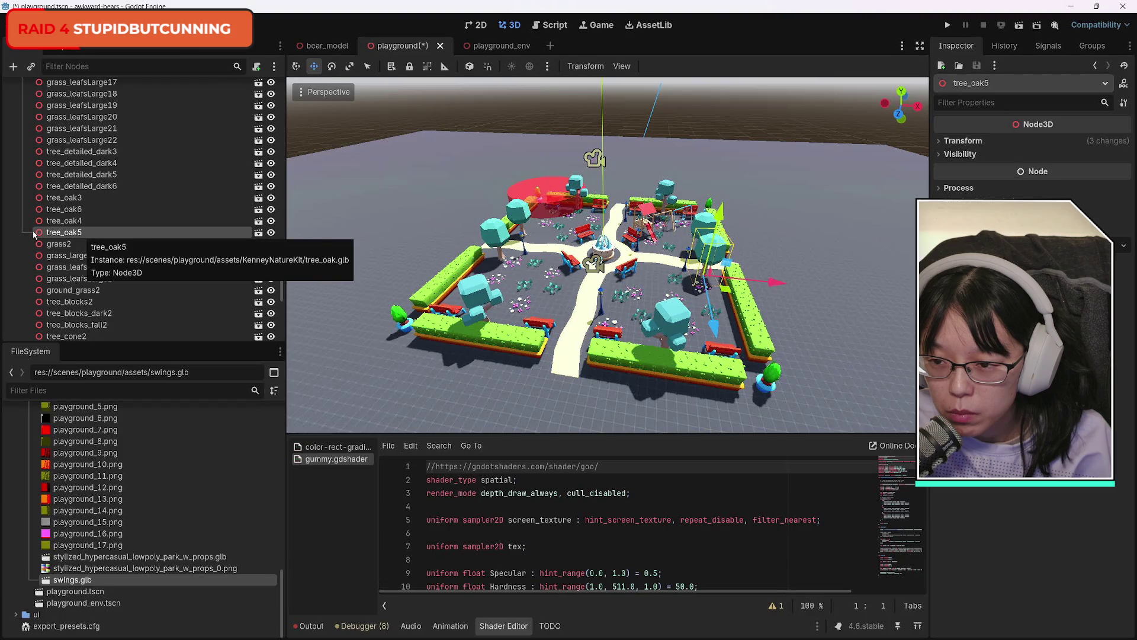
double_click(33, 233)
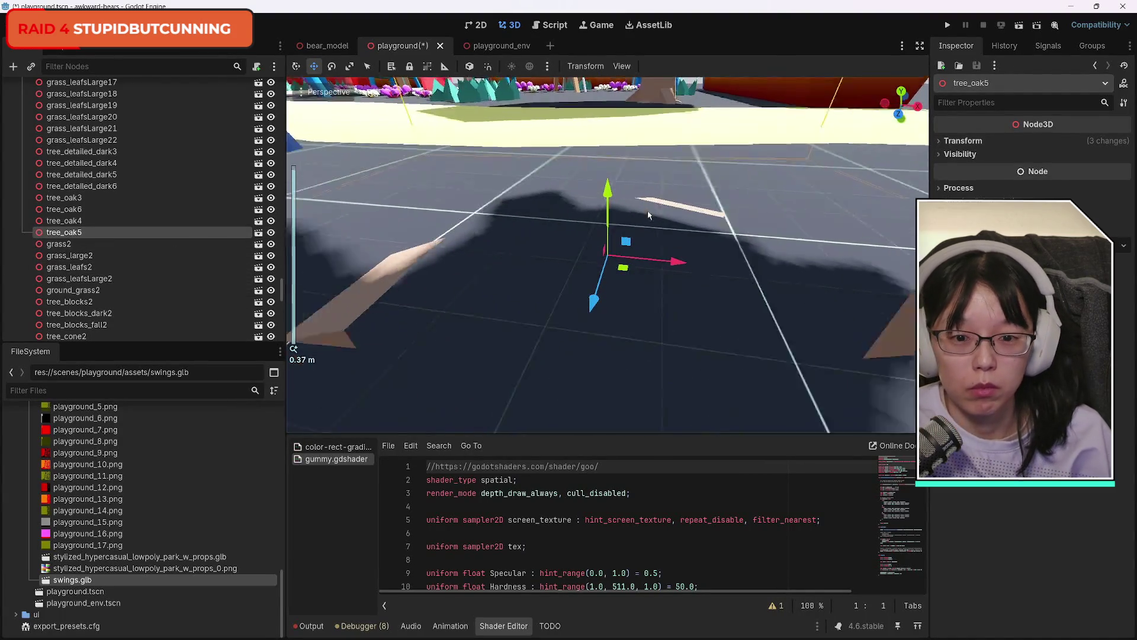
scroll(648, 211, down, 20)
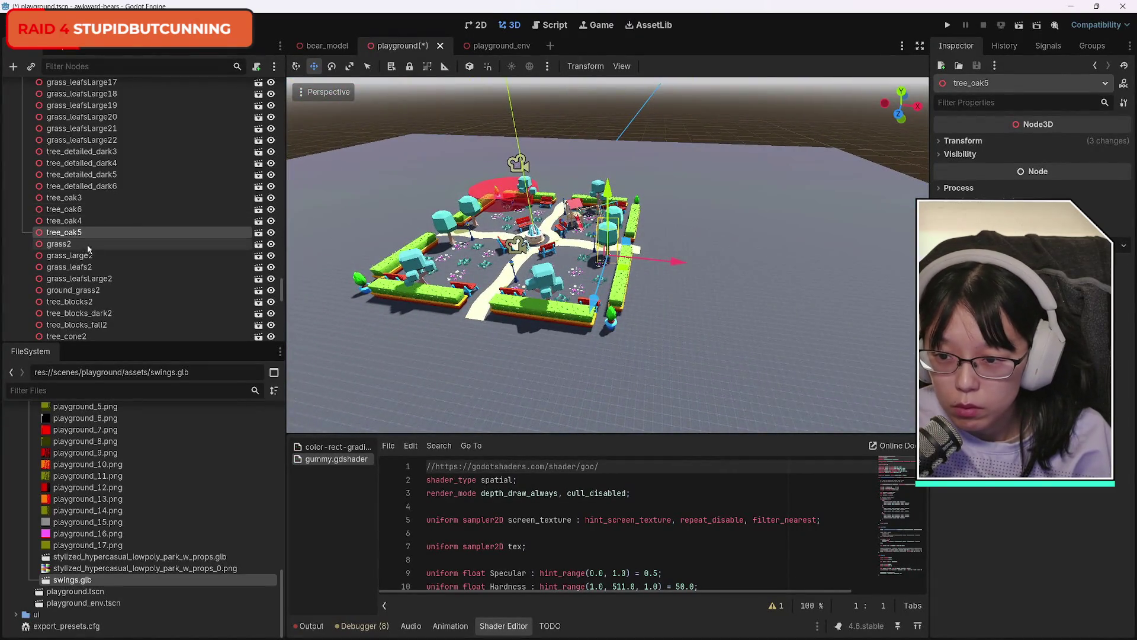
scroll(158, 251, up, 5)
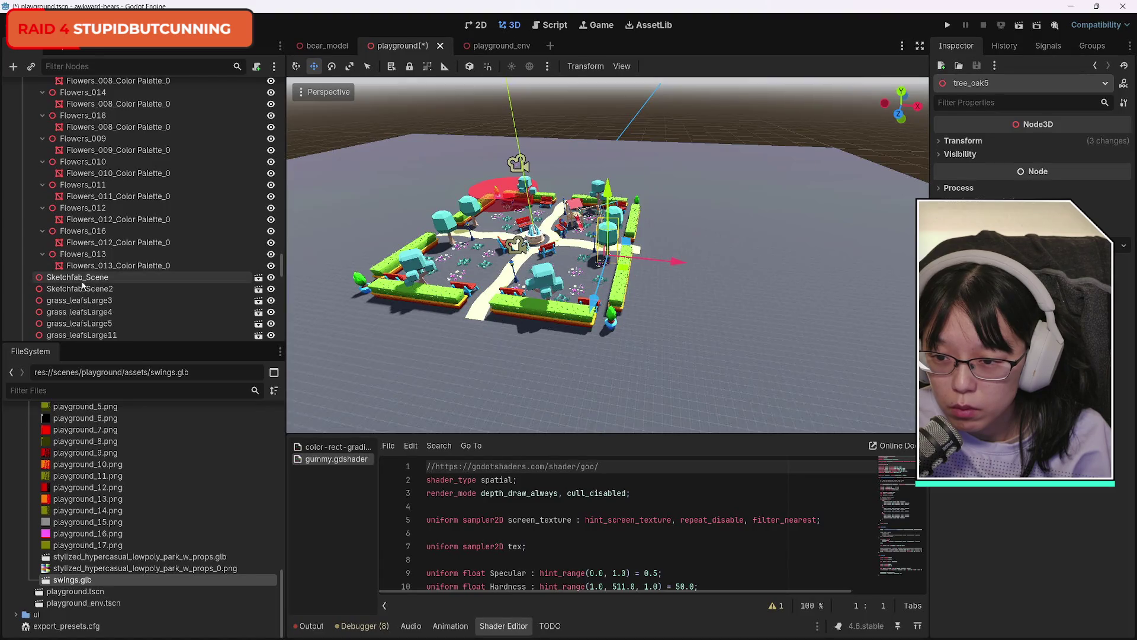
Select the 30 prop nodes from Sketchfab_Scene downward and move them in the tree.
shift+click(94, 278)
drag(95, 279, 94, 279)
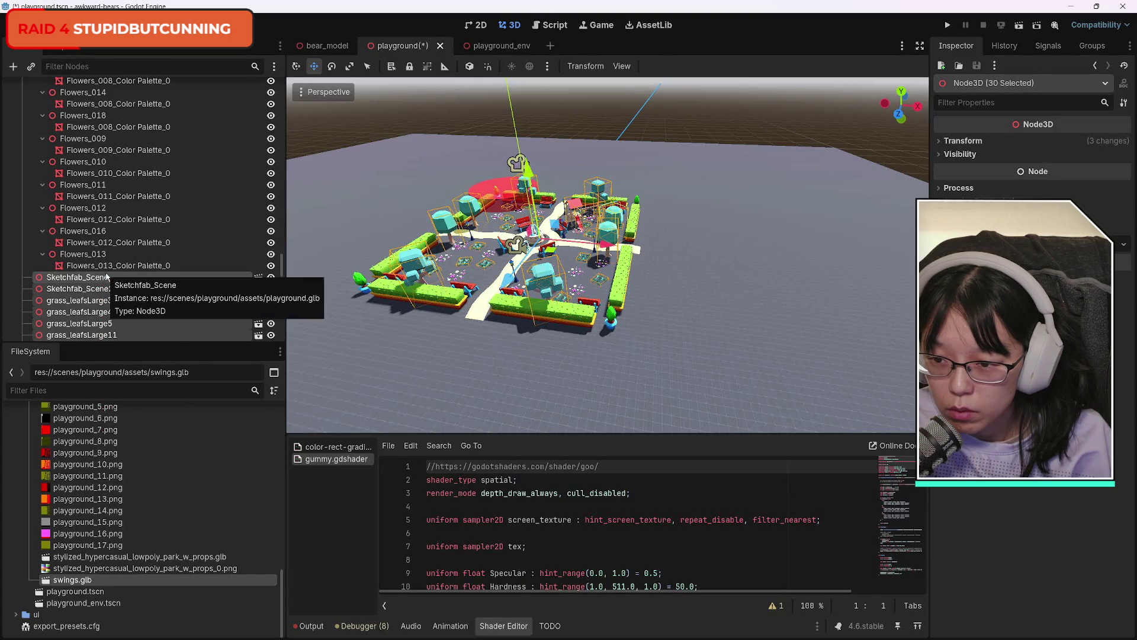
scroll(112, 279, down, 10)
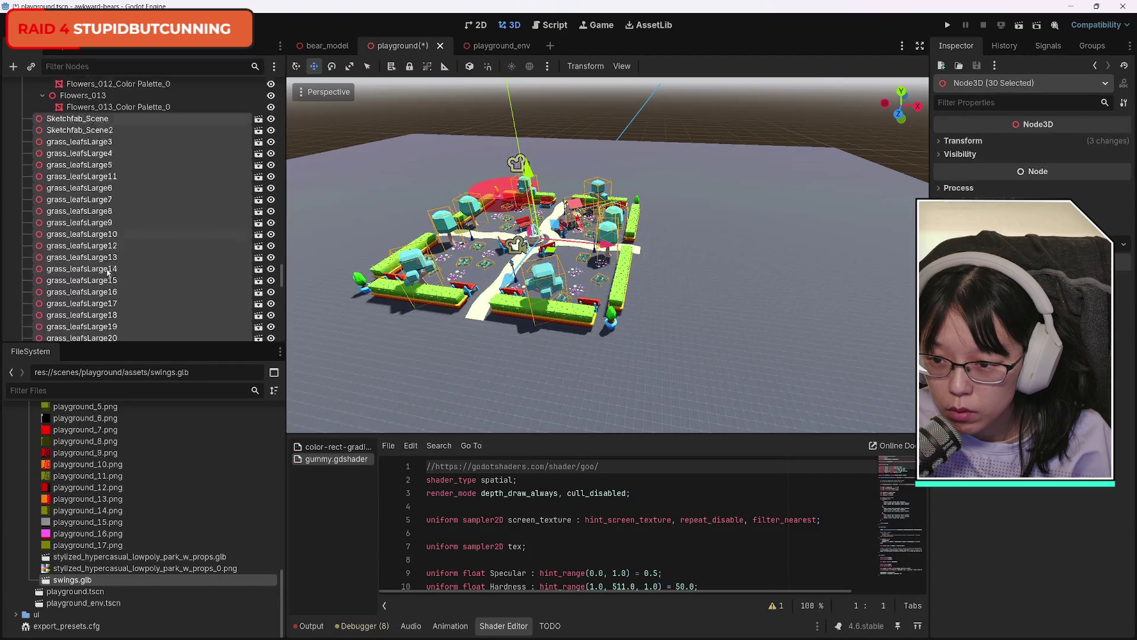
scroll(104, 272, up, 10)
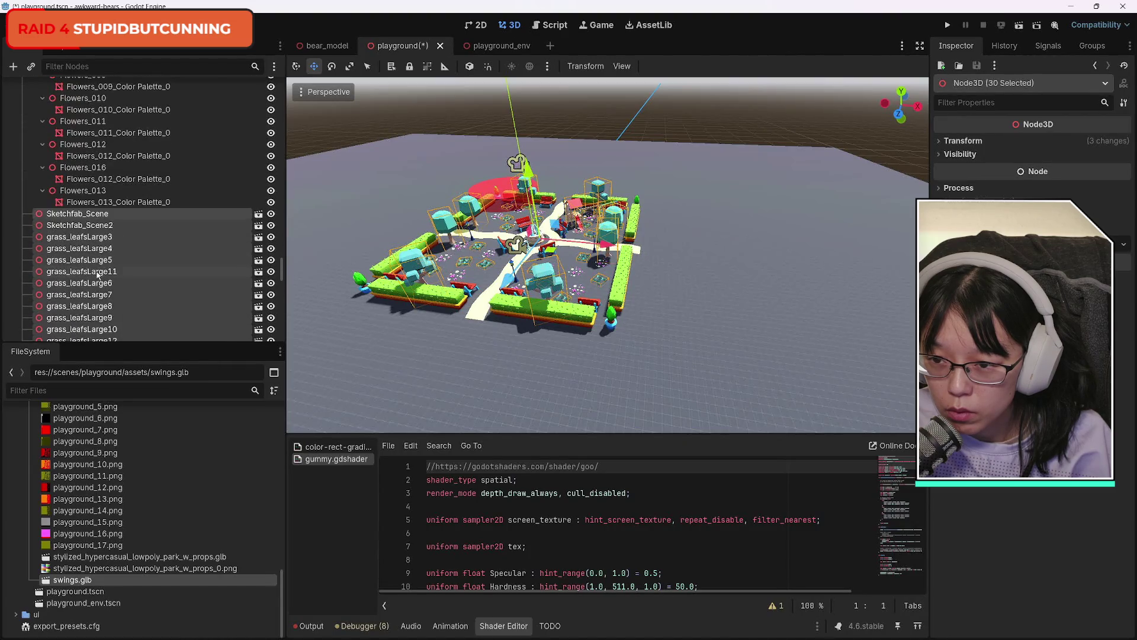
scroll(93, 269, up, 10)
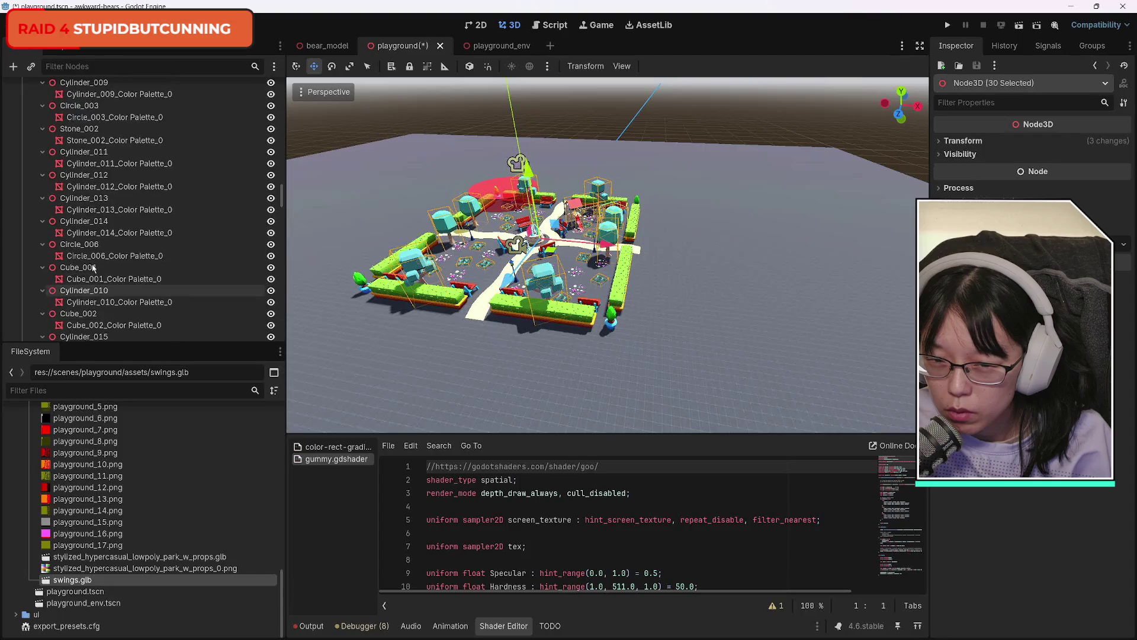
scroll(92, 268, up, 10)
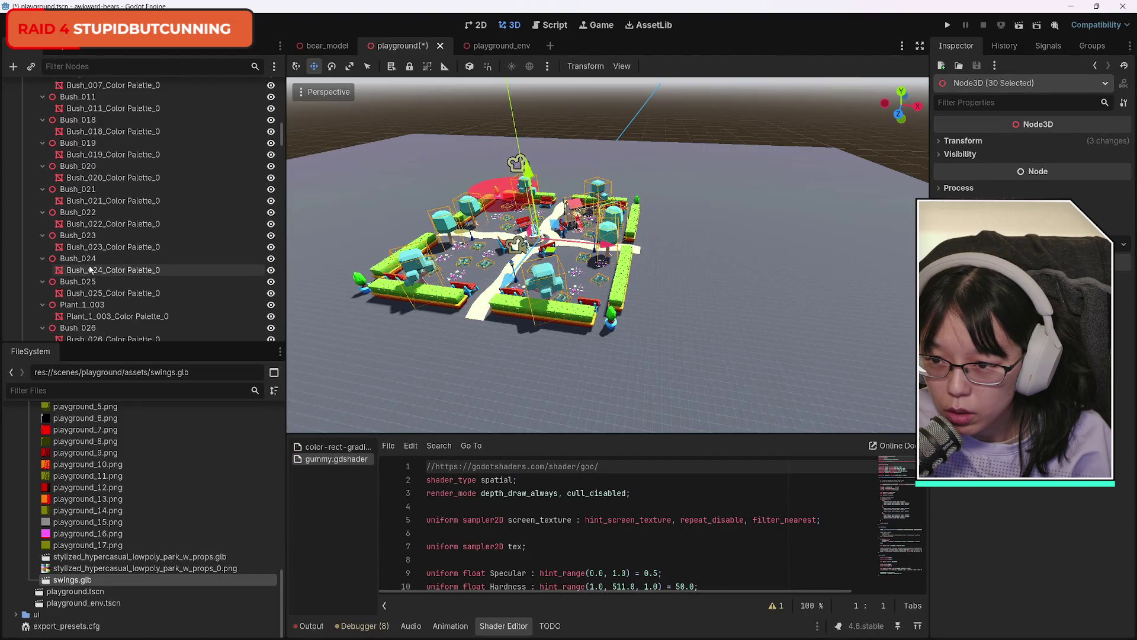
scroll(89, 269, up, 5)
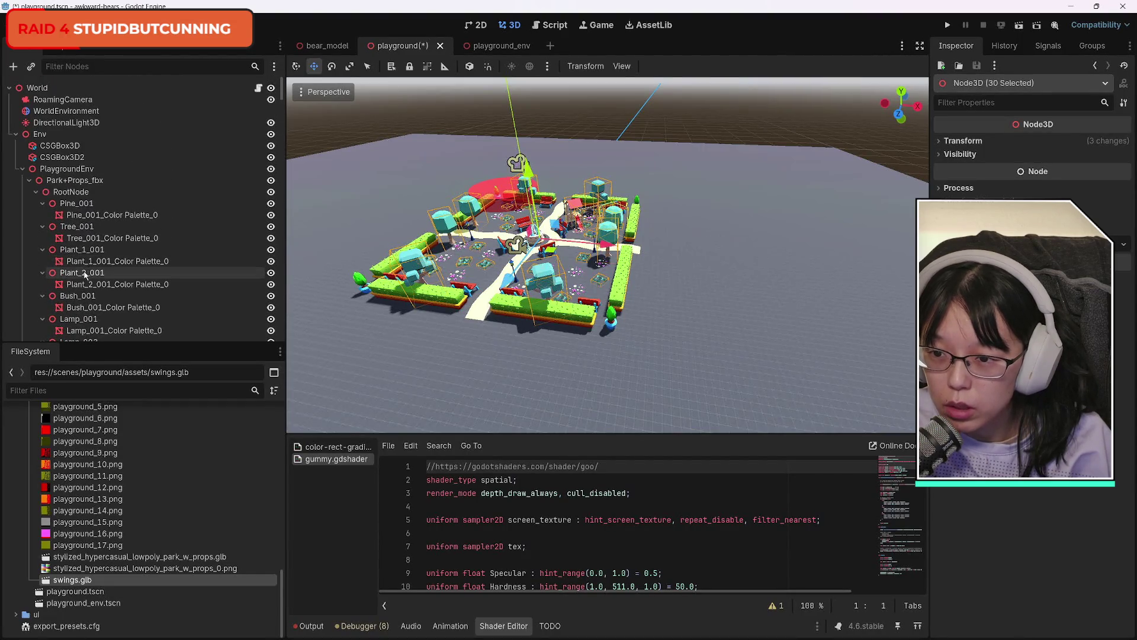
Collapse the park model's RootNode and select PlaygroundEnv.
click(36, 193)
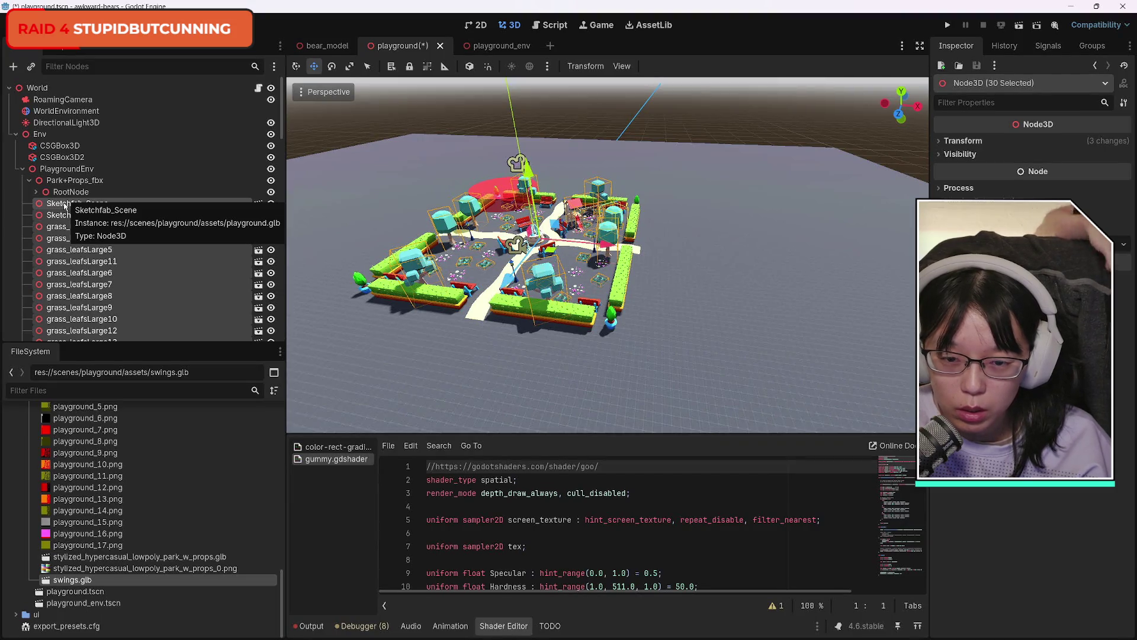
scroll(200, 158, down, 4)
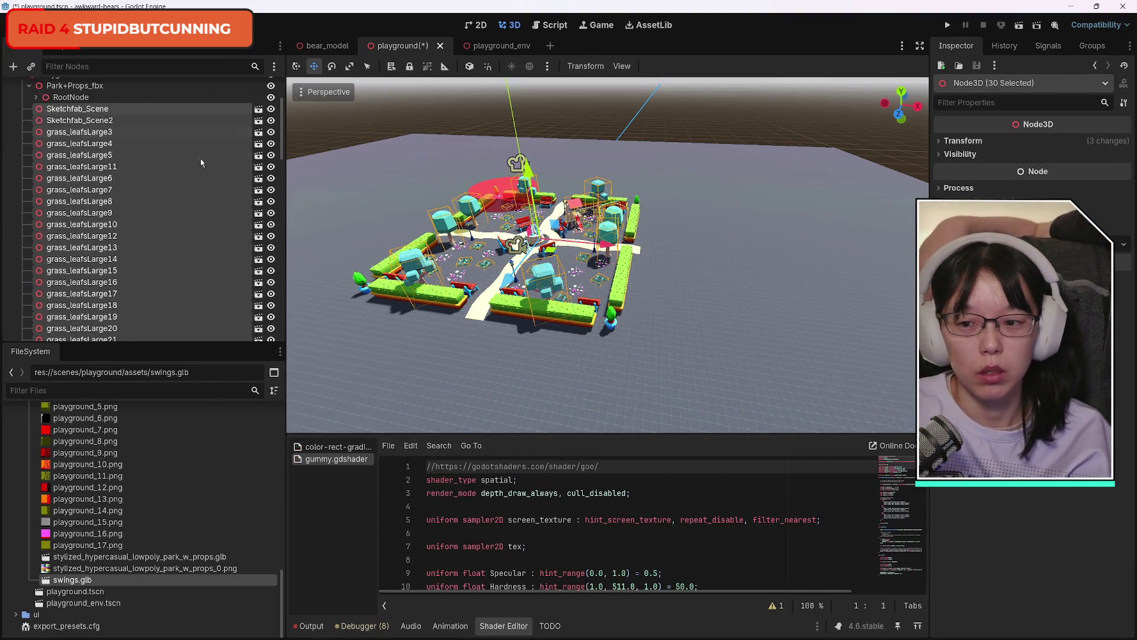
mouse_move(282, 131)
mouse_down()
mouse_move(289, 192)
mouse_move(291, 113)
mouse_up()
click(107, 136)
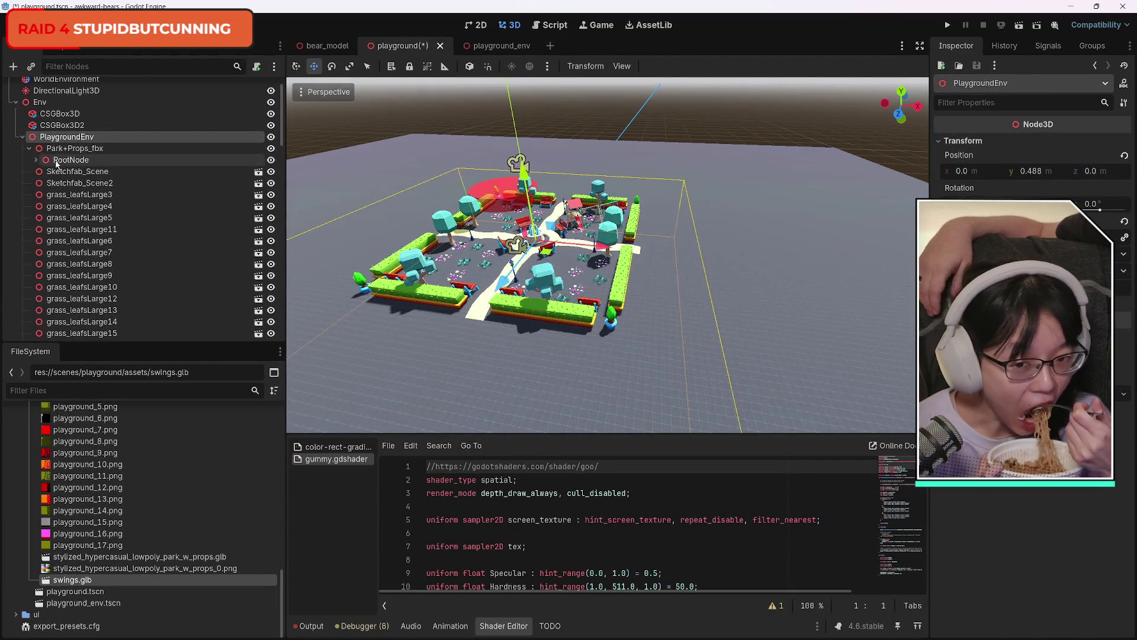
Toggle the Park+Props_fbx model's visibility off and on twice to compare.
click(271, 149)
click(272, 150)
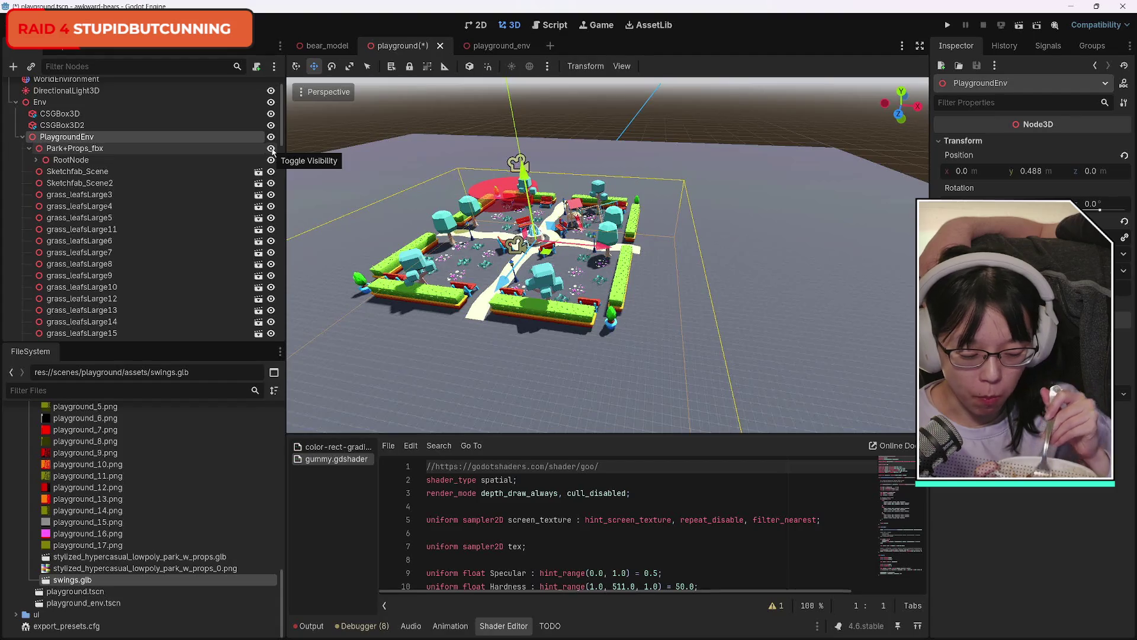
click(272, 149)
click(271, 149)
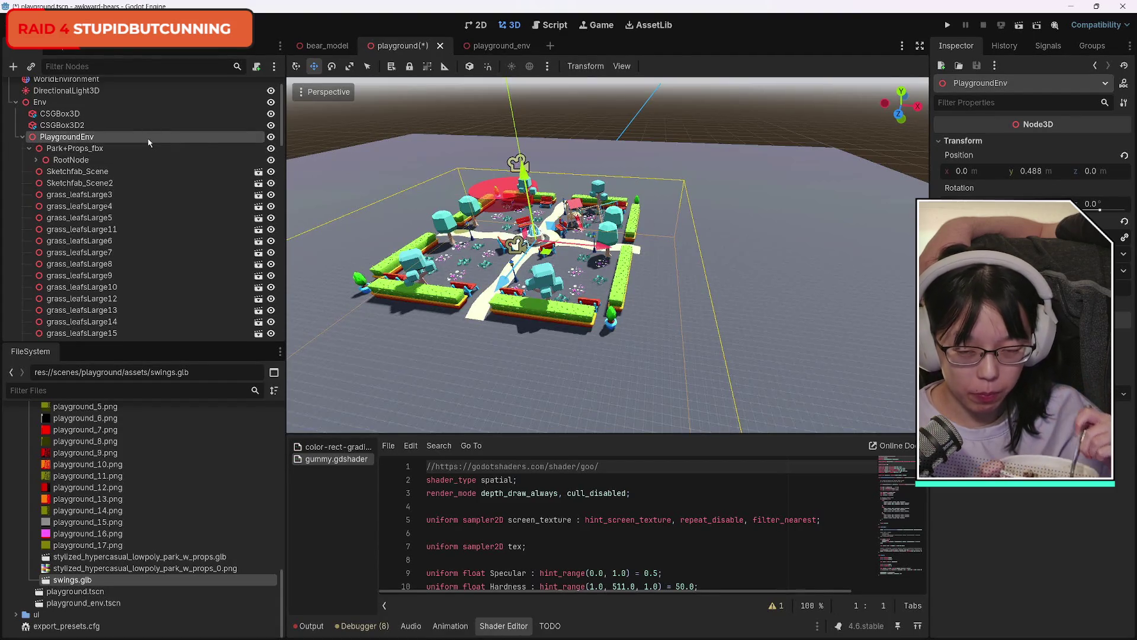
Collapse PlaygroundEnv and move the Player to y 1.2, z 15.868.
click(77, 125)
click(616, 155)
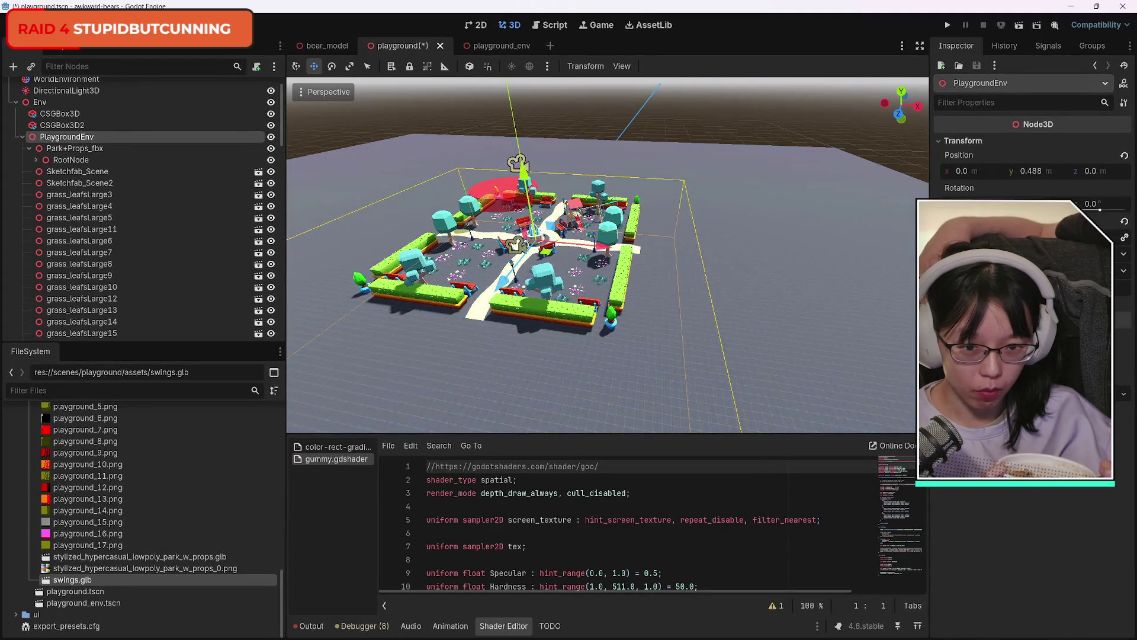
scroll(602, 283, up, 4)
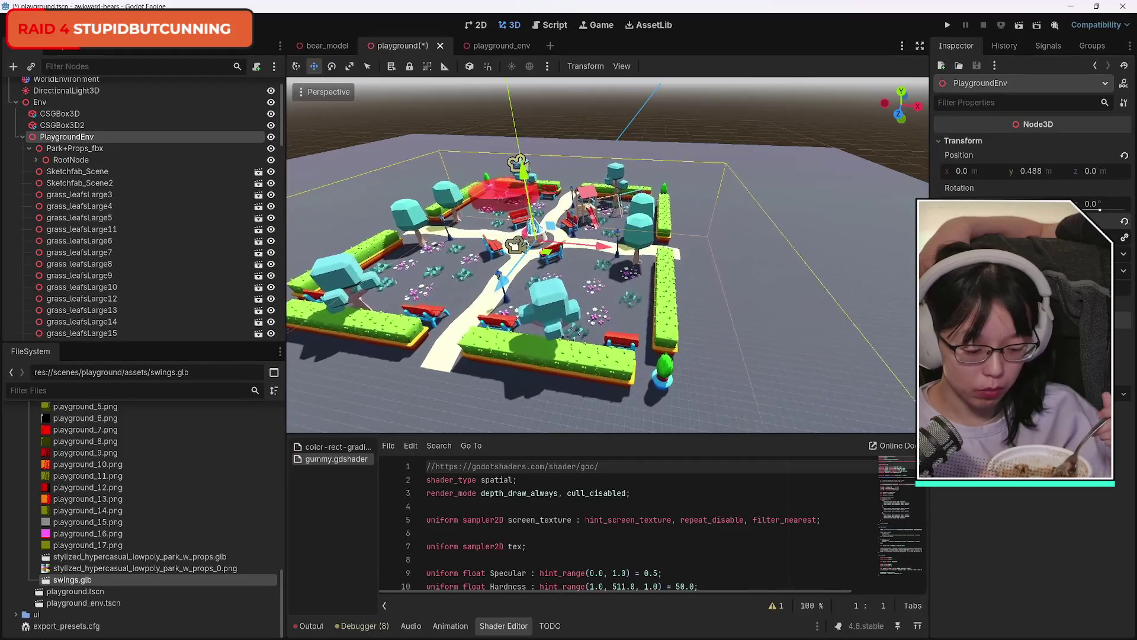
scroll(598, 372, up, 4)
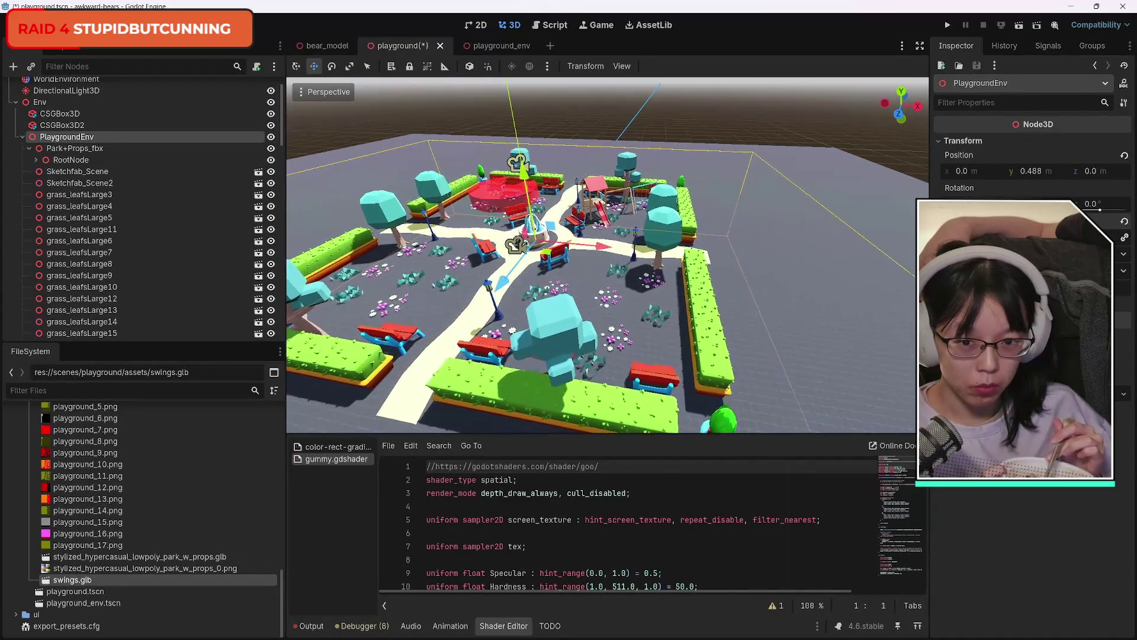
scroll(597, 372, up, 4)
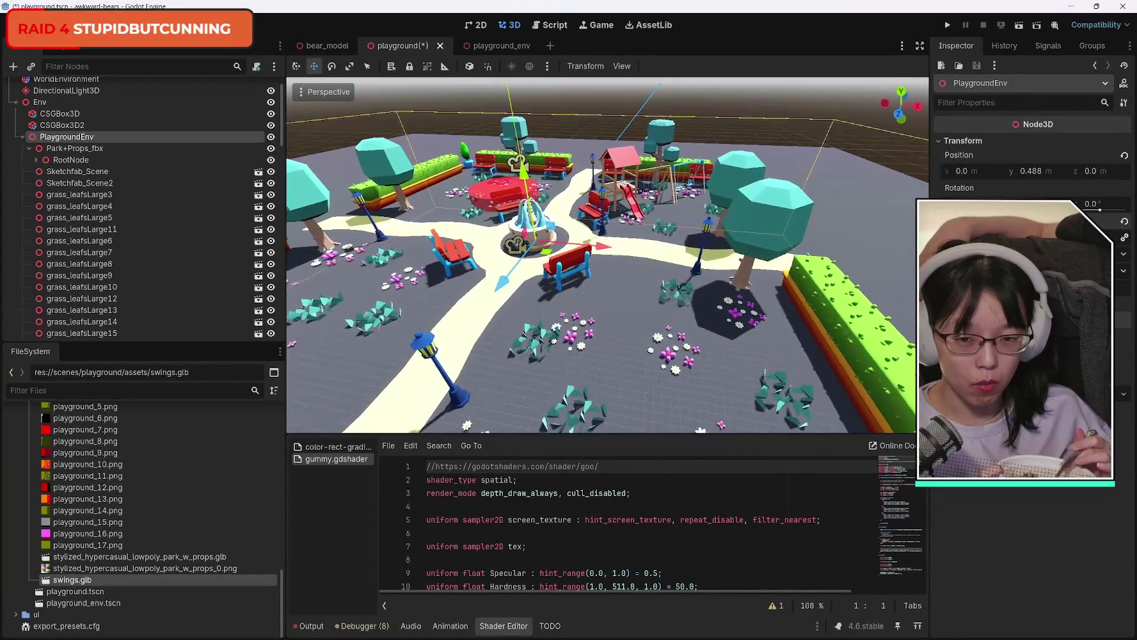
scroll(597, 372, up, 3)
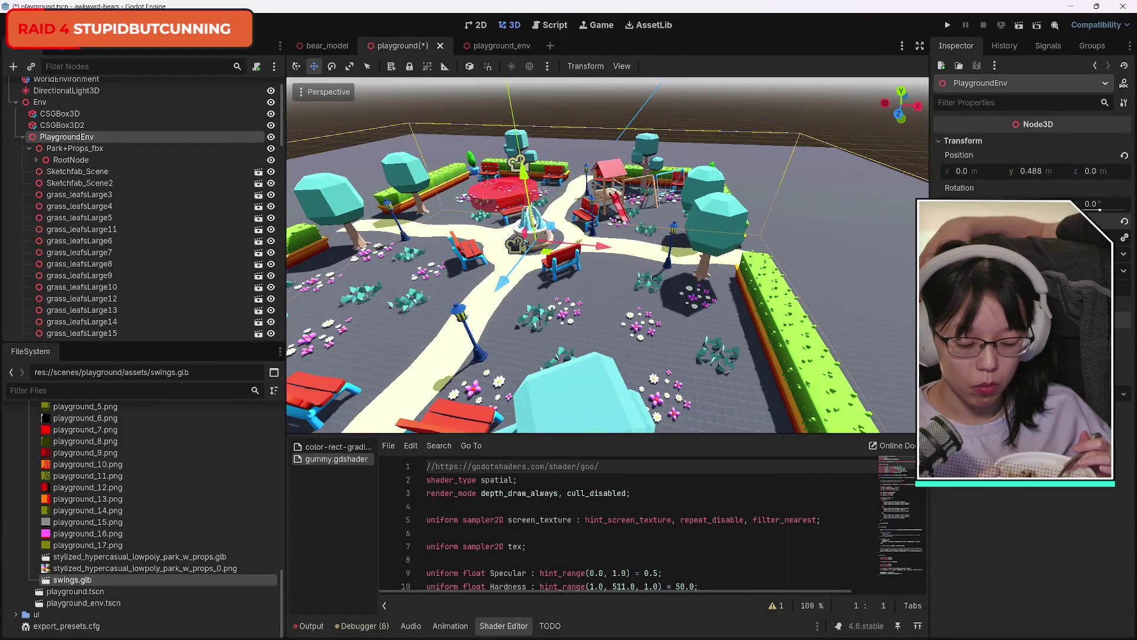
scroll(597, 372, down, 2)
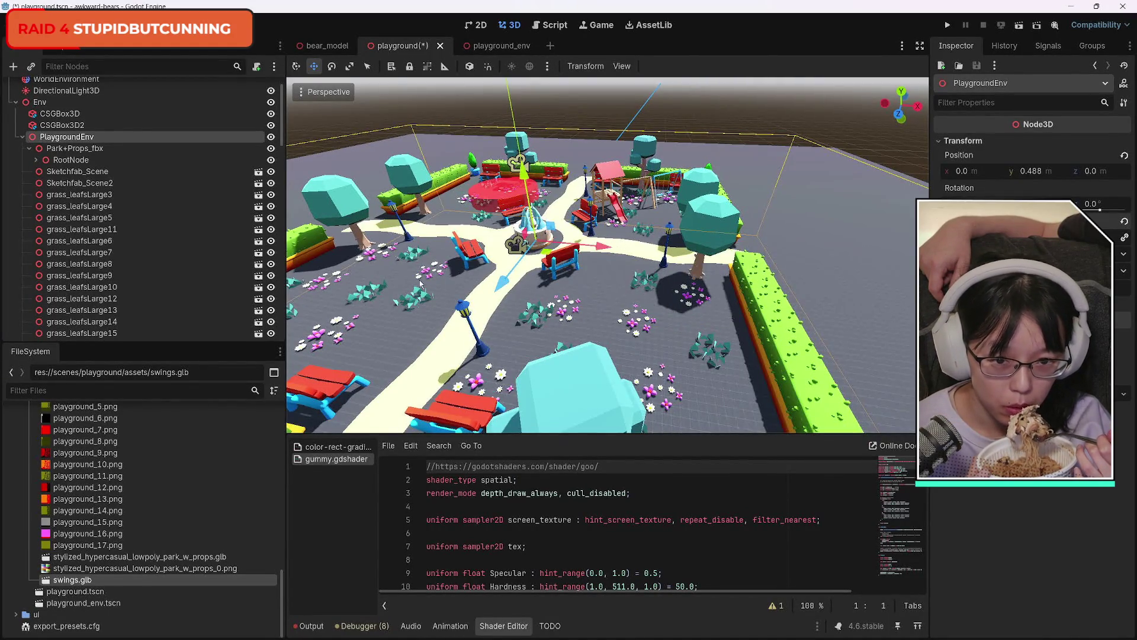
click(23, 138)
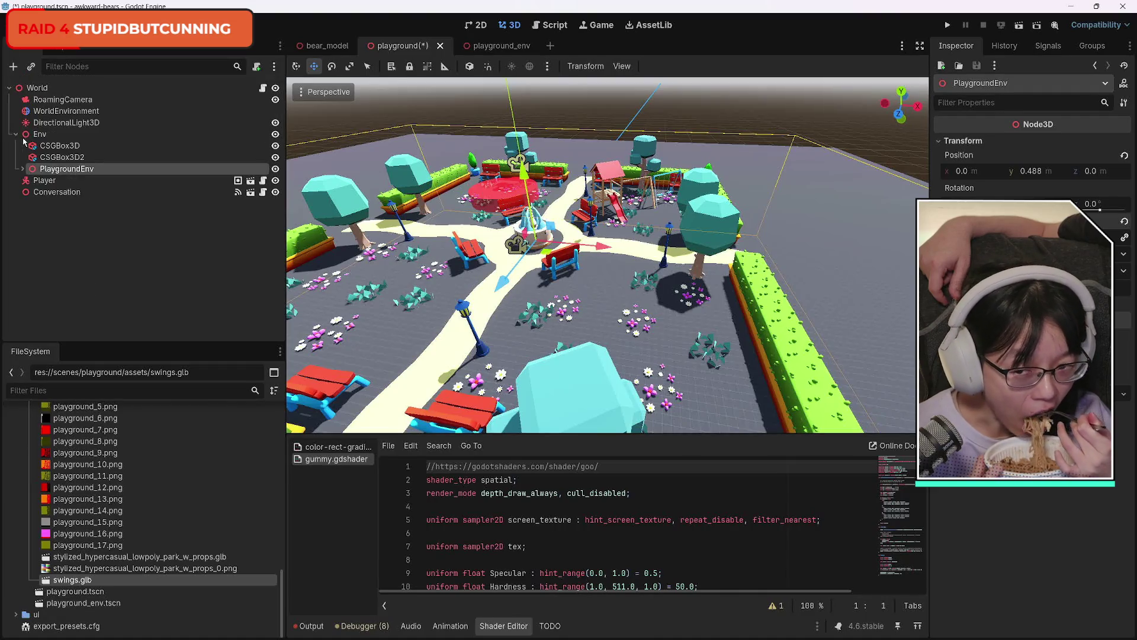
click(46, 181)
drag(495, 293, 312, 502)
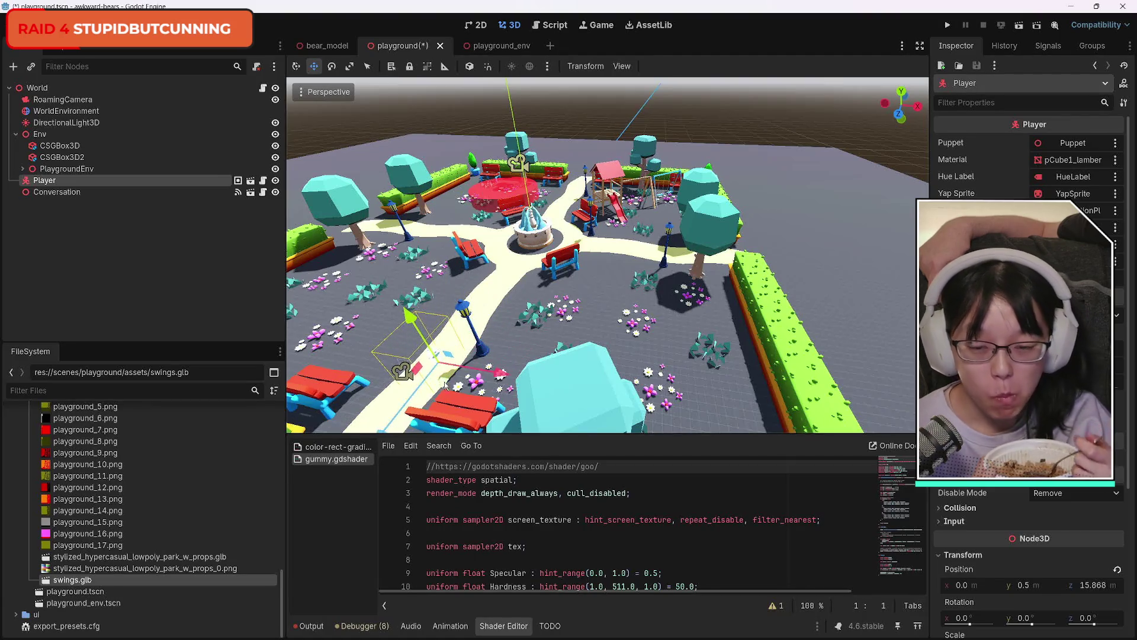
drag(419, 333, 414, 317)
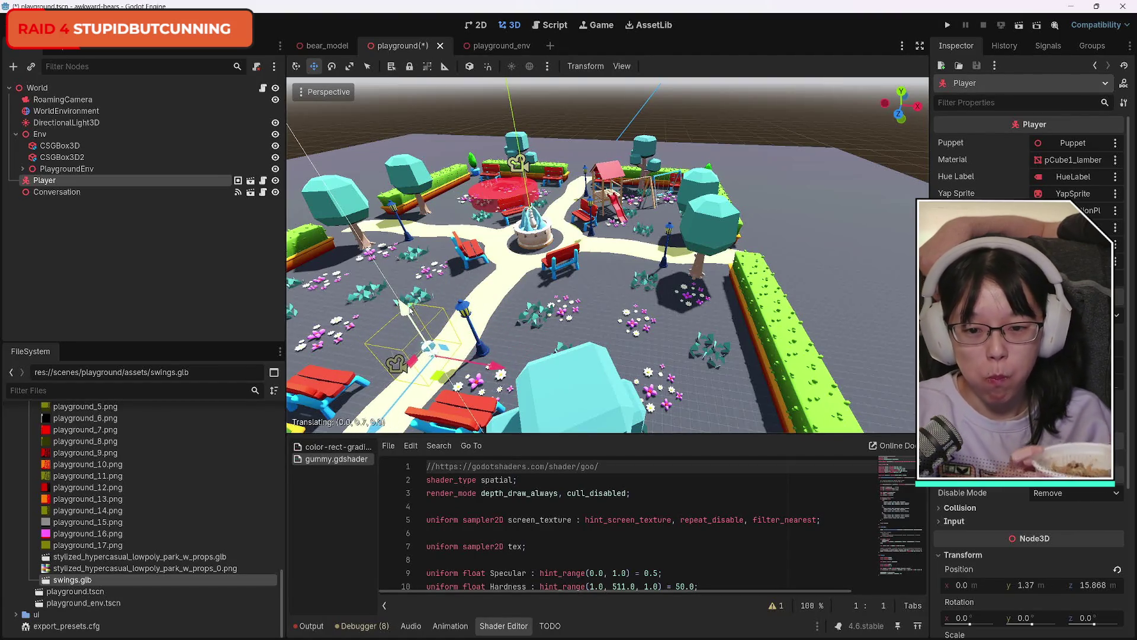
Save and run the playground scene, restart it once, then stop the test run.
click(1016, 27)
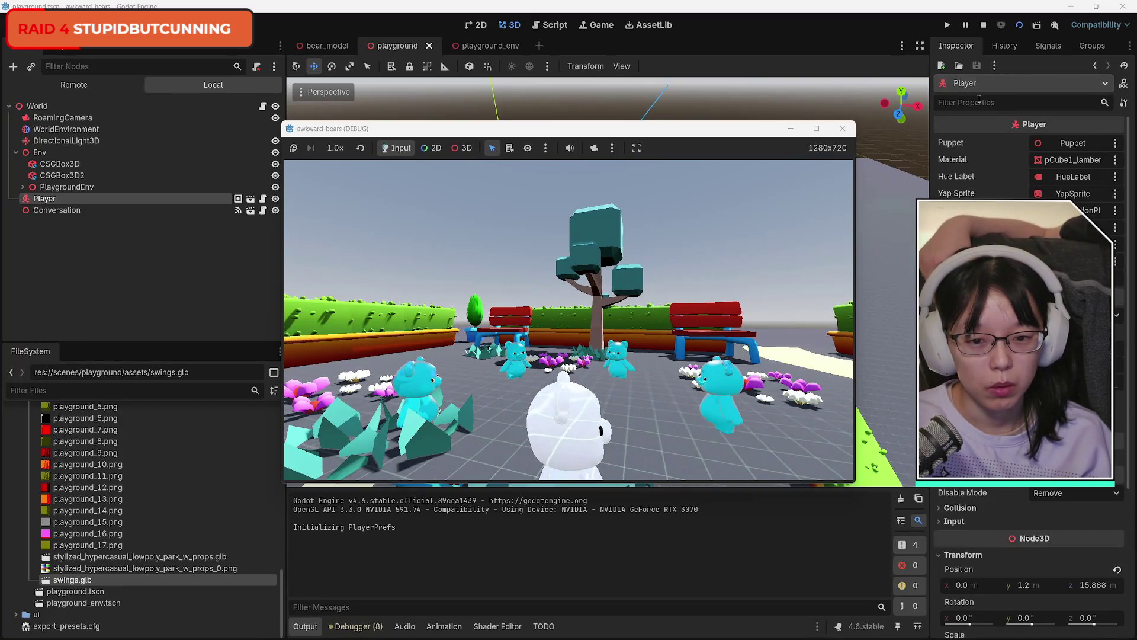
click(1019, 24)
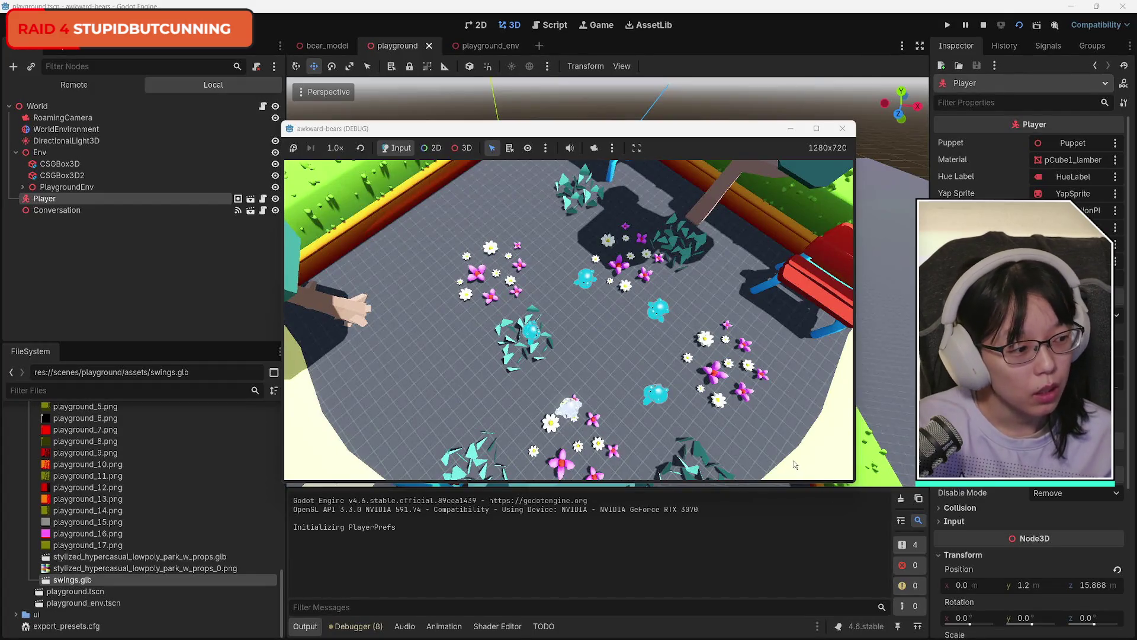
click(842, 128)
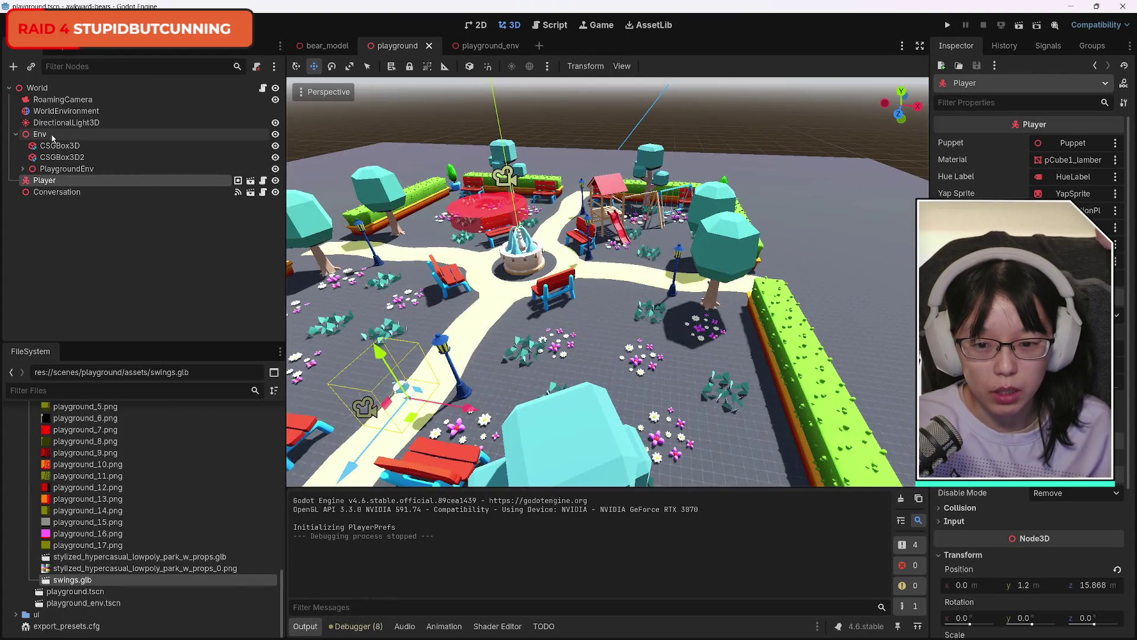
Reduce PlaygroundEnv's Scale and check it from a level side view.
click(82, 137)
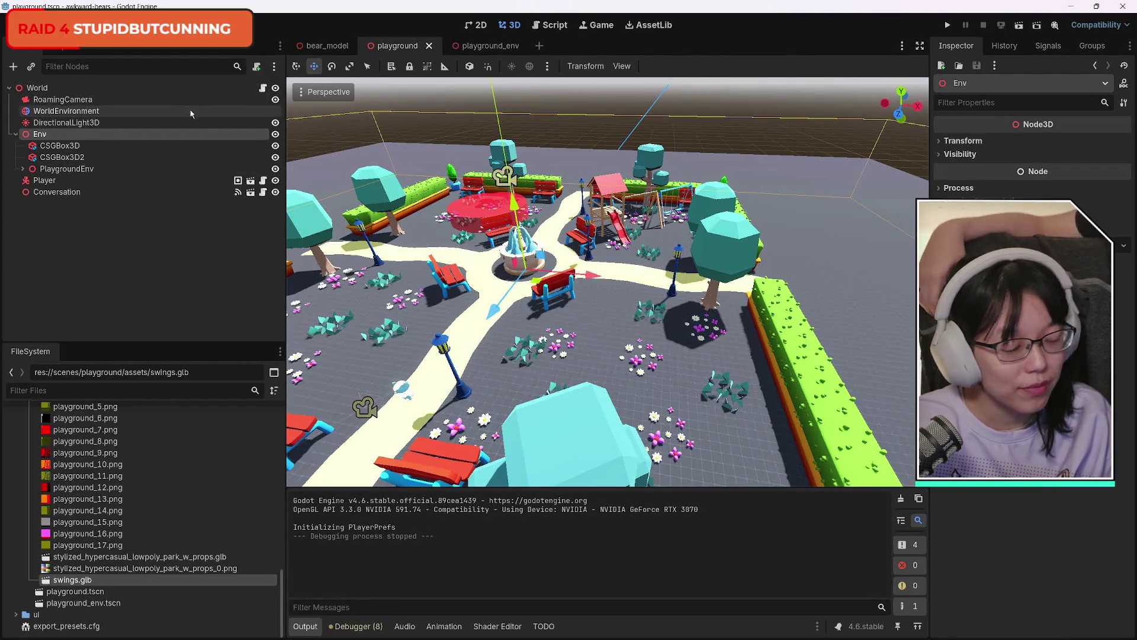
click(79, 170)
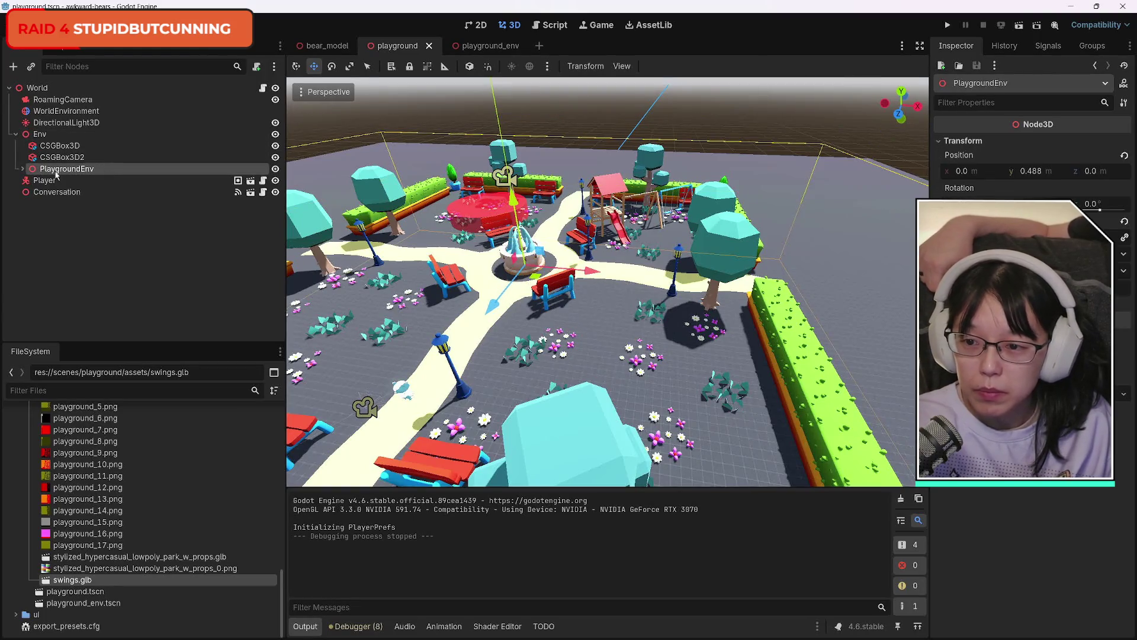
click(1124, 220)
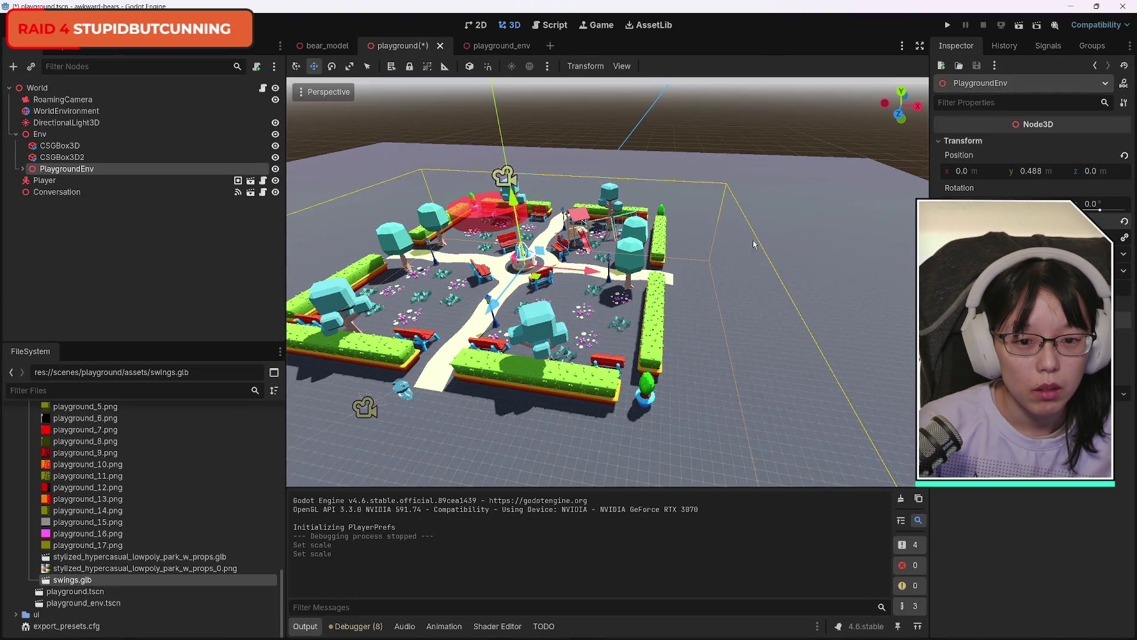
mouse_move(899, 96)
mouse_down()
mouse_move(900, 114)
mouse_move(870, 86)
mouse_up()
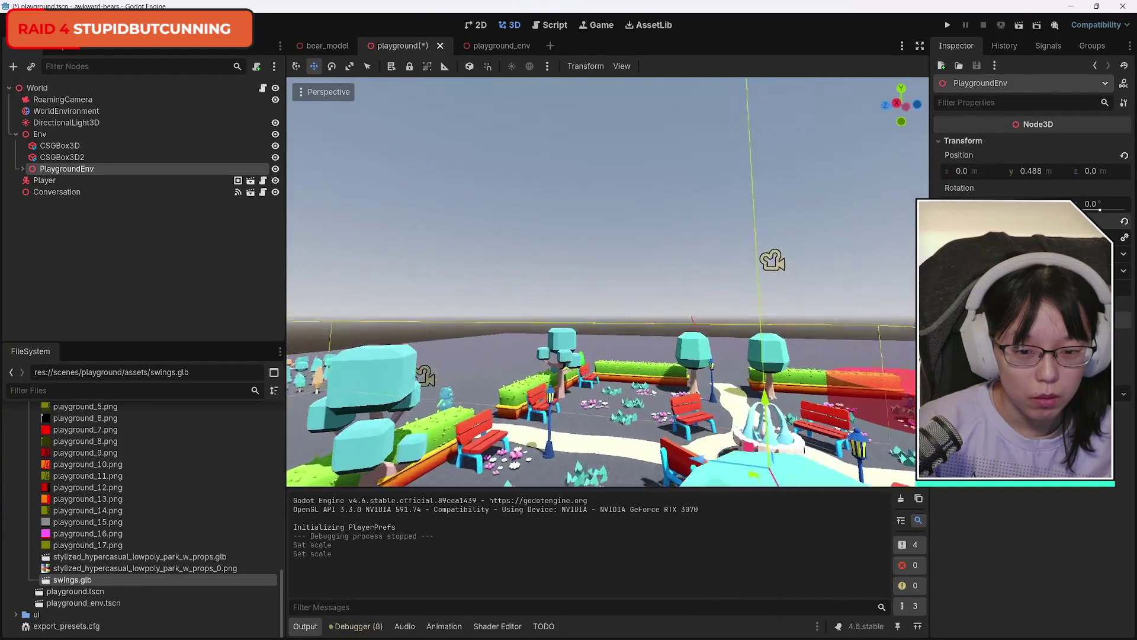
scroll(602, 281, down, 5)
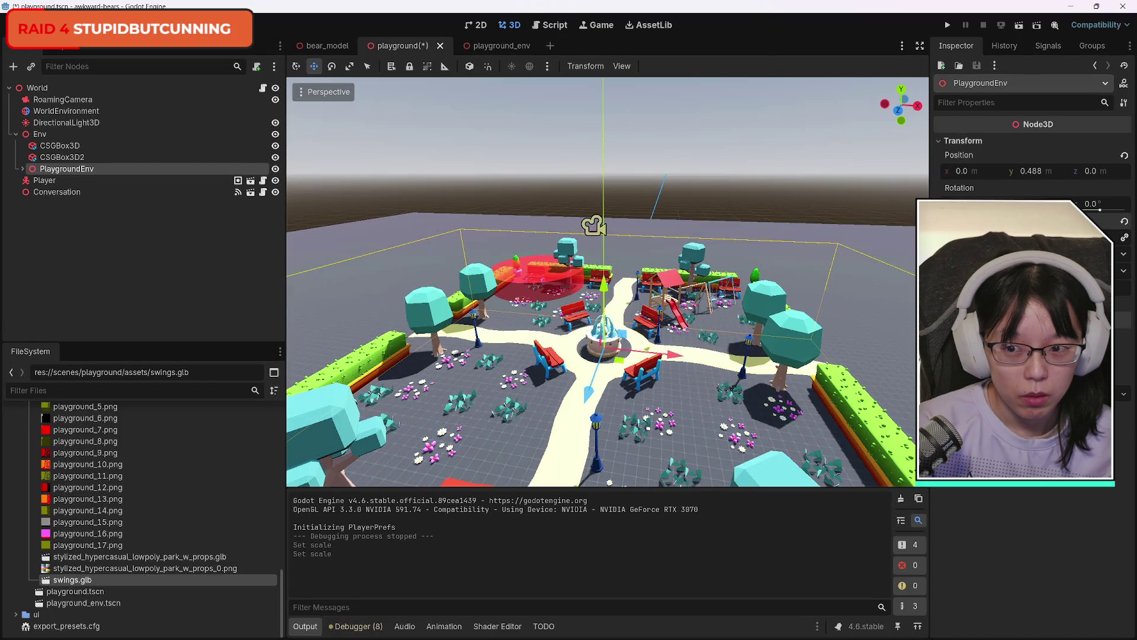
Select the Player and orbit around the park, centring the fountain.
click(45, 180)
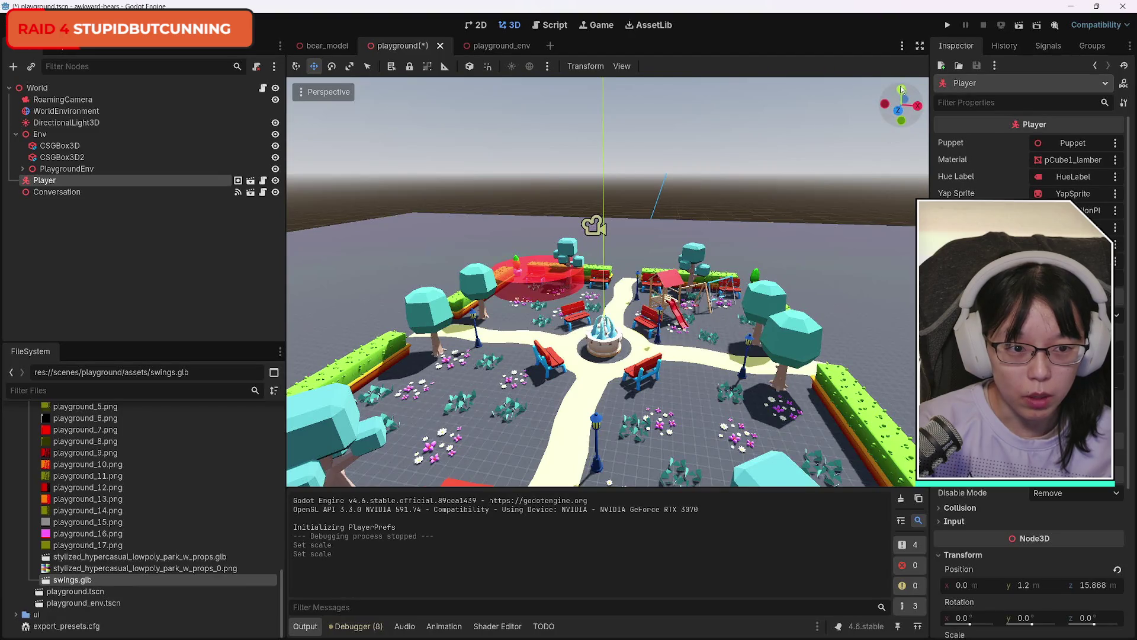
drag(898, 109, 861, 112)
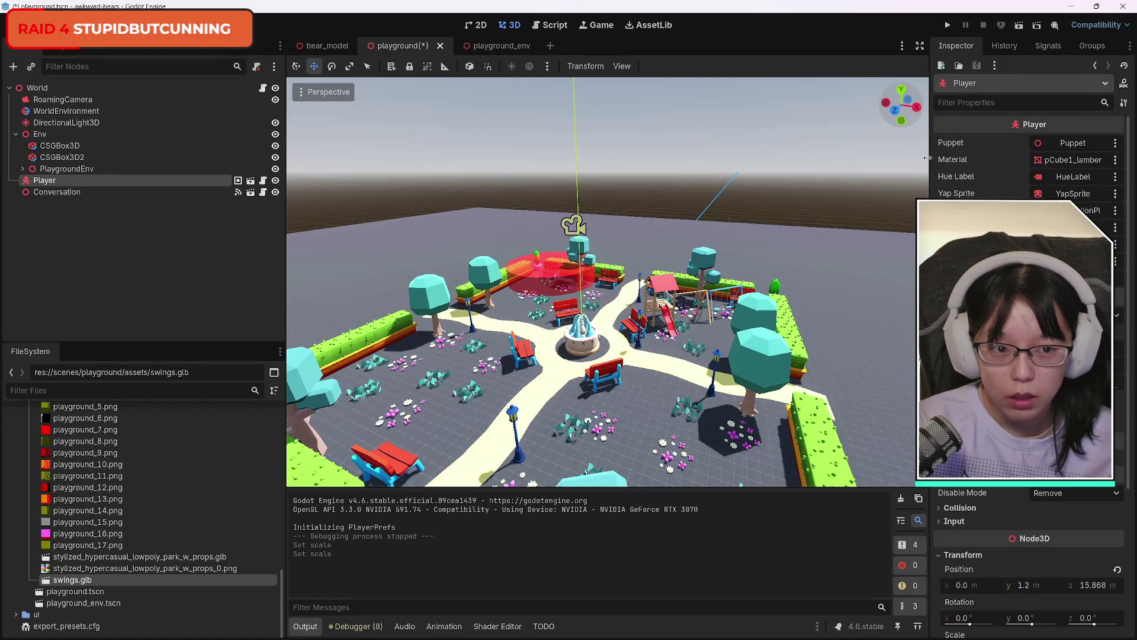
drag(897, 110, 885, 112)
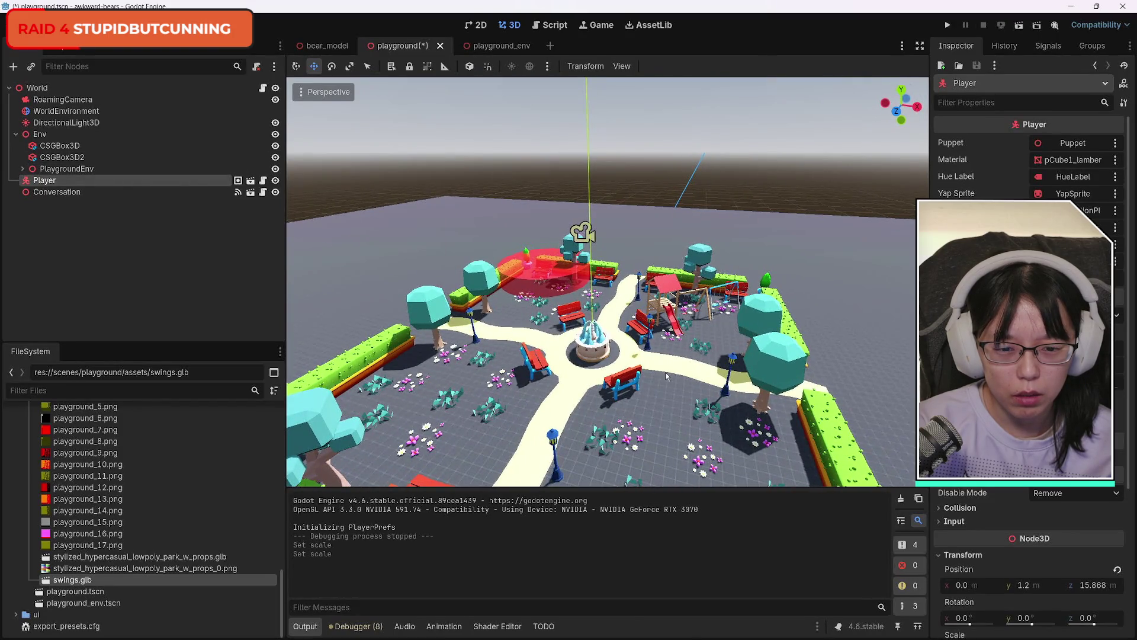
drag(881, 93, 758, 103)
drag(327, 172, 327, 172)
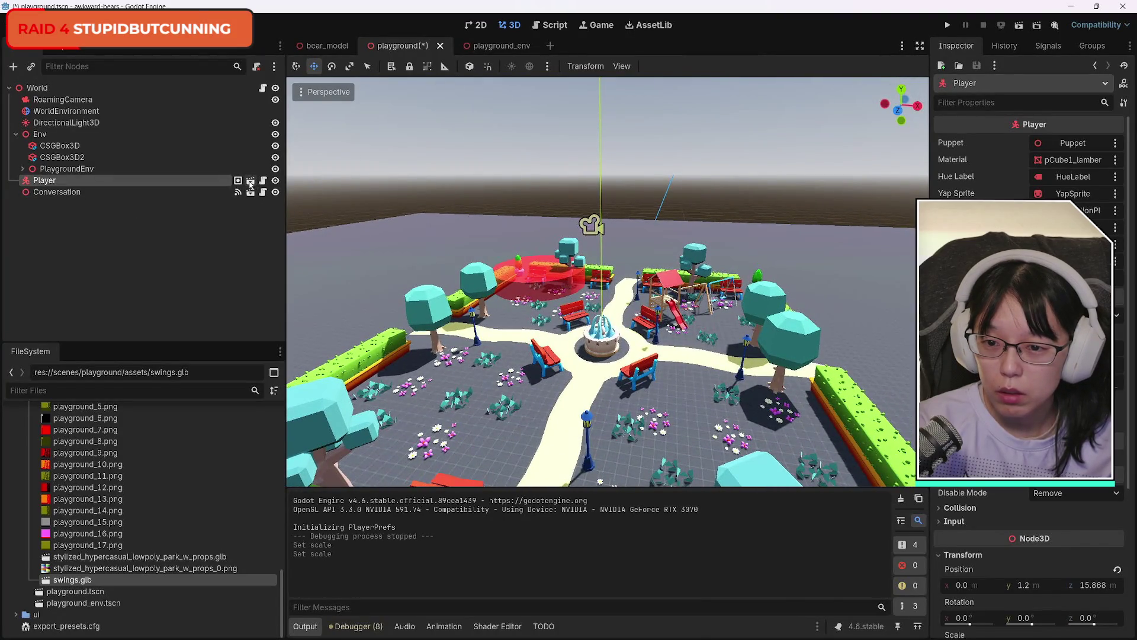
Inspect Sketchfab_Scene's position and rotation, collapsing Park+Props_fbx and PlaygroundEnv.
click(24, 170)
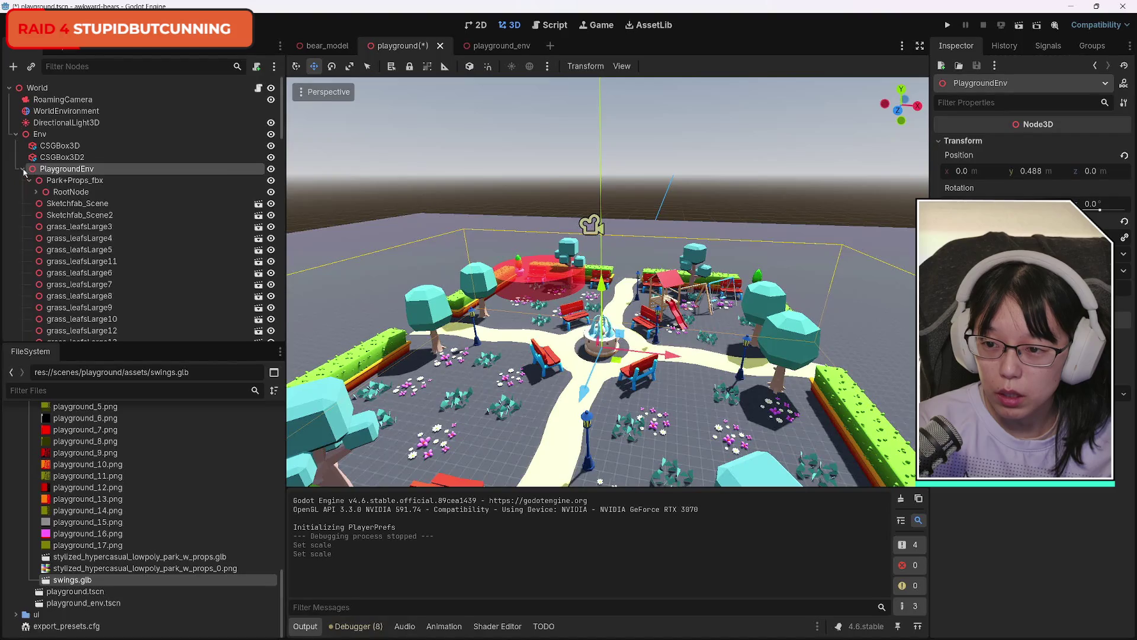
click(107, 205)
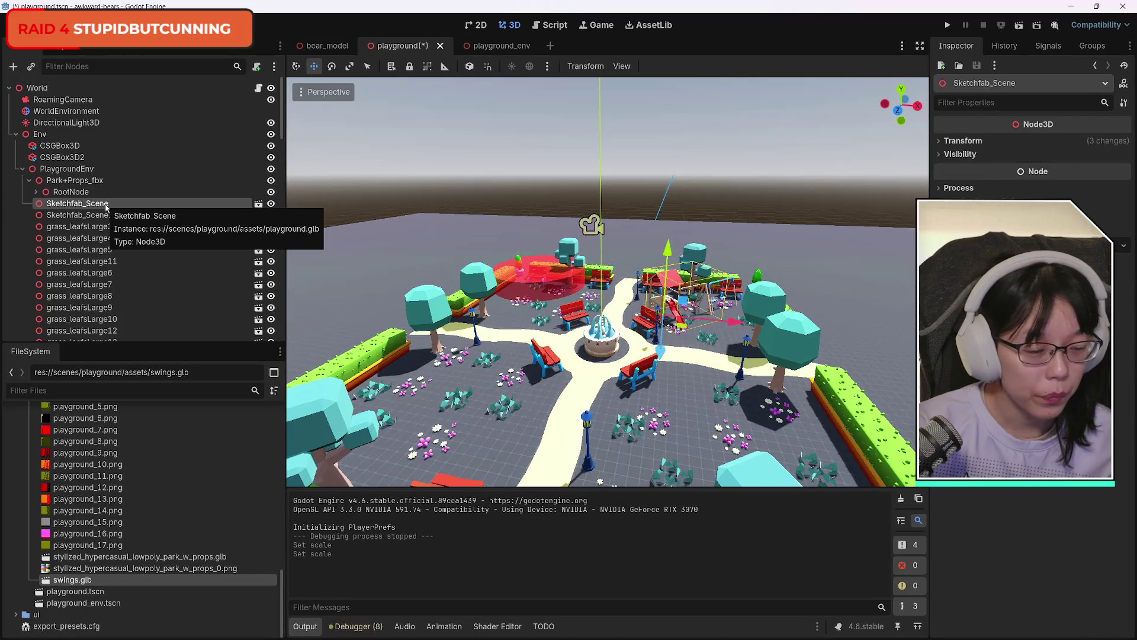
click(28, 181)
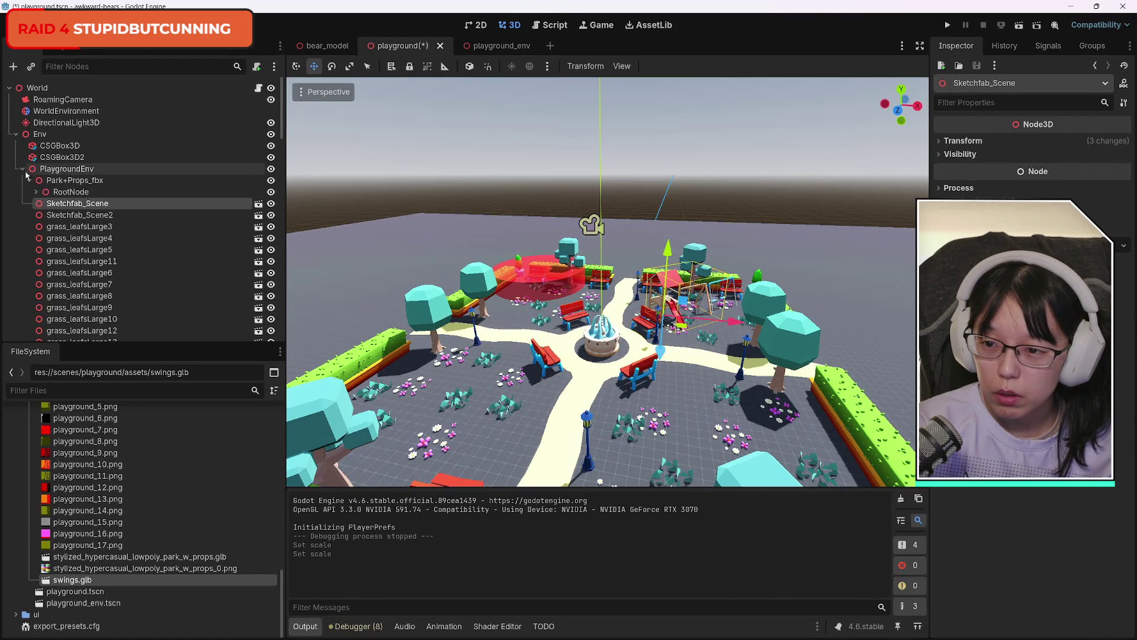
click(22, 169)
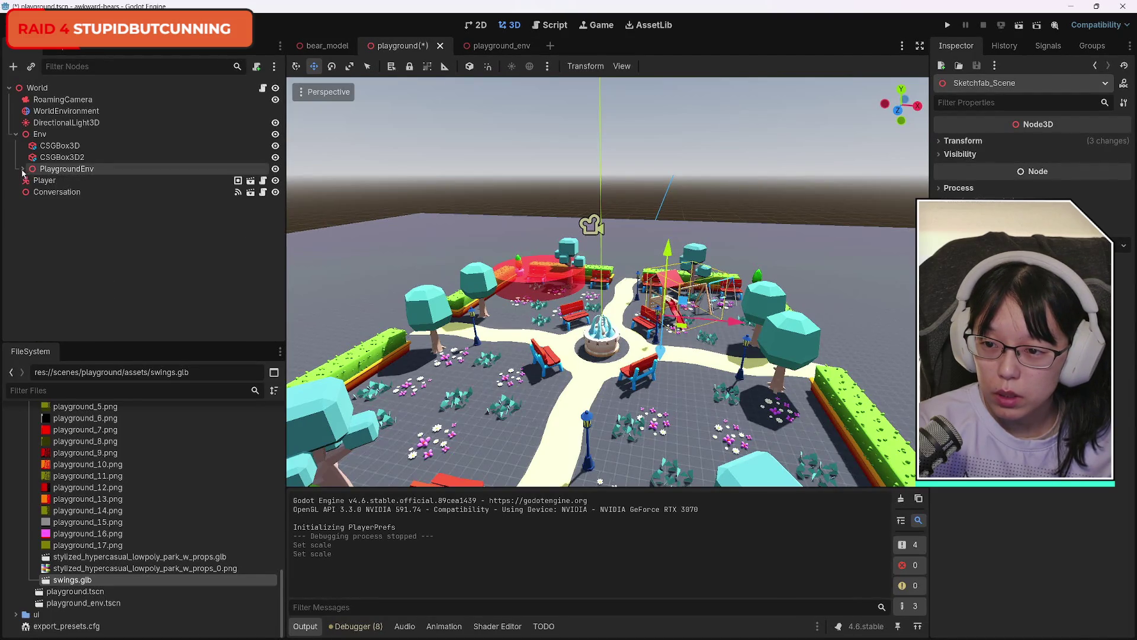
click(940, 142)
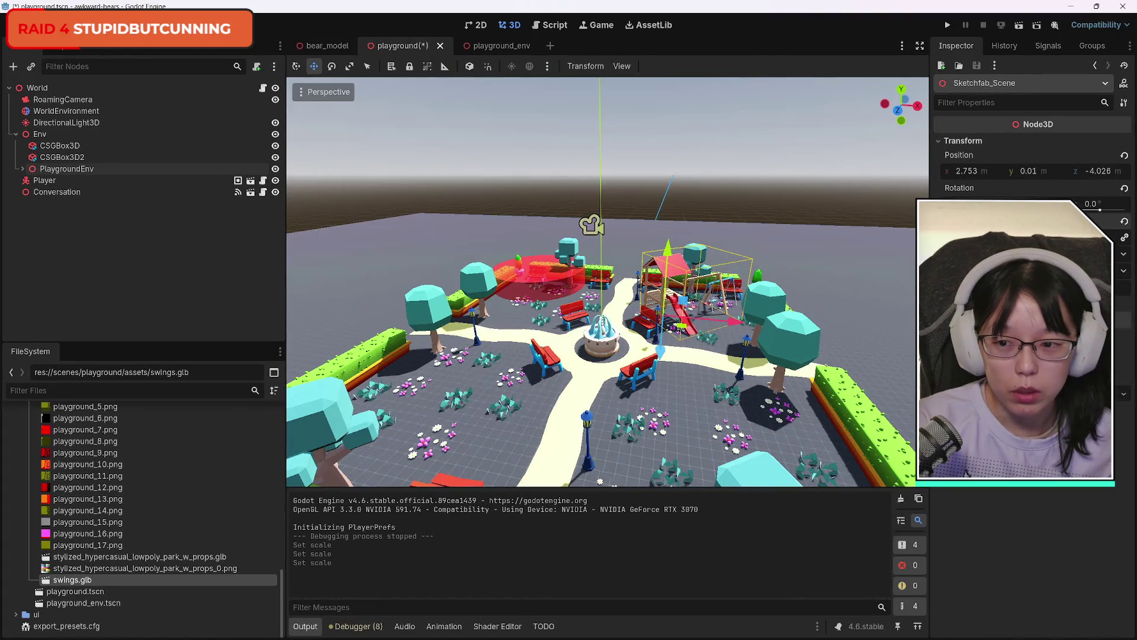
Undo the scale-down and enlarge PlaygroundEnv's scale, then review the swing set.
key(ctrl+z)
click(432, 255)
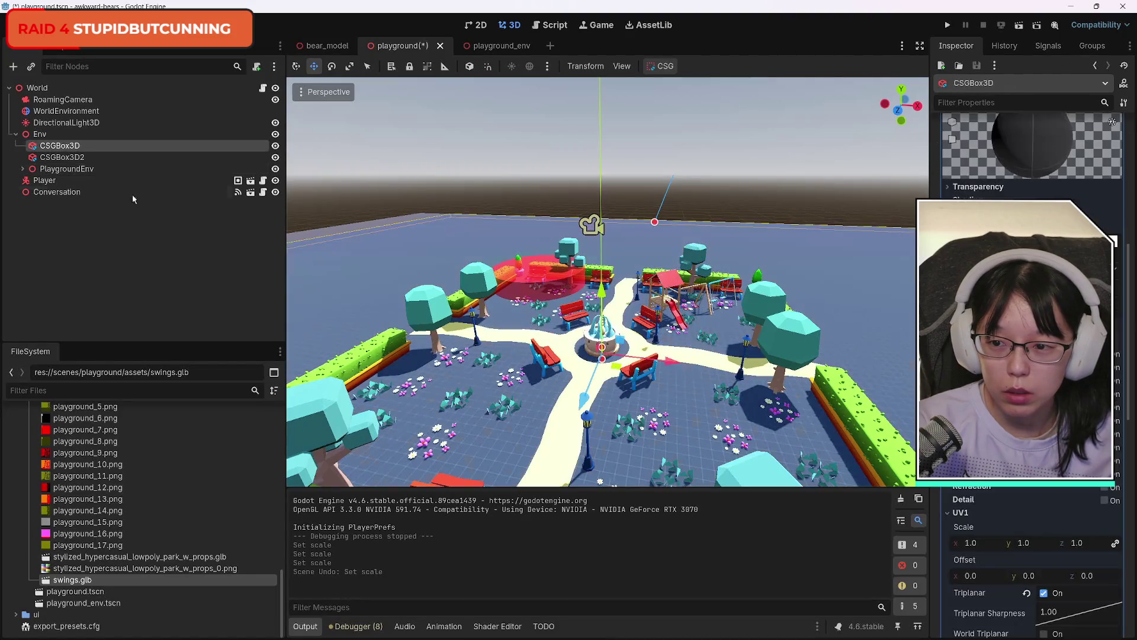
click(67, 169)
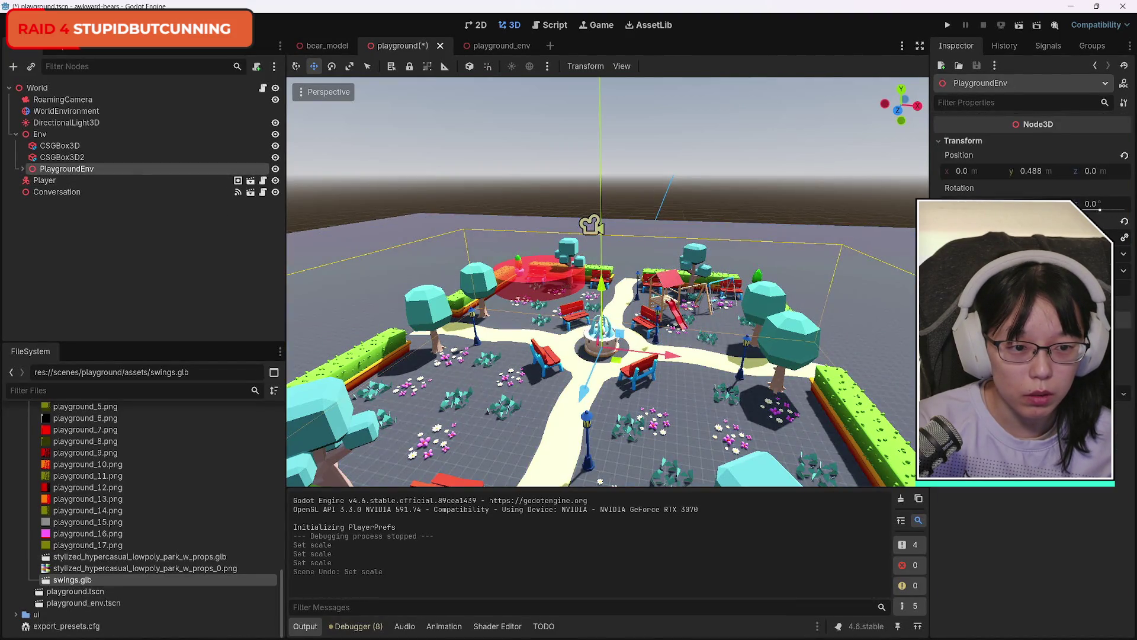
key(Return)
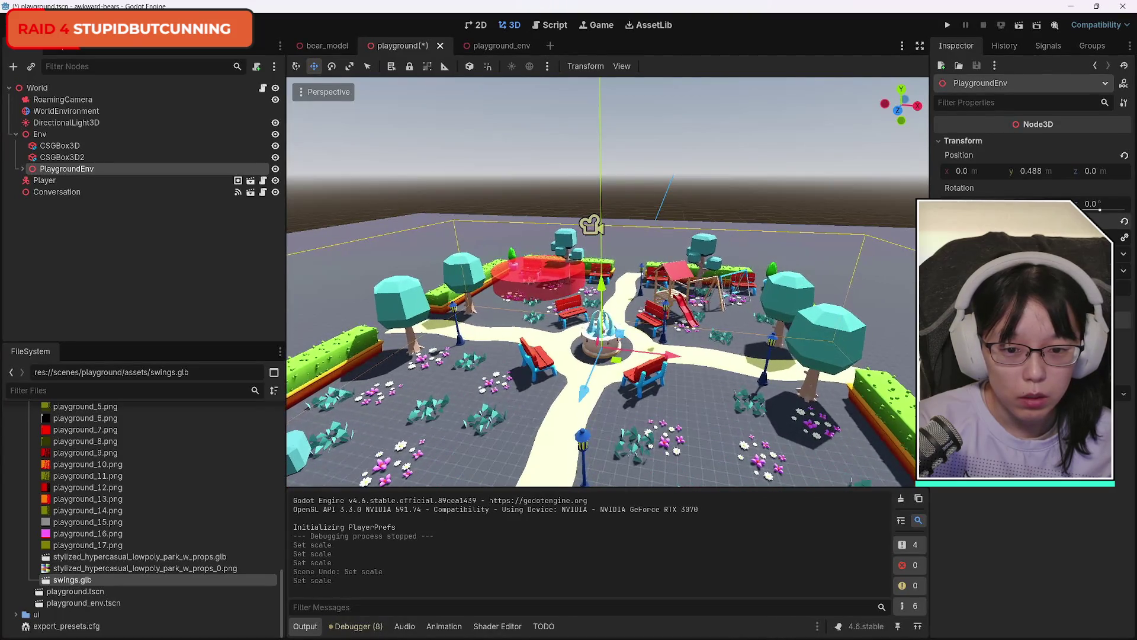
mouse_move(960, 237)
mouse_down()
mouse_move(924, 237)
mouse_move(1012, 237)
mouse_move(988, 237)
mouse_up()
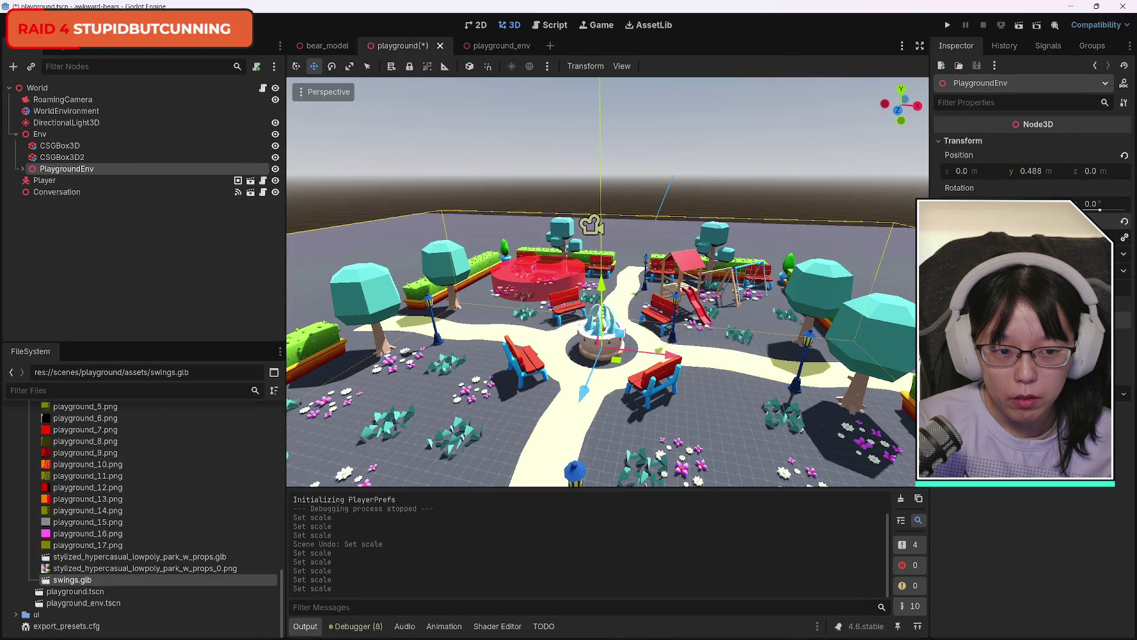
drag(988, 237, 995, 237)
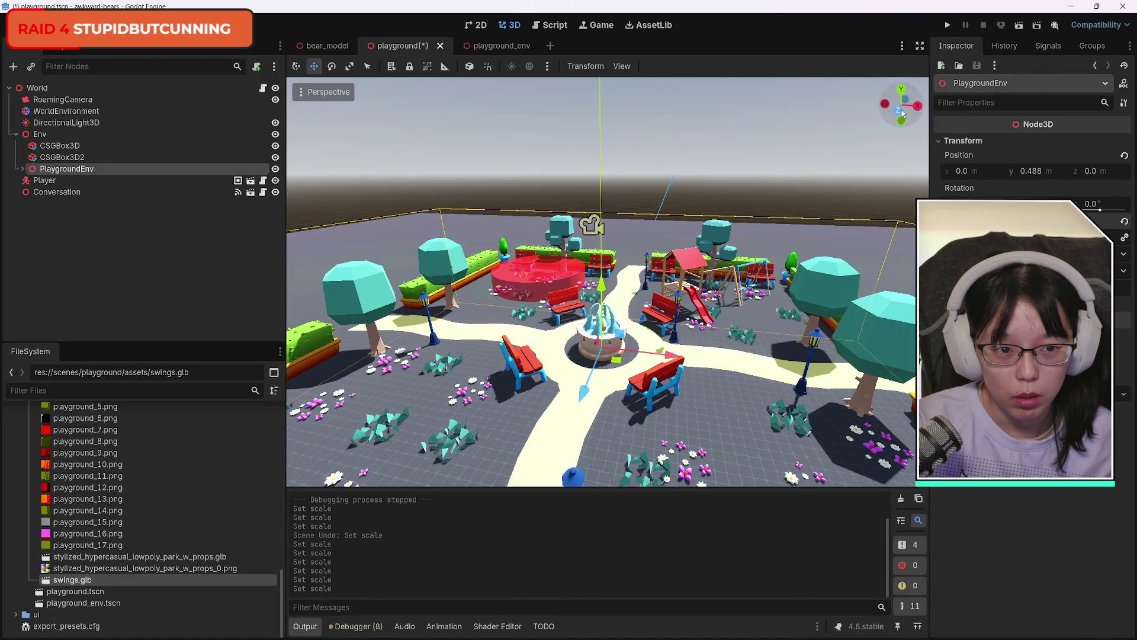
mouse_move(902, 114)
mouse_down()
mouse_move(823, 119)
mouse_move(806, 163)
mouse_move(906, 107)
mouse_move(874, 110)
mouse_move(901, 107)
mouse_move(794, 163)
mouse_up()
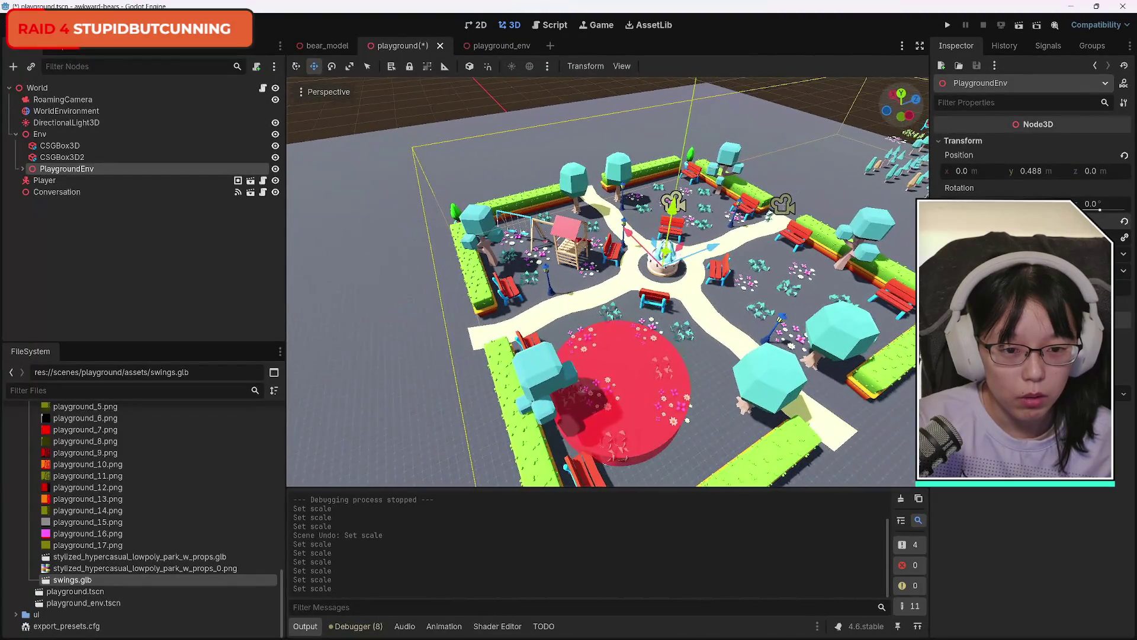
click(569, 252)
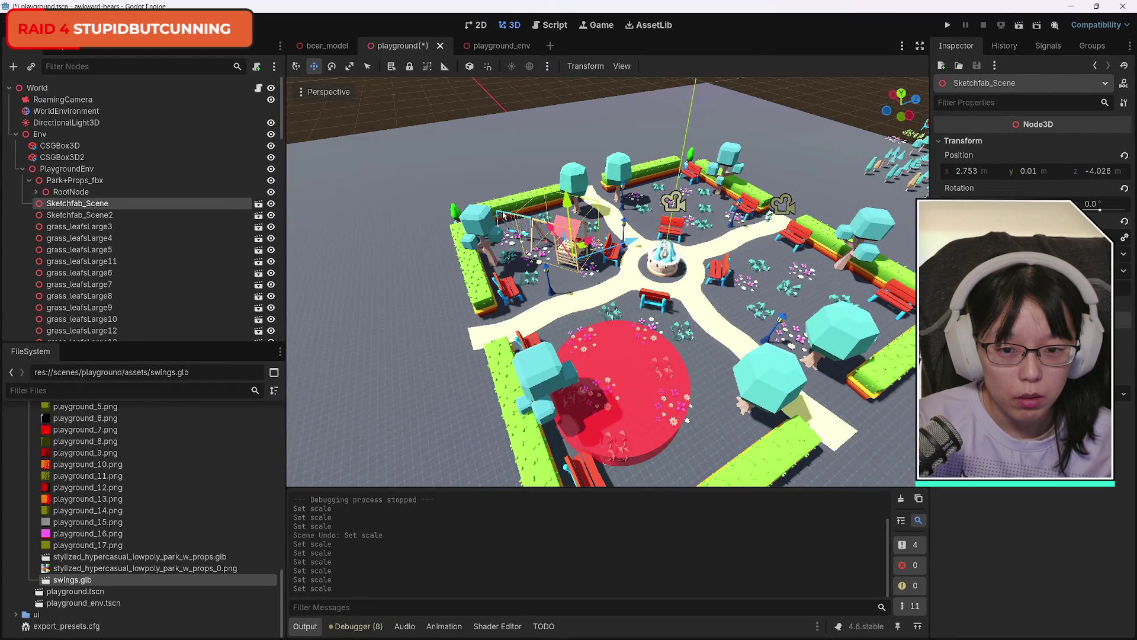
Select both swing models and duplicate them, undoing a trial rotation.
ctrl+click(89, 215)
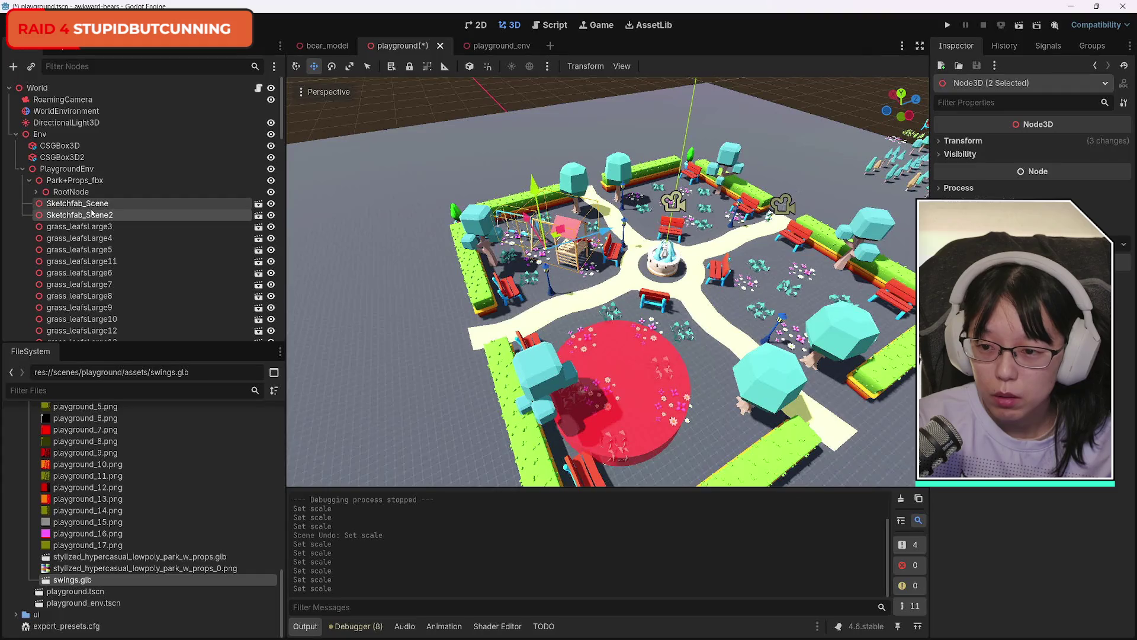
key(ctrl+d)
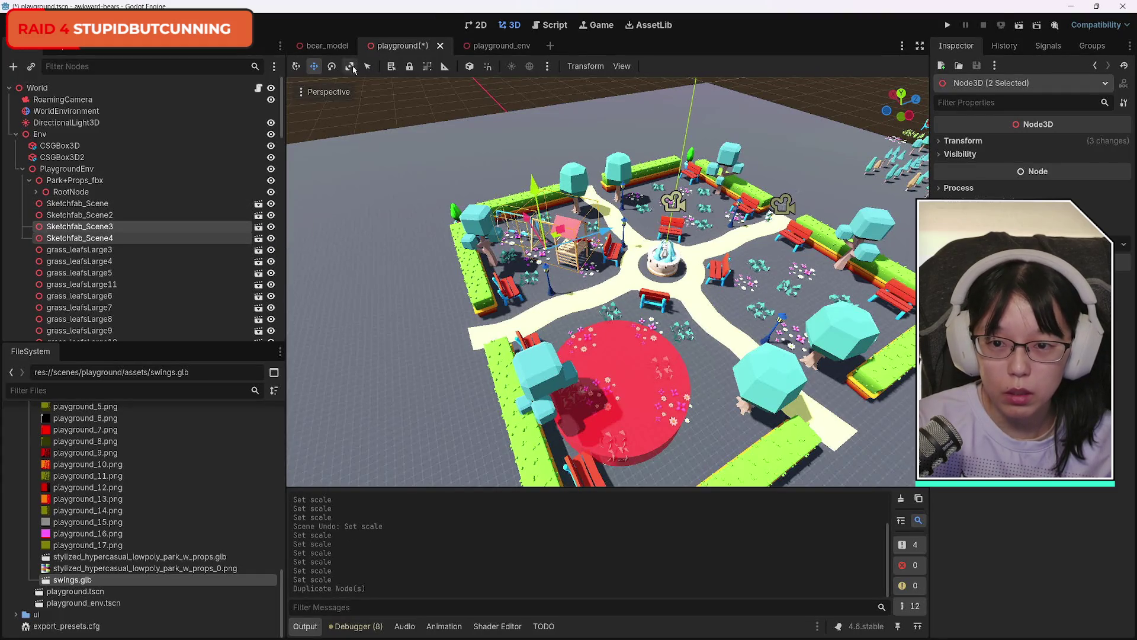
click(332, 67)
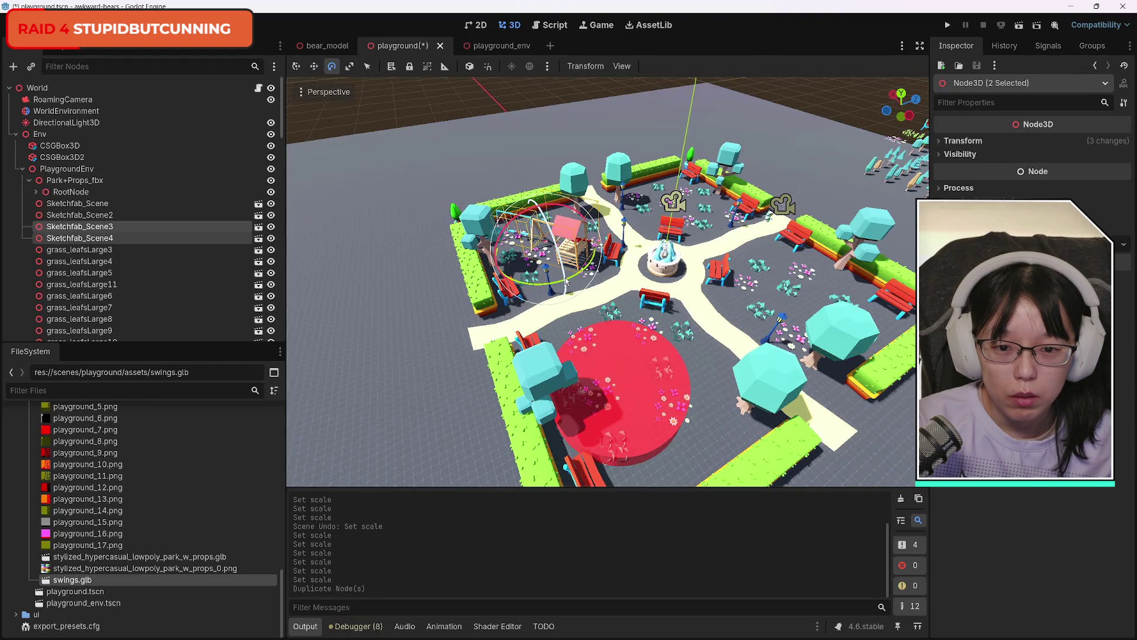
mouse_move(566, 283)
mouse_down()
mouse_move(551, 276)
mouse_move(566, 283)
mouse_move(571, 264)
mouse_move(539, 251)
mouse_move(424, 231)
mouse_move(473, 178)
mouse_up()
key(ctrl+z)
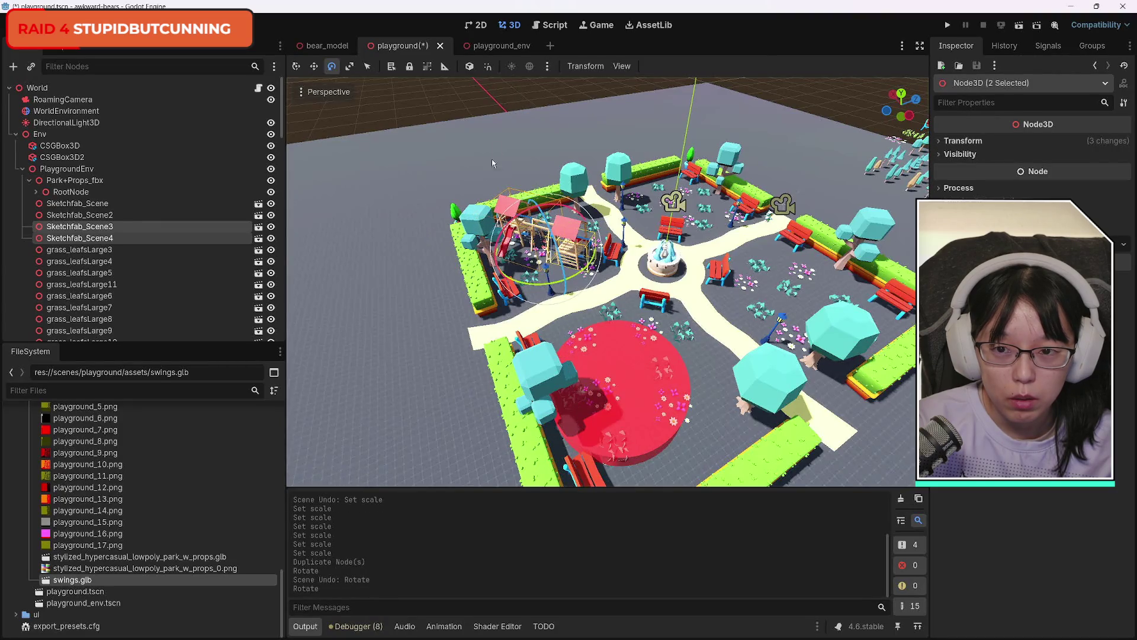
Move the duplicated swing set from left of the fountain to the park's right side.
click(297, 68)
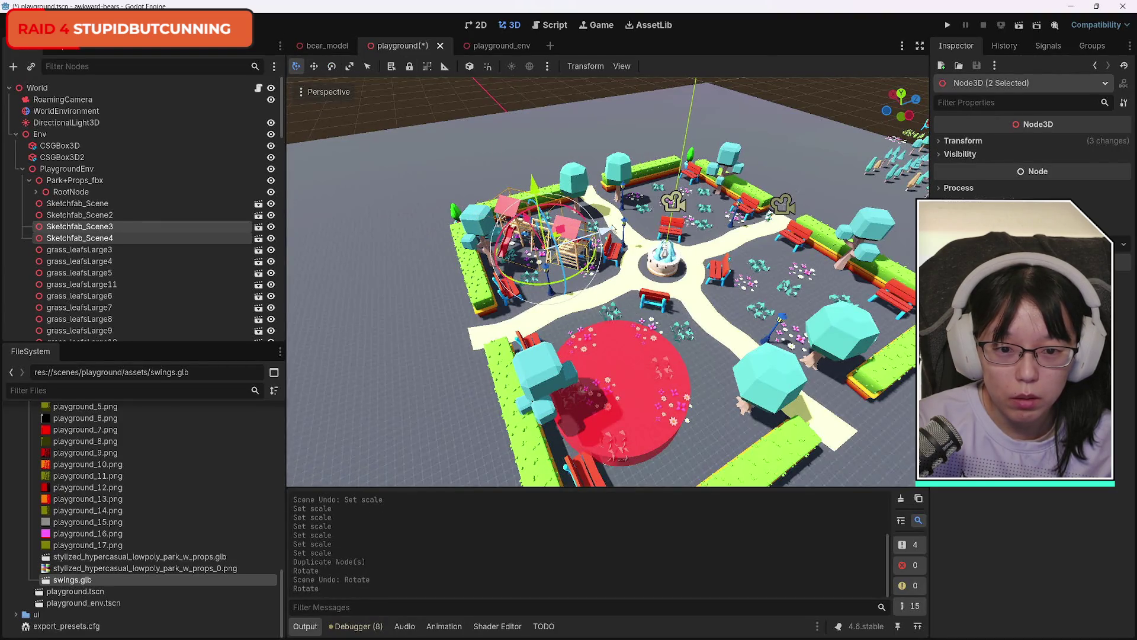
drag(613, 228, 728, 181)
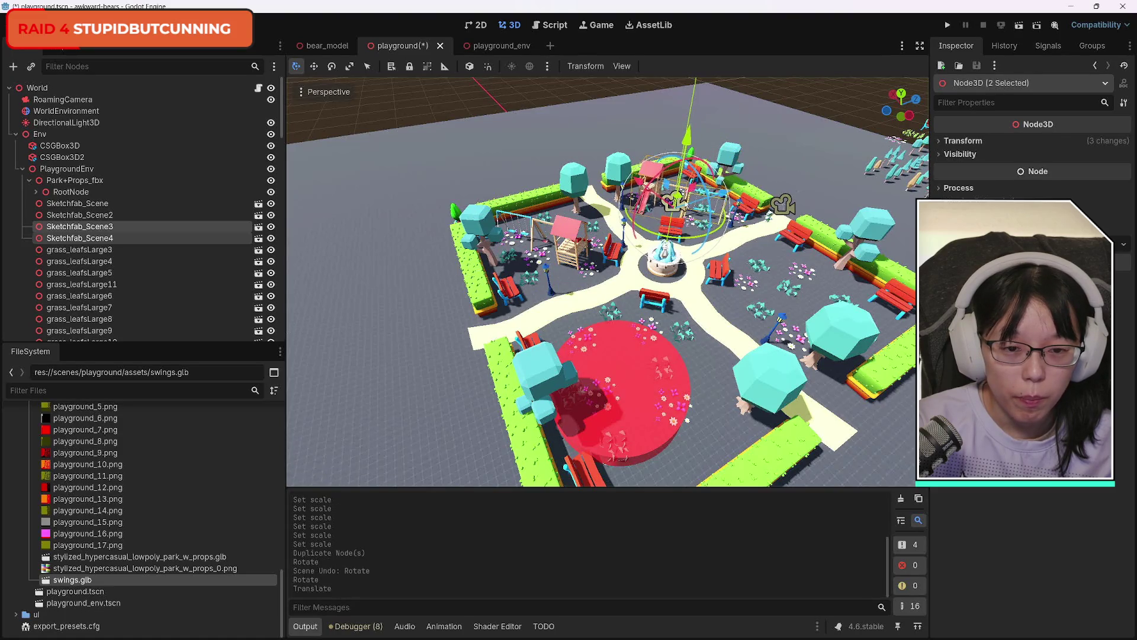
drag(639, 181, 732, 248)
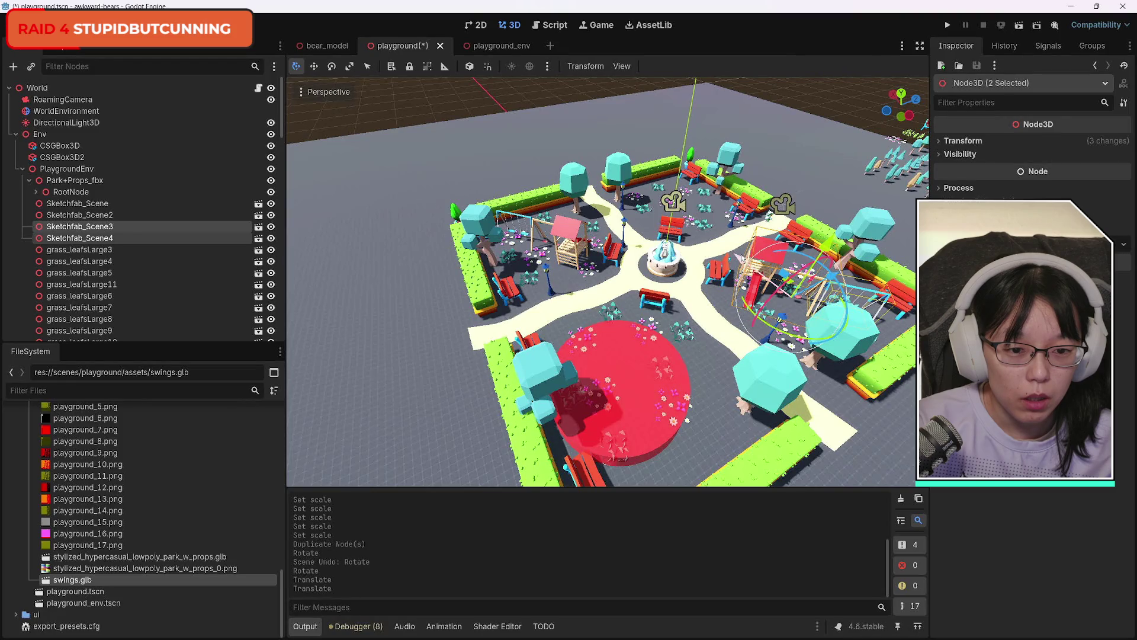
Turn the duplicated swing set around about 180° on its base.
click(335, 70)
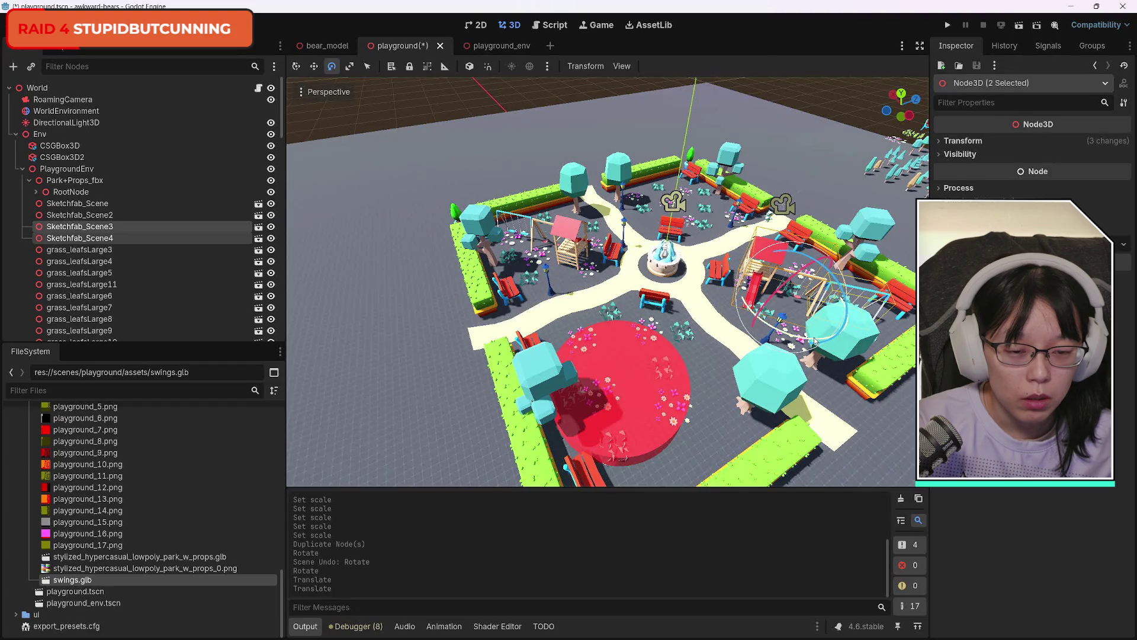
mouse_move(815, 342)
mouse_down()
mouse_move(794, 332)
mouse_move(705, 115)
mouse_move(789, 115)
mouse_move(736, 347)
mouse_move(829, 237)
mouse_move(887, 120)
mouse_move(773, 117)
mouse_move(805, 122)
mouse_move(788, 121)
mouse_up()
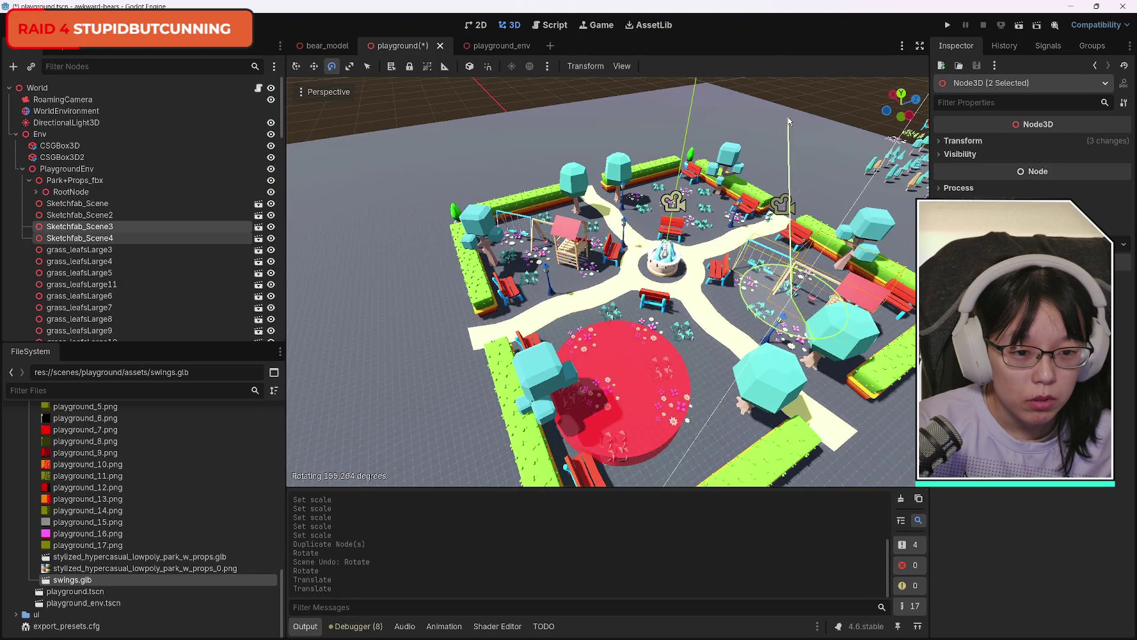
mouse_move(789, 121)
mouse_down()
mouse_move(784, 374)
mouse_move(770, 371)
mouse_move(838, 371)
mouse_move(828, 371)
mouse_up()
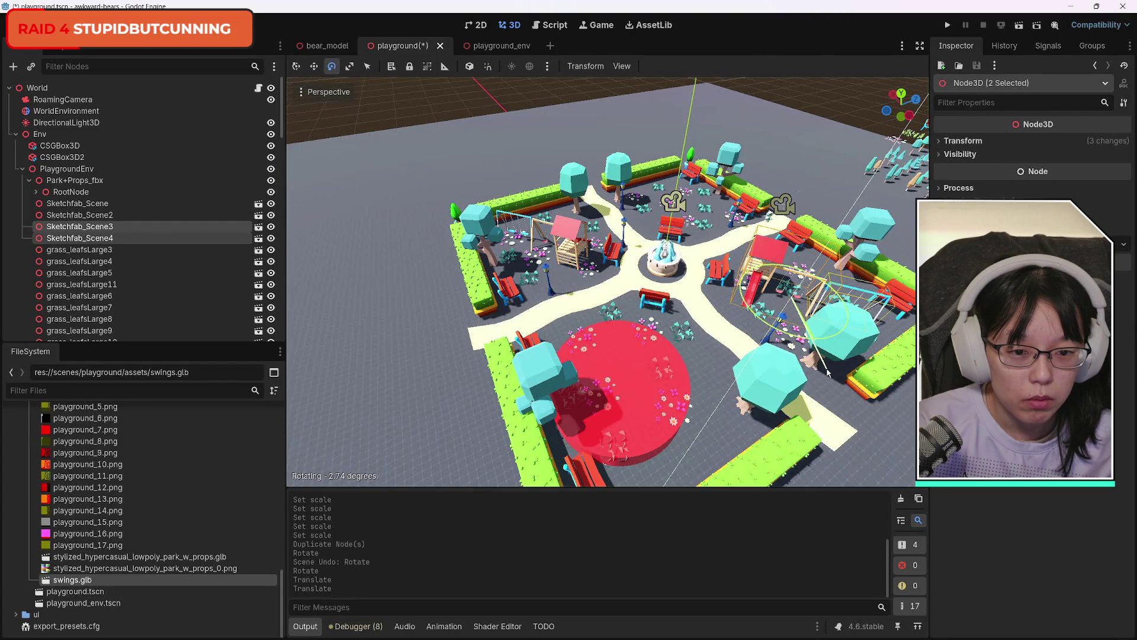
drag(828, 371, 828, 371)
Shift the swing set beside the right-hand hedge and rotate it a few more degrees.
key(q)
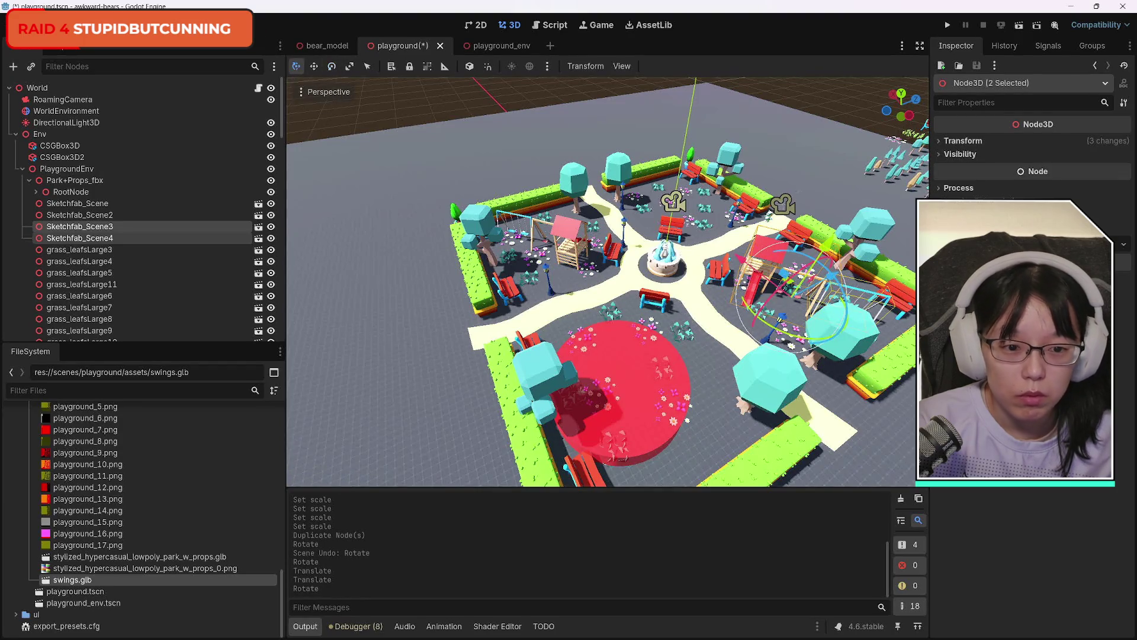
mouse_move(741, 259)
mouse_down()
mouse_move(845, 284)
mouse_move(834, 272)
mouse_up()
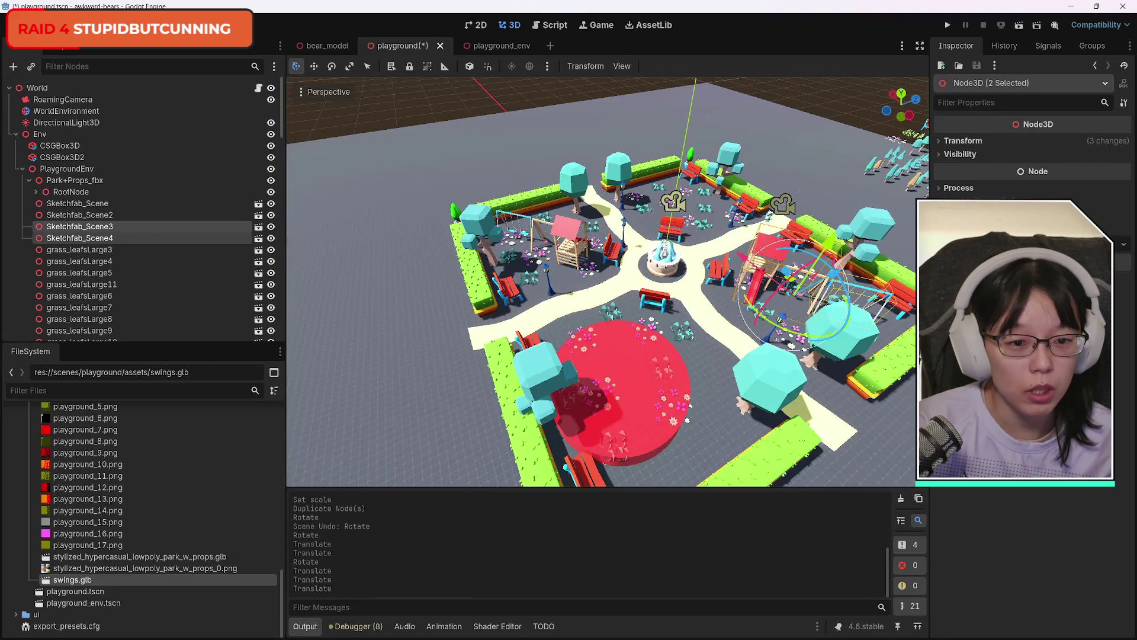
mouse_move(900, 104)
mouse_down()
mouse_move(883, 107)
mouse_move(890, 91)
mouse_move(891, 104)
mouse_up()
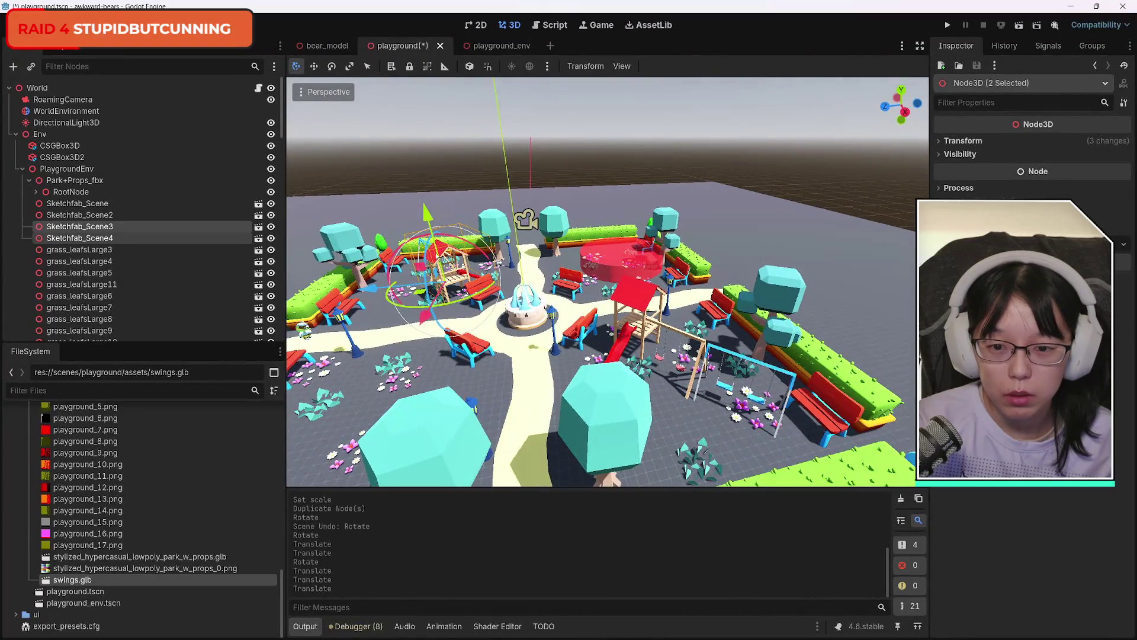
drag(364, 289, 414, 318)
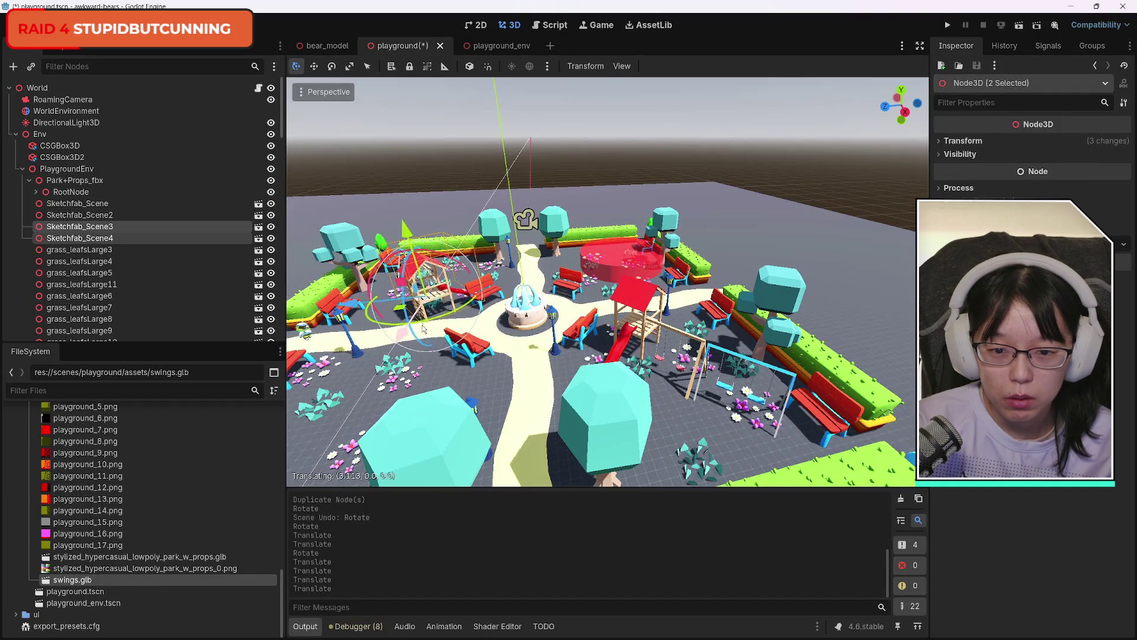
drag(415, 326, 414, 325)
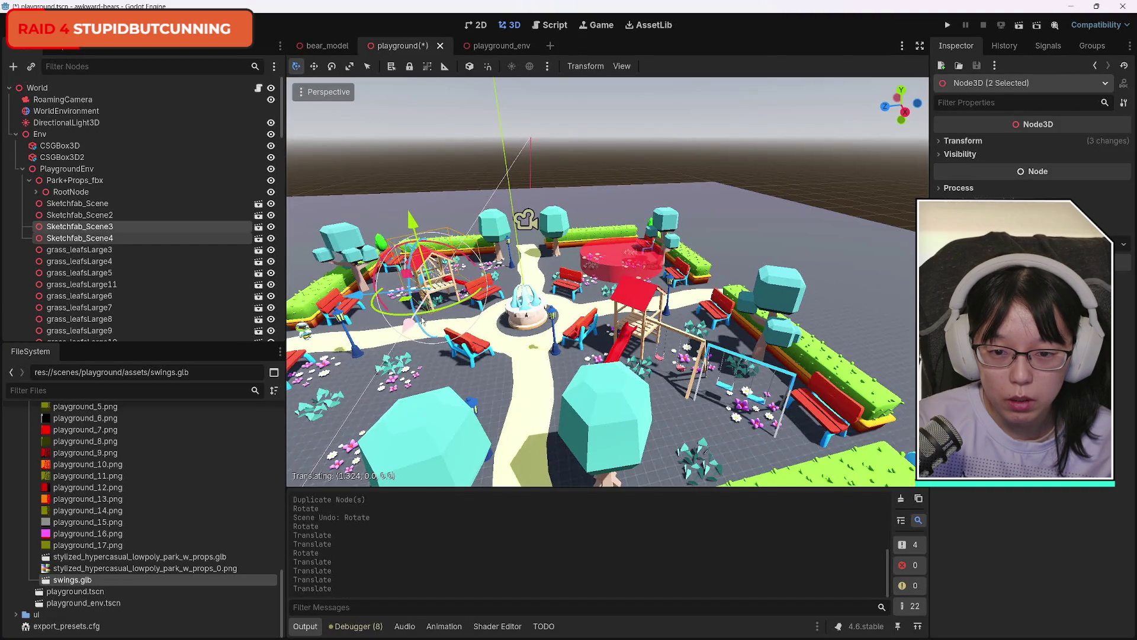
drag(903, 118, 903, 119)
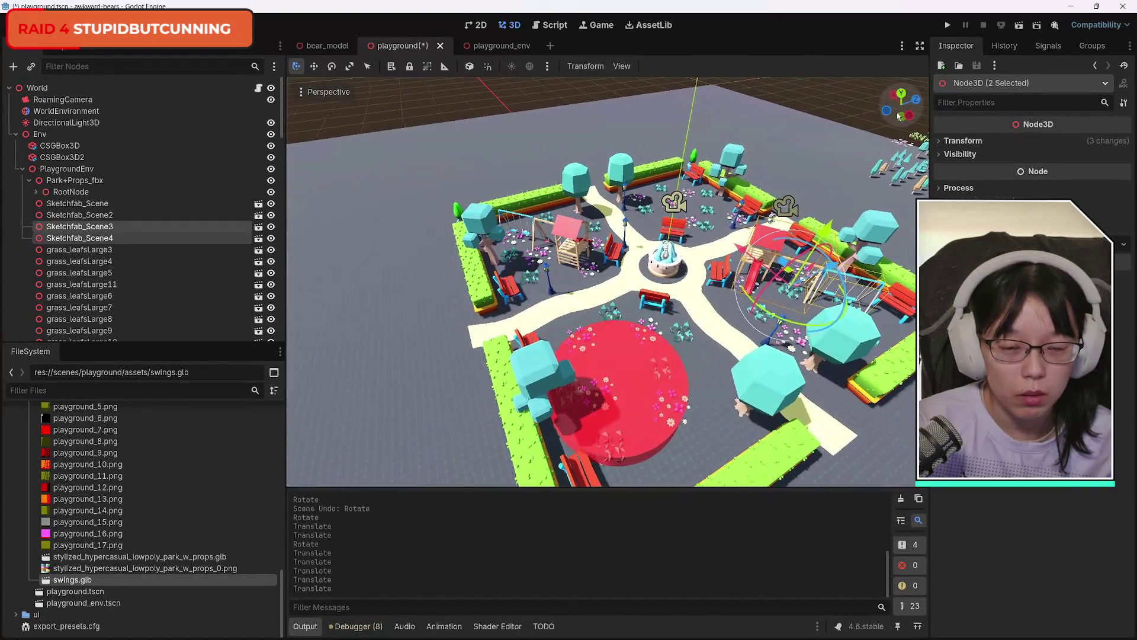
click(331, 66)
mouse_move(781, 321)
mouse_down()
mouse_move(790, 314)
mouse_move(791, 326)
mouse_up()
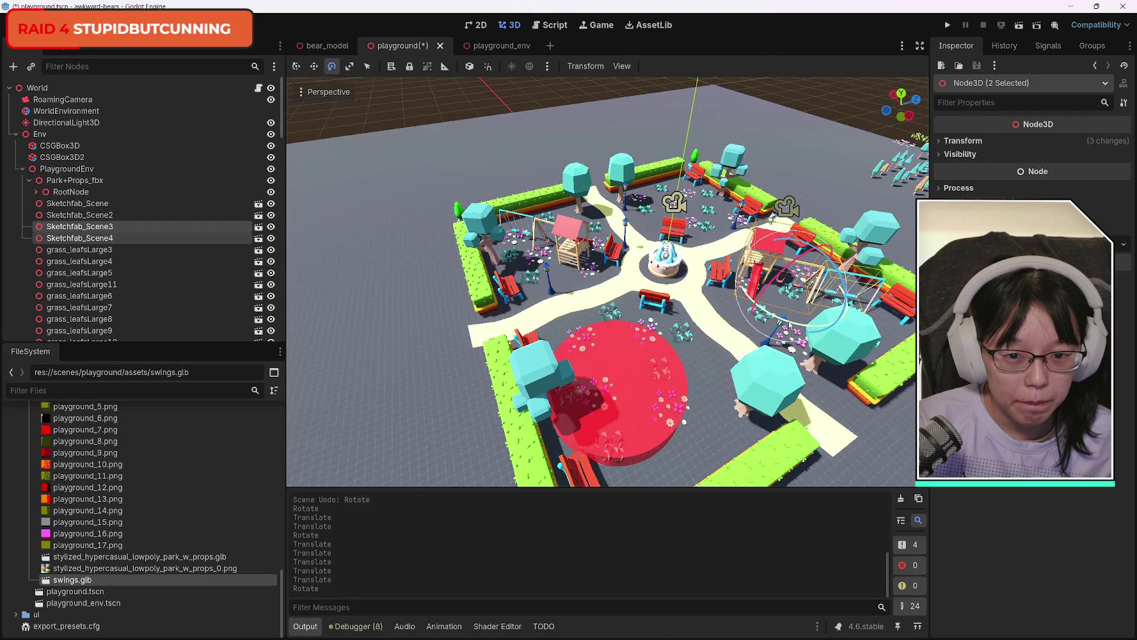
Inspect the fountain base, red bench and a bush, then orbit to a lower frontal angle.
click(695, 308)
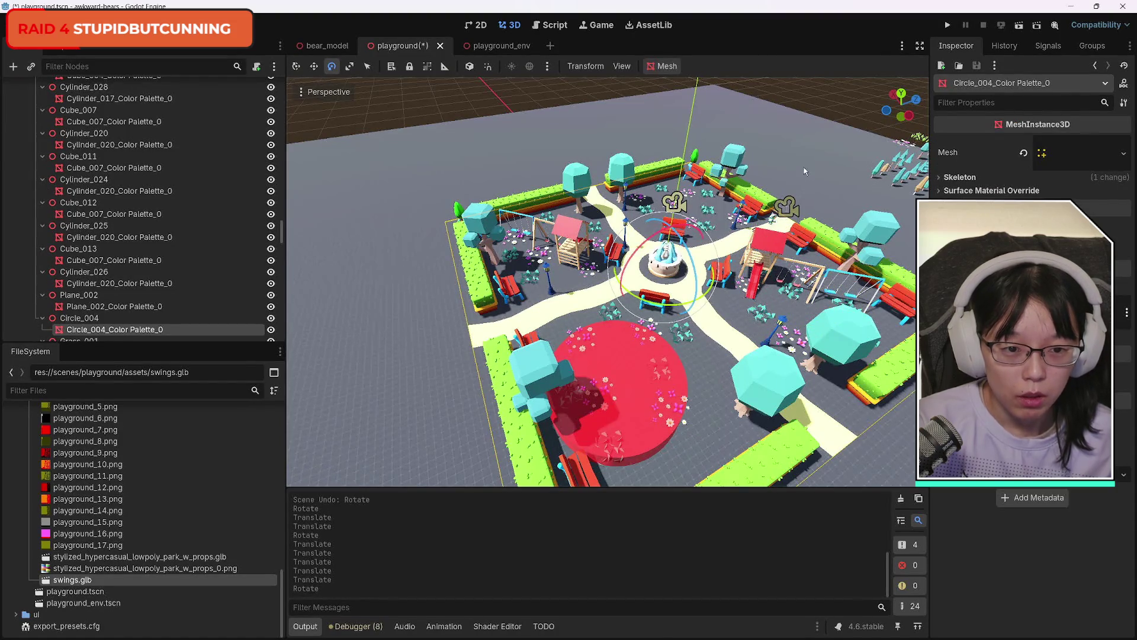
click(815, 236)
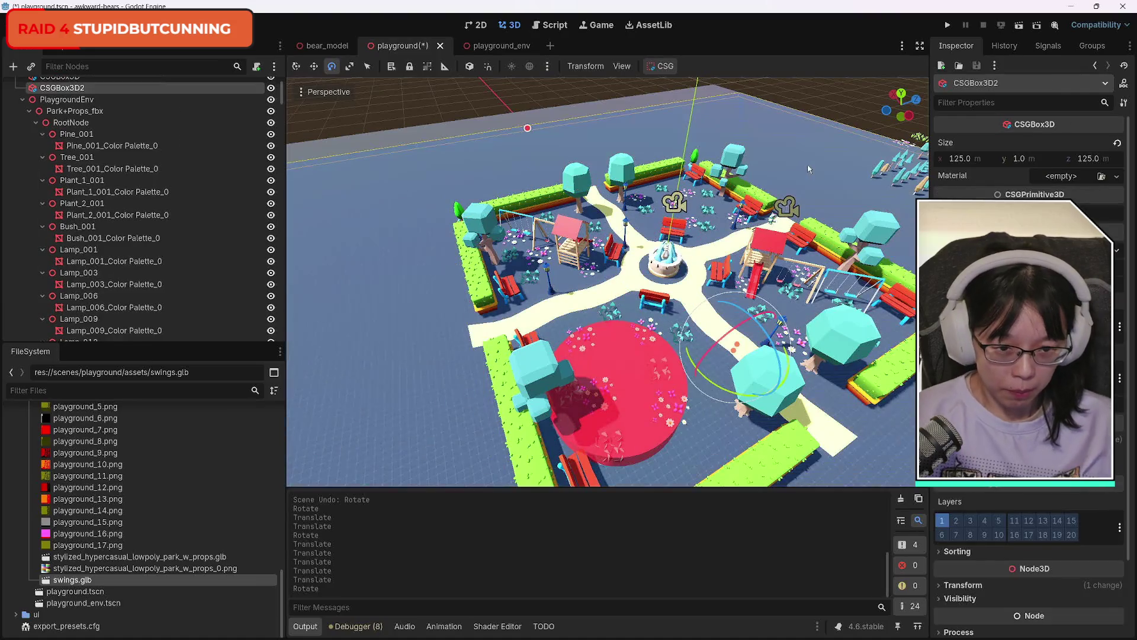
click(837, 236)
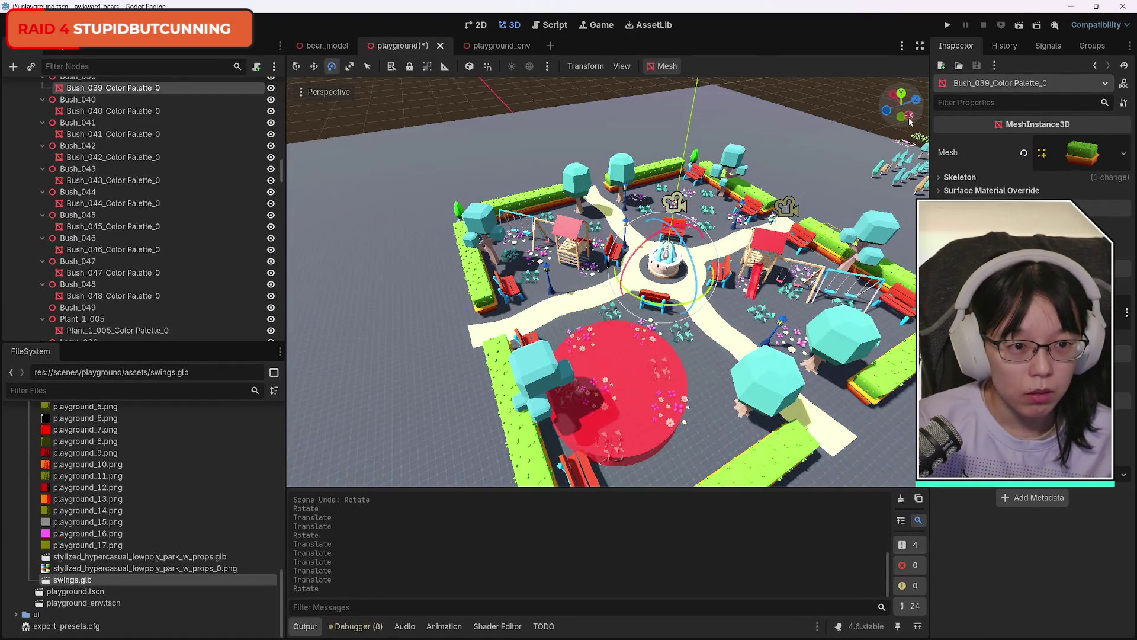
mouse_move(900, 107)
mouse_down()
mouse_move(887, 111)
mouse_move(905, 134)
mouse_move(894, 118)
mouse_move(853, 121)
mouse_move(848, 135)
mouse_move(848, 102)
mouse_move(848, 119)
mouse_move(871, 118)
mouse_up()
Scroll the Scene dock to the top and fold the PlaygroundEnv branch.
scroll(184, 514, up, 5)
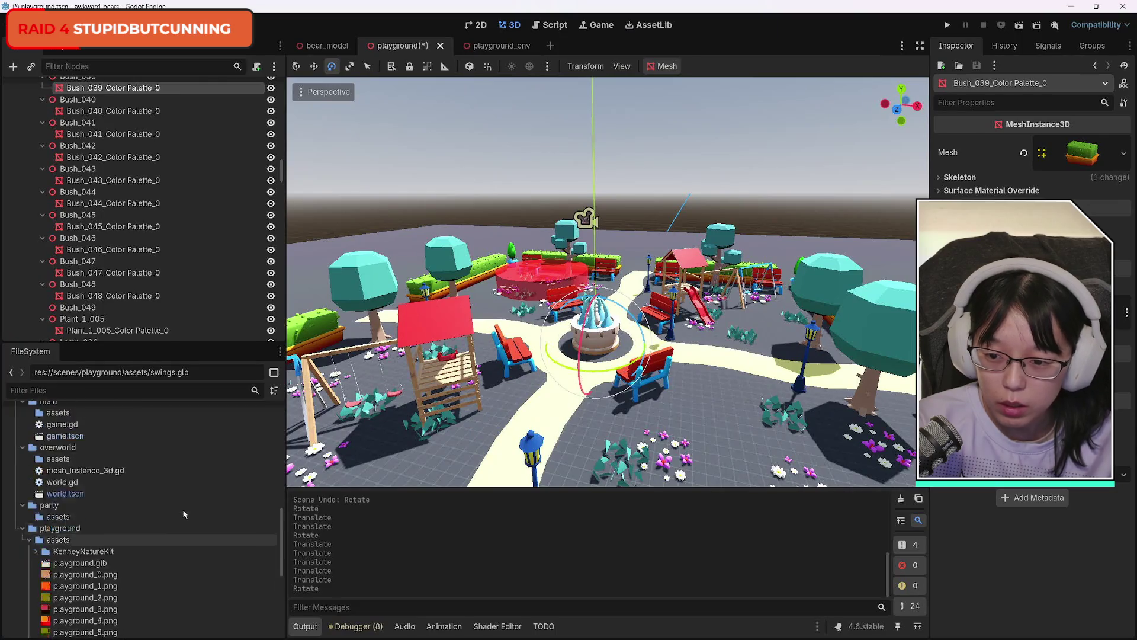
scroll(184, 514, down, 3)
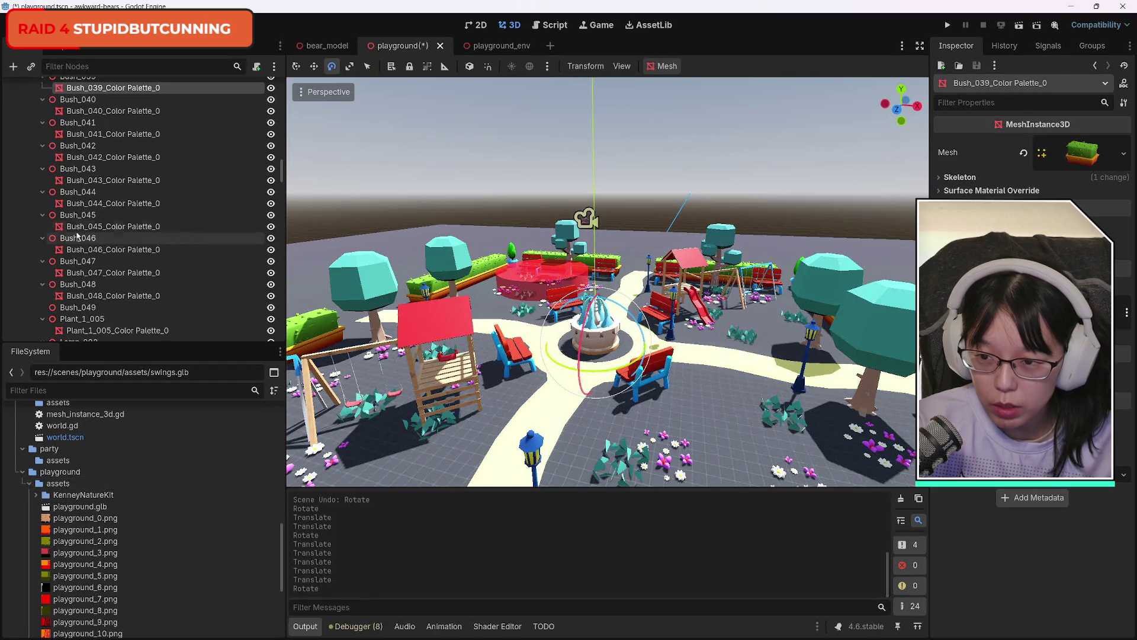
scroll(99, 257, up, 10)
scroll(98, 257, up, 10)
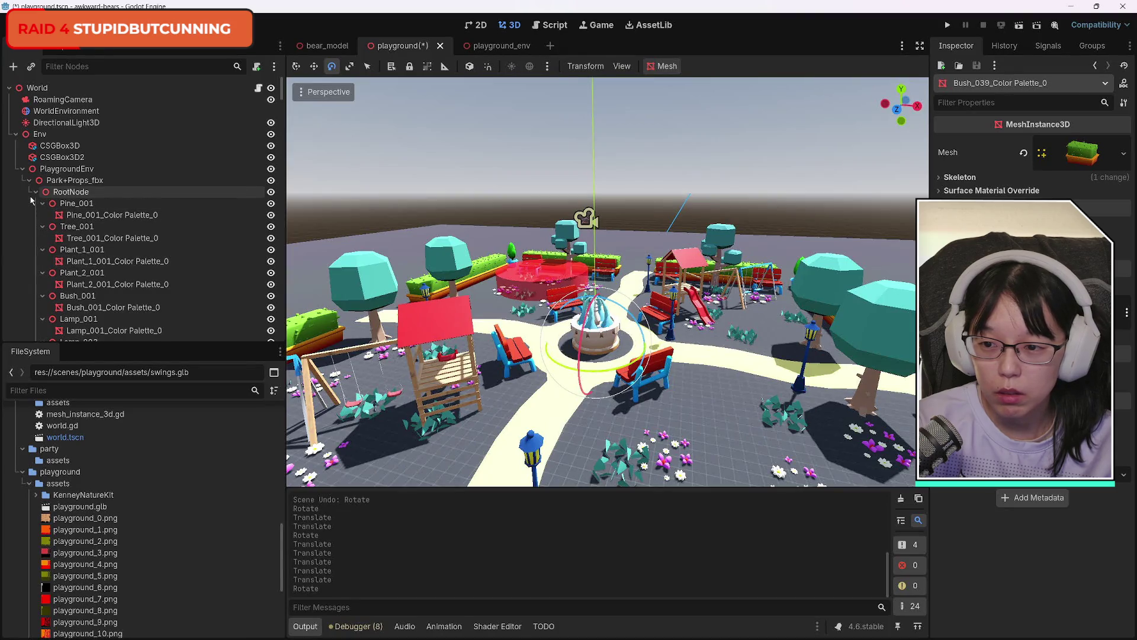
click(24, 170)
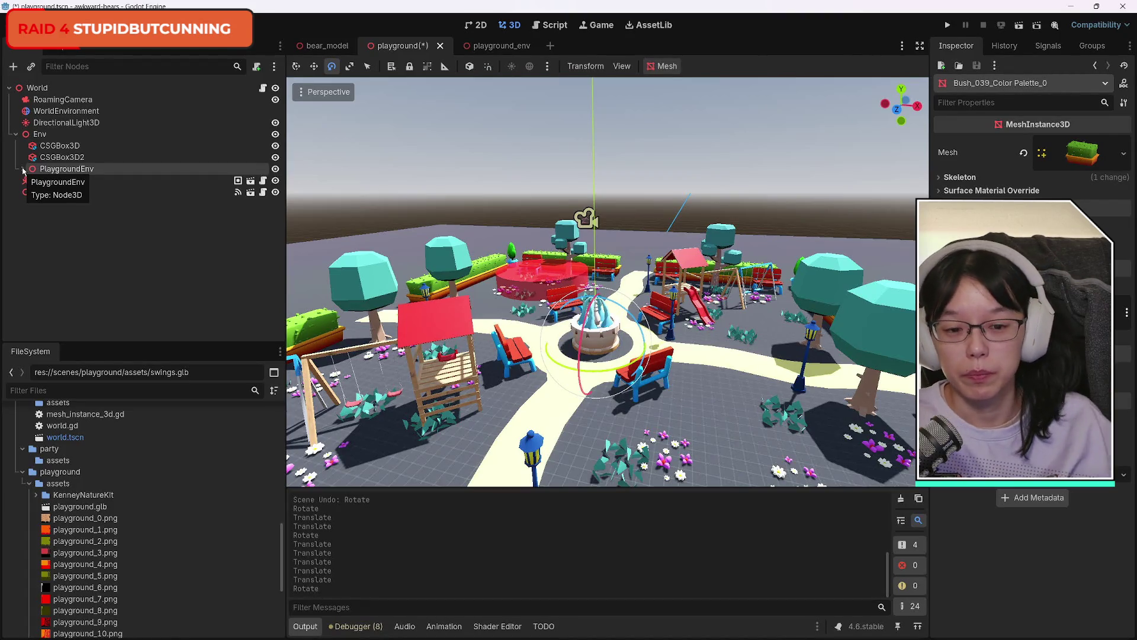
Create a new empty scene, then close its tab to return to playground_env.
click(109, 266)
click(18, 25)
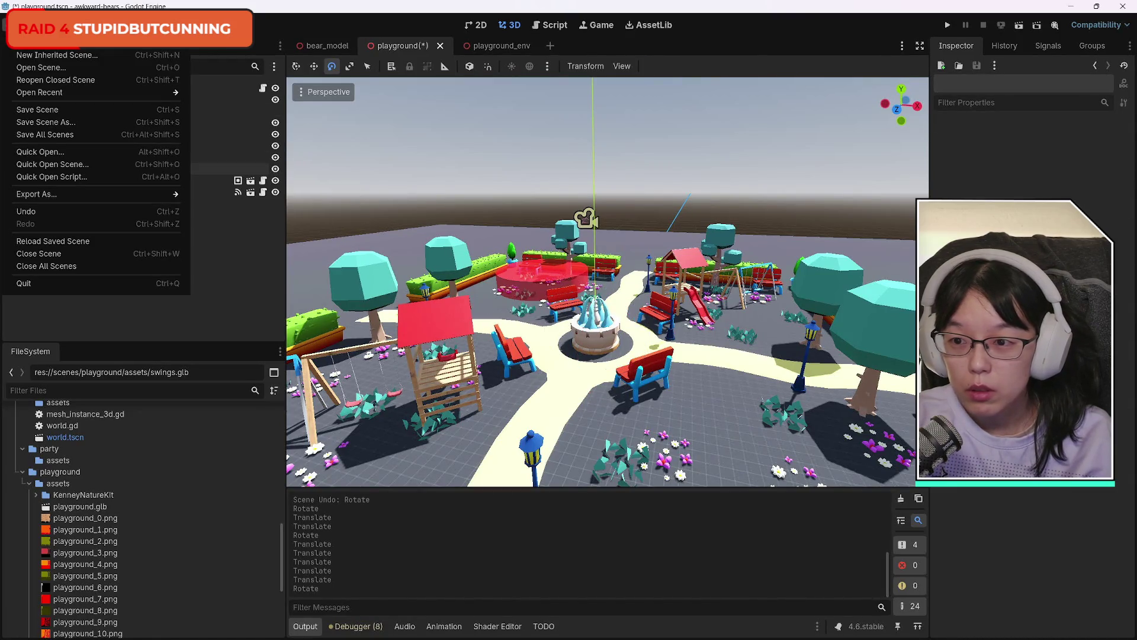
click(35, 43)
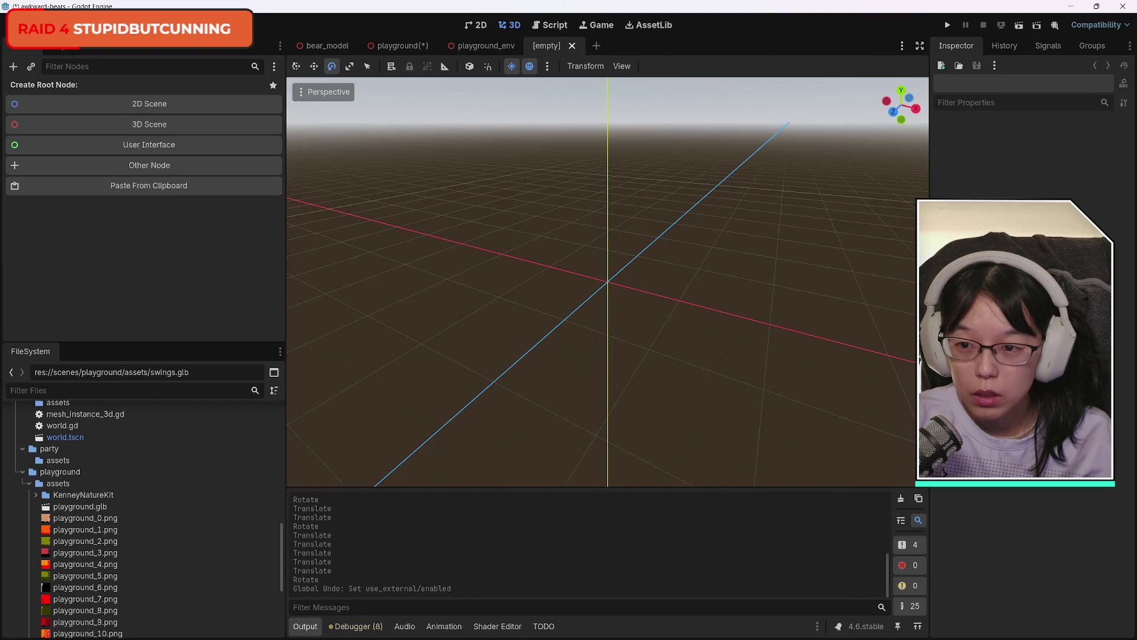
click(60, 47)
click(23, 48)
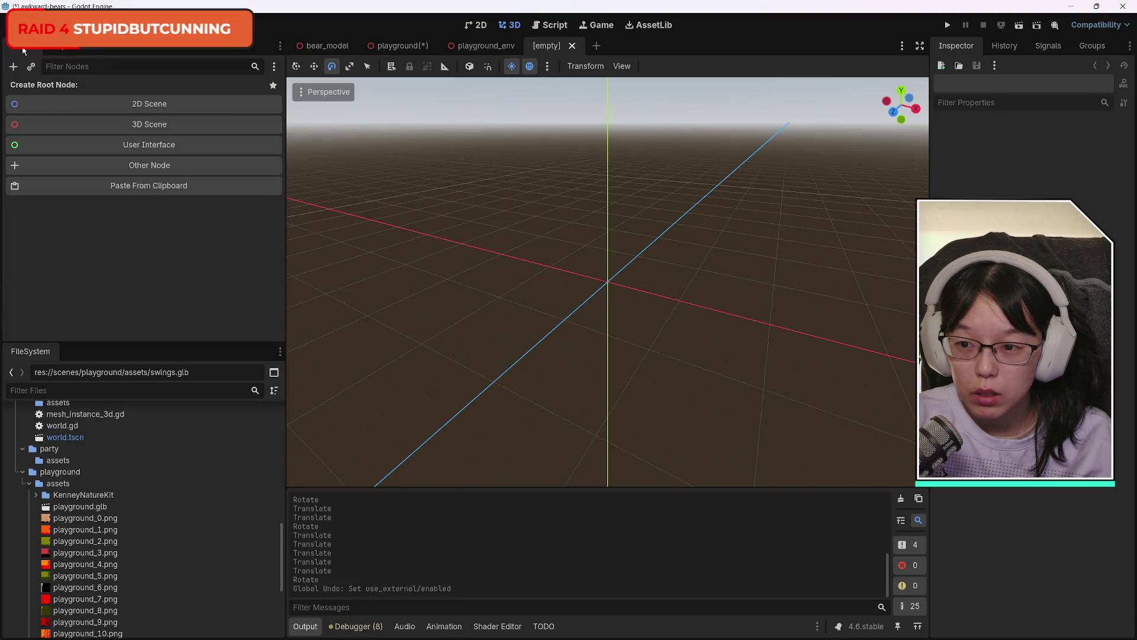
click(18, 25)
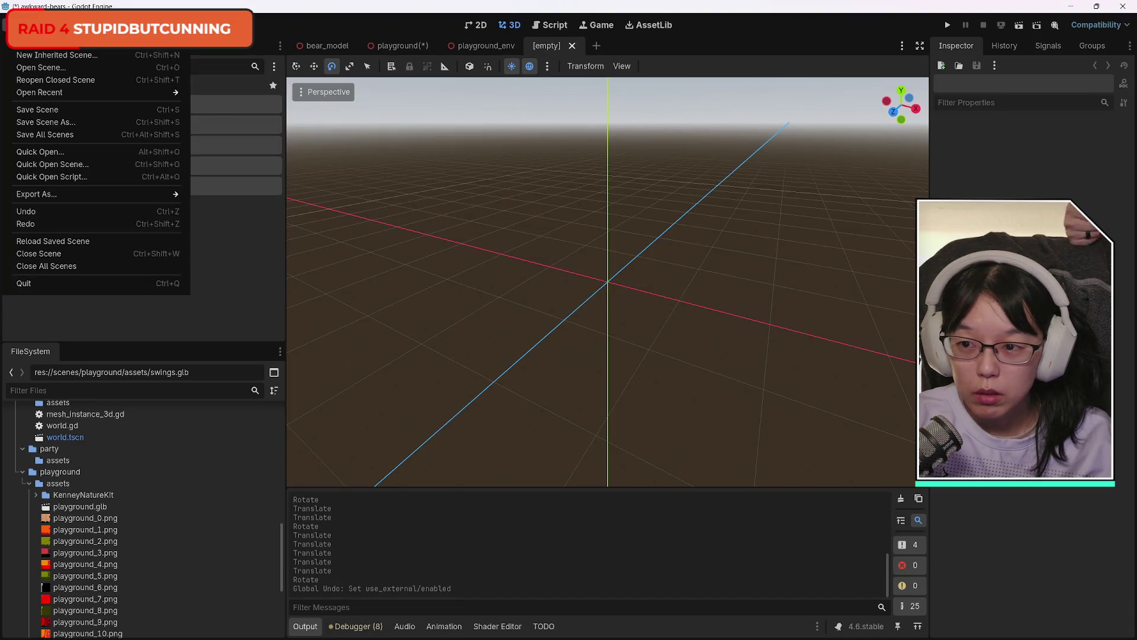
click(154, 276)
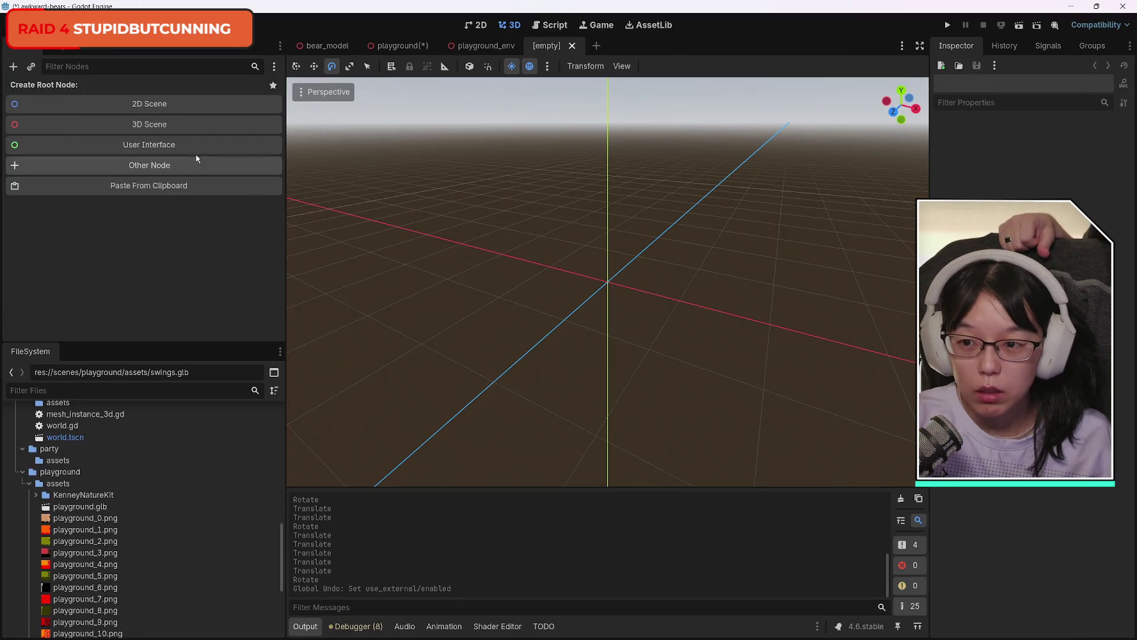
click(572, 47)
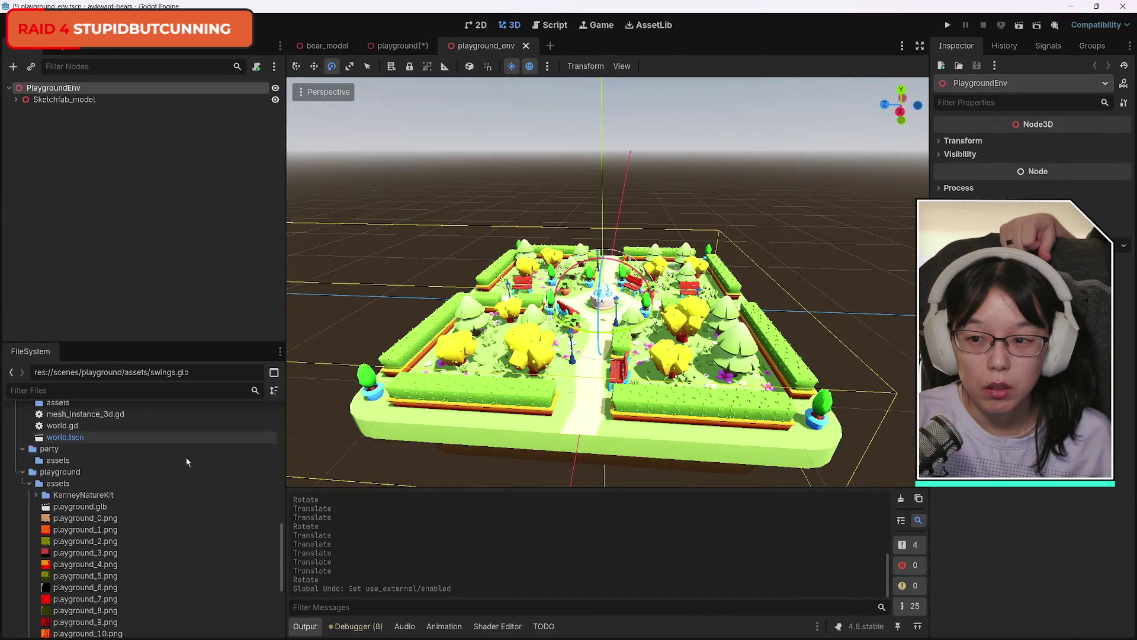
Collapse the playground folder, select classroom and world.tscn, and expand the classroom folder.
click(21, 474)
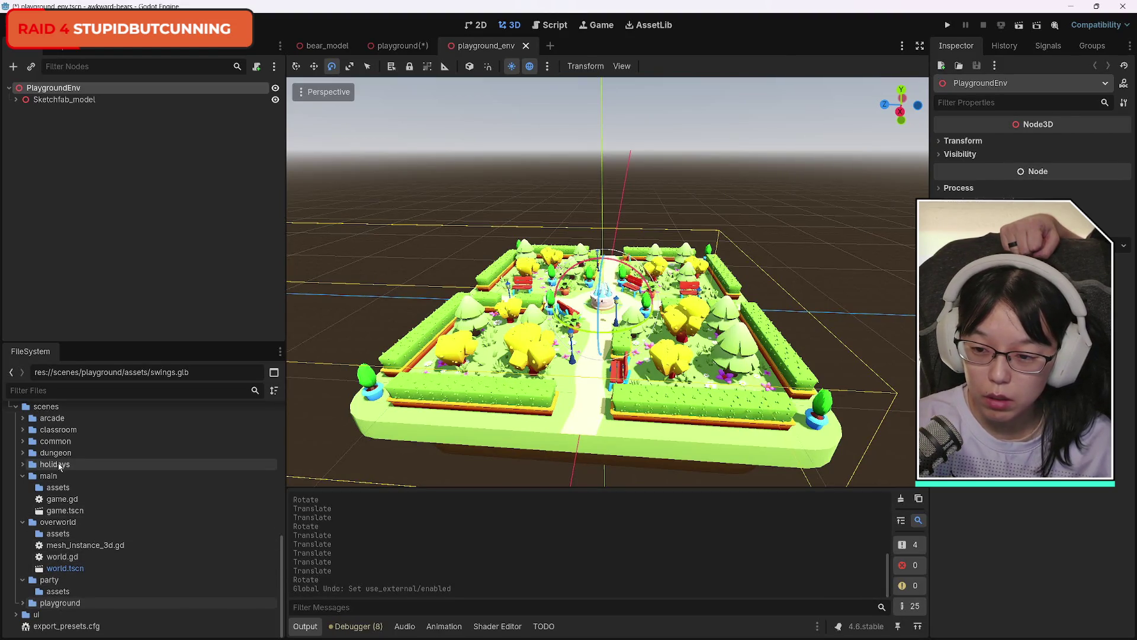
click(59, 430)
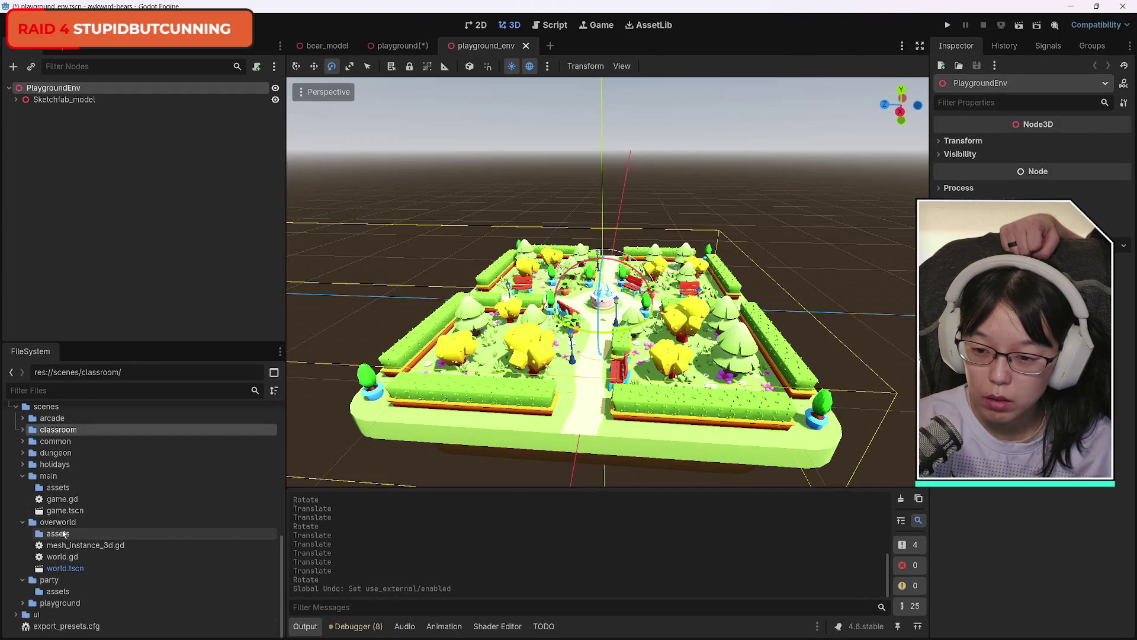
click(74, 569)
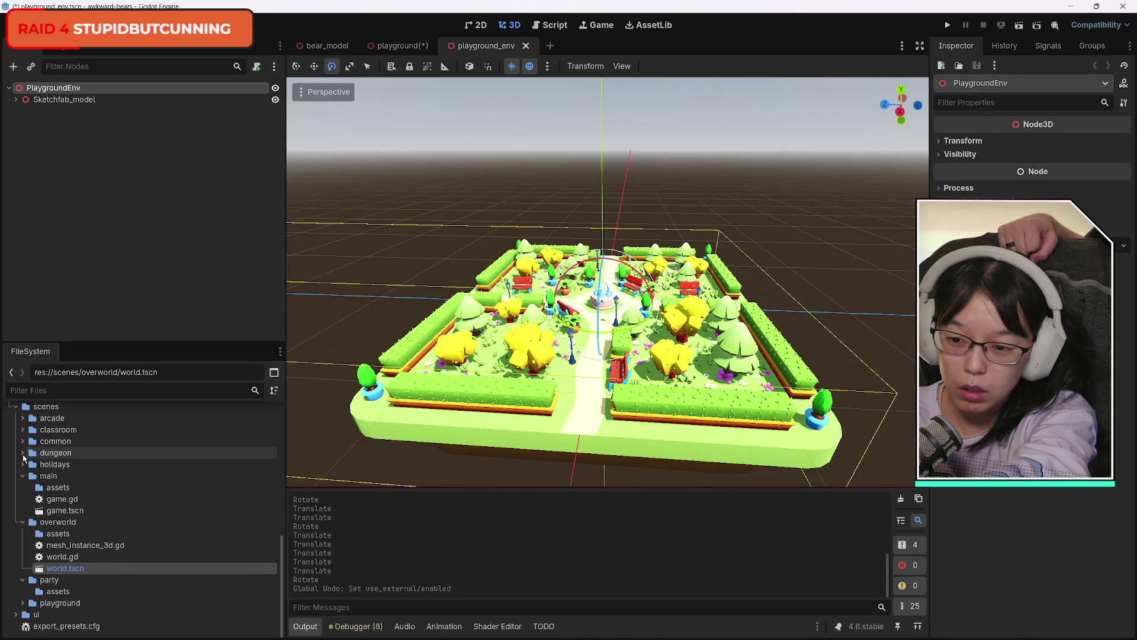
click(23, 432)
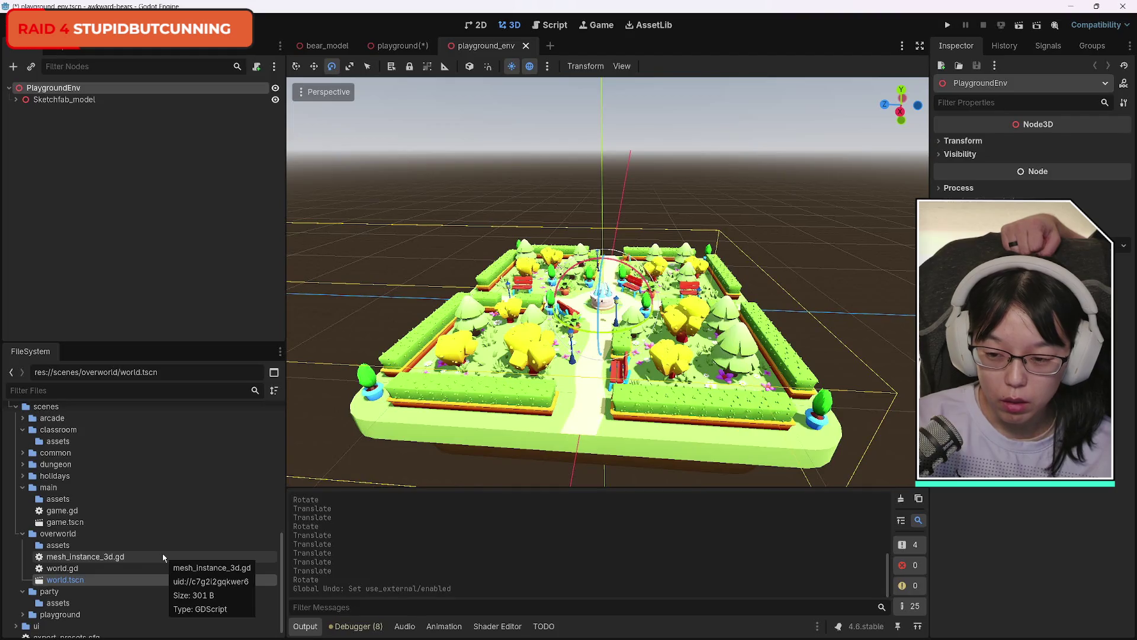
Duplicate world.tscn as classroom.tscn, move it into the classroom folder and open it.
key(ctrl+d)
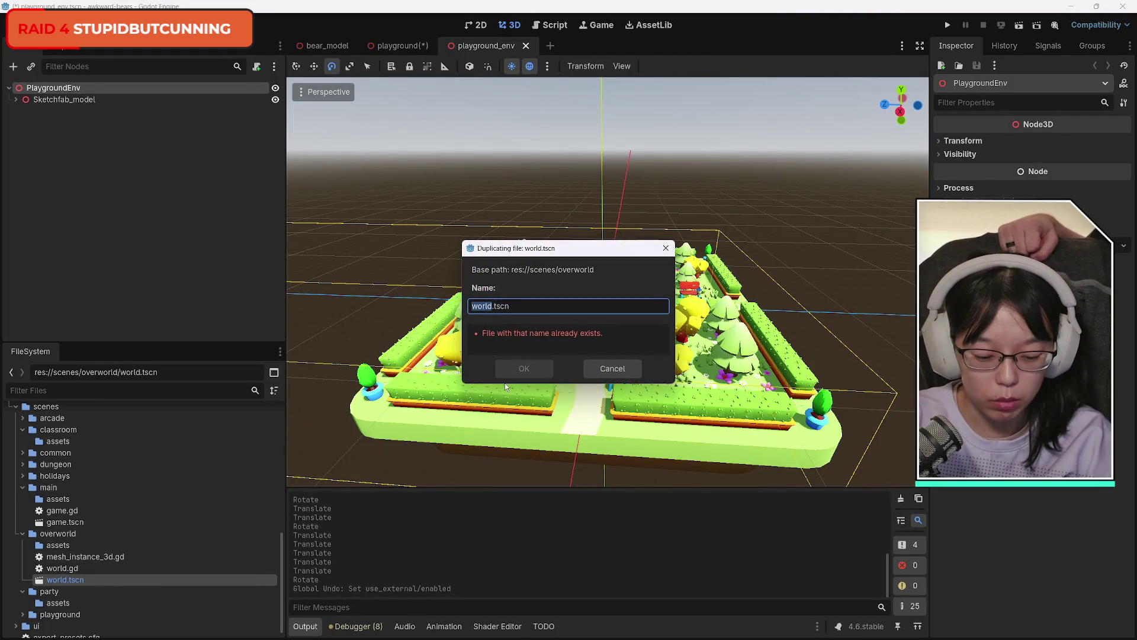
text(world_env)
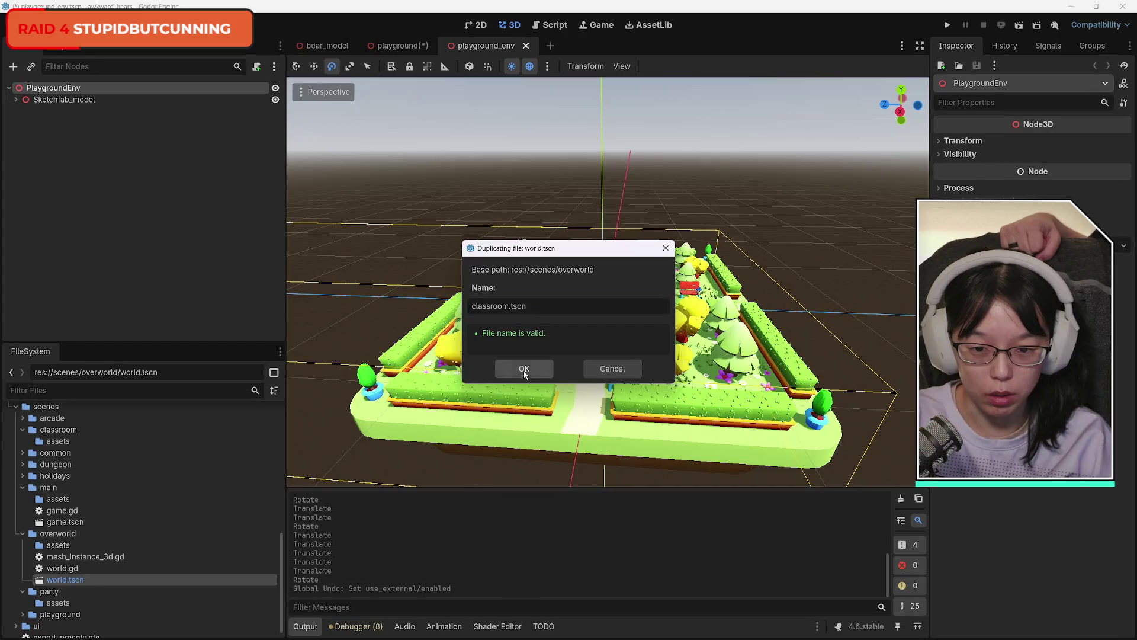
click(524, 369)
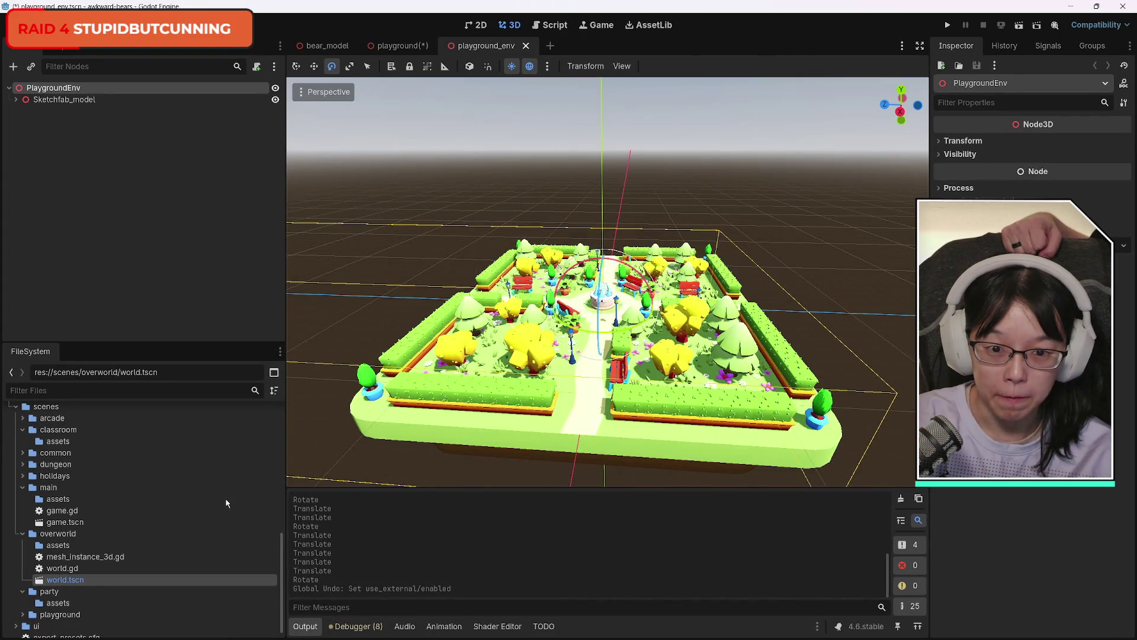
drag(77, 556, 64, 431)
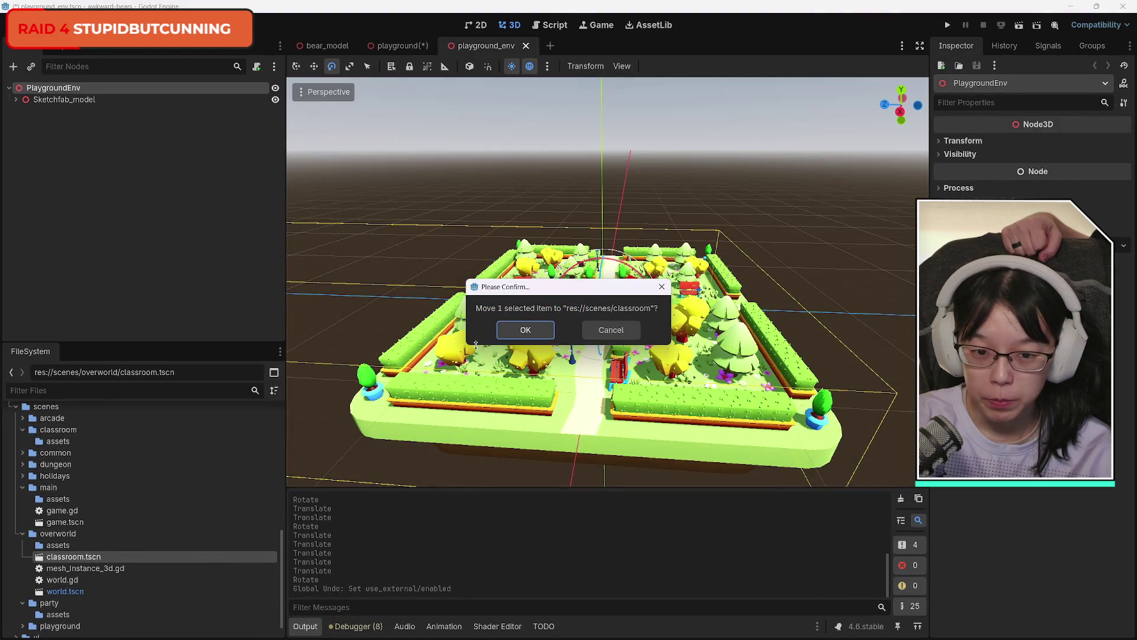
click(525, 330)
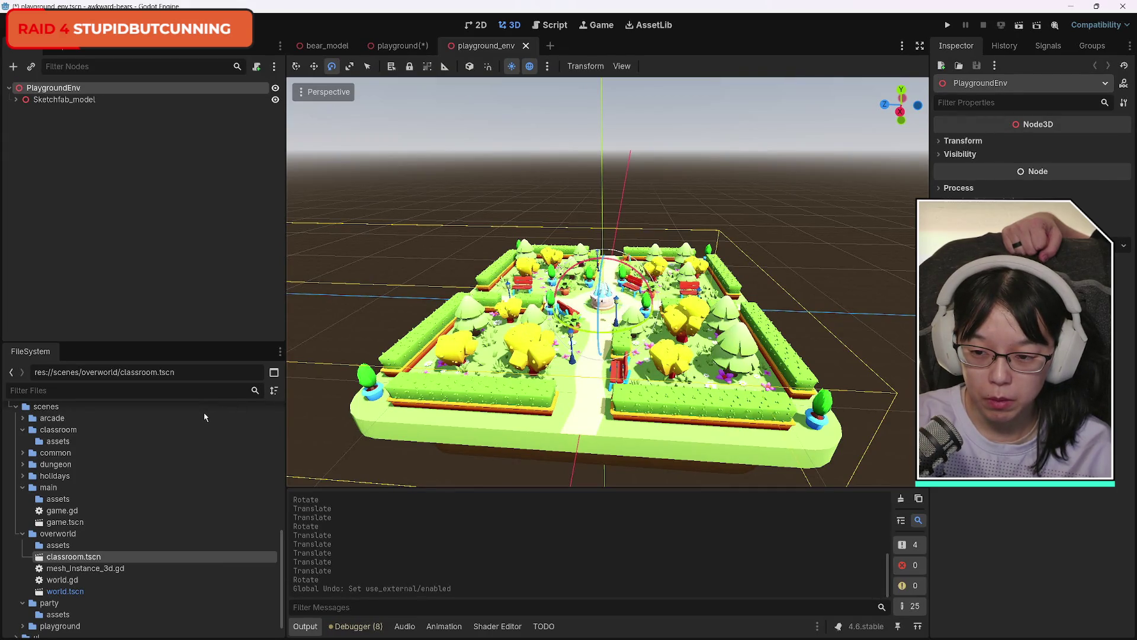
double_click(59, 454)
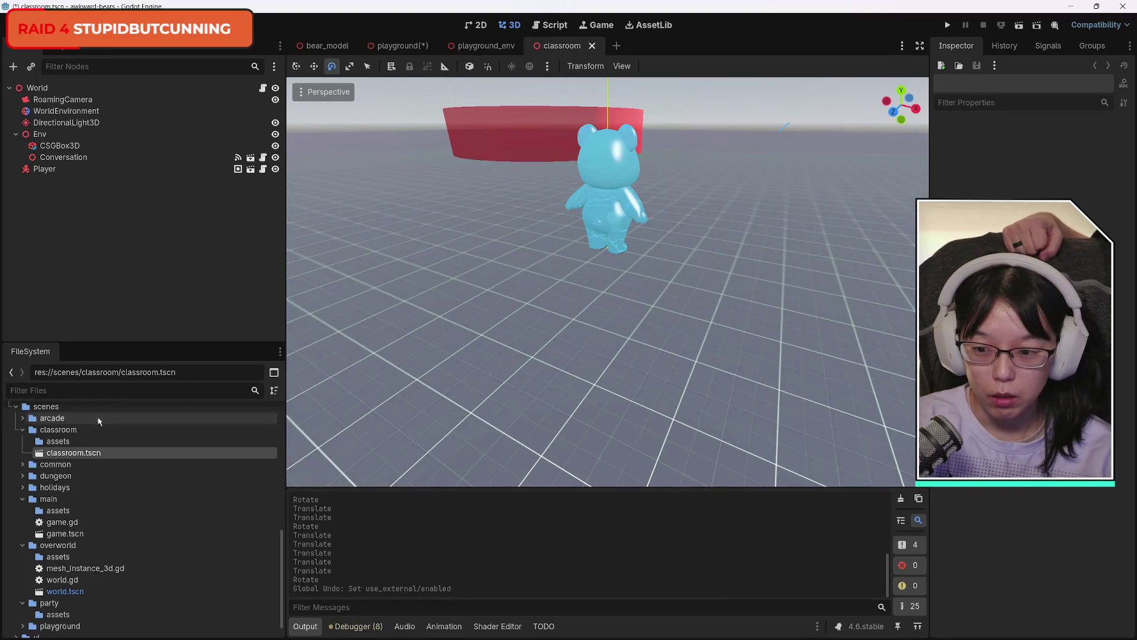
Duplicate world.tscn as arcade.tscn and move it into the arcade folder.
click(68, 440)
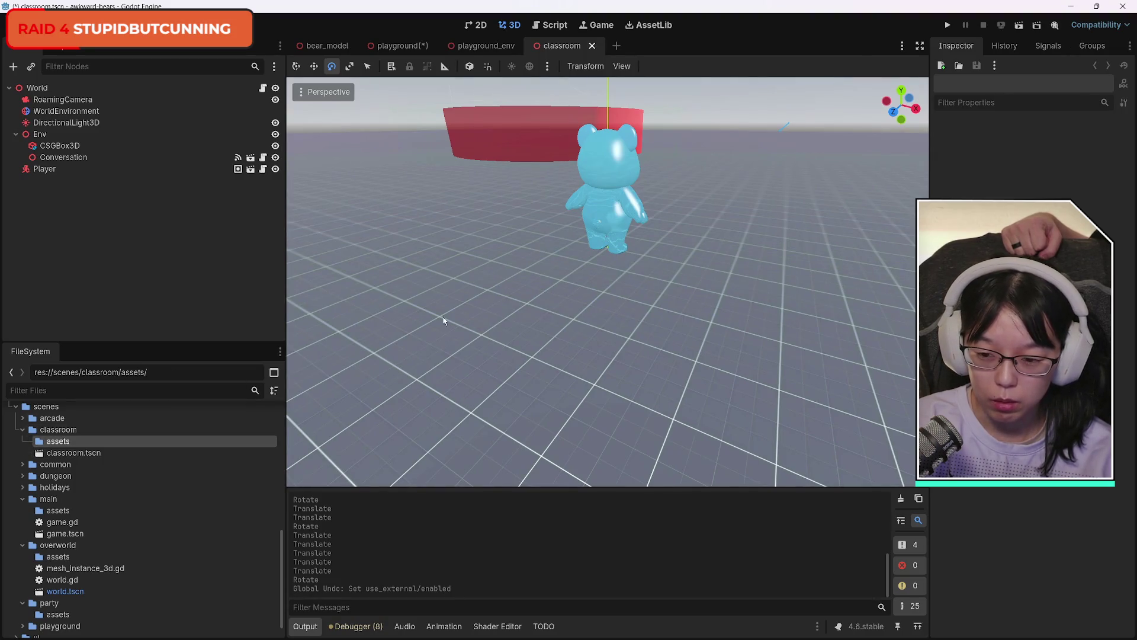
click(69, 593)
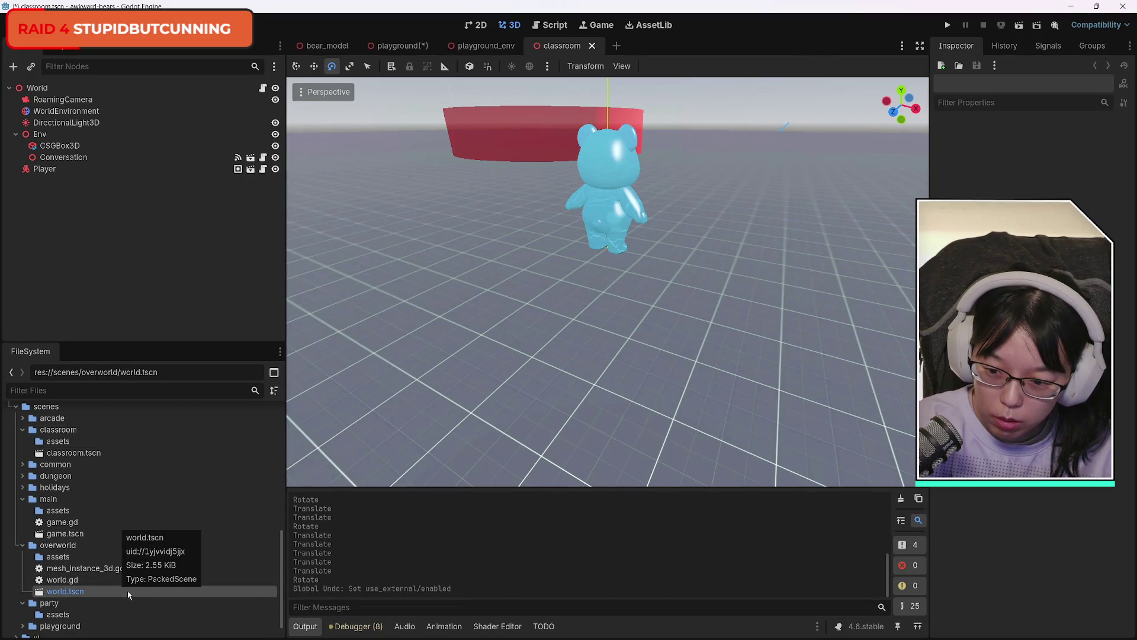
key(ctrl+d)
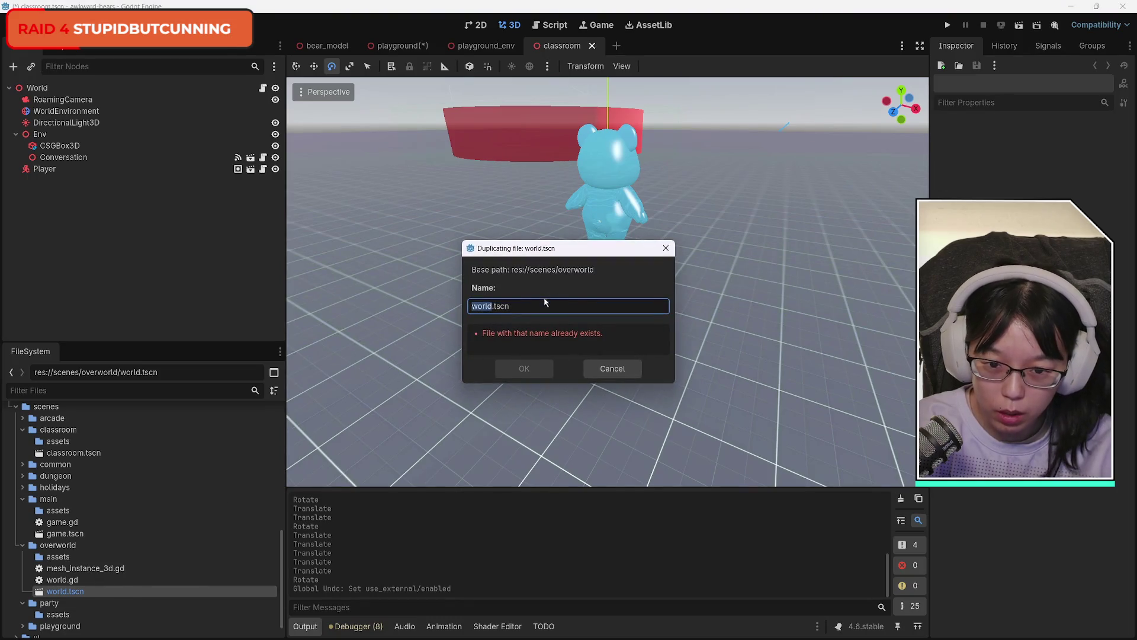
text(arcade)
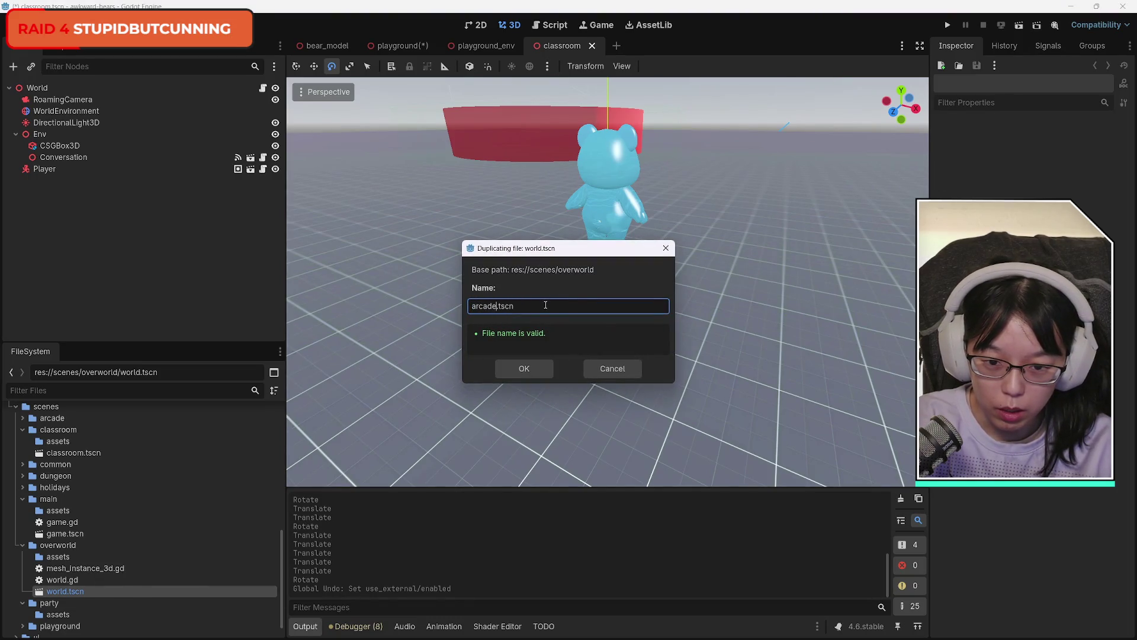
key(Return)
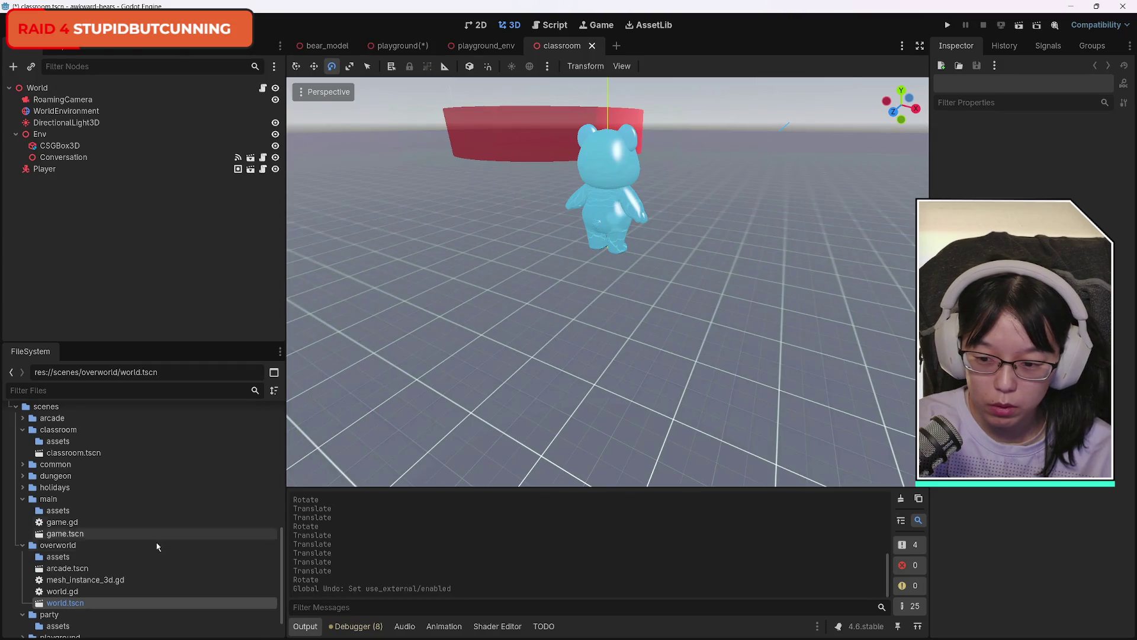
click(69, 570)
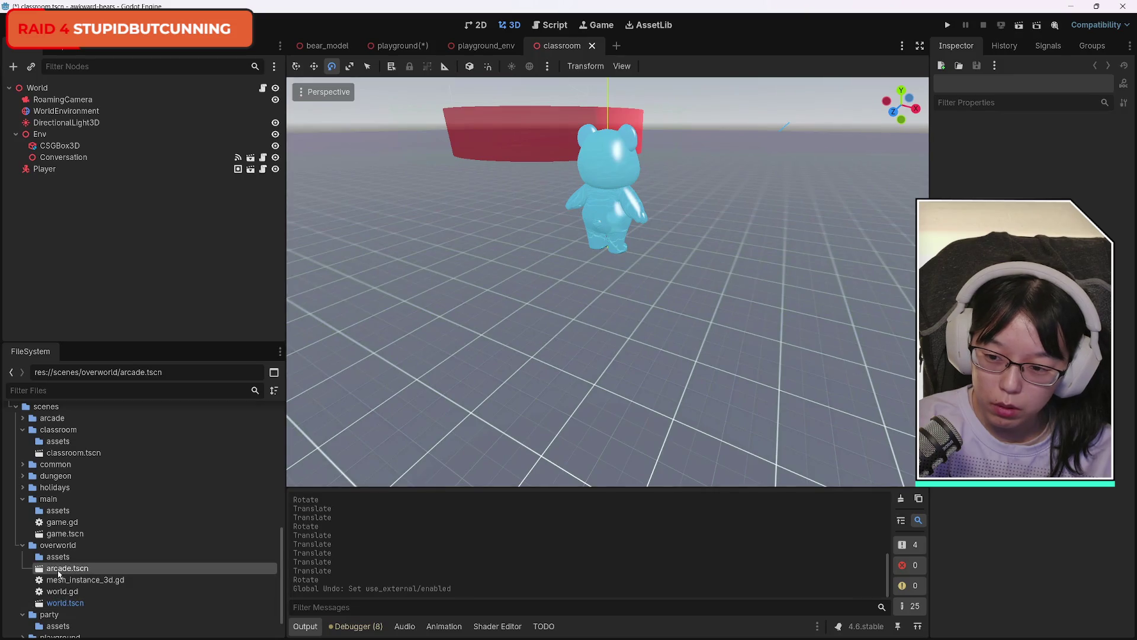
mouse_move(58, 574)
mouse_down()
mouse_move(53, 403)
mouse_move(43, 449)
mouse_up()
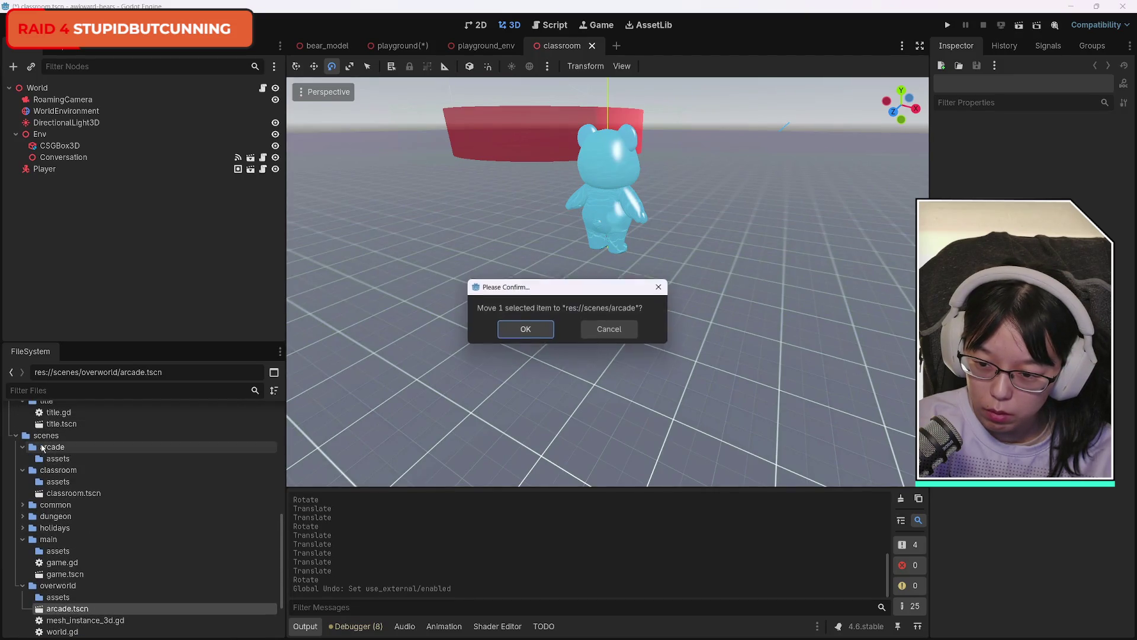
click(541, 336)
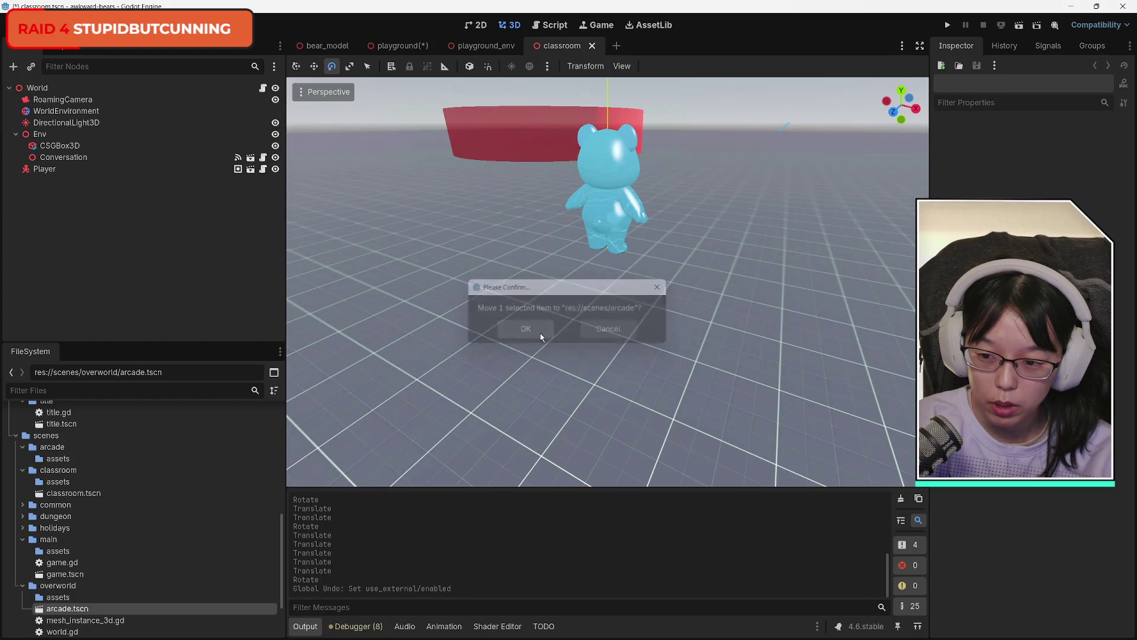
click(25, 448)
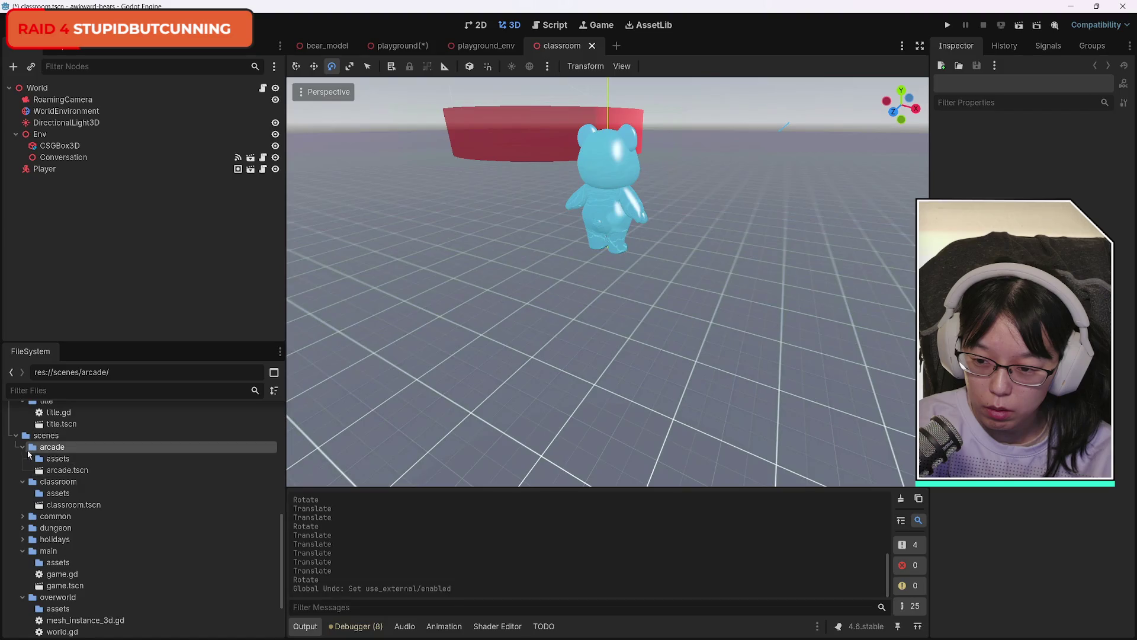
click(21, 449)
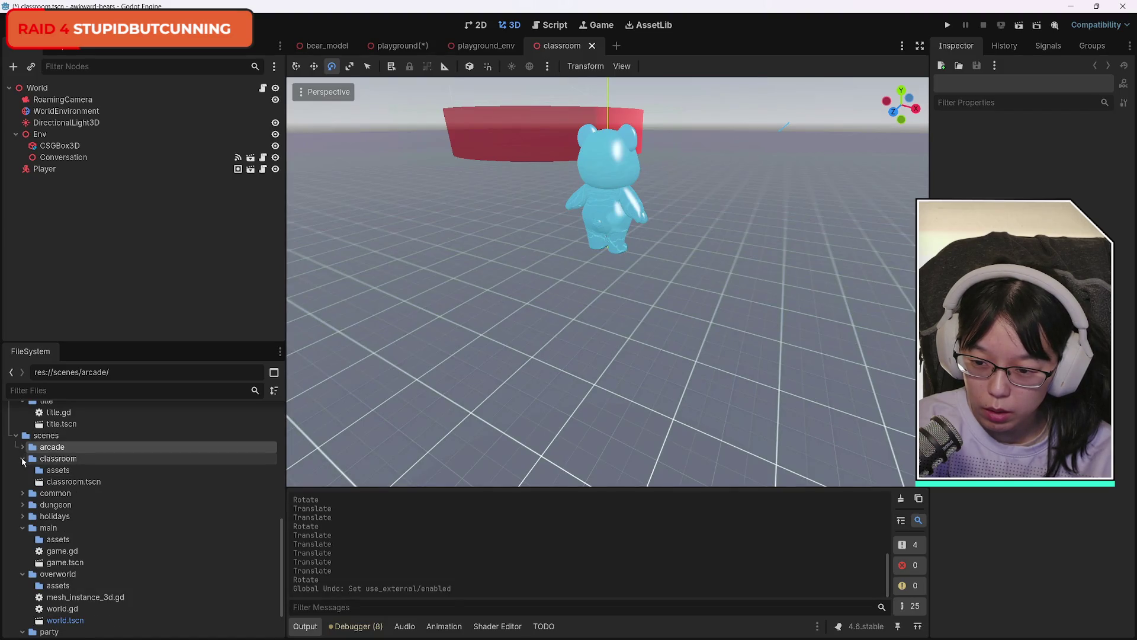
Duplicate world.tscn as holidays.tscn and move it into the holidays folder.
scroll(126, 530, down, 2)
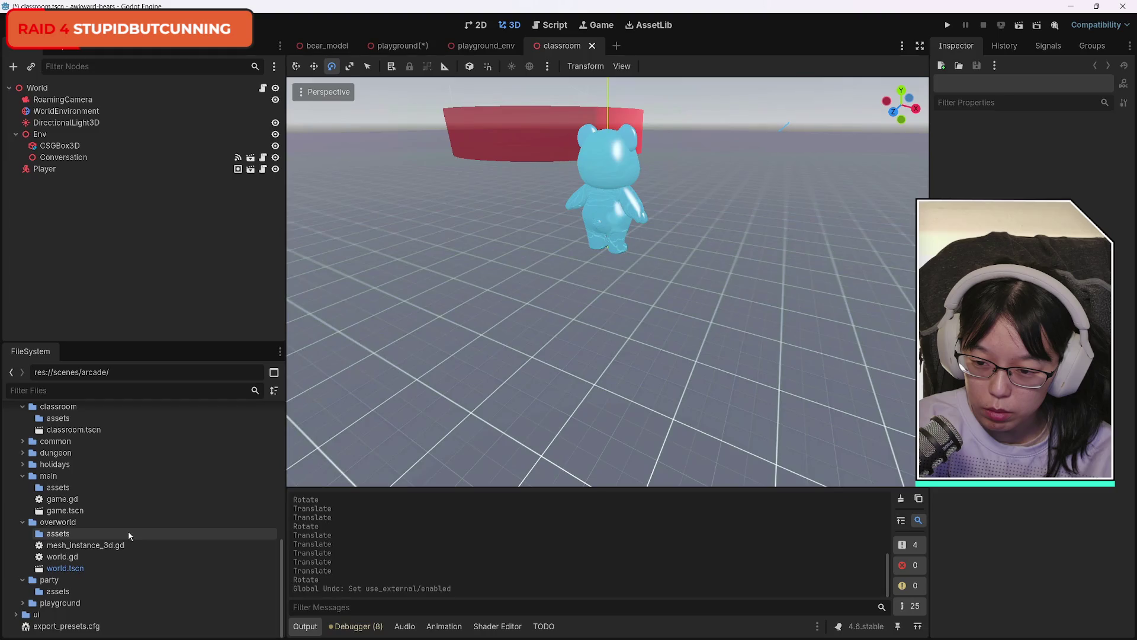
scroll(128, 531, up, 1)
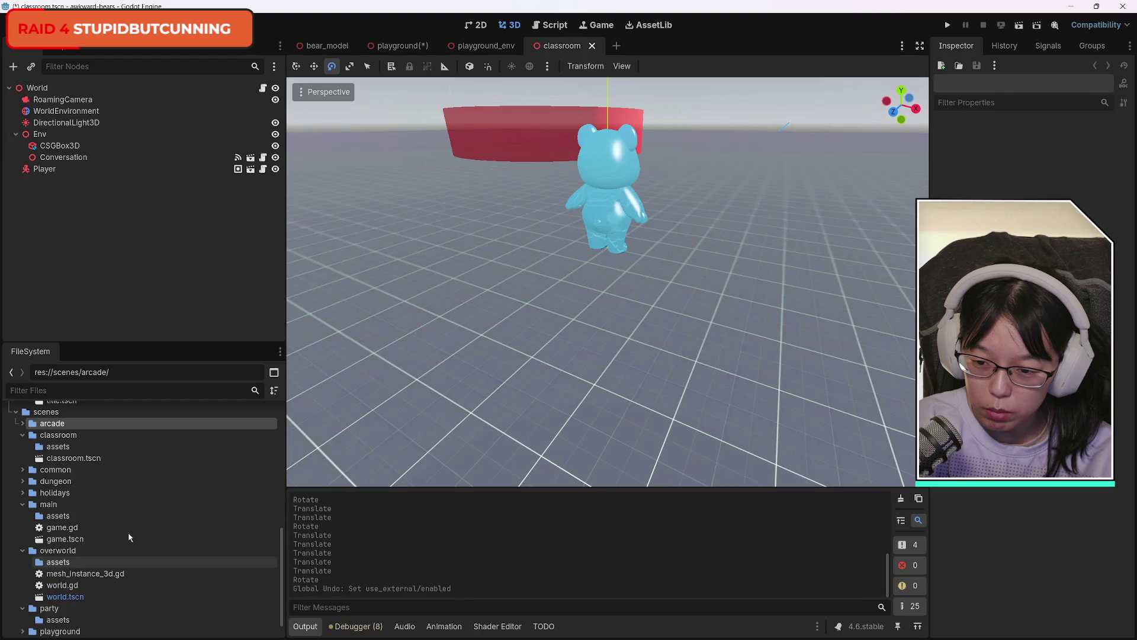
click(89, 542)
click(75, 597)
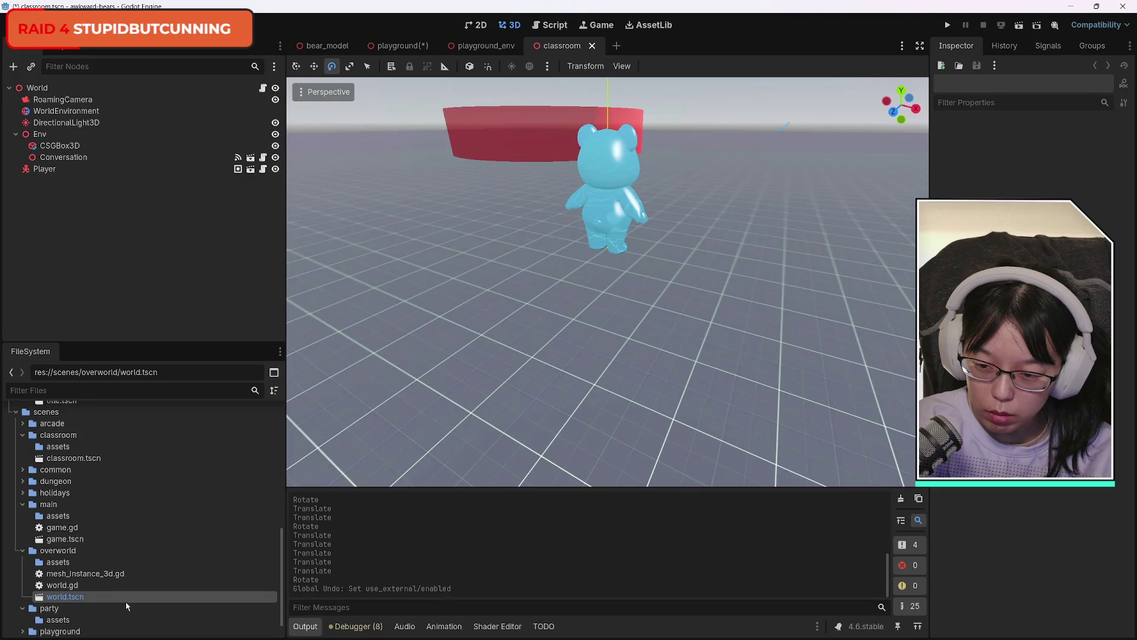
key(ctrl+d)
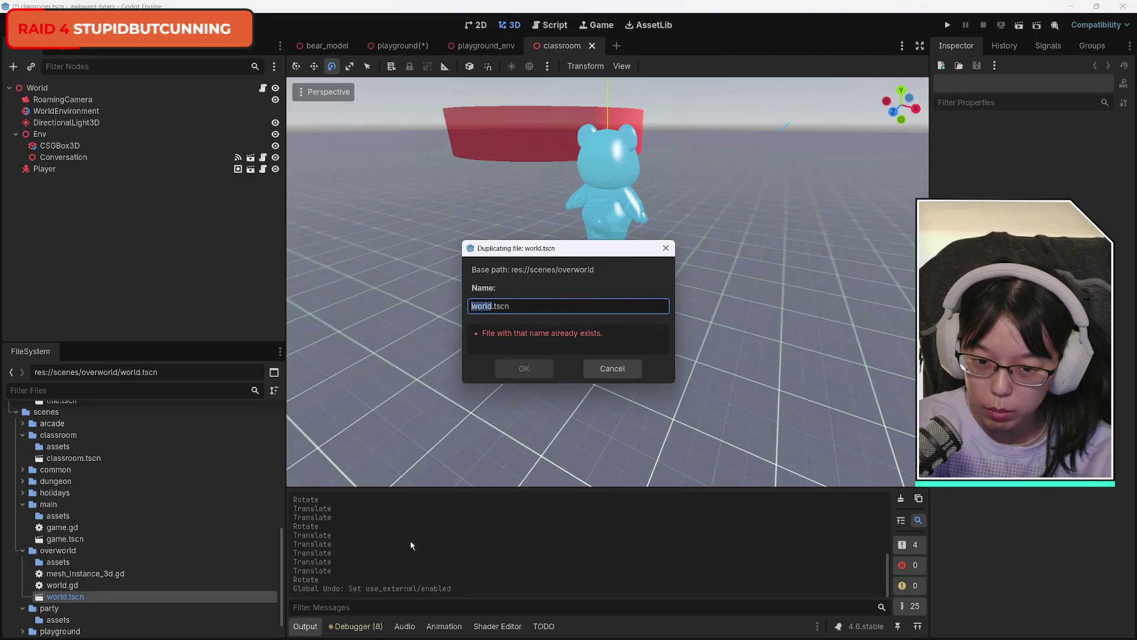
text(holidays)
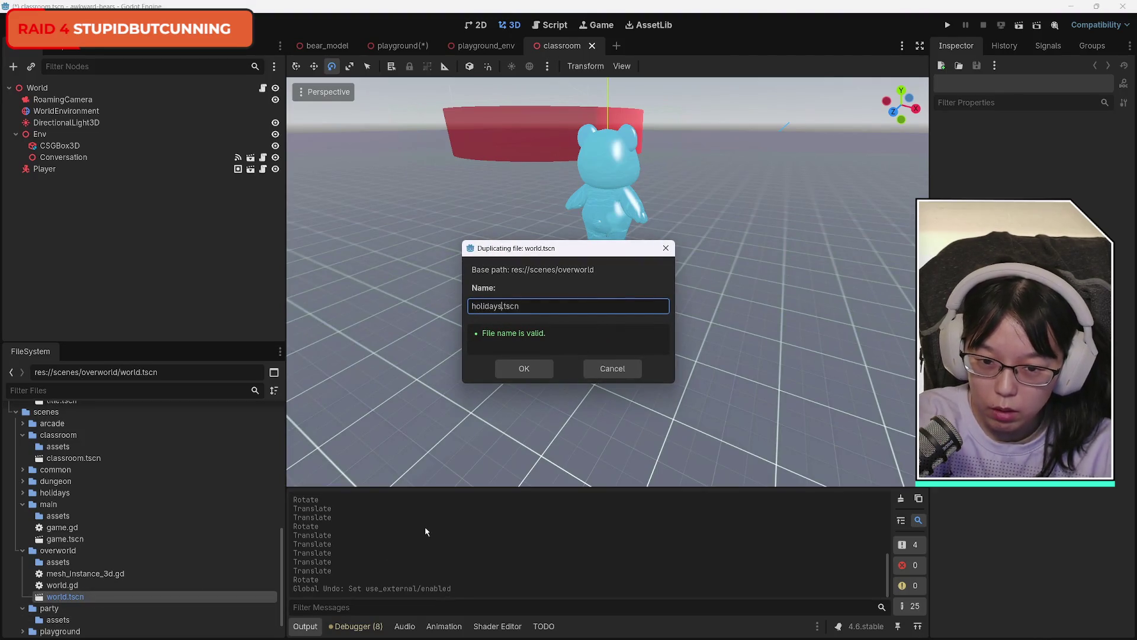
key(Return)
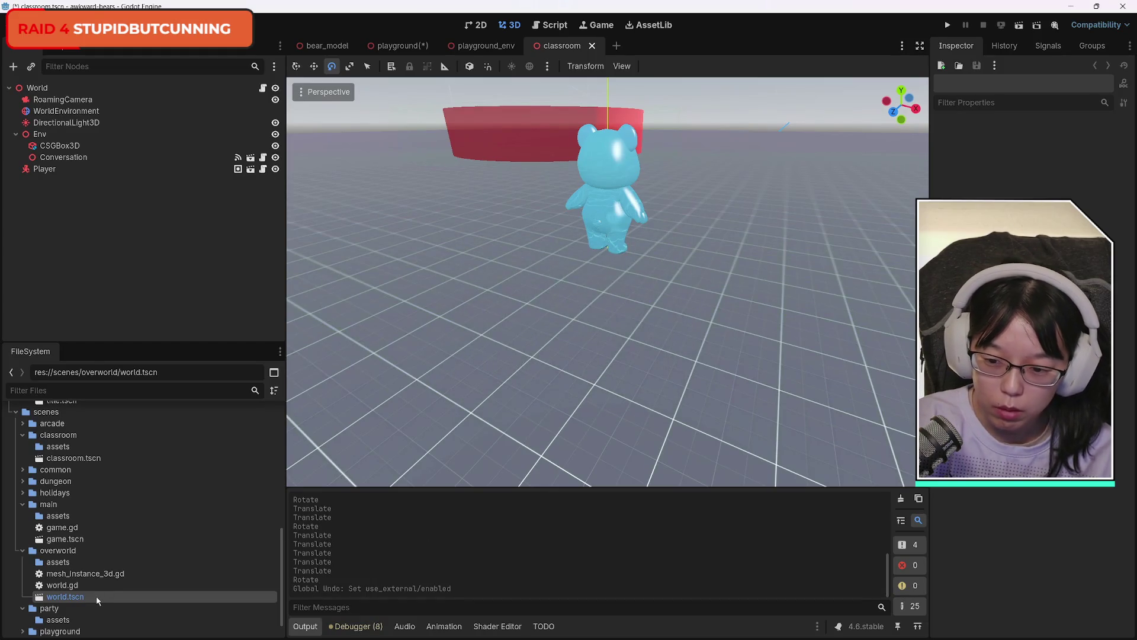
click(76, 575)
drag(76, 575, 55, 493)
click(517, 324)
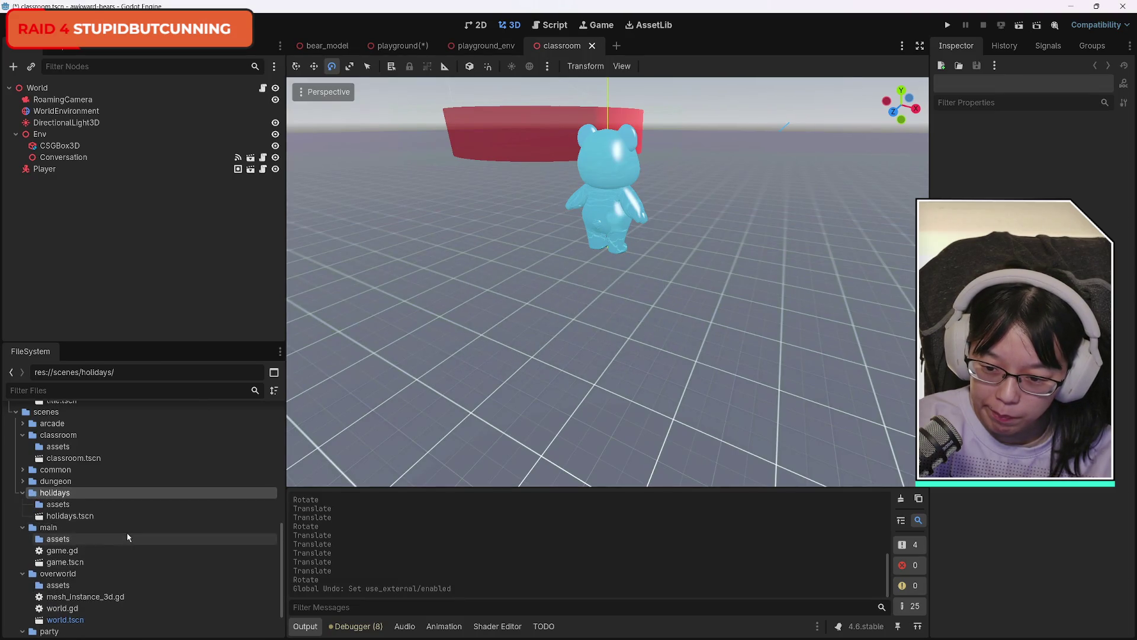
scroll(126, 532, down, 2)
click(84, 572)
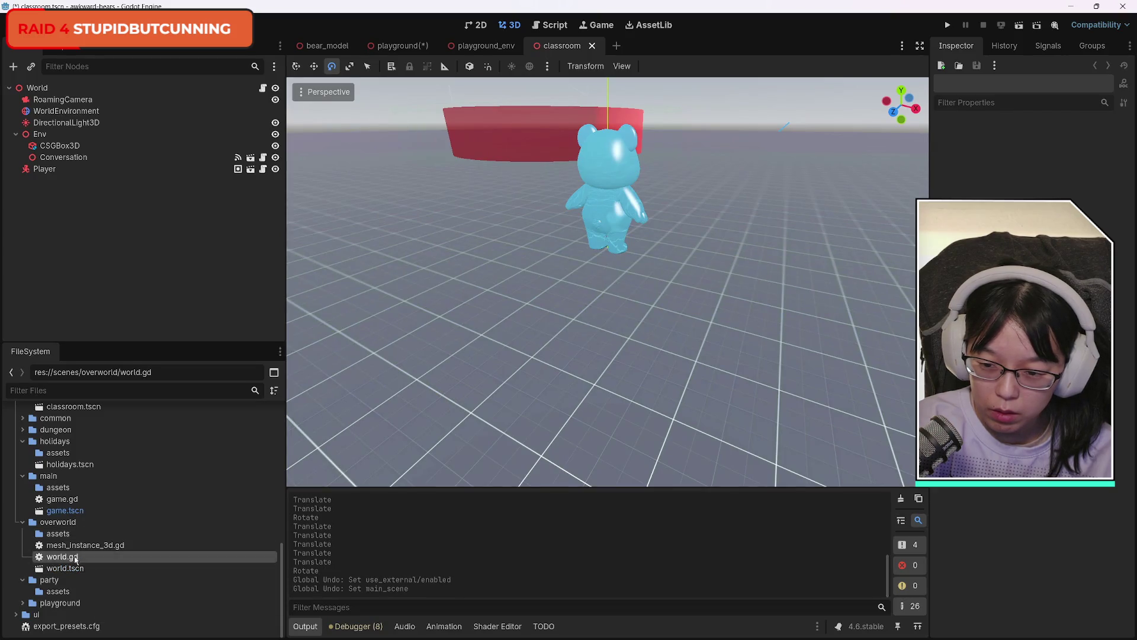
Duplicate world.tscn as party.tscn and move it into the party folder.
key(ctrl+d)
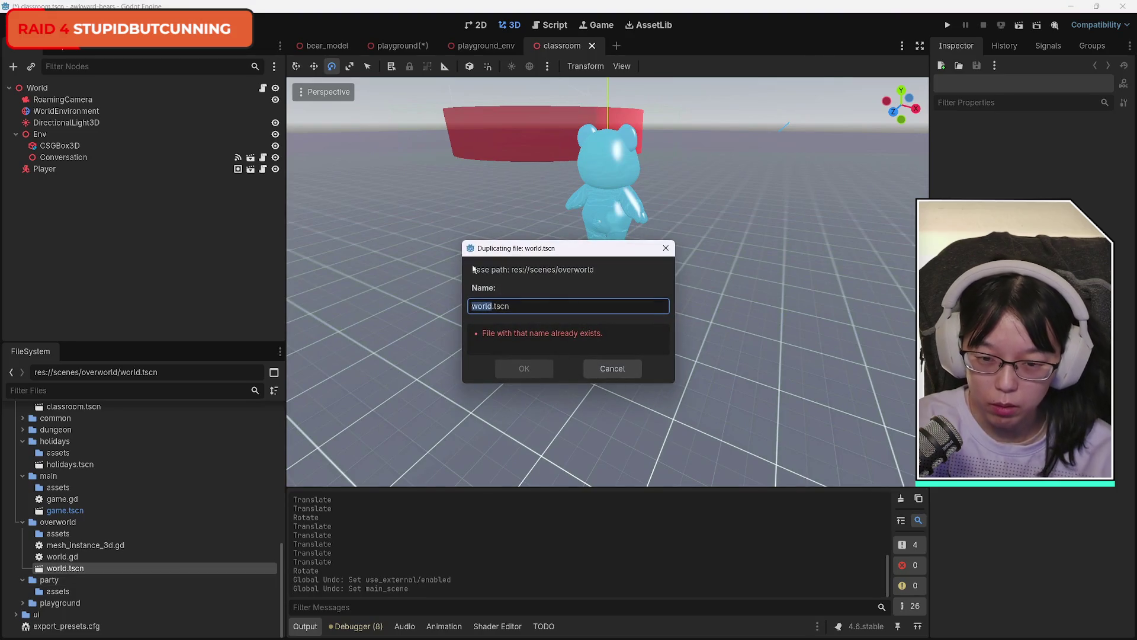
text(party)
key(Return)
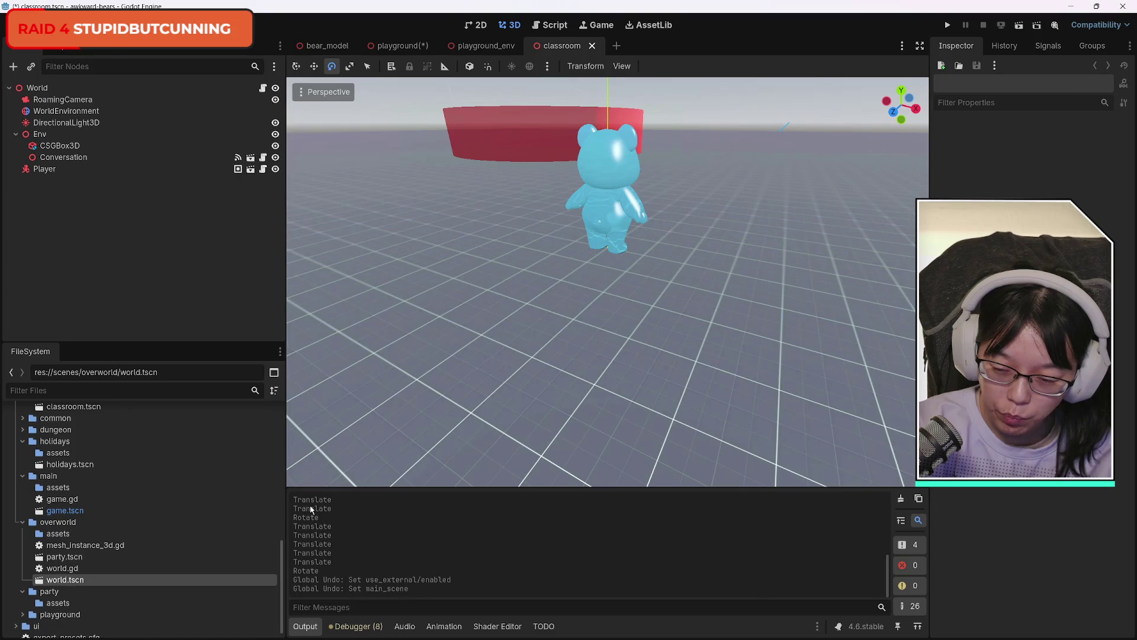
drag(66, 558, 63, 593)
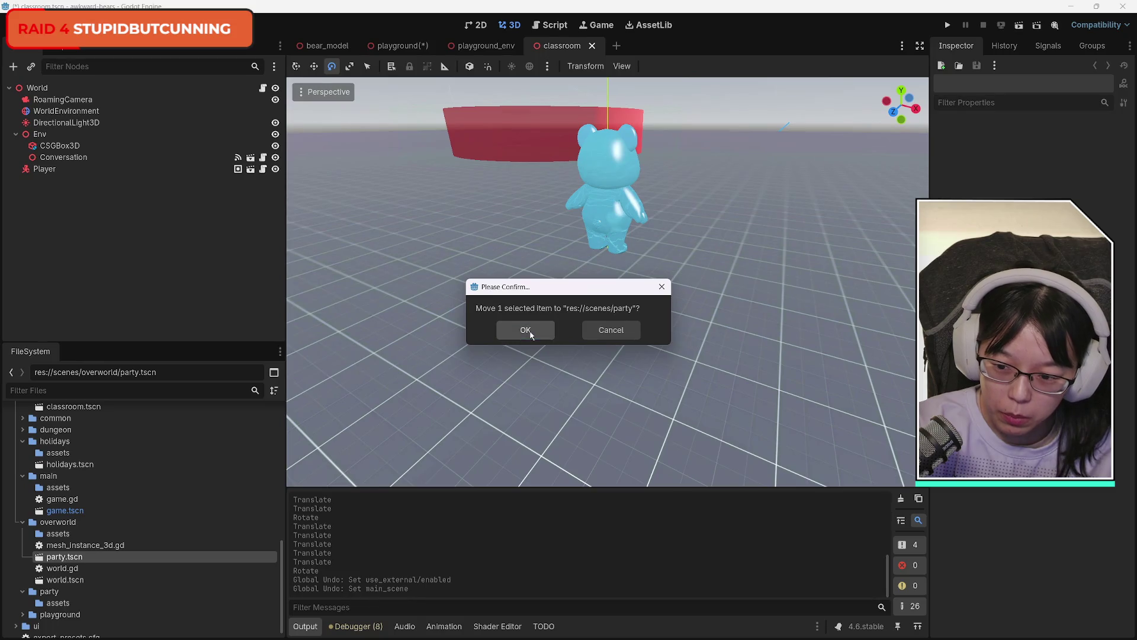
click(525, 329)
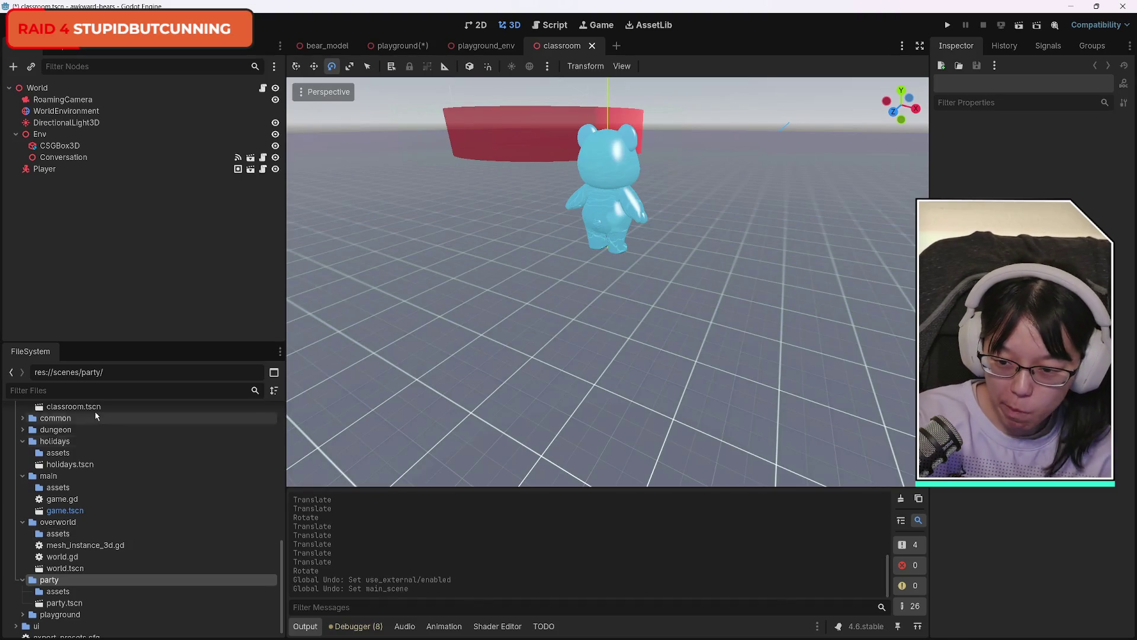
Collapse the party and overworld folders and select the classroom assets folder.
double_click(116, 580)
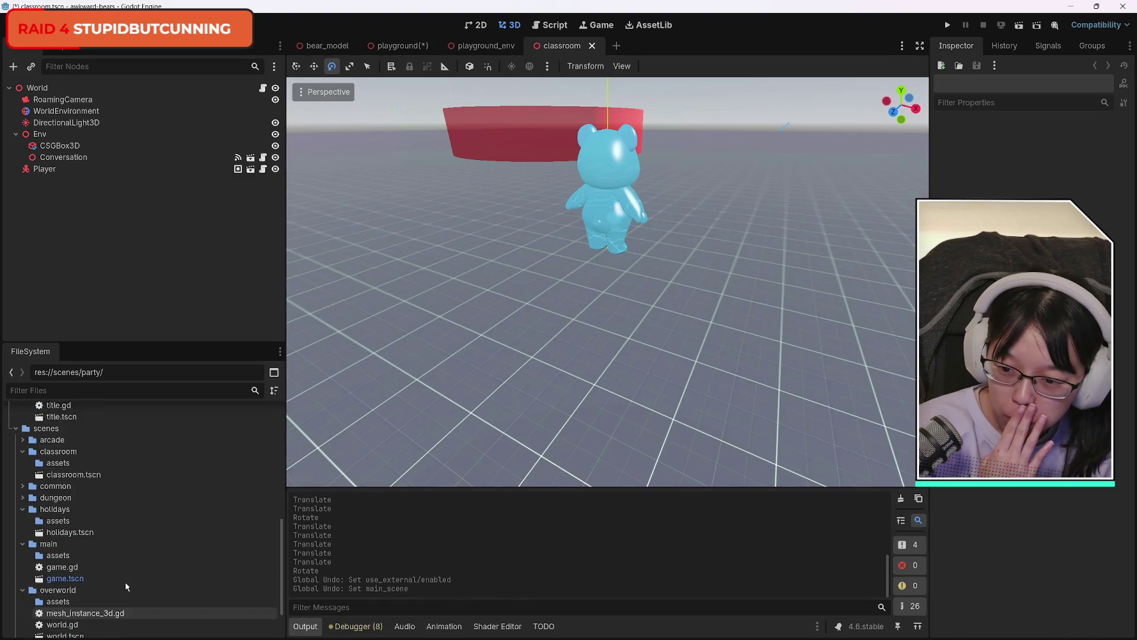
scroll(125, 582, up, 3)
scroll(25, 576, down, 2)
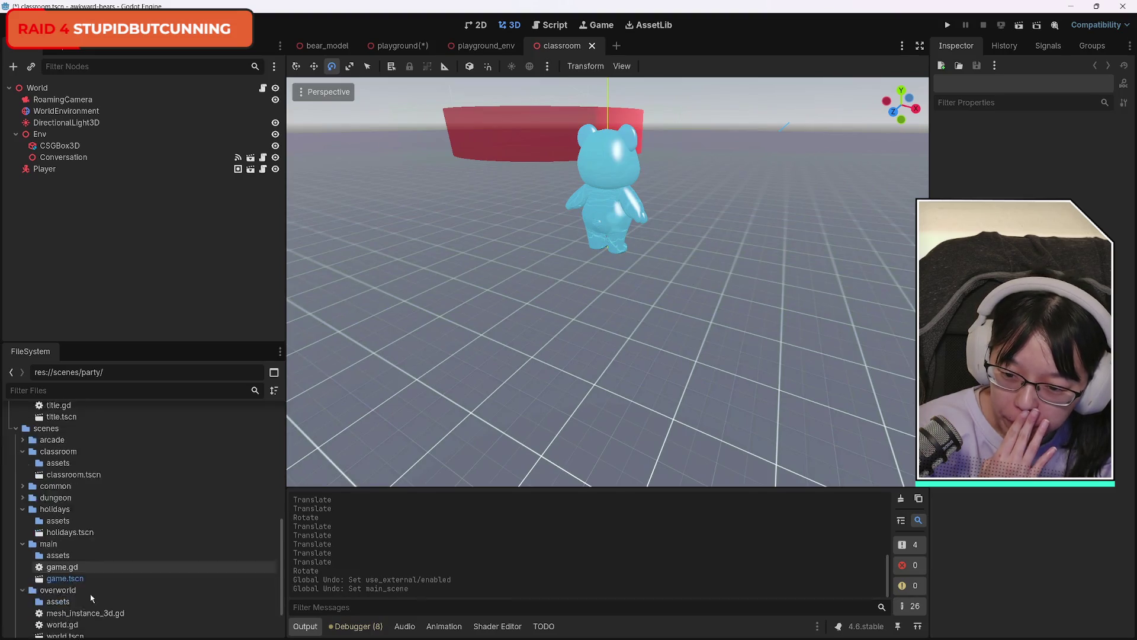
click(23, 564)
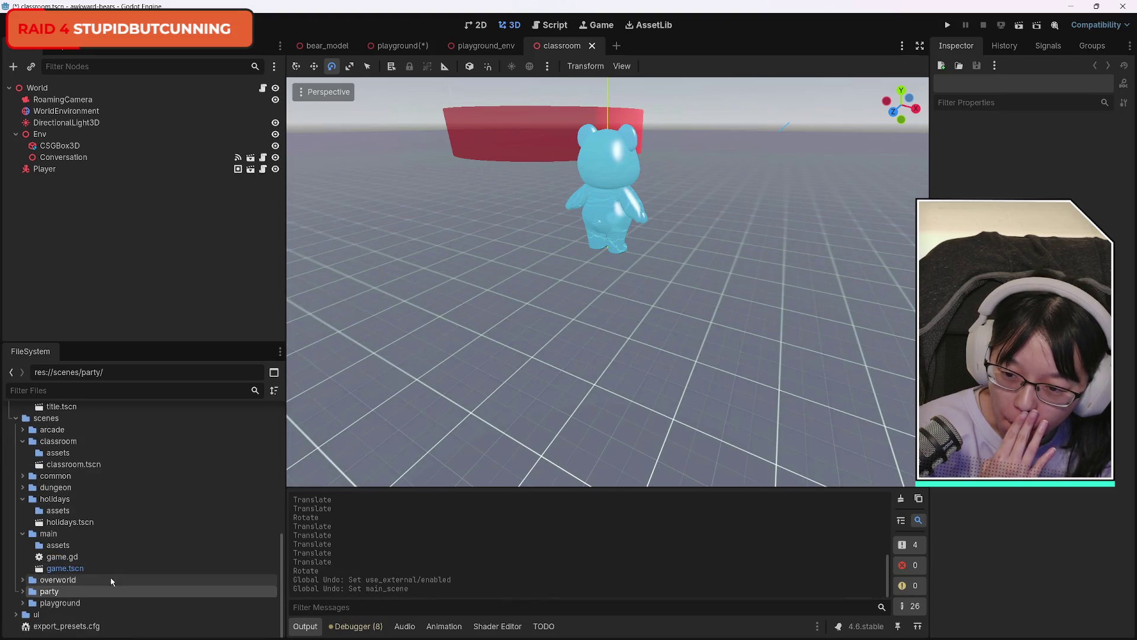
click(73, 454)
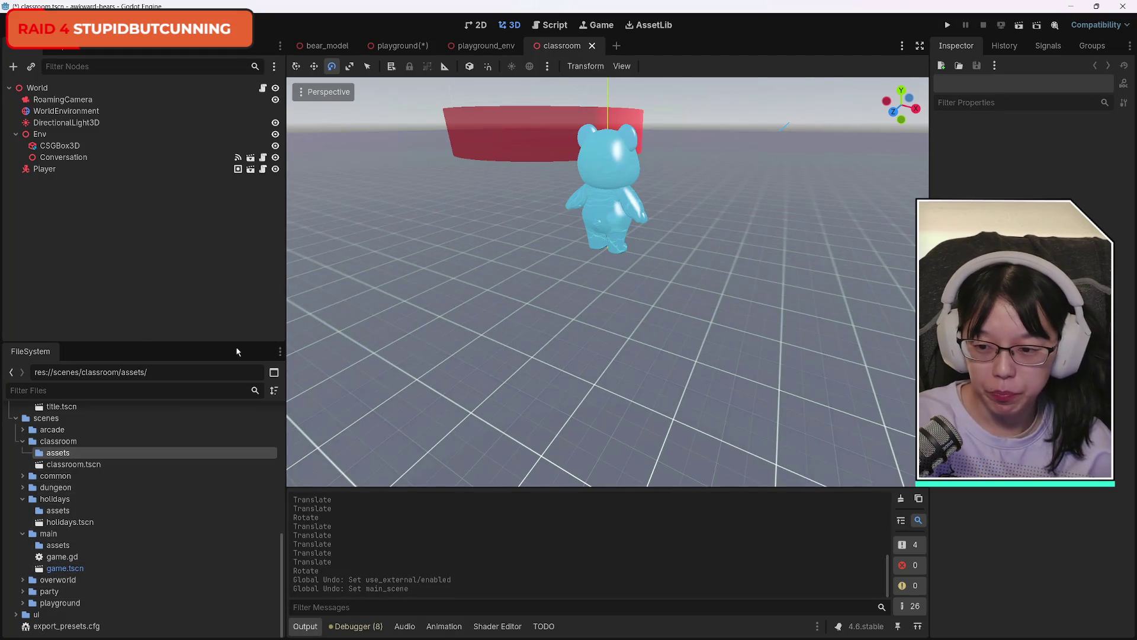
Save the classroom scene and open scenes/classroom/assets in File Explorer.
key(ctrl+s)
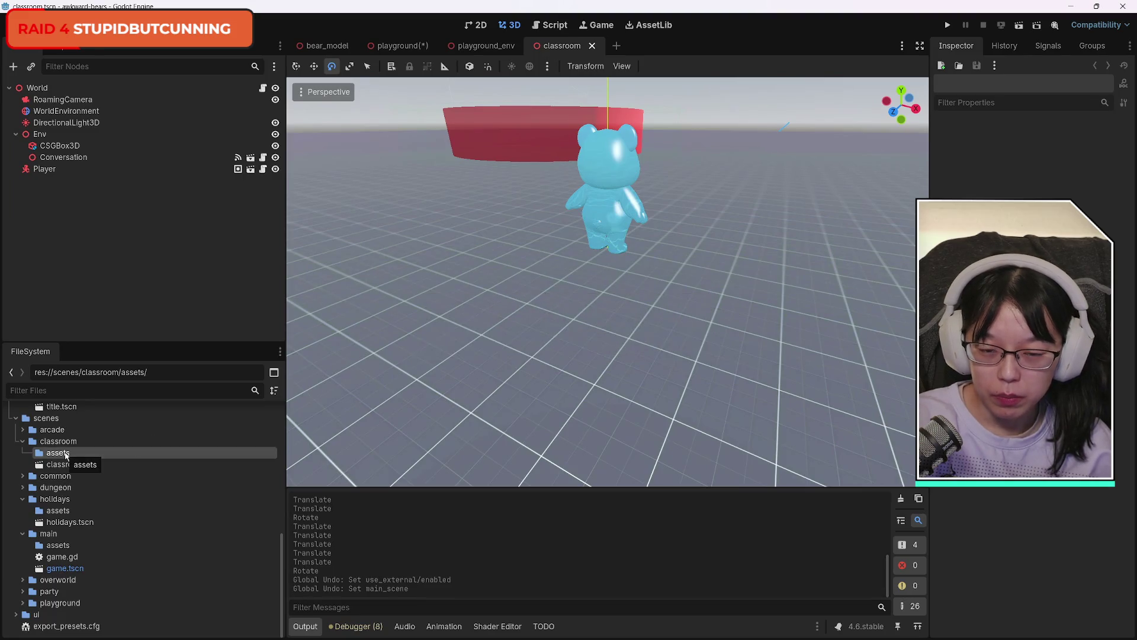
right_click(64, 454)
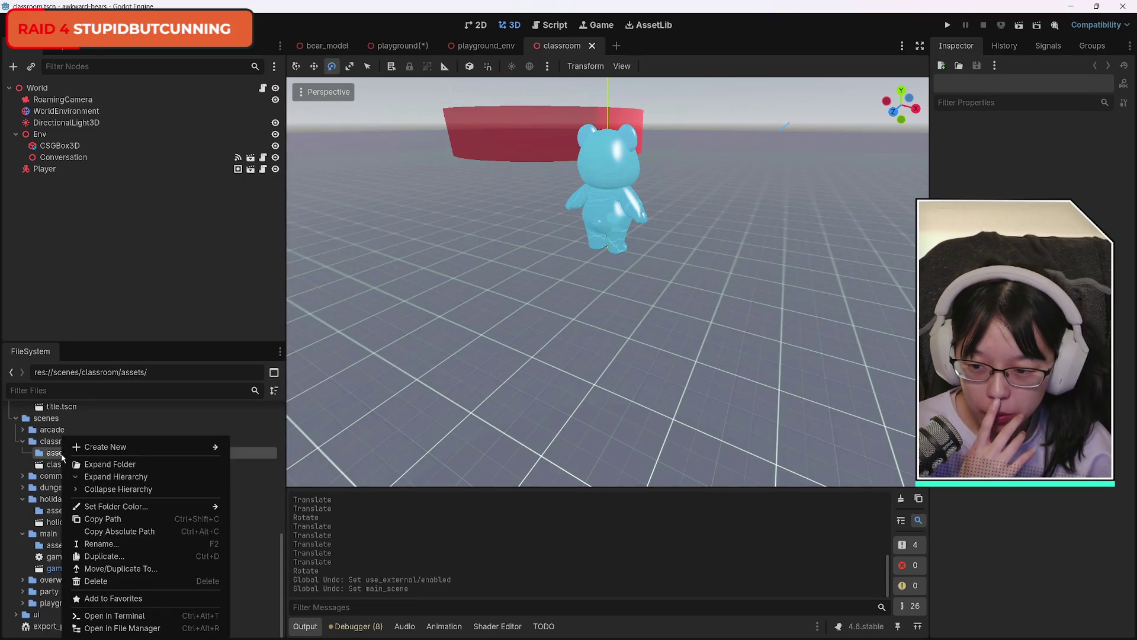
click(137, 630)
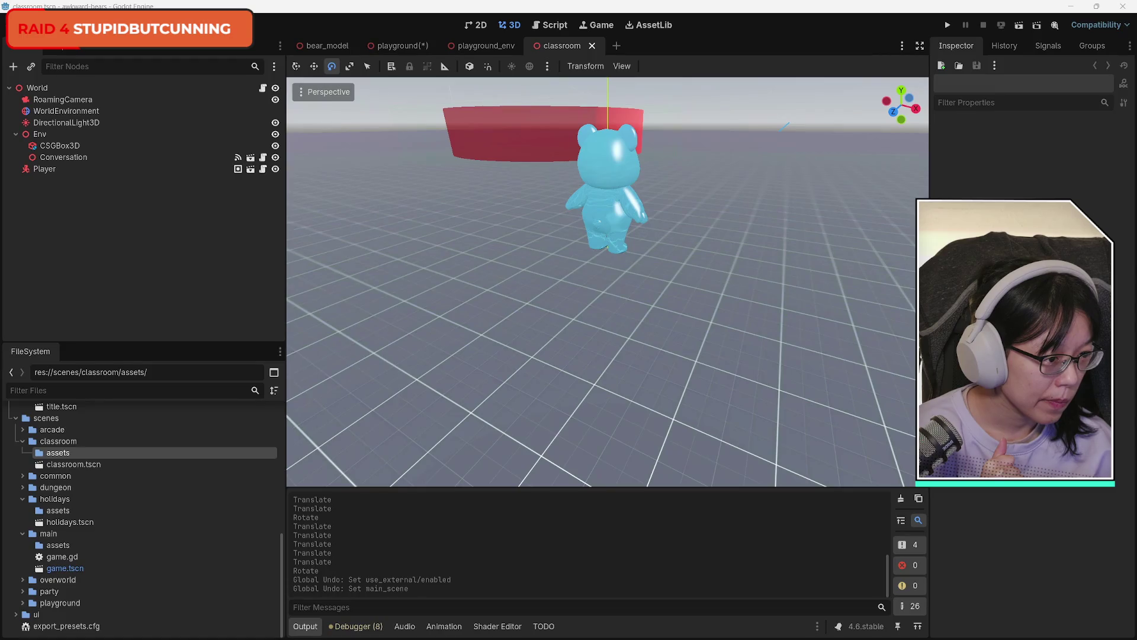
mouse_move(1136, 148)
mouse_down()
mouse_move(774, 116)
mouse_move(295, 118)
mouse_up()
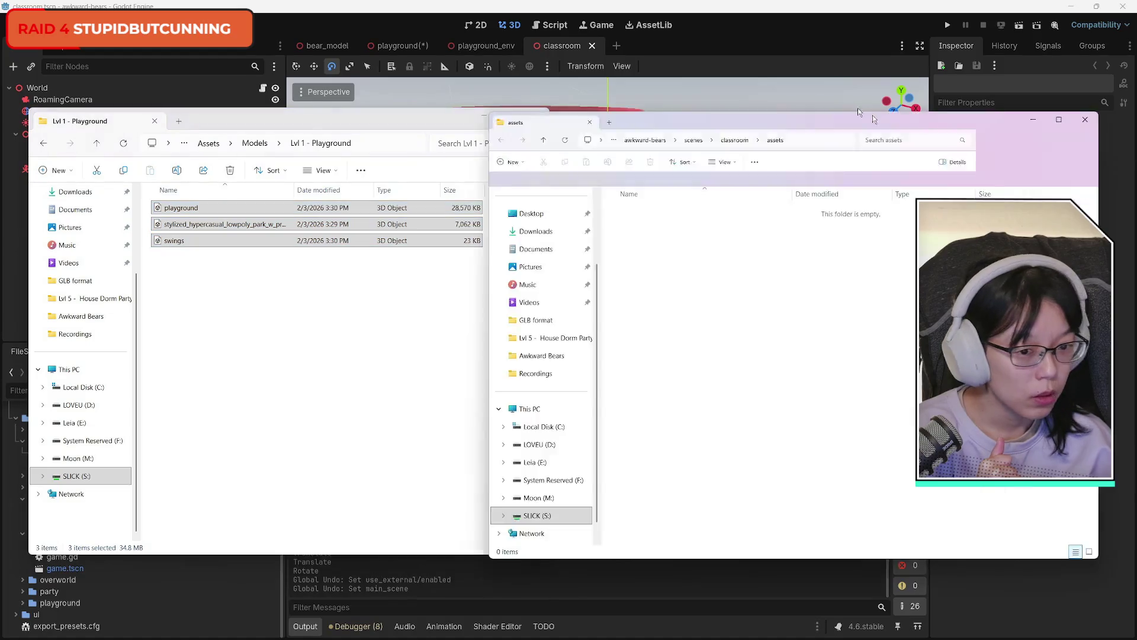
Browse Assets > Models and look inside the Lvl 5 - House Dorm Party folder.
click(308, 356)
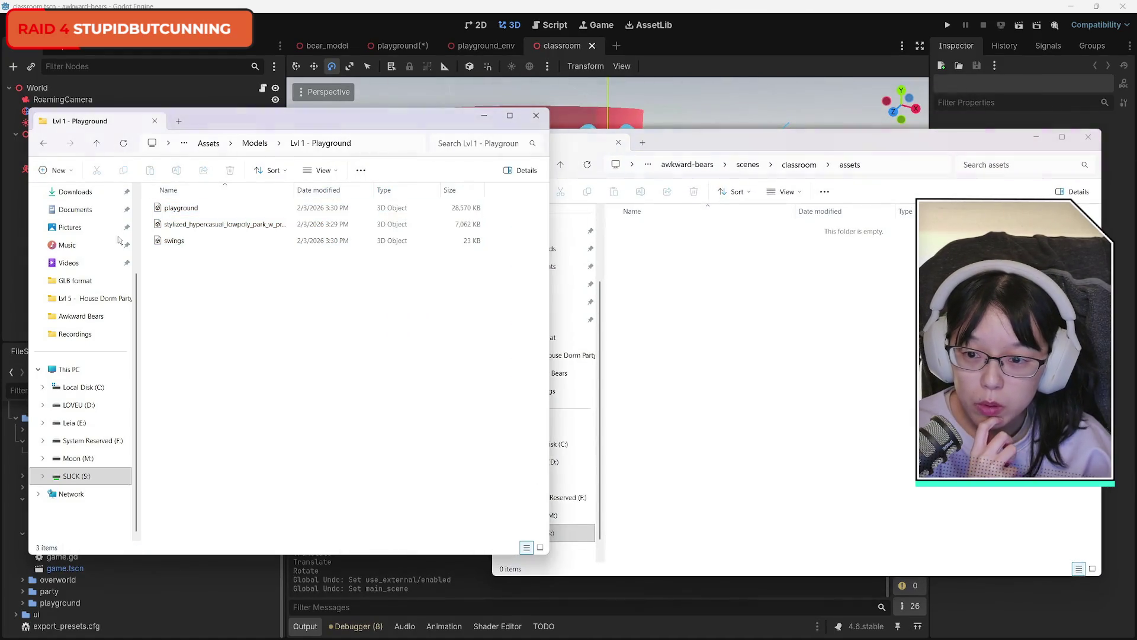
click(43, 142)
click(218, 356)
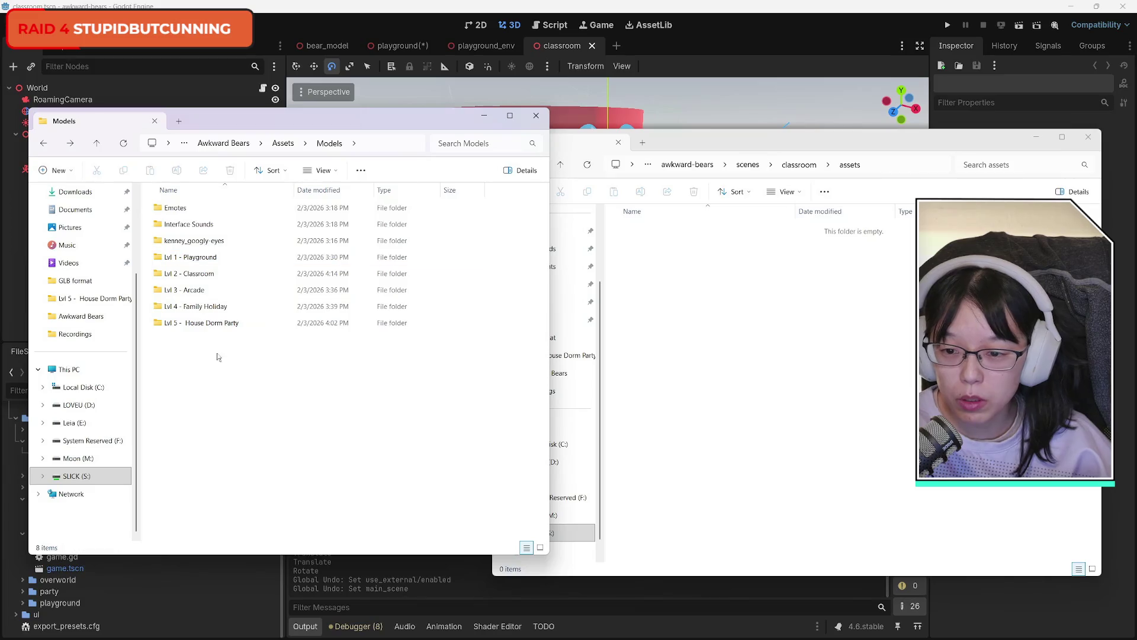
double_click(213, 323)
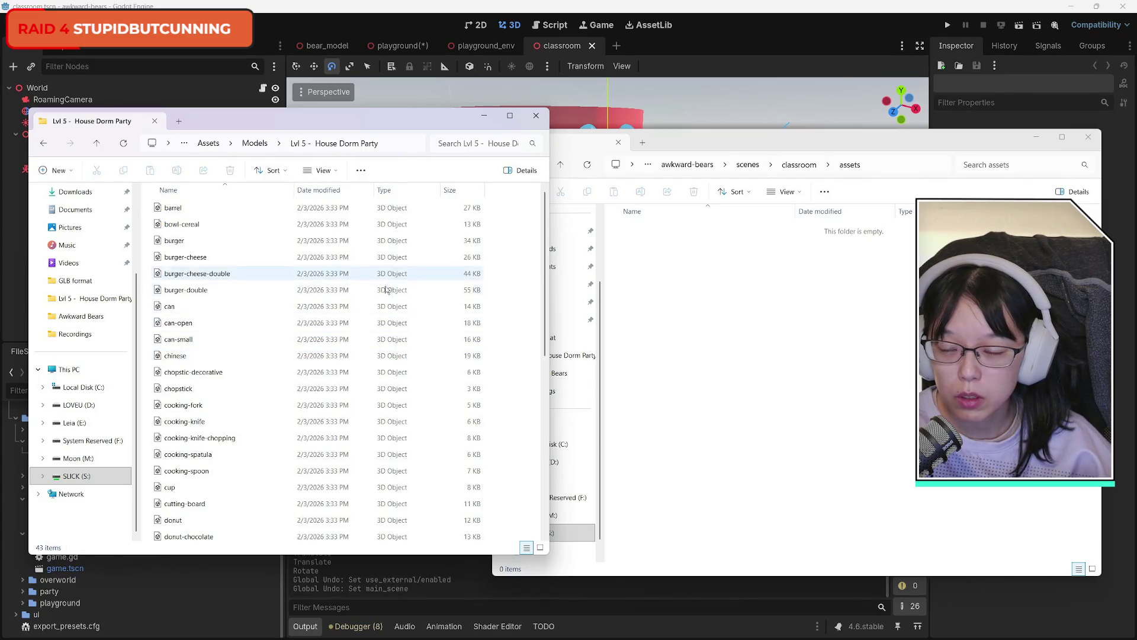
click(44, 146)
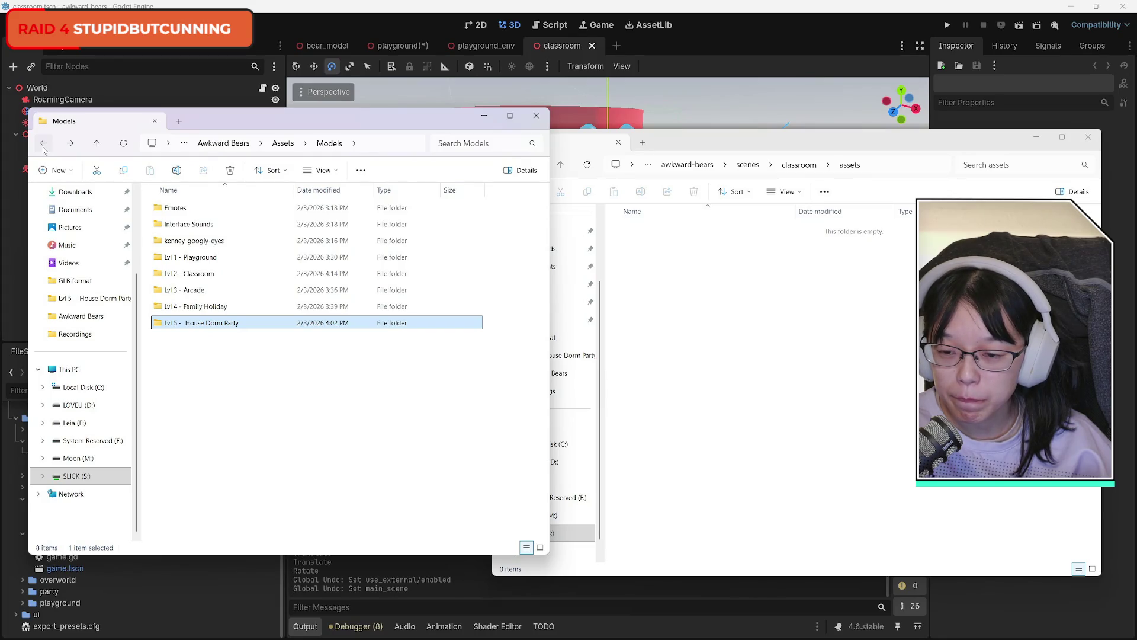
double_click(218, 325)
scroll(418, 460, down, 7)
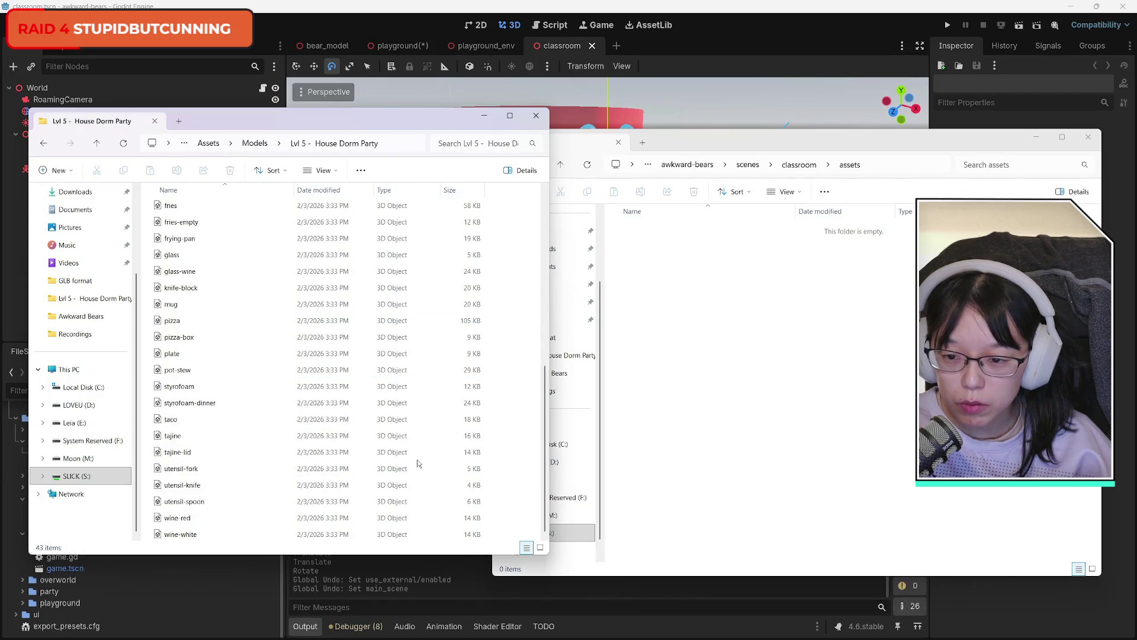
scroll(417, 460, up, 7)
click(43, 146)
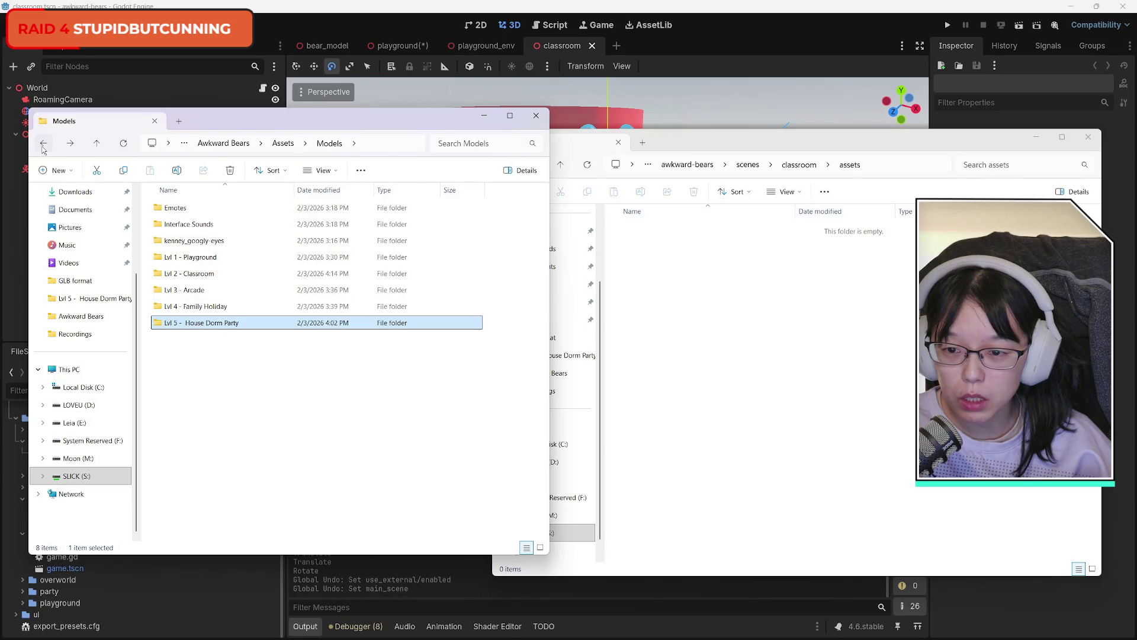
click(43, 146)
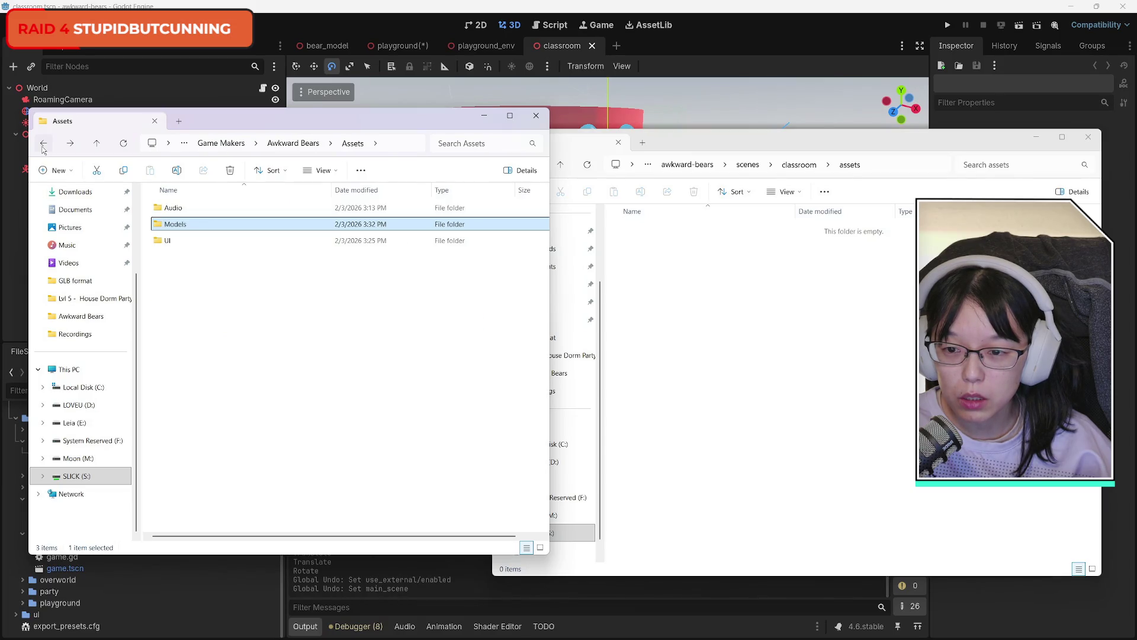
double_click(199, 226)
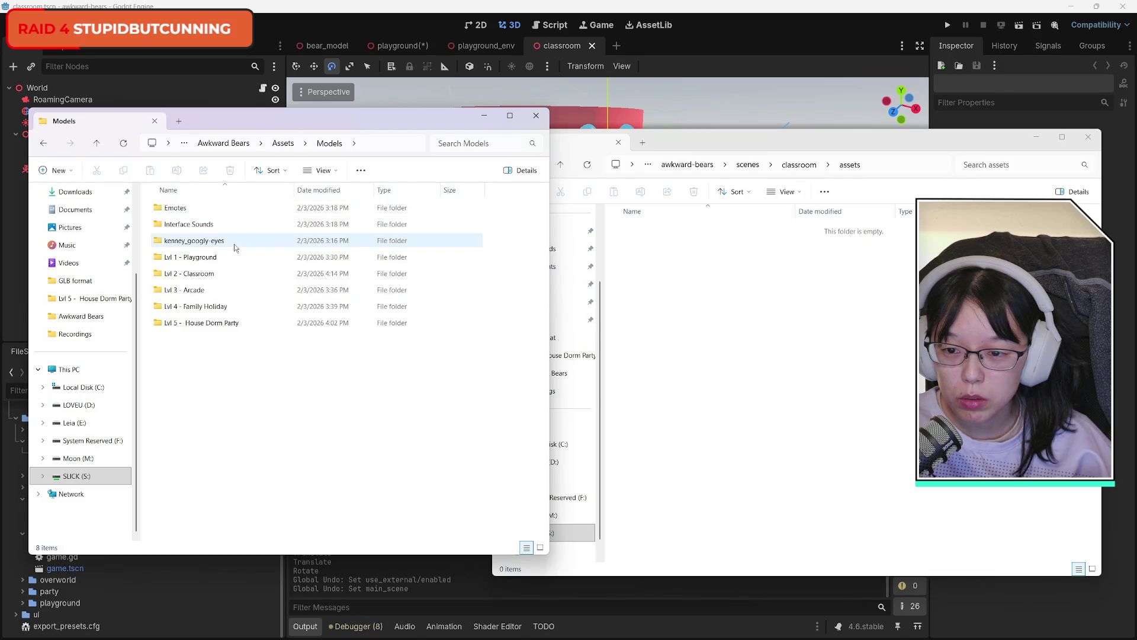
double_click(242, 323)
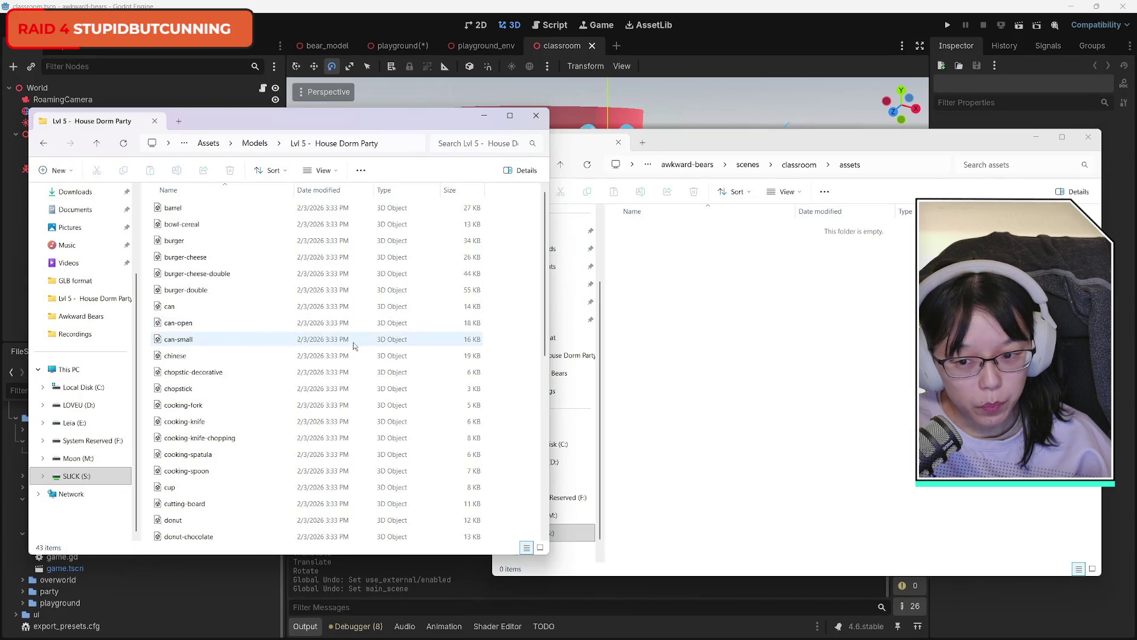
scroll(354, 346, down, 5)
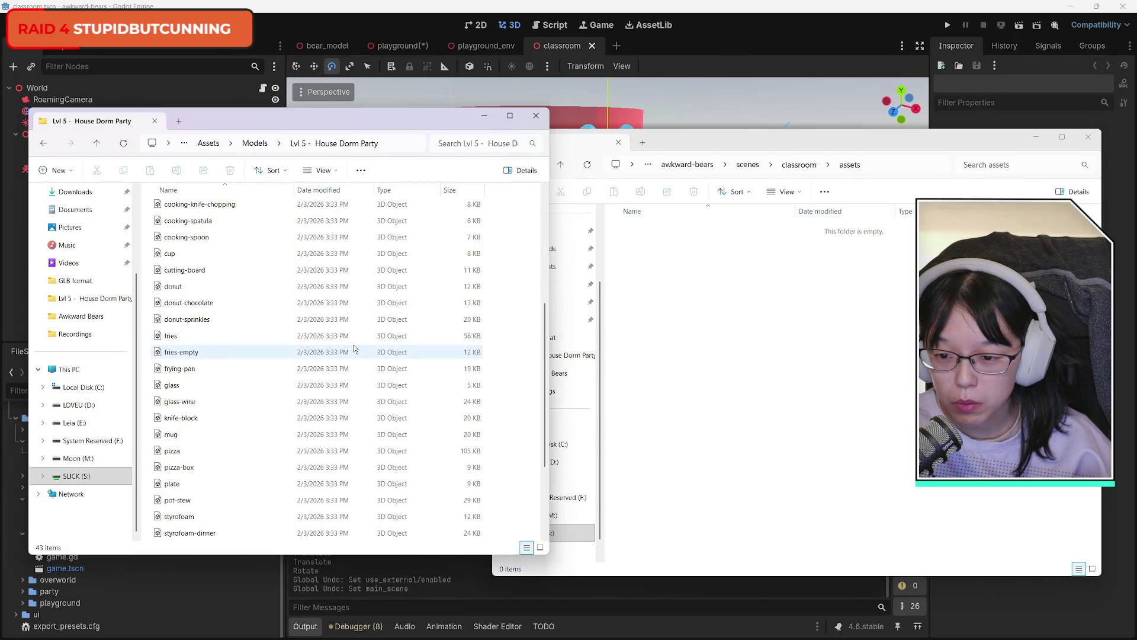
scroll(355, 349, up, 5)
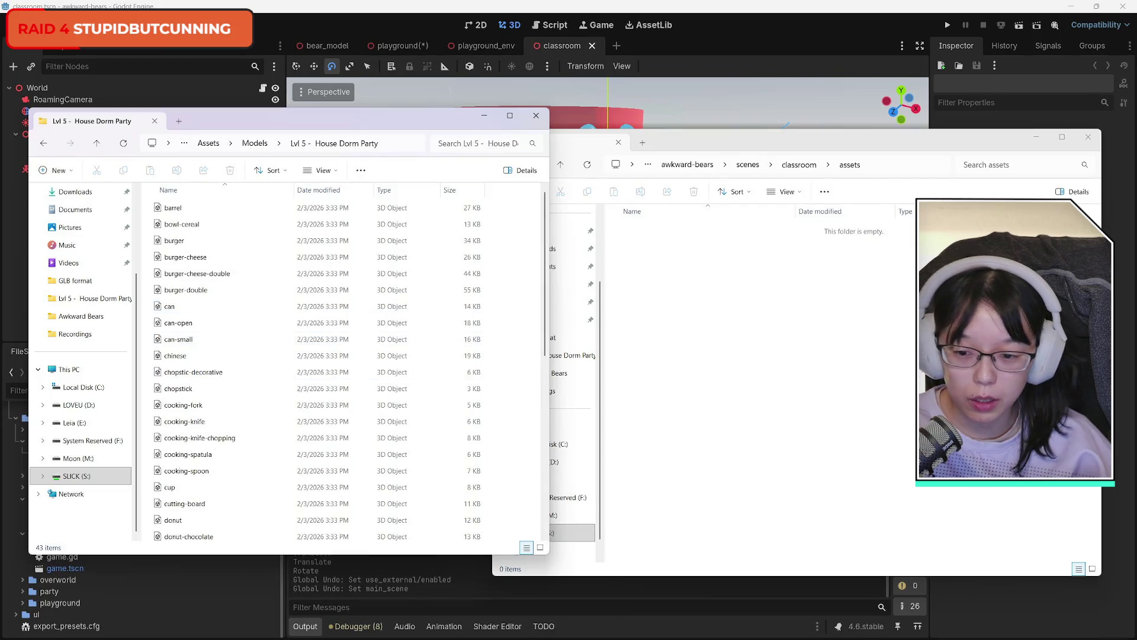
mouse_move(167, 632)
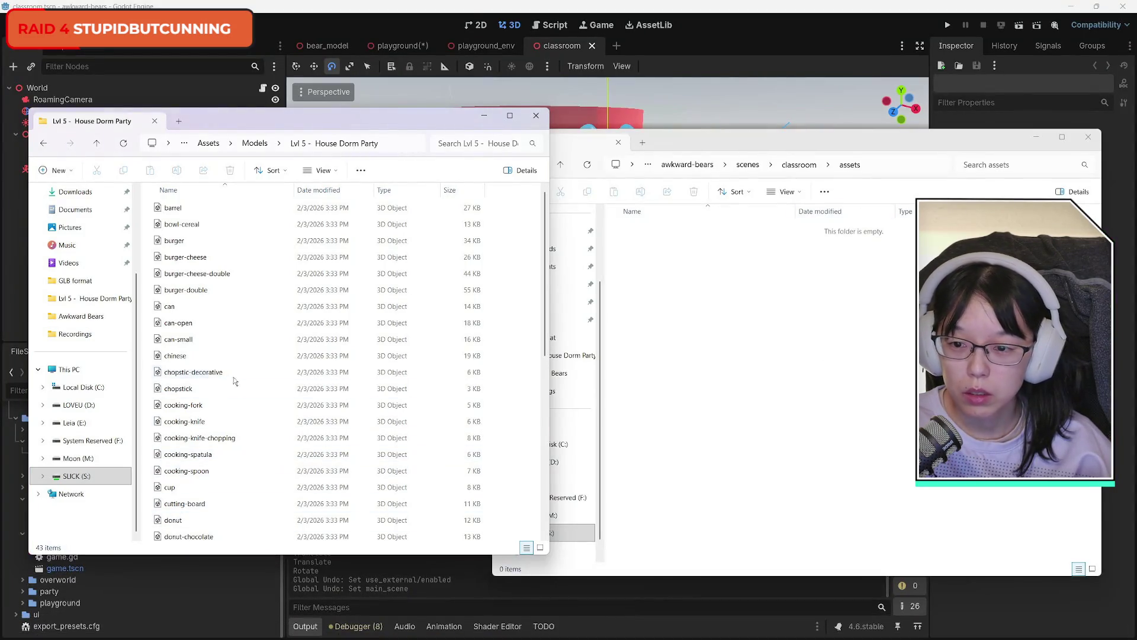
Drag low_poly_classroom from Lvl 2 - Classroom into the classroom assets folder.
click(255, 143)
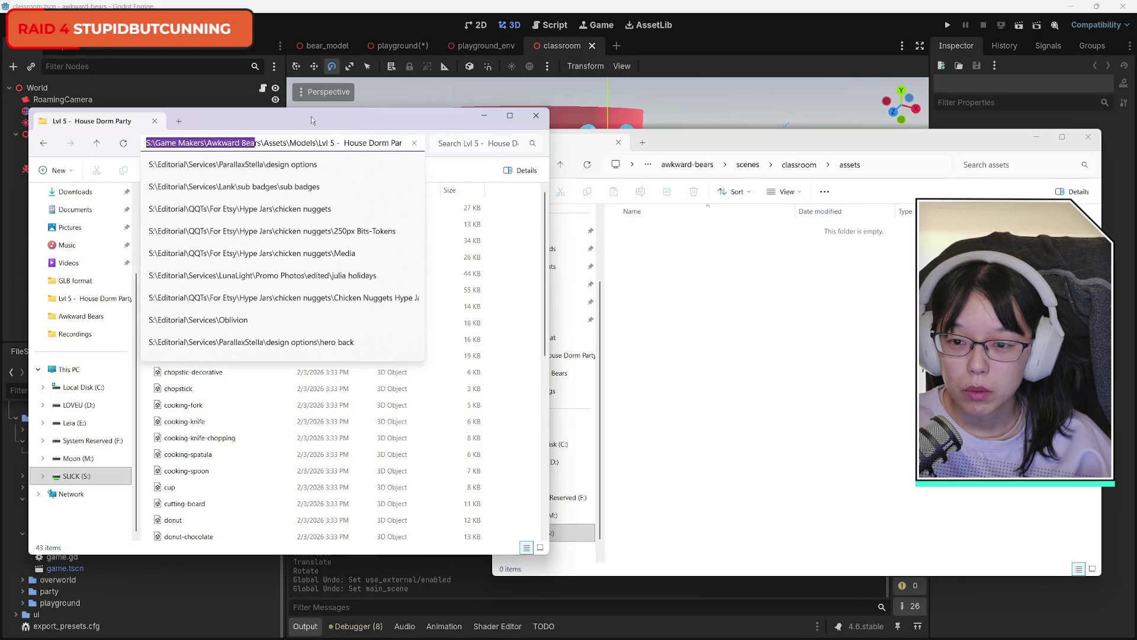
key(Escape)
click(264, 146)
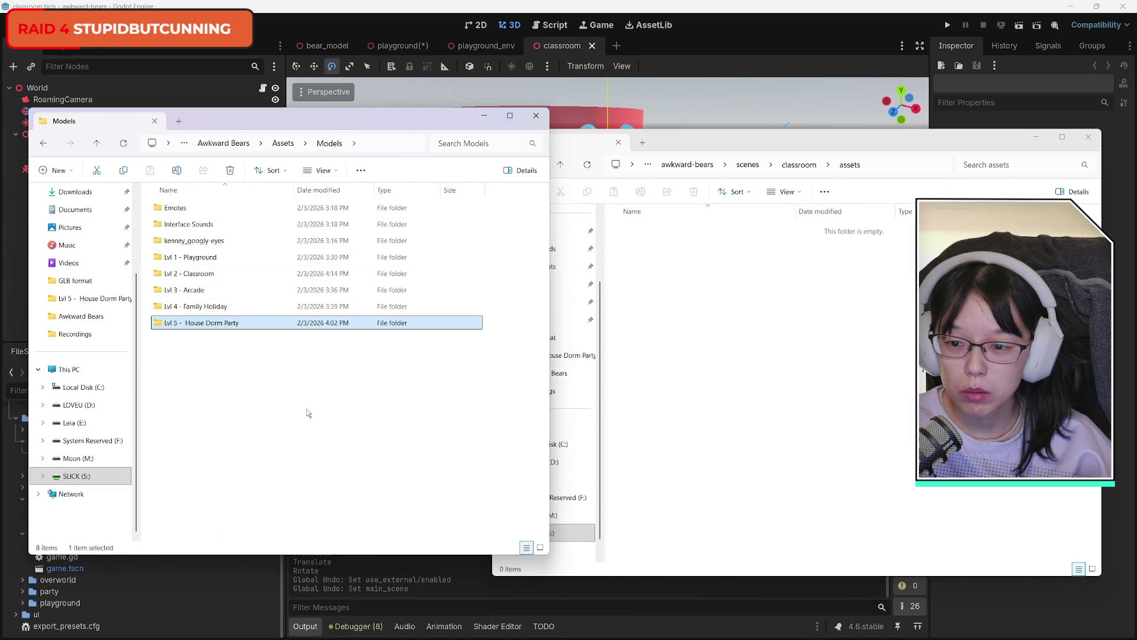
click(341, 406)
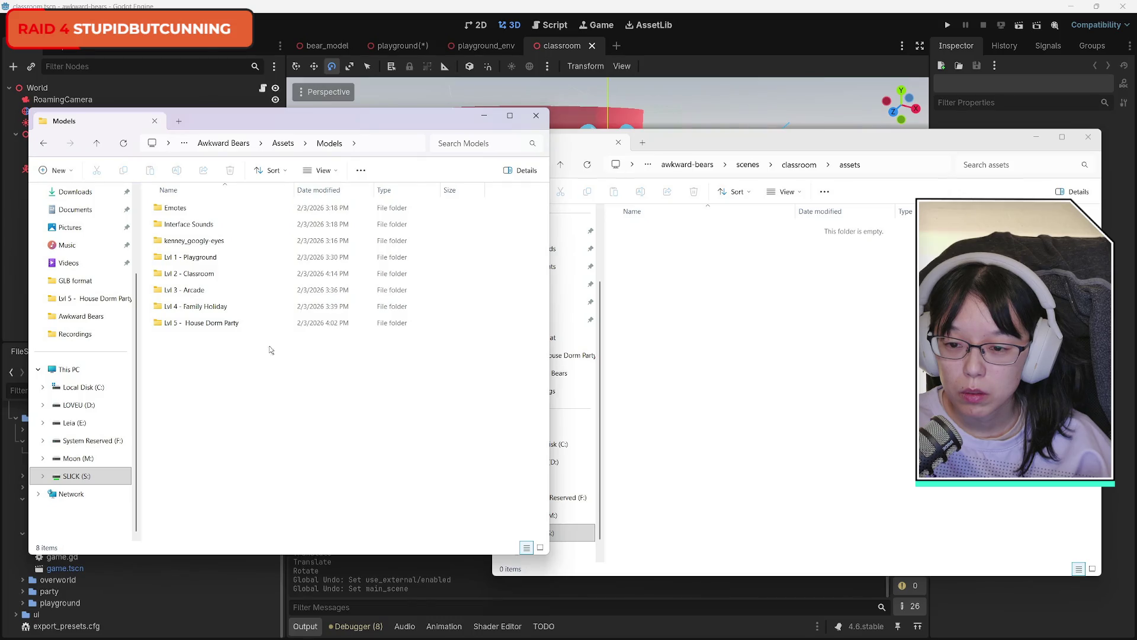
double_click(199, 291)
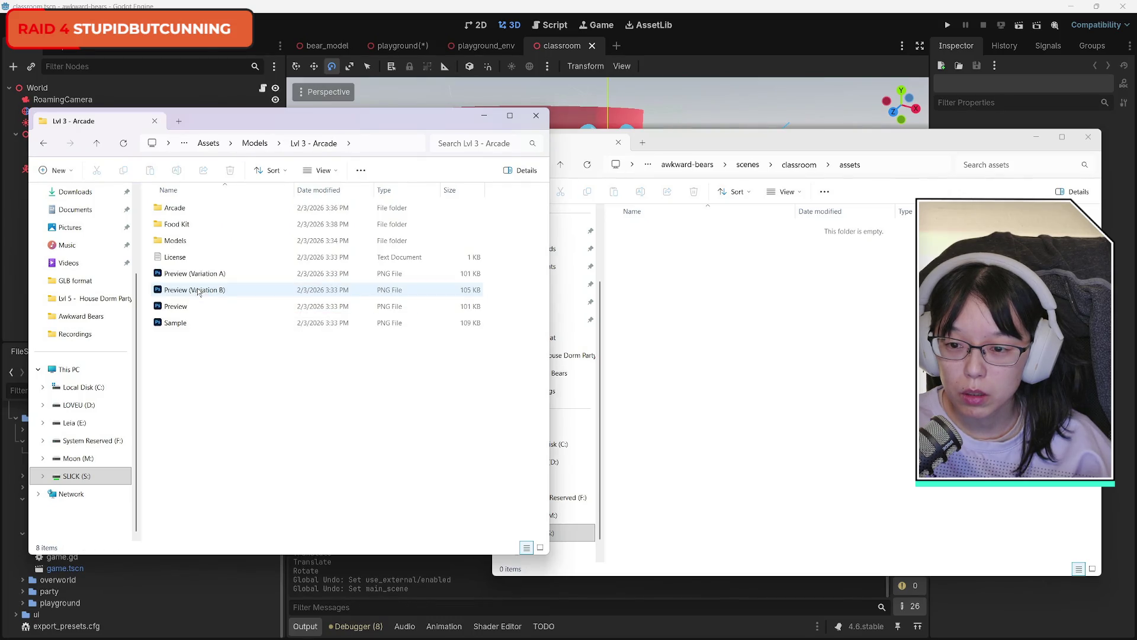
click(42, 147)
double_click(234, 273)
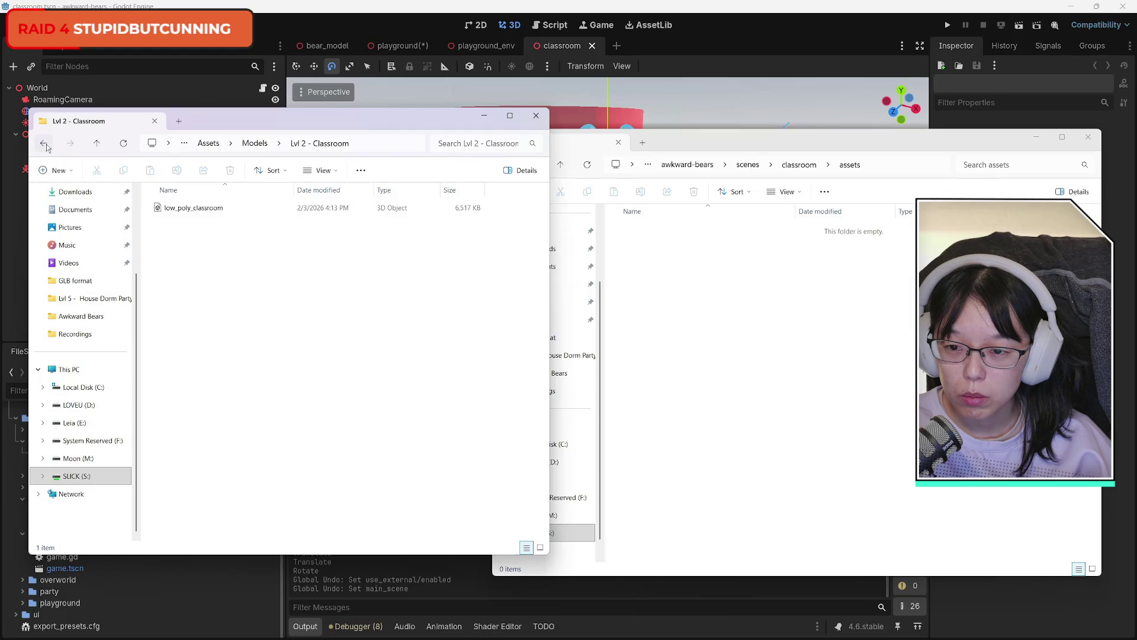
click(211, 209)
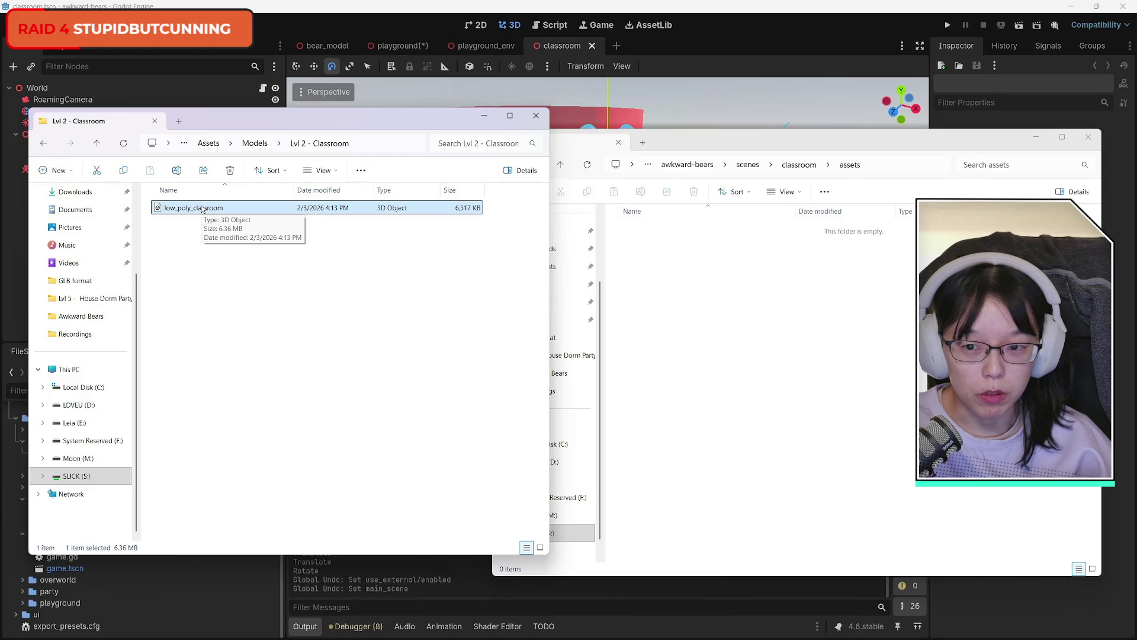
mouse_move(203, 210)
mouse_down()
mouse_move(257, 274)
mouse_move(747, 327)
mouse_up()
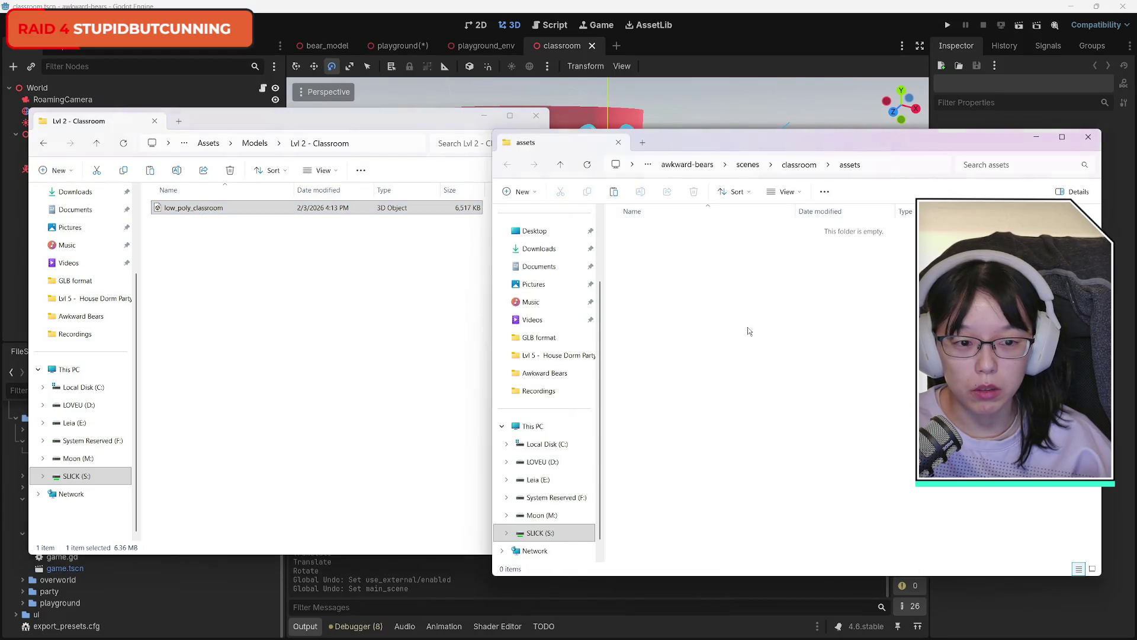
Check the Lvl 3, Lvl 4 and Lvl 5 model folders, placing the window over the assets window.
click(307, 330)
click(44, 144)
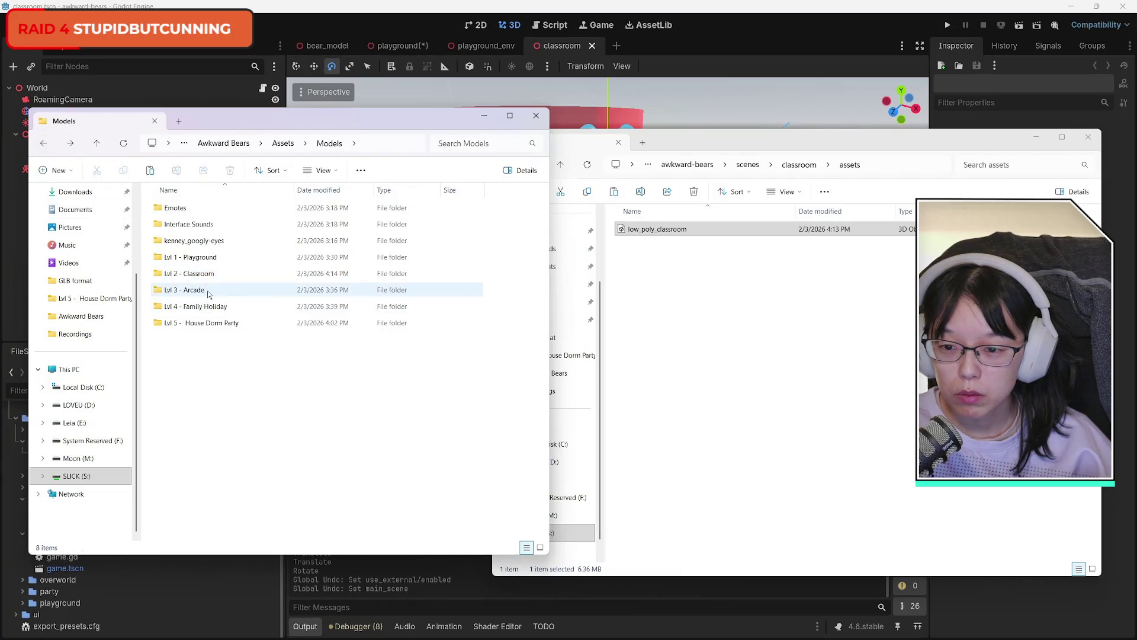
double_click(204, 291)
click(44, 143)
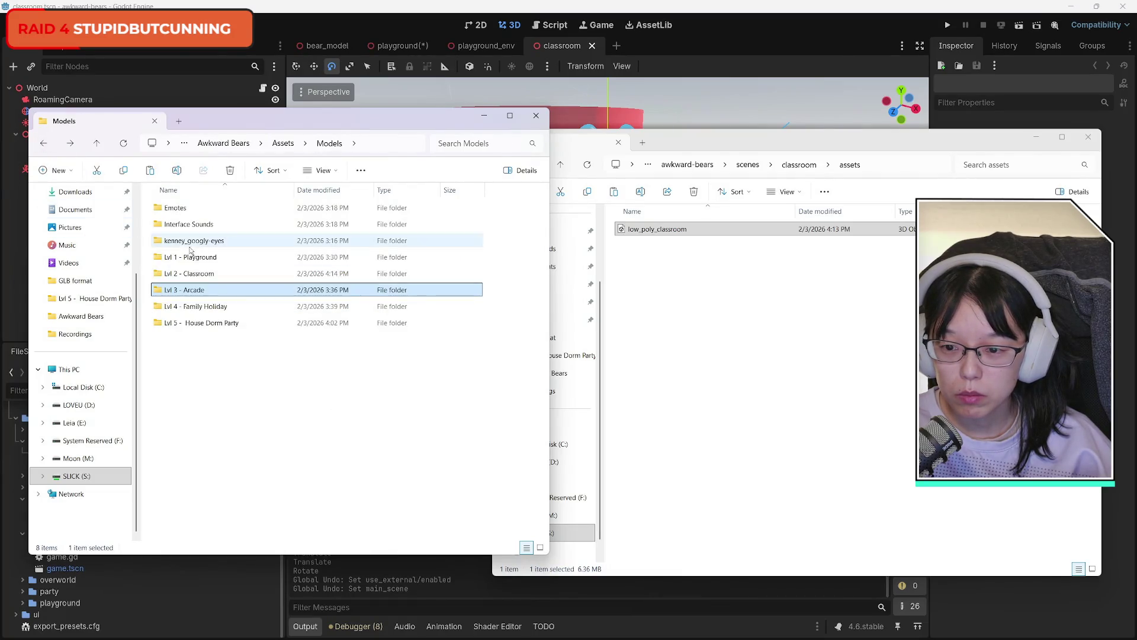
double_click(223, 306)
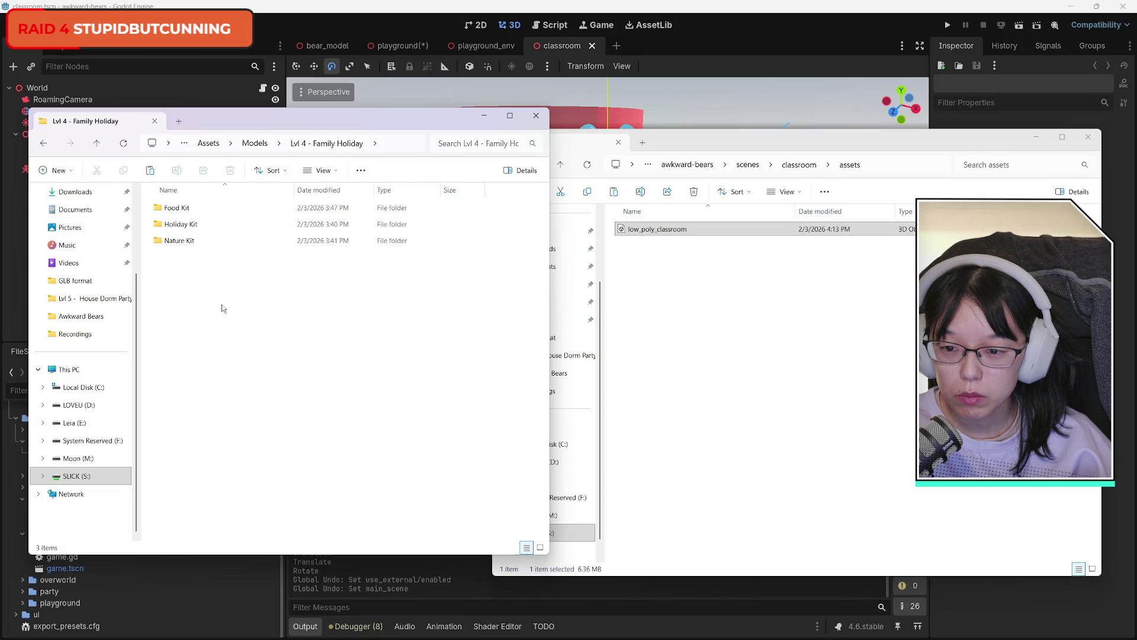
click(44, 143)
double_click(236, 326)
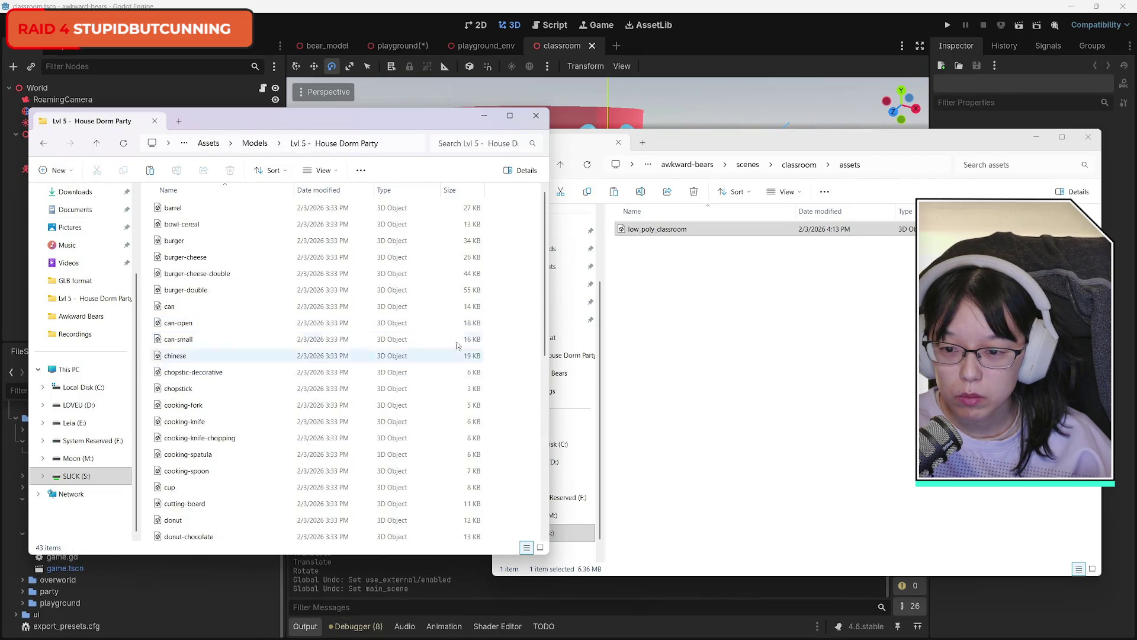
mouse_move(421, 107)
mouse_down()
mouse_move(638, 125)
mouse_move(837, 164)
mouse_move(674, 138)
mouse_move(706, 138)
mouse_up()
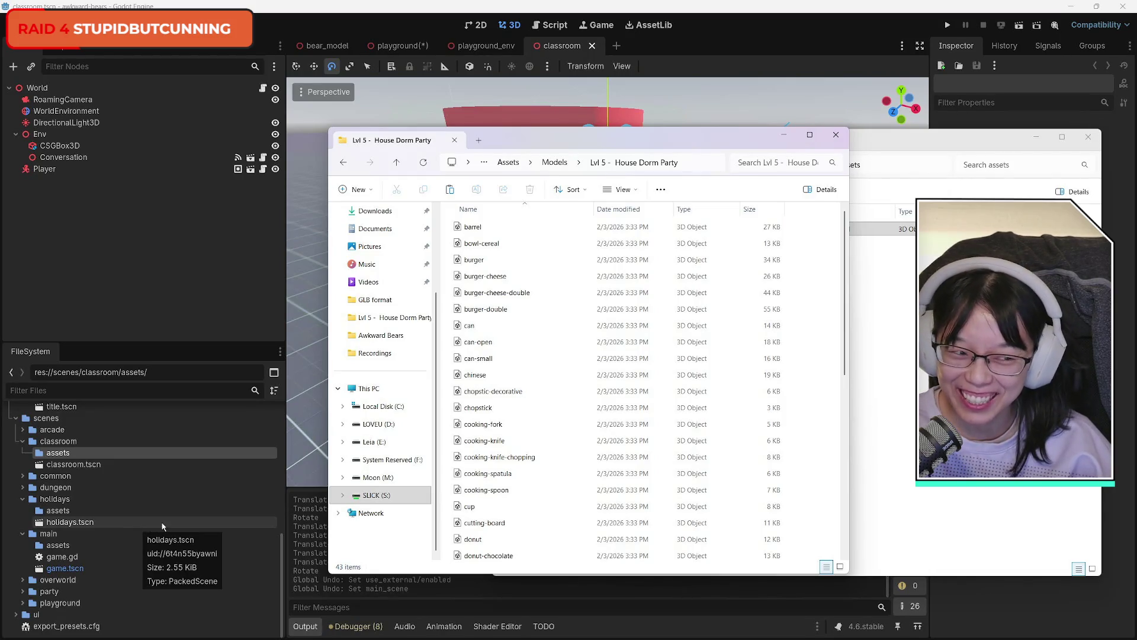
scroll(163, 526, up, 5)
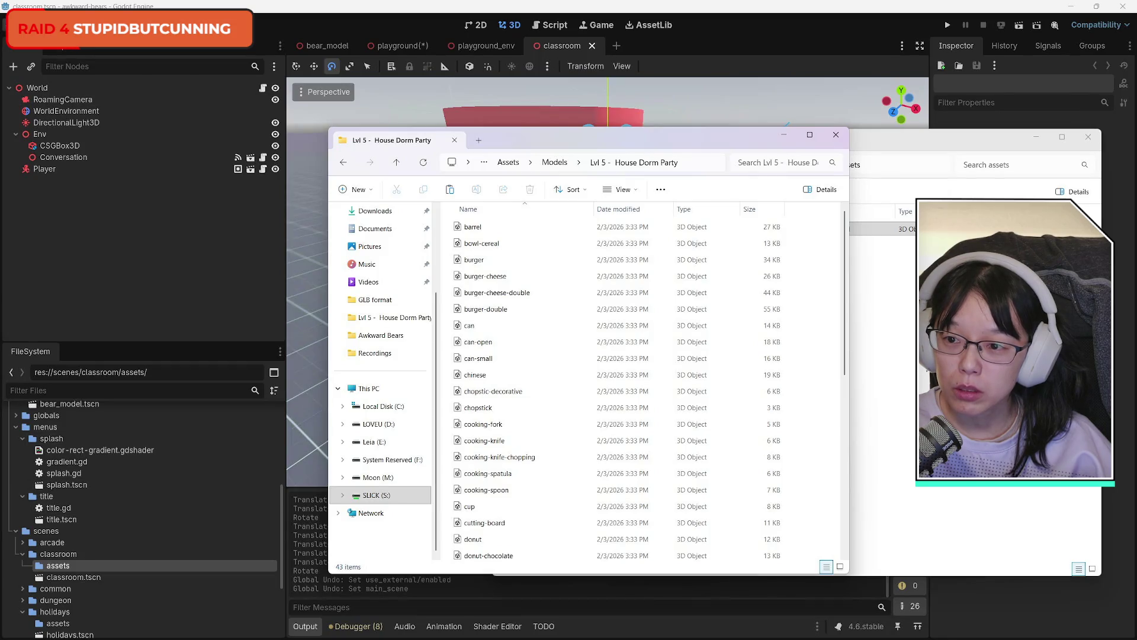
Return to Godot after the reimport and reposition the classroom assets Explorer window.
click(18, 25)
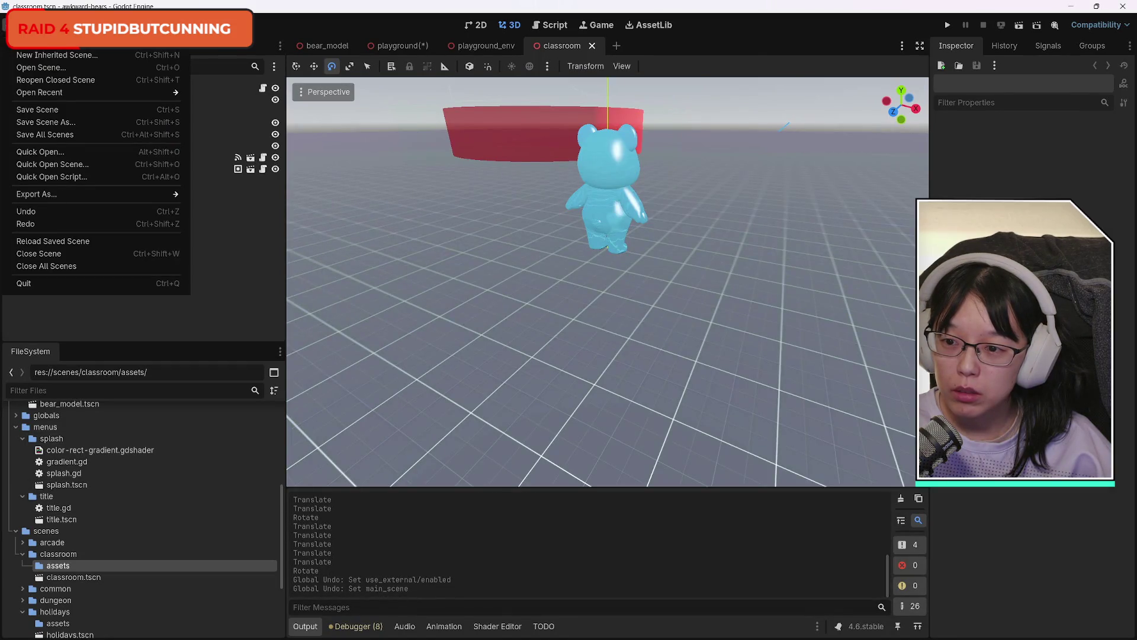
click(249, 261)
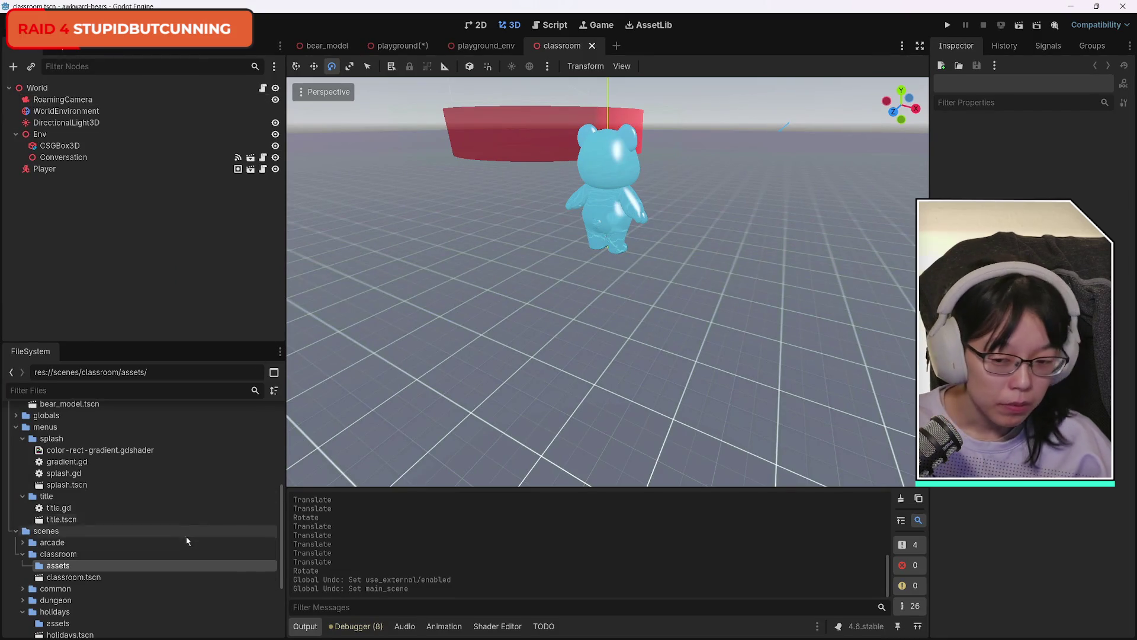
scroll(193, 545, down, 5)
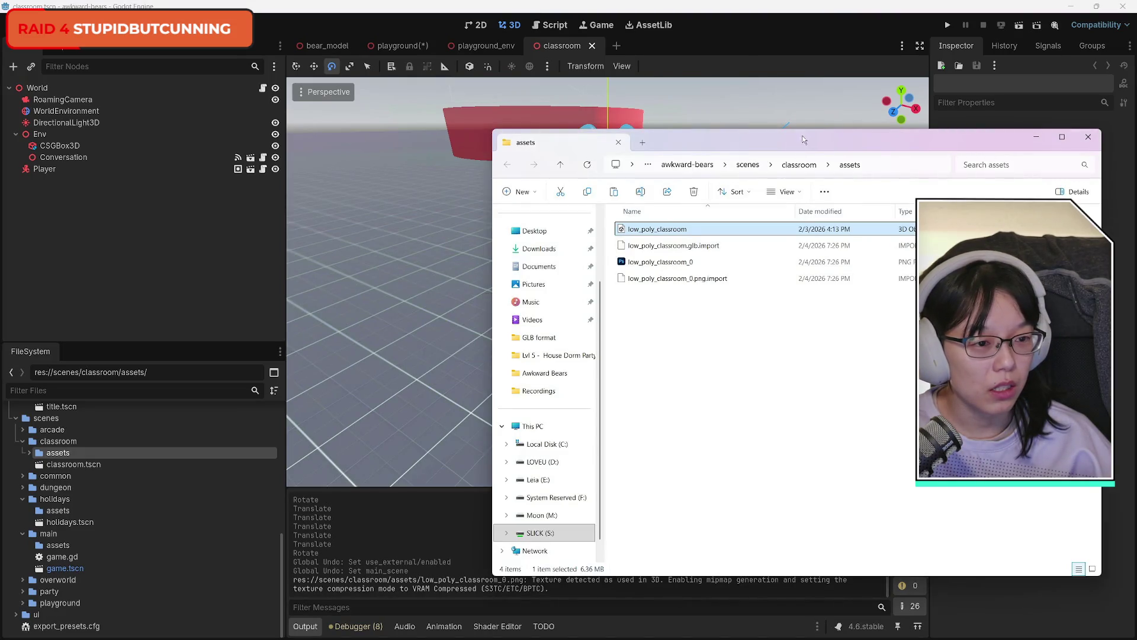
drag(803, 140, 814, 126)
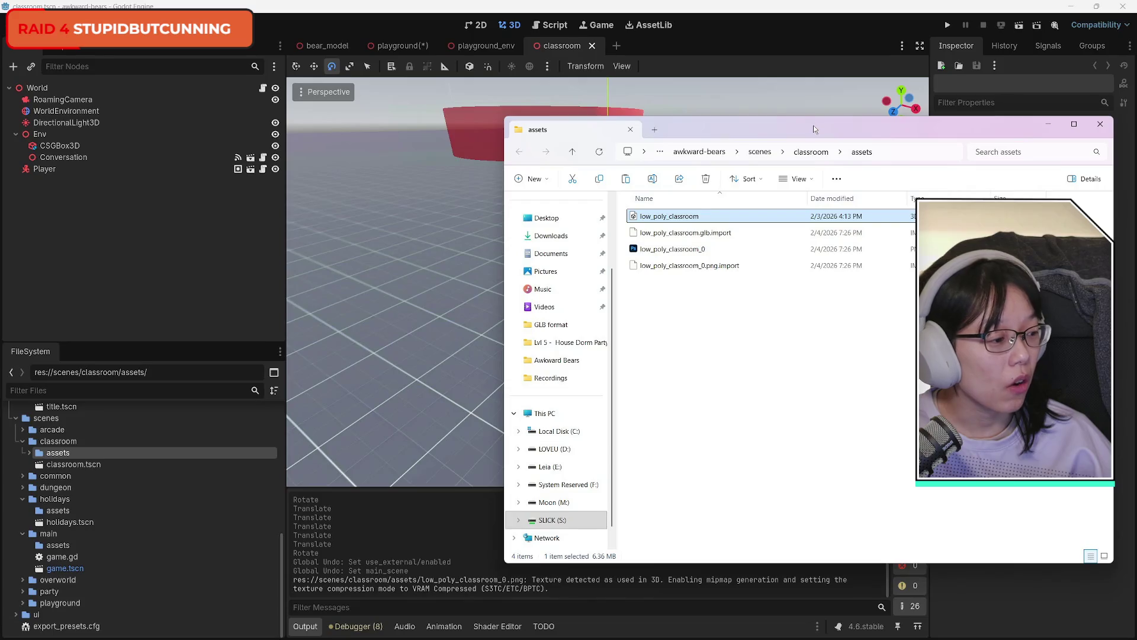
Clear the file selection and move the assets and Lvl 5 - House Dorm Party windows aside.
click(831, 373)
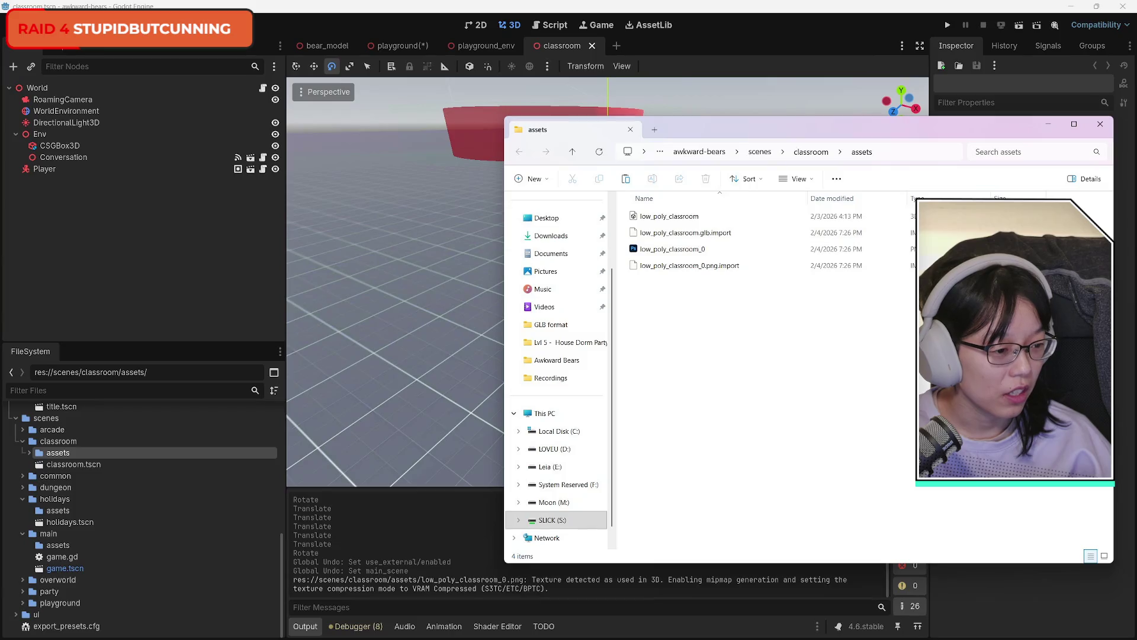
drag(774, 125, 781, 121)
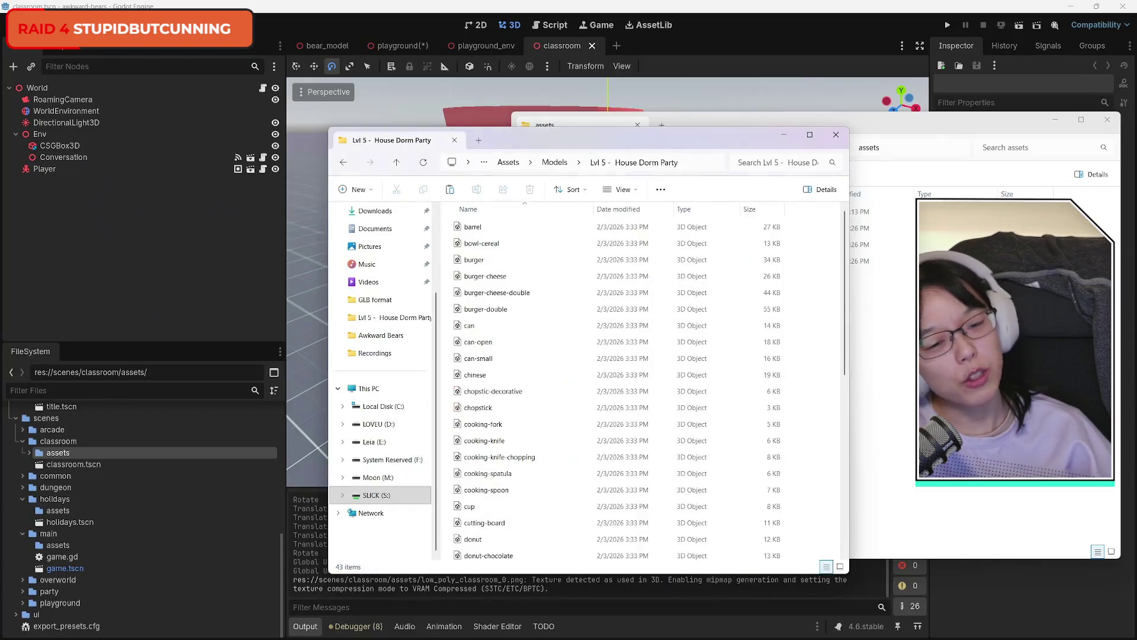
mouse_move(573, 106)
mouse_down()
mouse_move(456, 134)
mouse_move(303, 128)
mouse_up()
scroll(228, 495, down, 7)
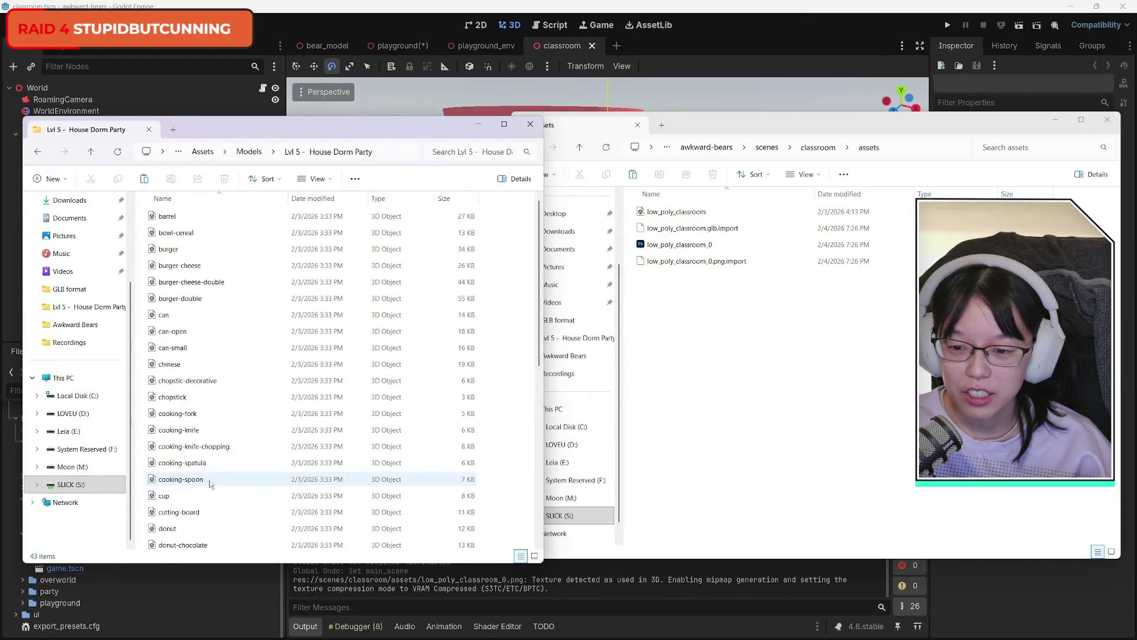
Go back to the Models folder, shift its window right, and bring Godot forward.
key(alt+Left)
click(292, 389)
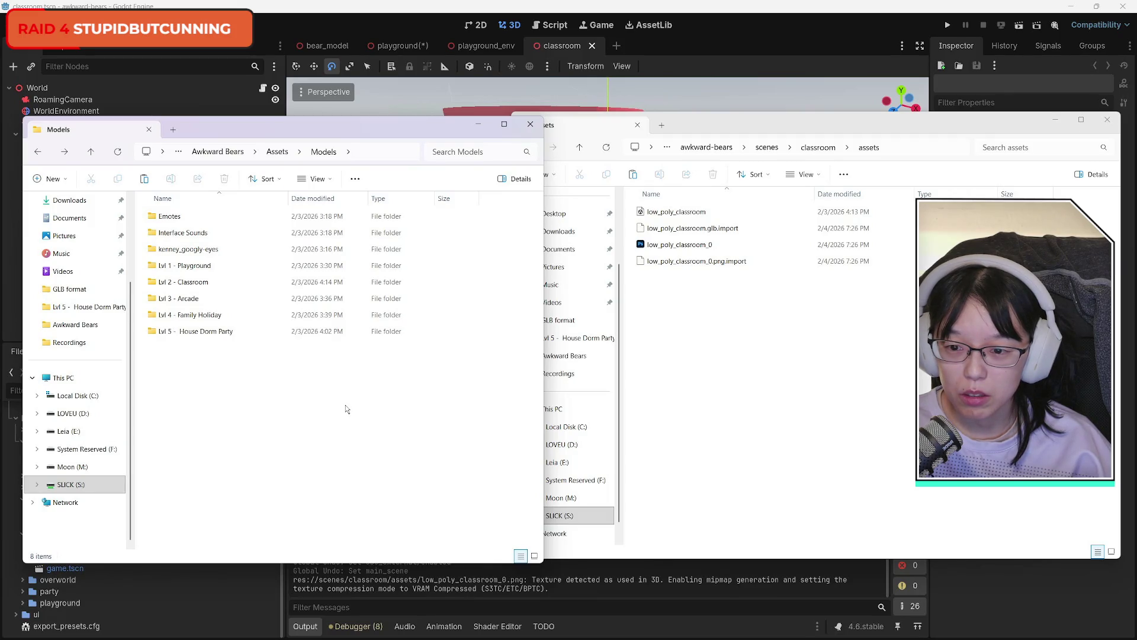
mouse_move(242, 129)
mouse_down()
mouse_move(588, 121)
mouse_move(333, 141)
mouse_up()
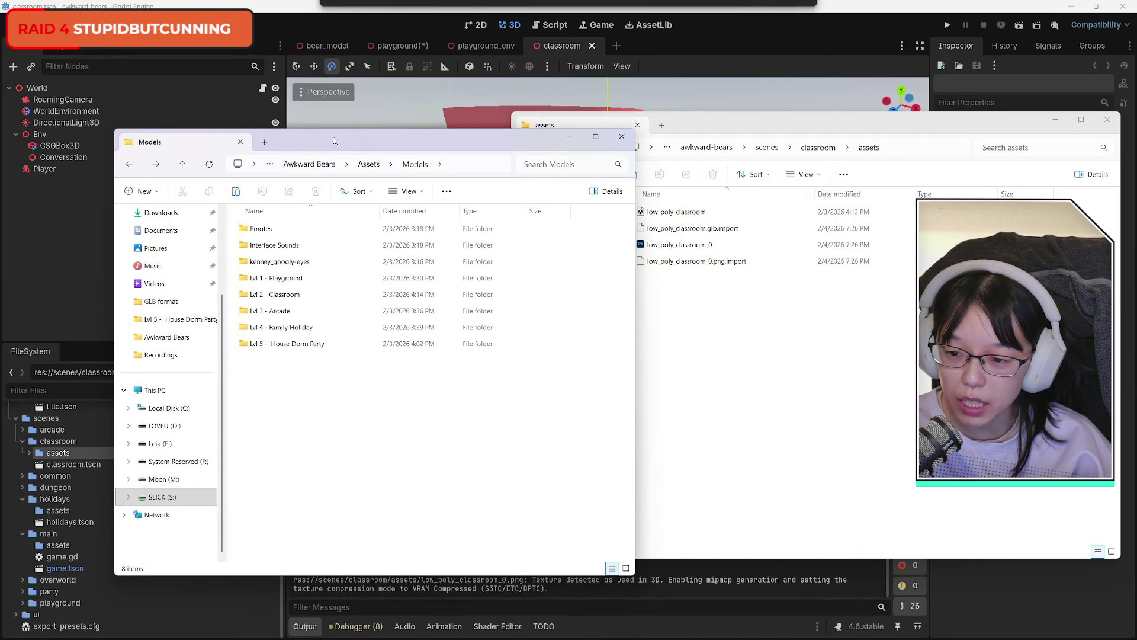
drag(334, 141, 738, 172)
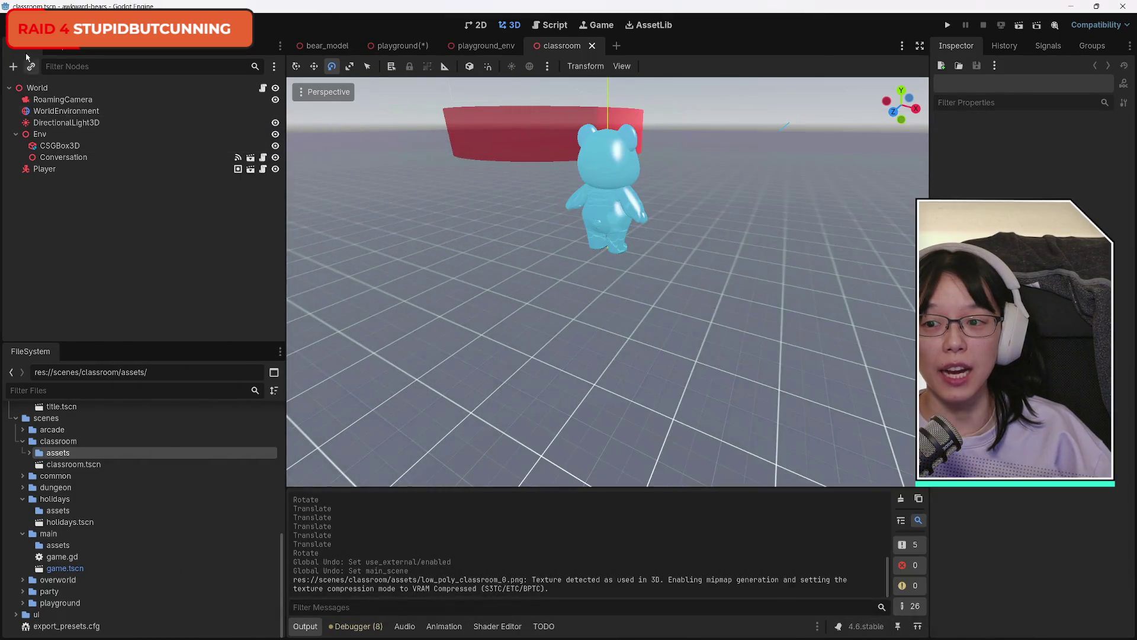
click(18, 24)
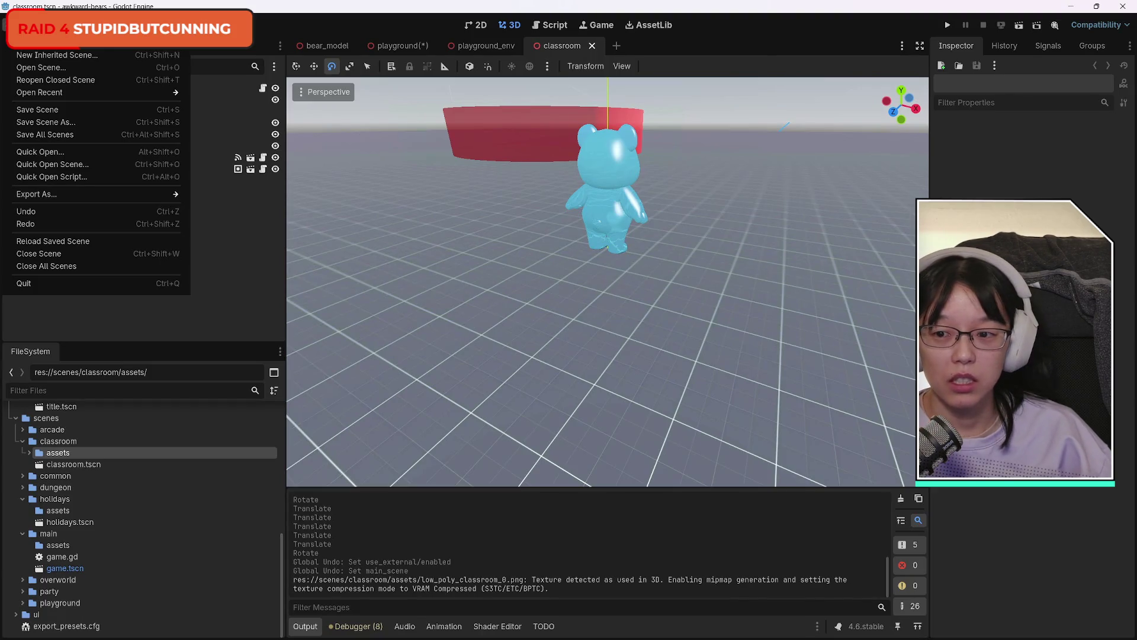
Dismiss the Scene menu, browse res://scenes/common/ in FileSystem, and switch to File Explorer.
key(Escape)
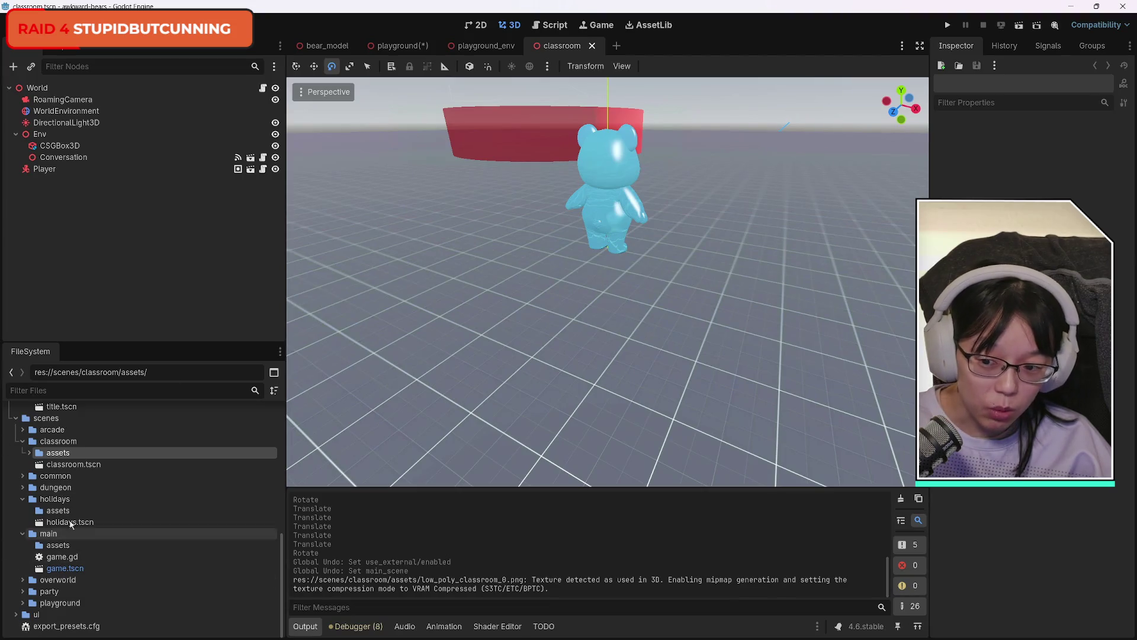
click(54, 477)
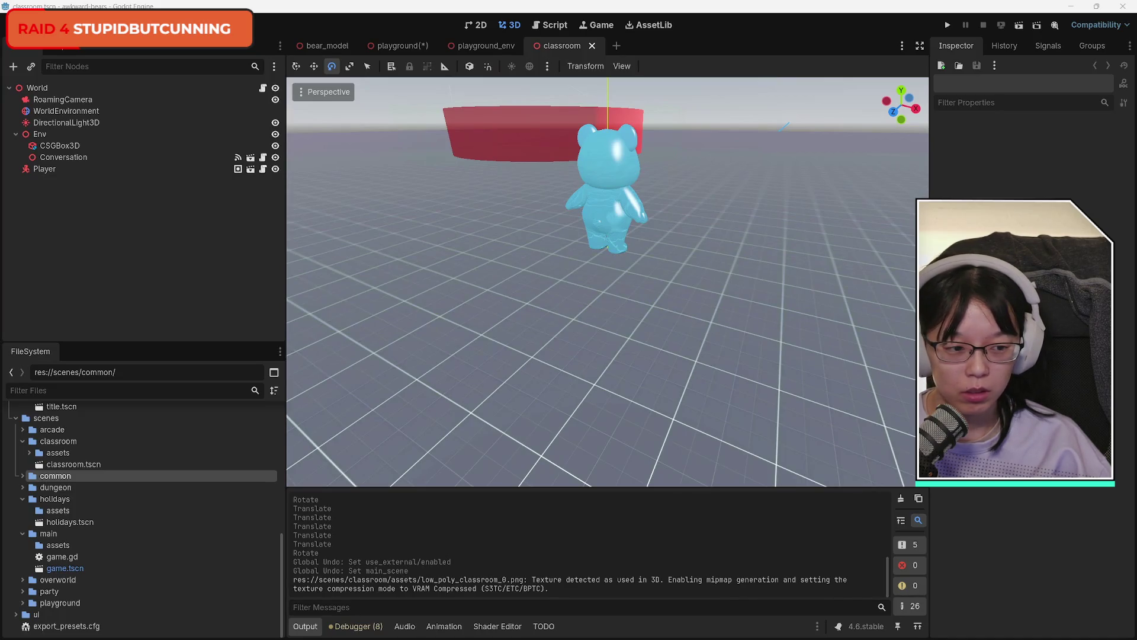
key(alt+Tab)
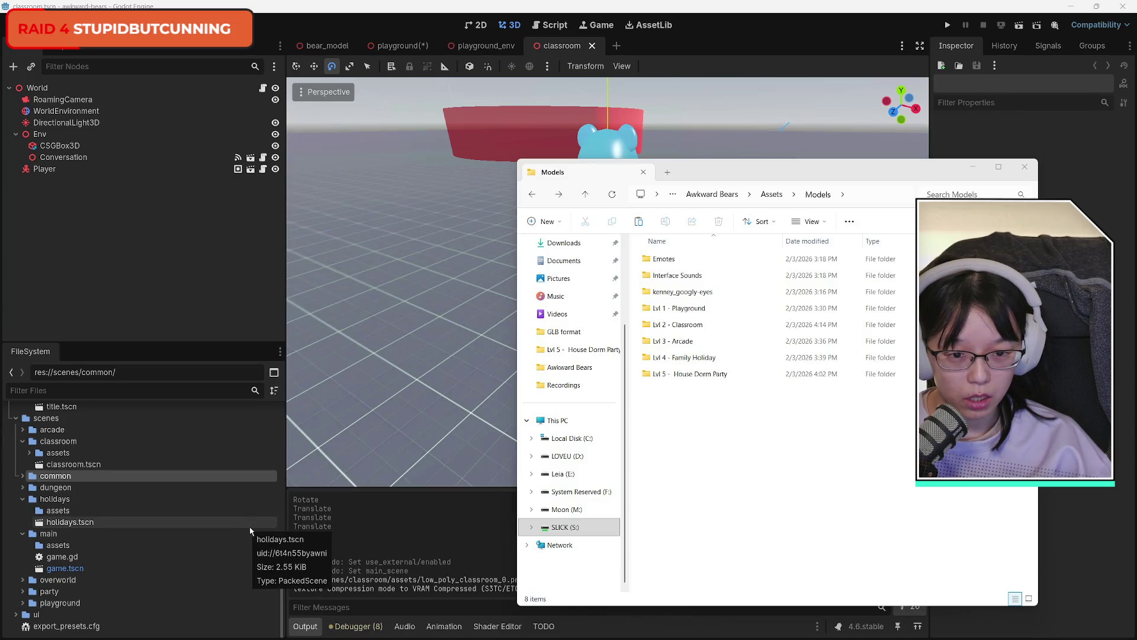
Focus the Models Explorer window, then return to Godot and expand the common folder.
click(810, 431)
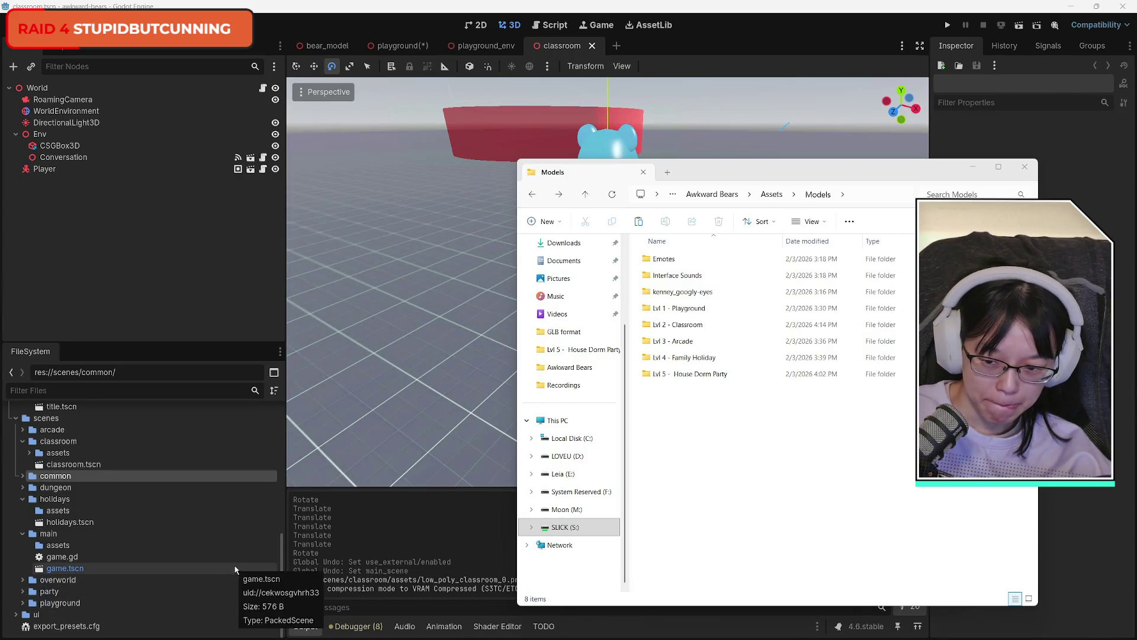
click(24, 477)
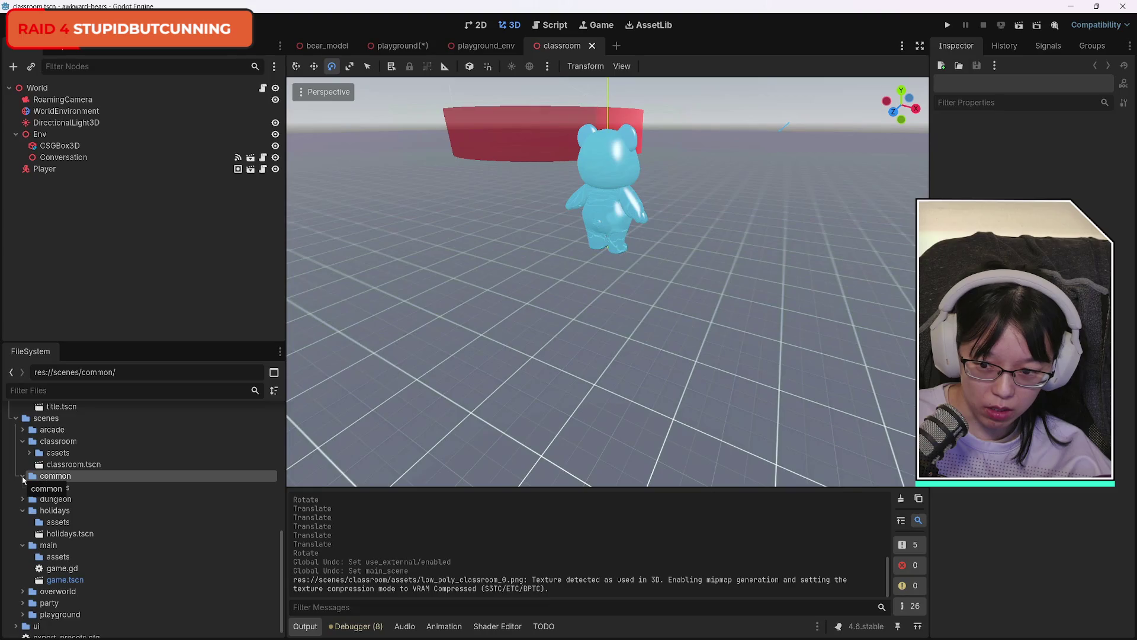
Collapse holidays, expand common to its assets subfolder, and extract the Kenney furniture kit zip.
click(23, 476)
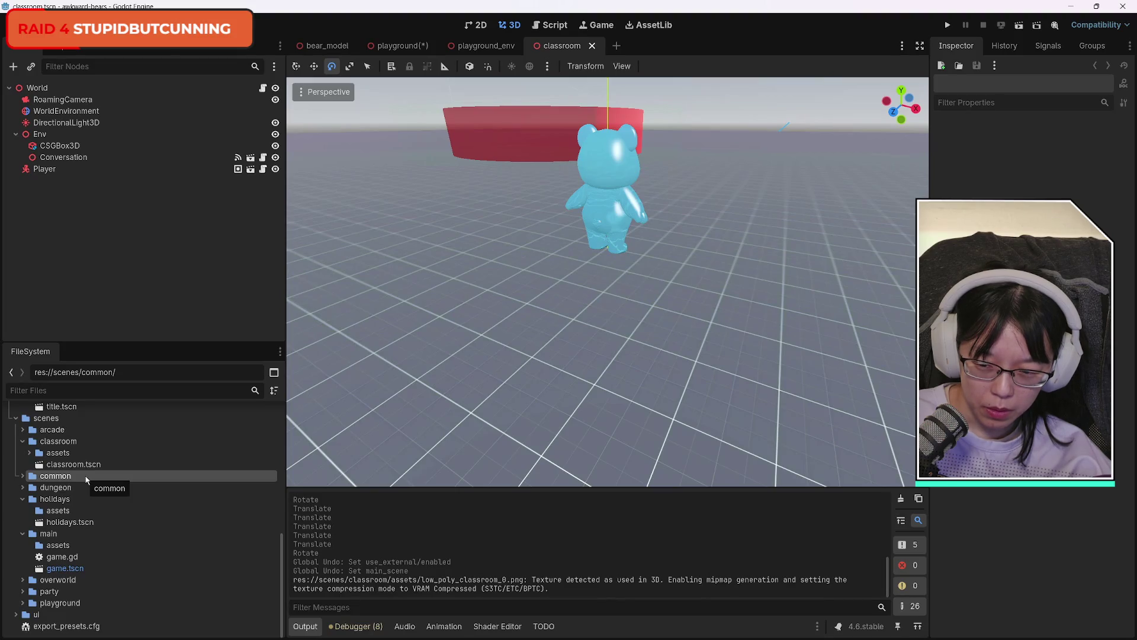
click(23, 499)
click(48, 441)
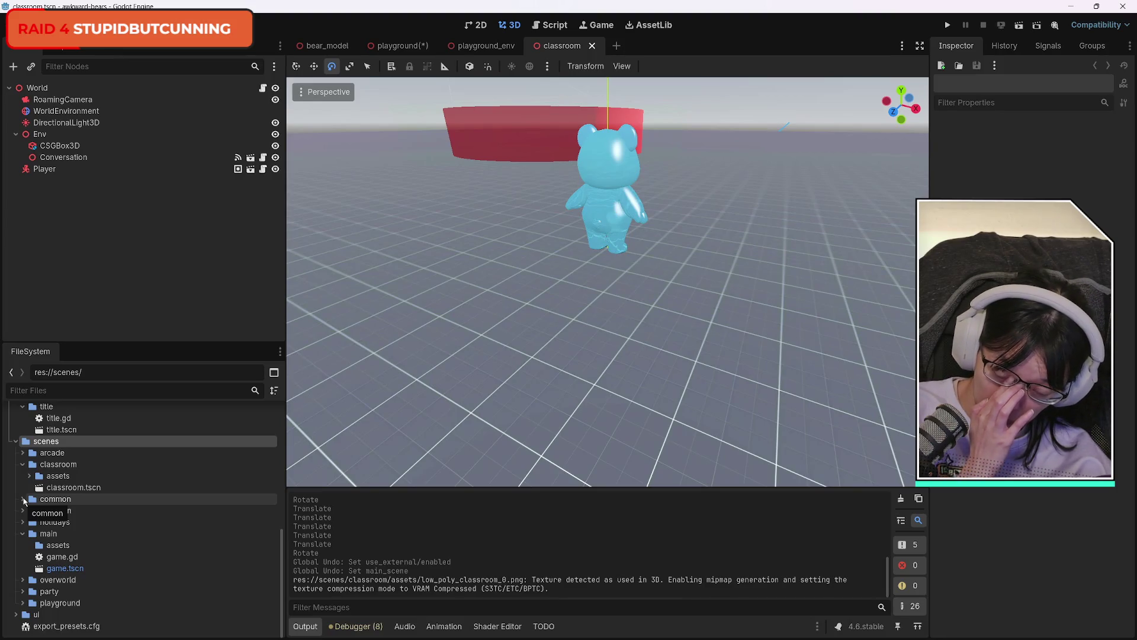
click(23, 499)
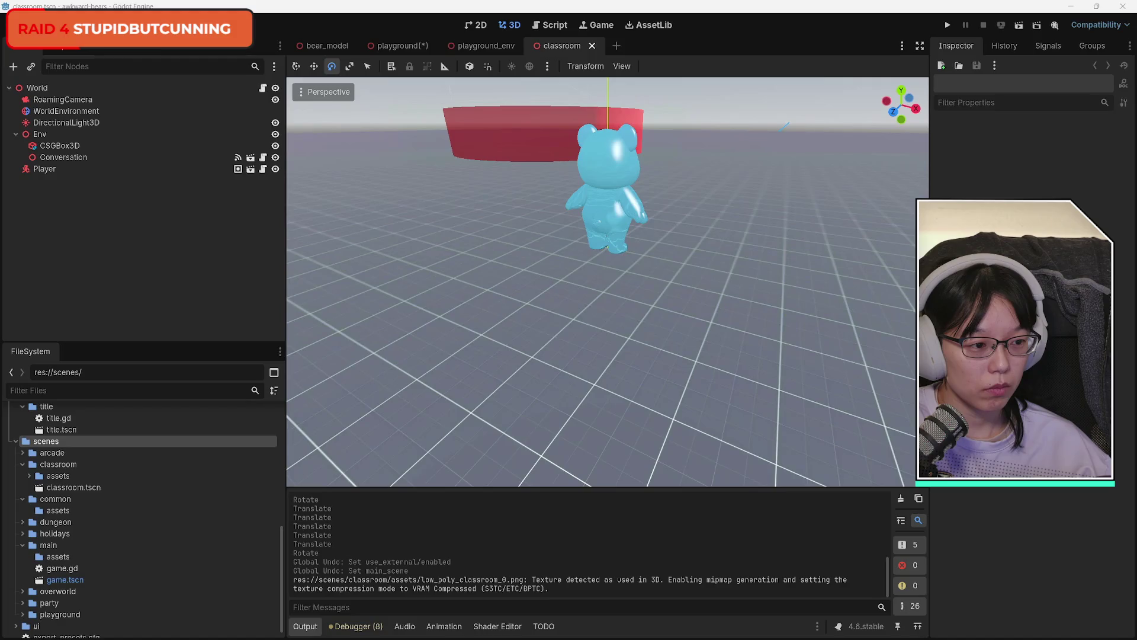
click(657, 439)
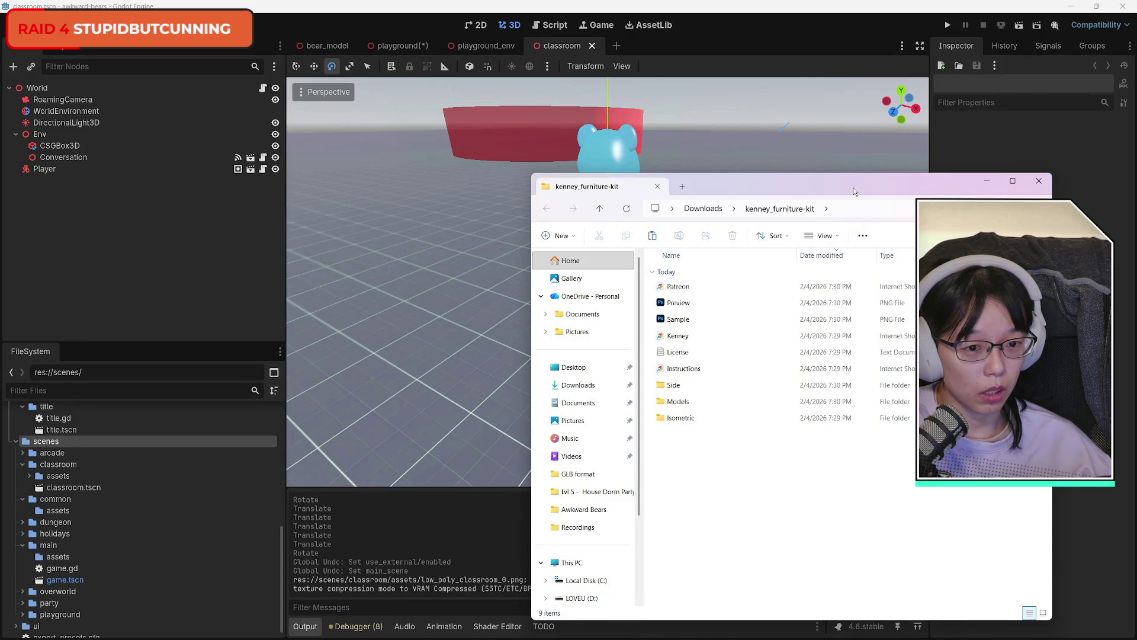
click(1039, 180)
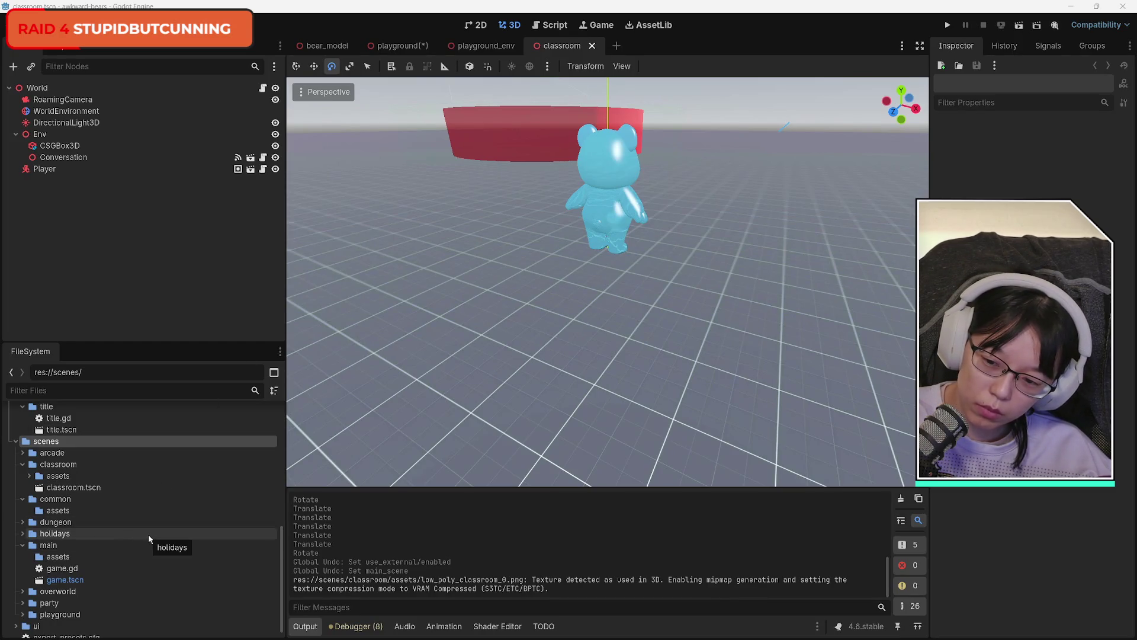
Toggle the common folder open and closed to check its assets subfolder.
click(23, 499)
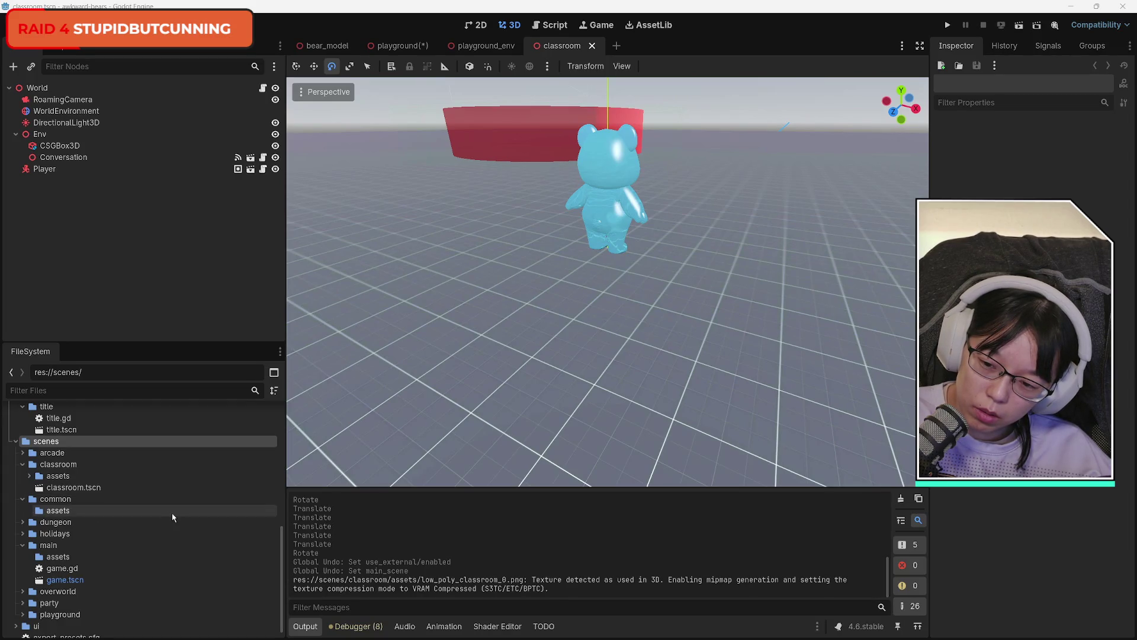
click(22, 500)
click(23, 500)
scroll(143, 555, down, 1)
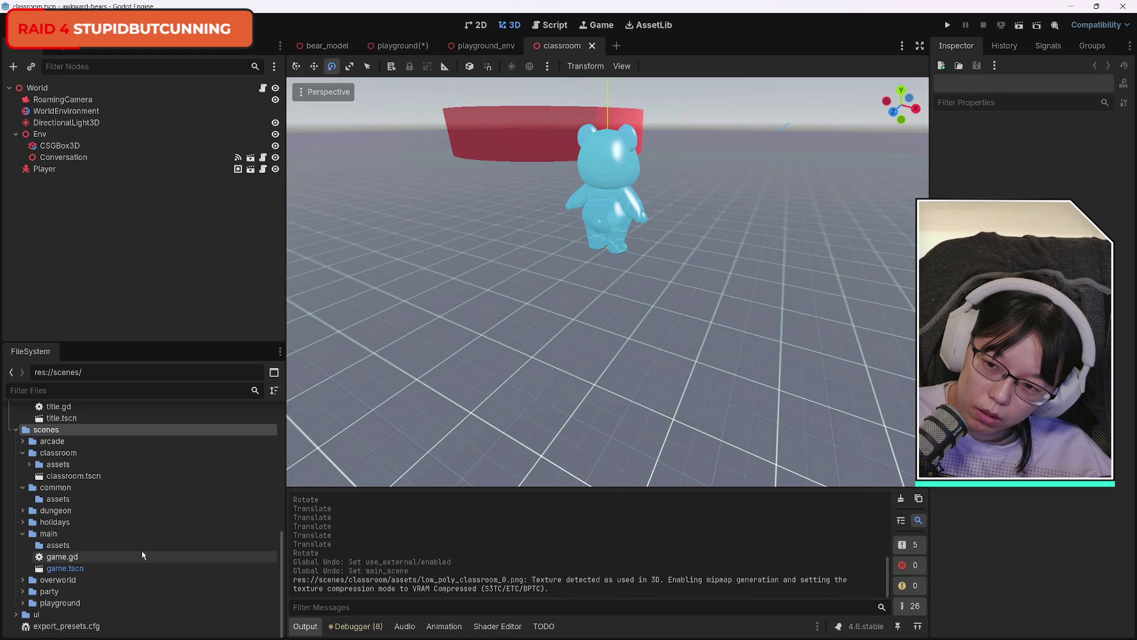
click(23, 488)
click(22, 499)
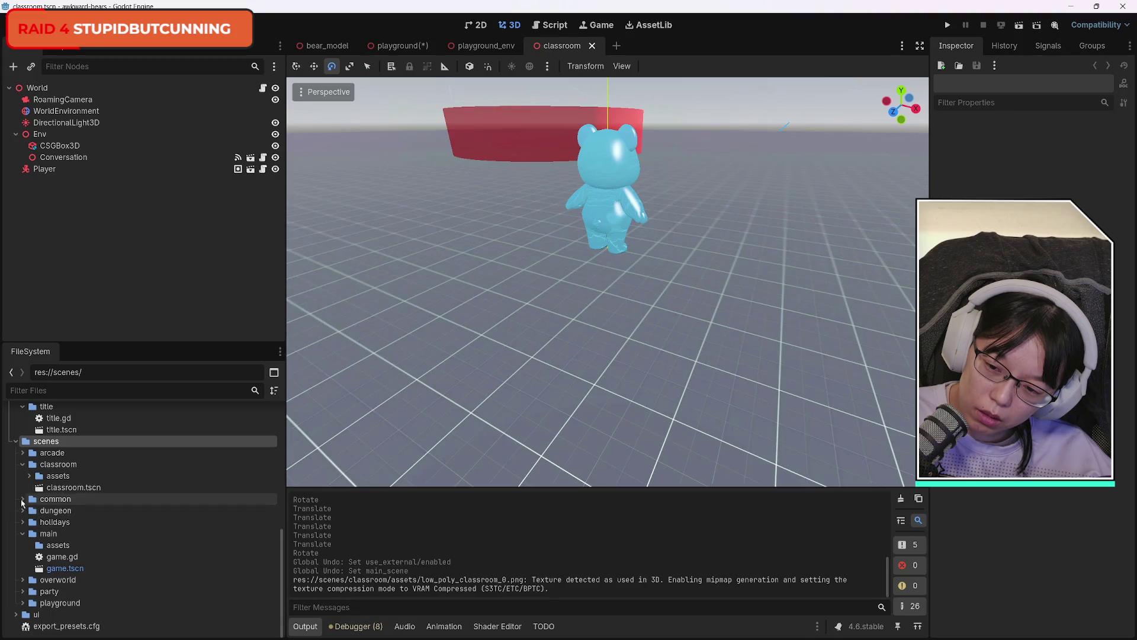
scroll(153, 542, down, 1)
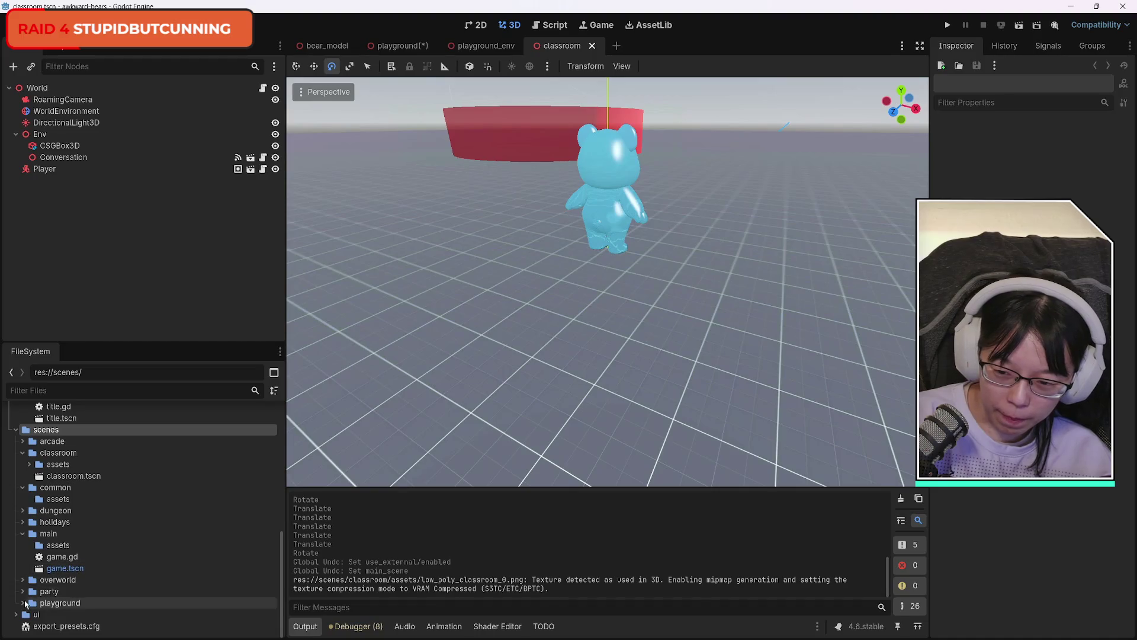
Open playground, its assets folder, and the KenneyNatureKit folder in FileSystem.
double_click(60, 602)
double_click(58, 614)
scroll(174, 547, down, 5)
scroll(170, 562, down, 3)
scroll(170, 562, up, 6)
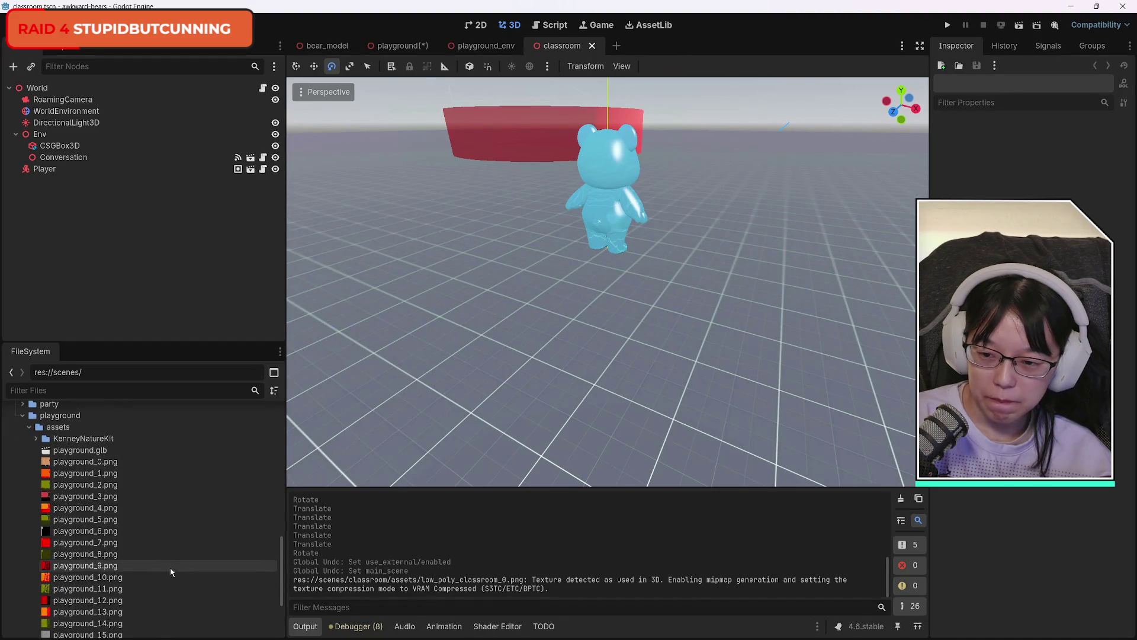
click(36, 497)
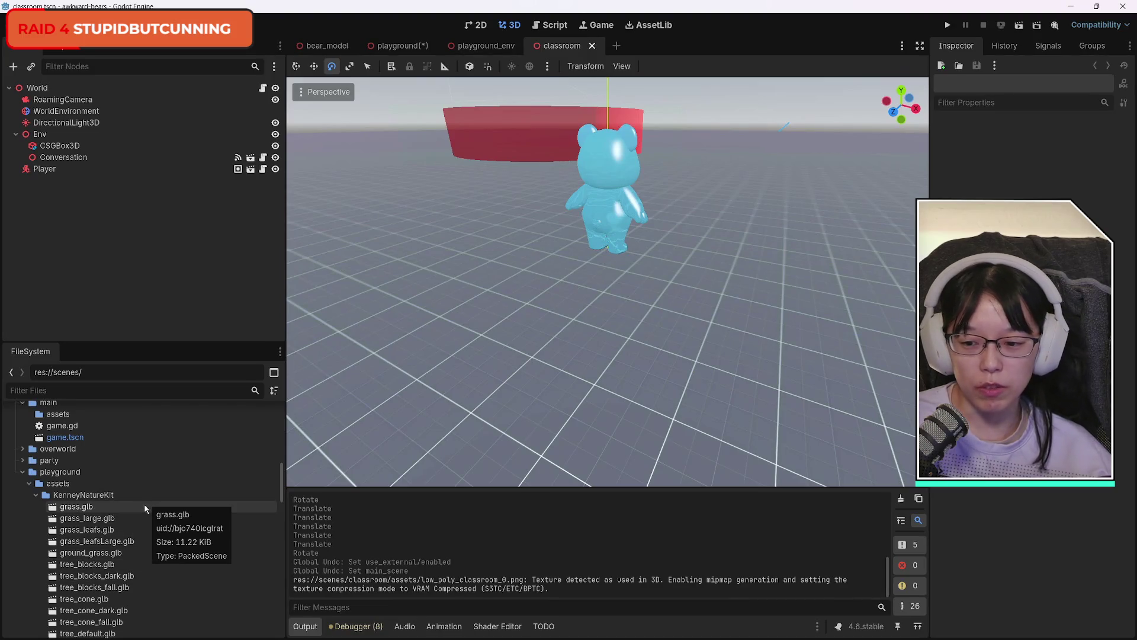
Inspect the grass_leafsLarge.glb, grass.glb and tree_thin_fall.glb models.
click(132, 542)
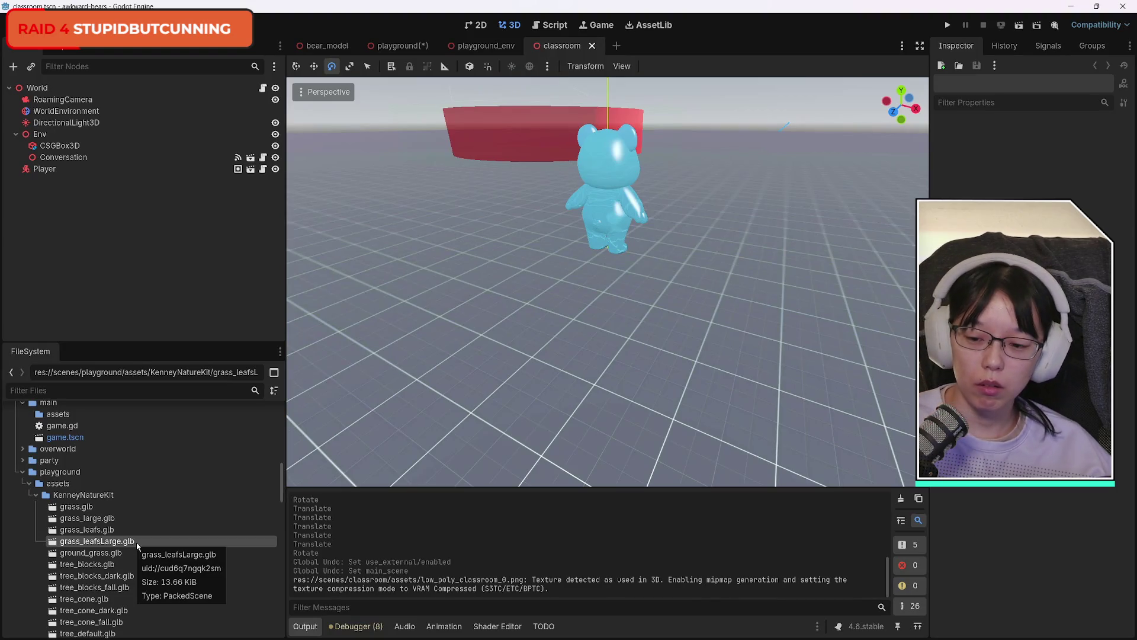
click(135, 505)
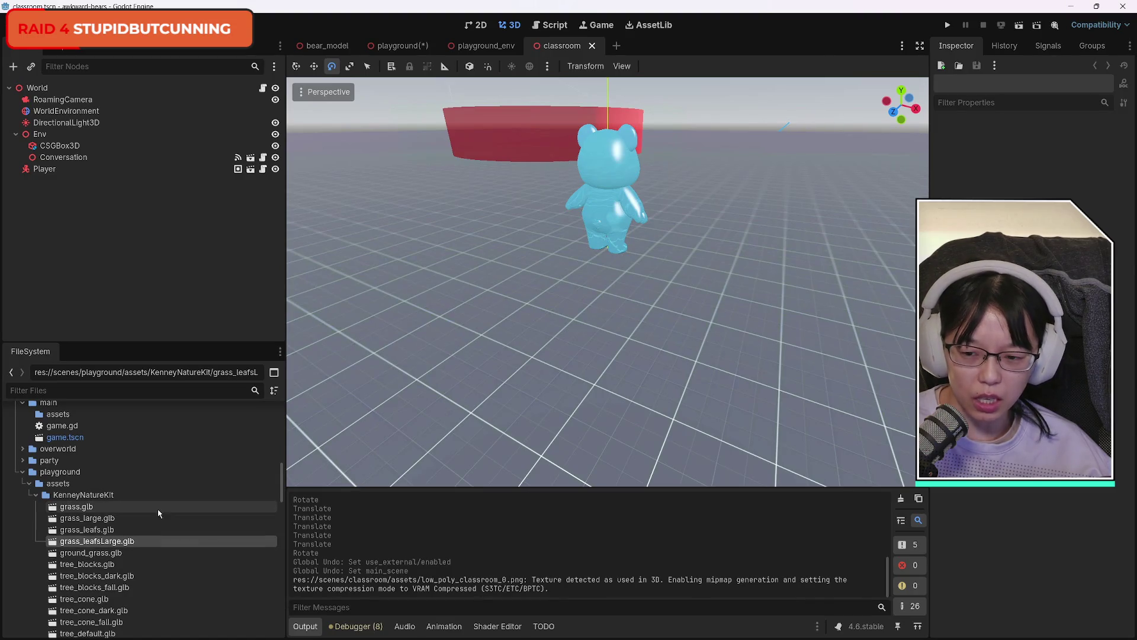
scroll(176, 553, down, 4)
scroll(176, 554, up, 4)
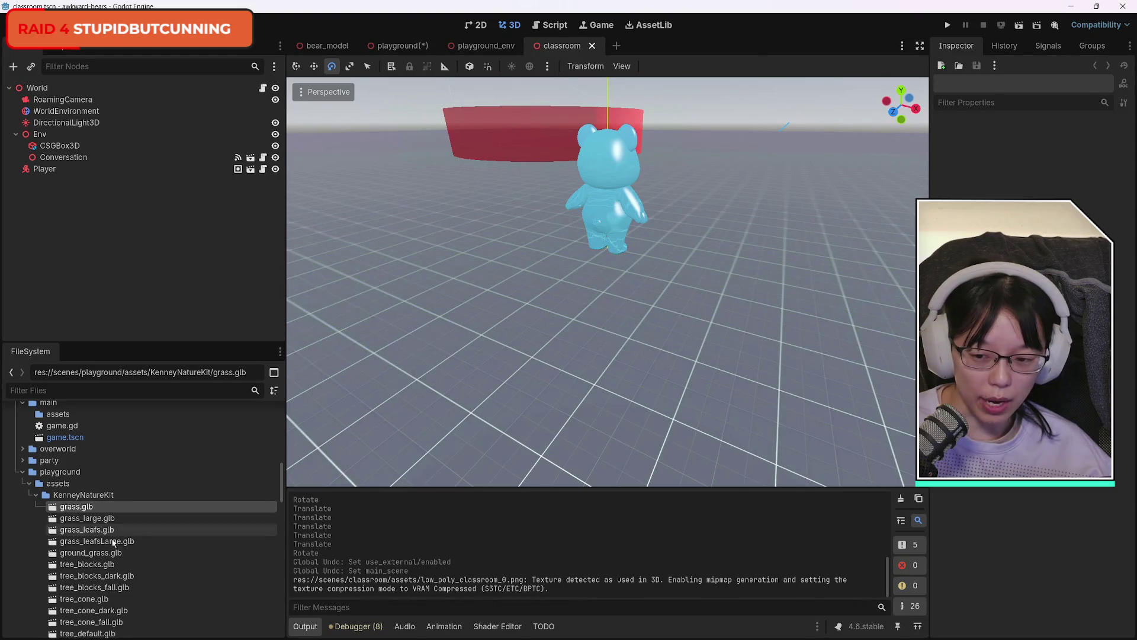
scroll(172, 584, down, 4)
scroll(187, 582, down, 10)
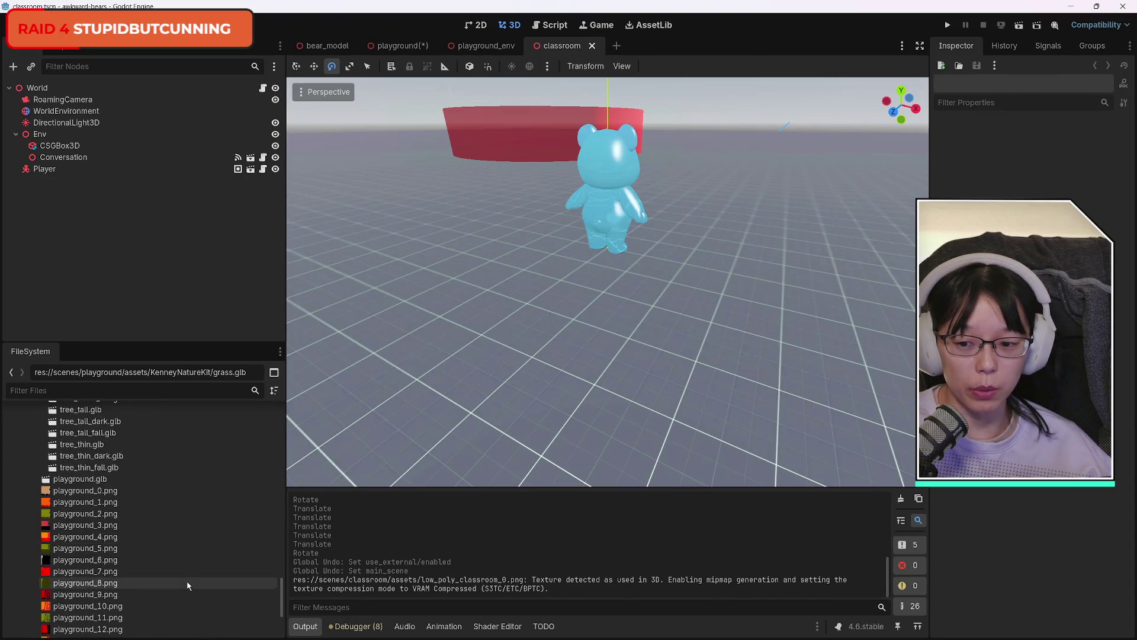
scroll(171, 568, up, 3)
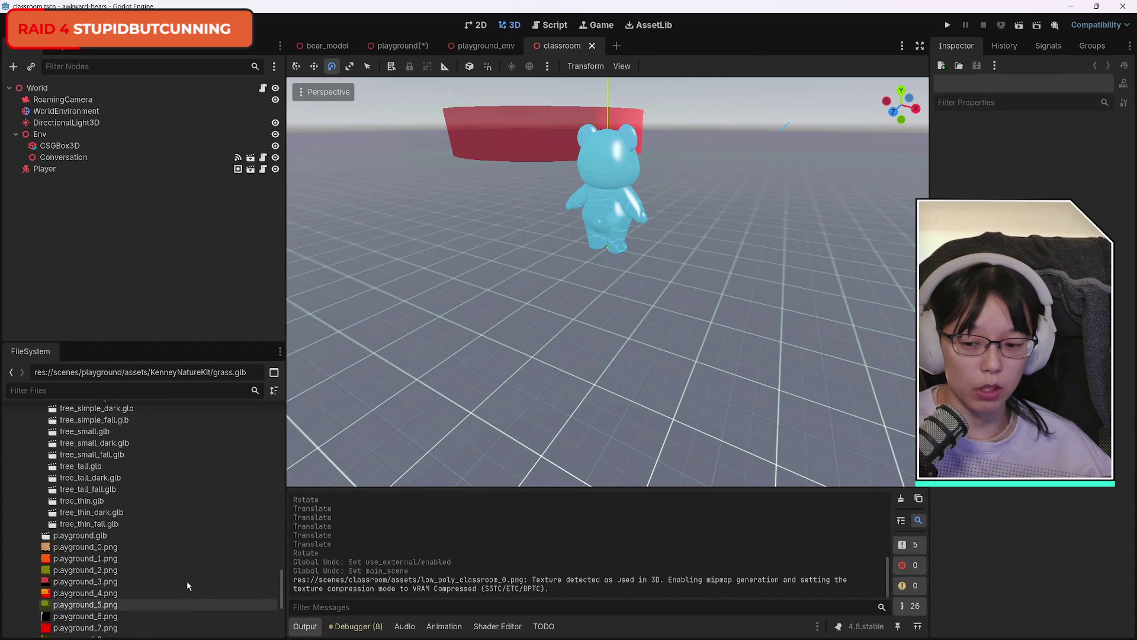
click(134, 524)
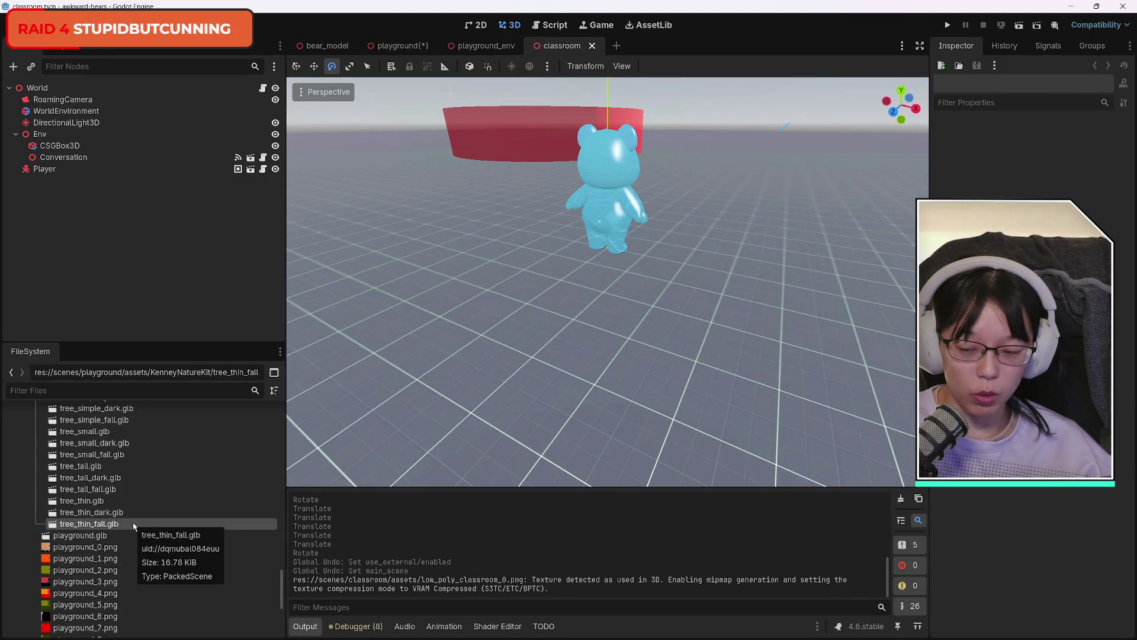
scroll(154, 539, up, 10)
scroll(175, 556, up, 10)
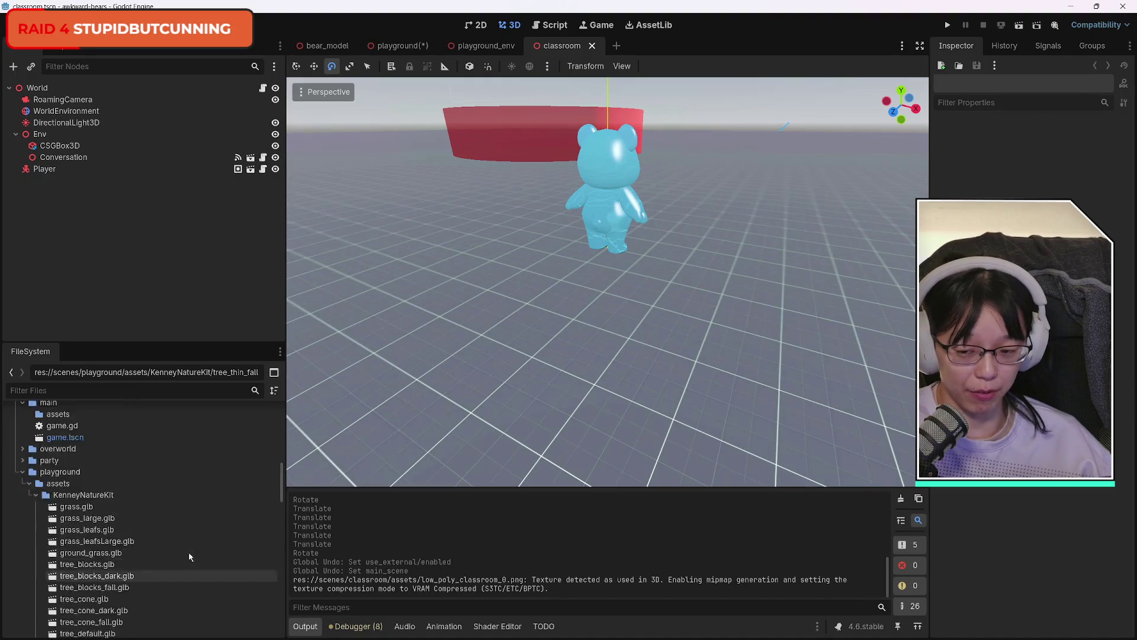
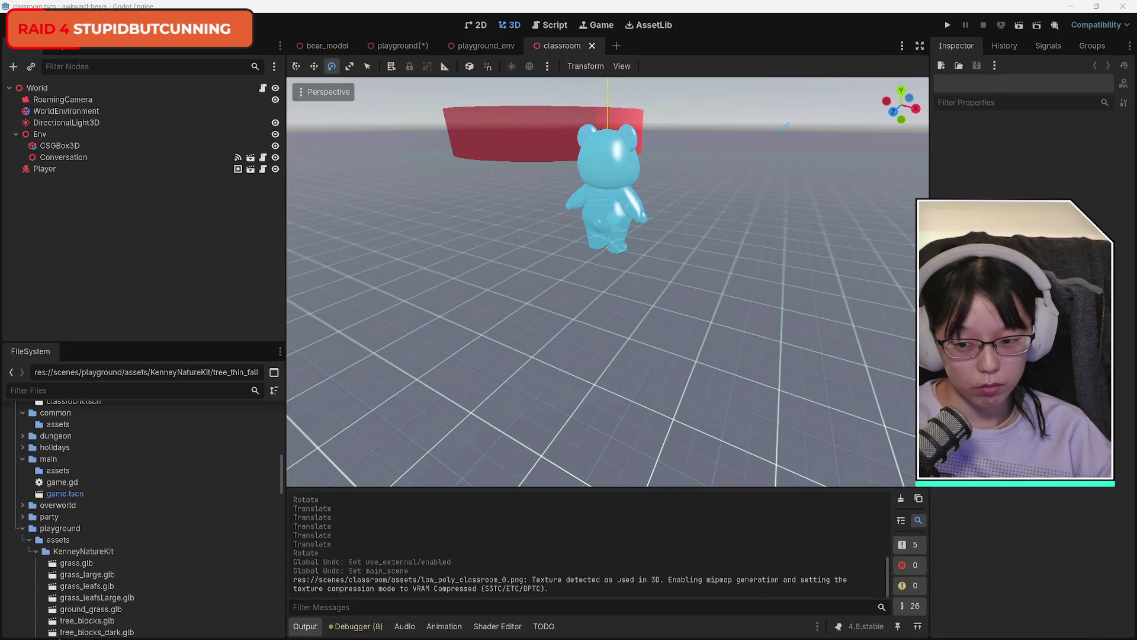
Browse the playground folder's assets in the FileSystem dock without acting on tree_blocks_dark.glb.
scroll(165, 558, down, 3)
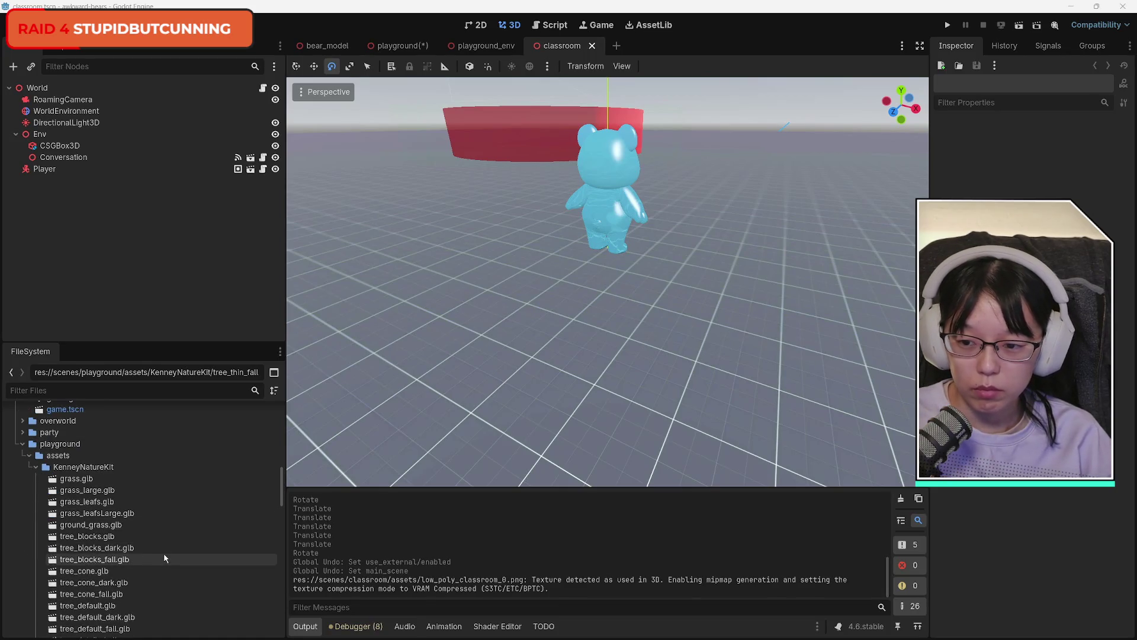
right_click(165, 550)
key(Escape)
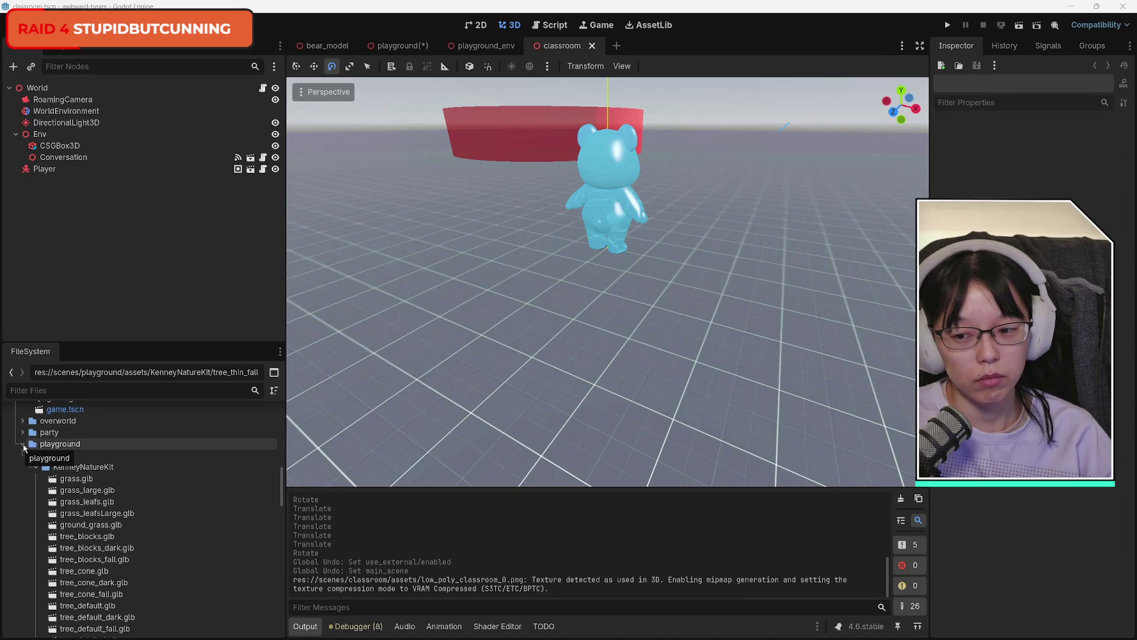
click(23, 445)
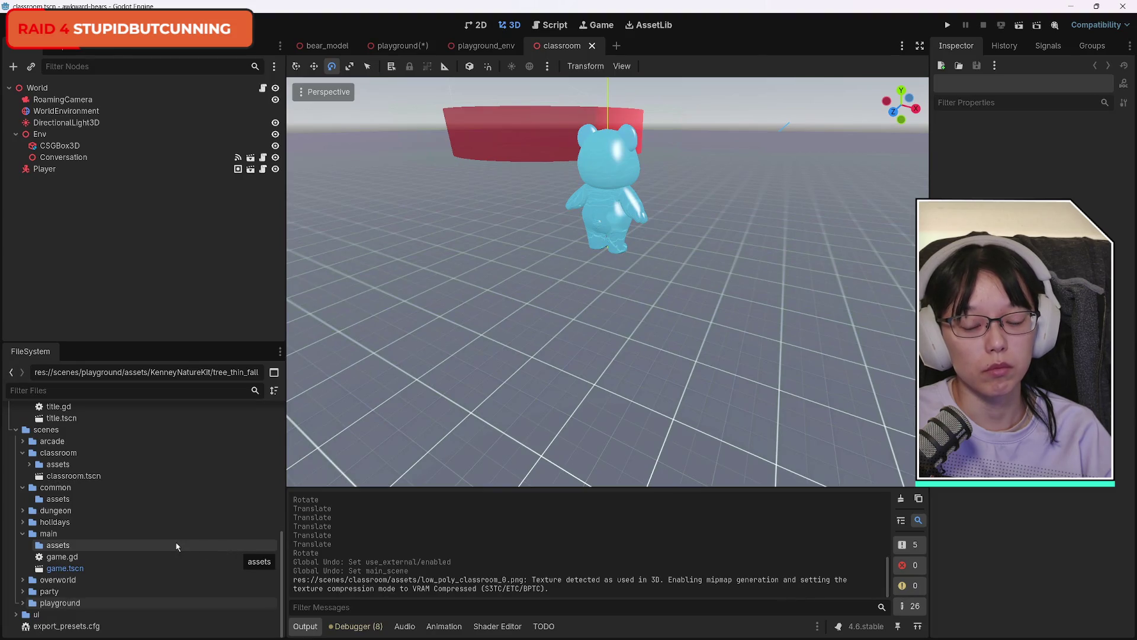
click(59, 603)
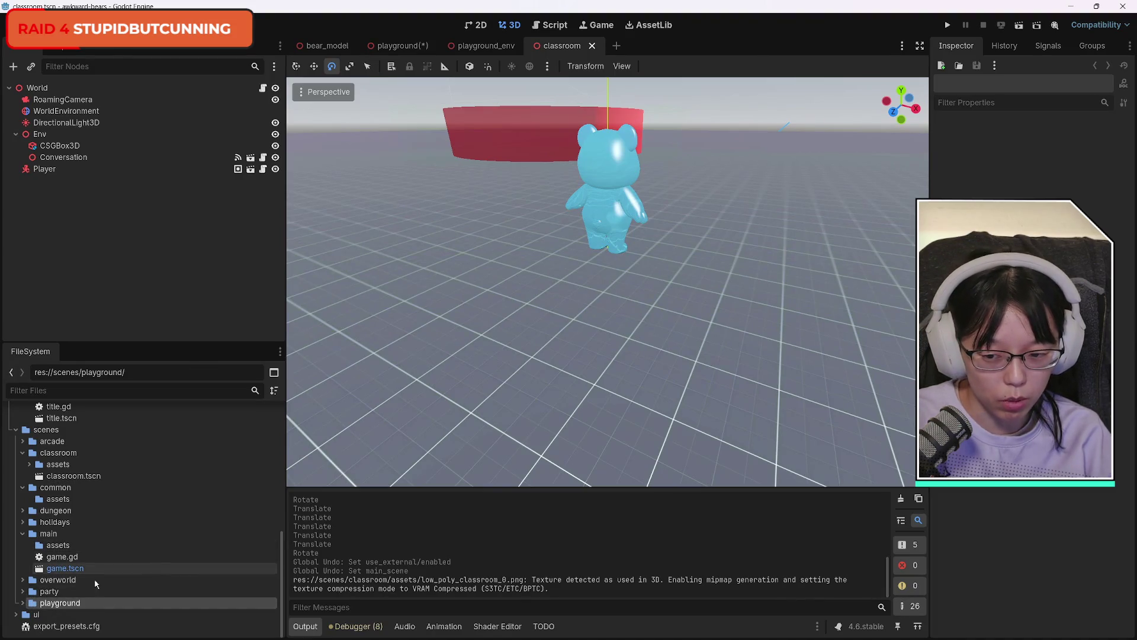
scroll(142, 569, down, 2)
double_click(191, 557)
scroll(191, 533, down, 10)
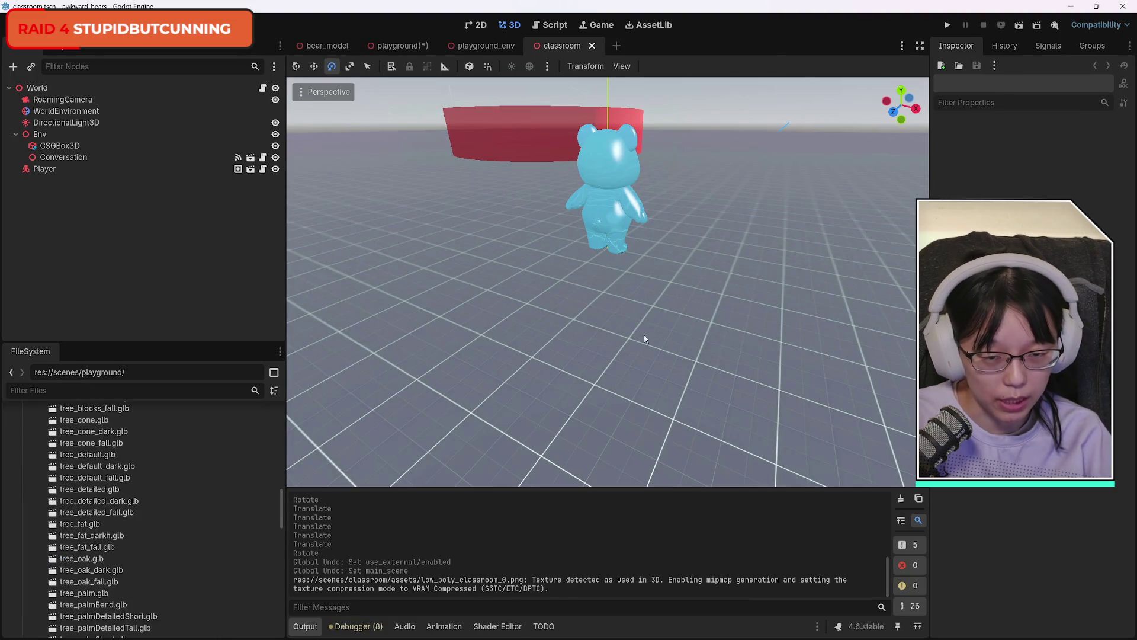
Collapse and re-expand the Env group, then select the 125 × 1 × 125 m CSGBox3D floor.
drag(901, 107, 903, 112)
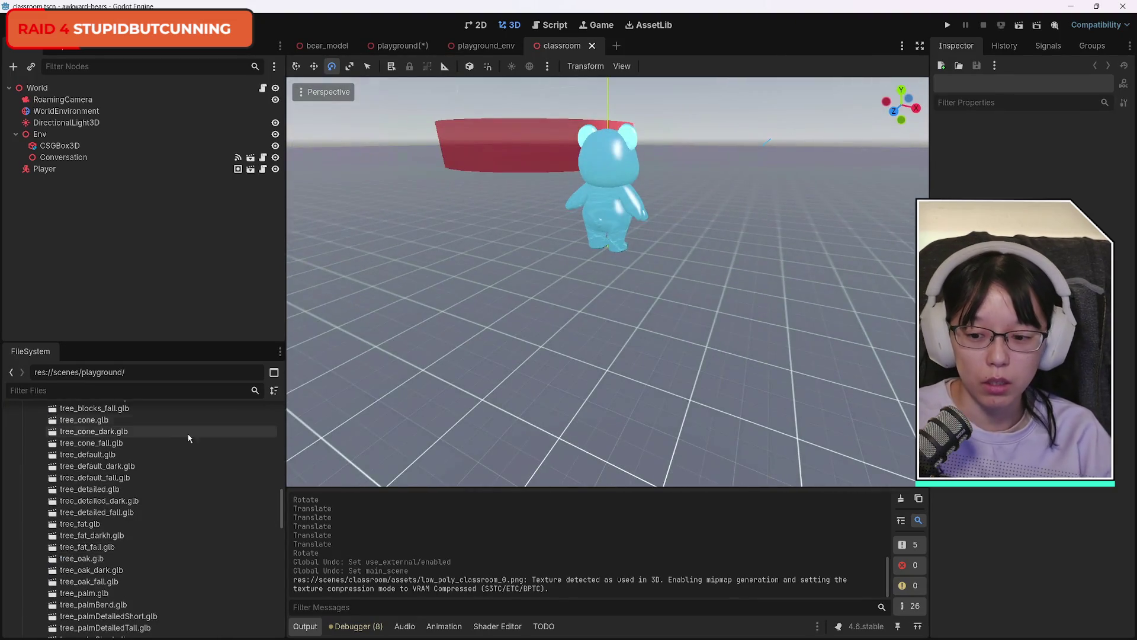
scroll(190, 438, up, 1)
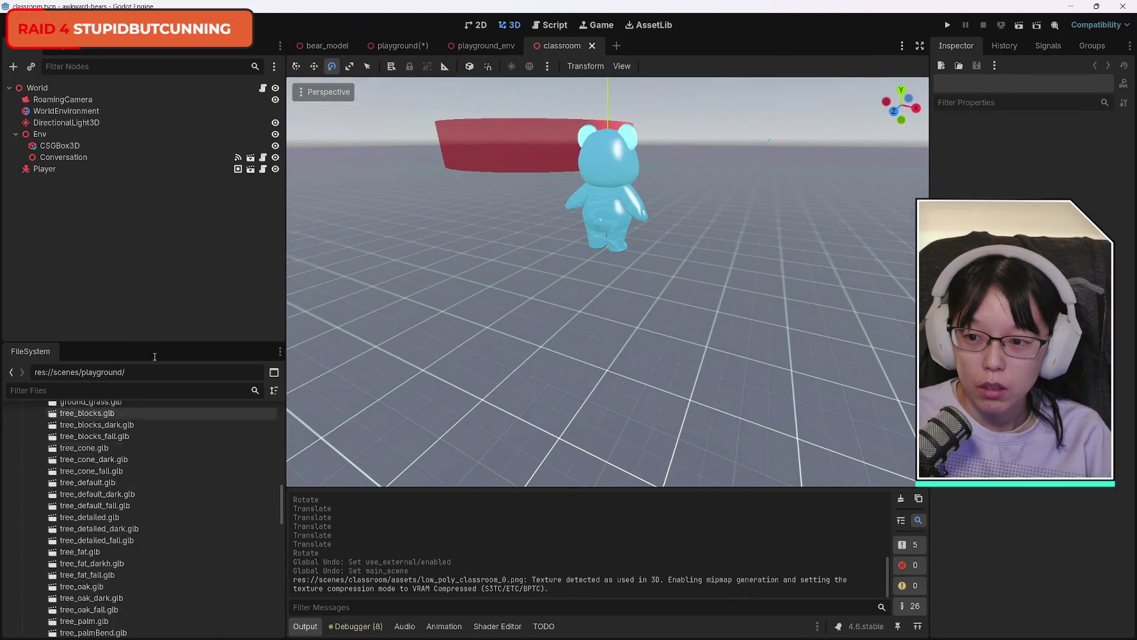
click(16, 135)
click(16, 135)
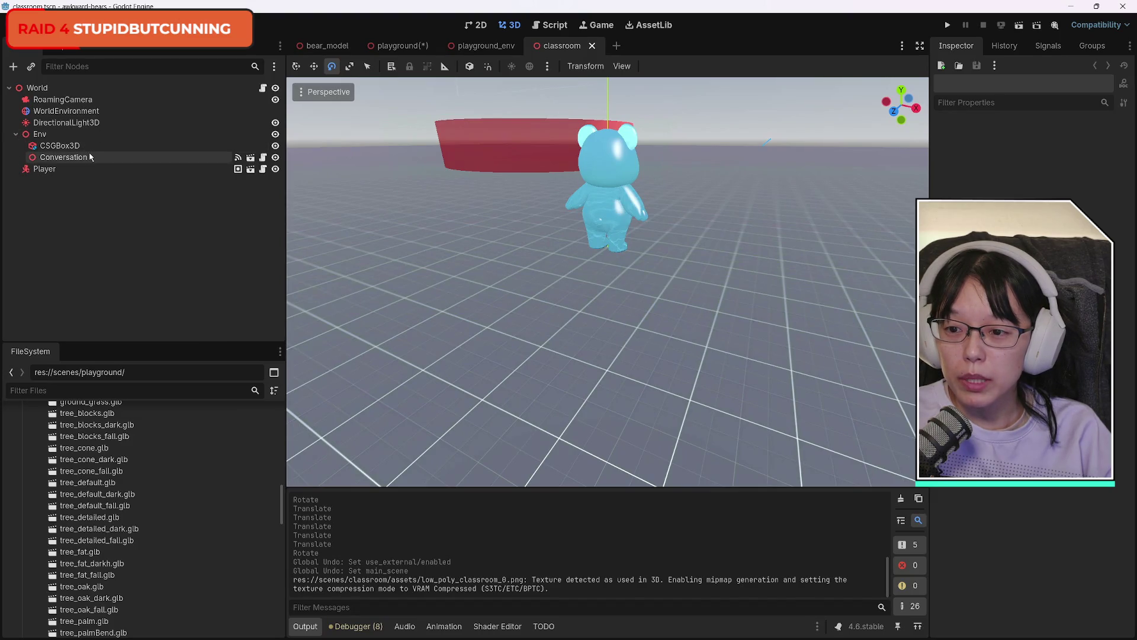
click(90, 157)
click(81, 148)
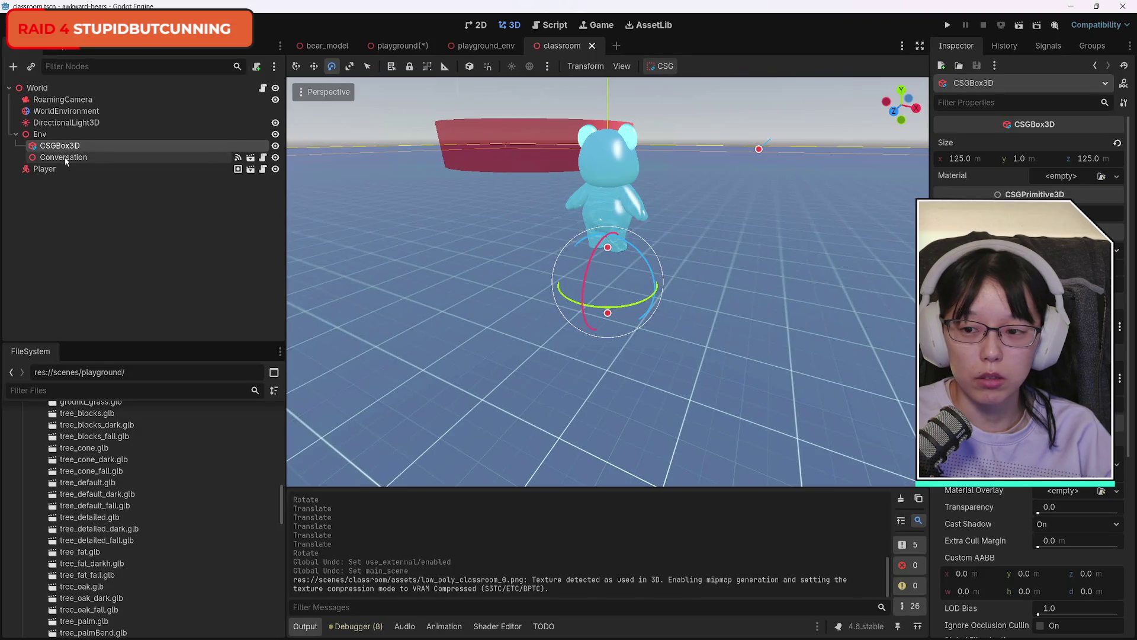
Inspect the Player and Conversation nodes in the classroom scene.
click(44, 170)
click(53, 158)
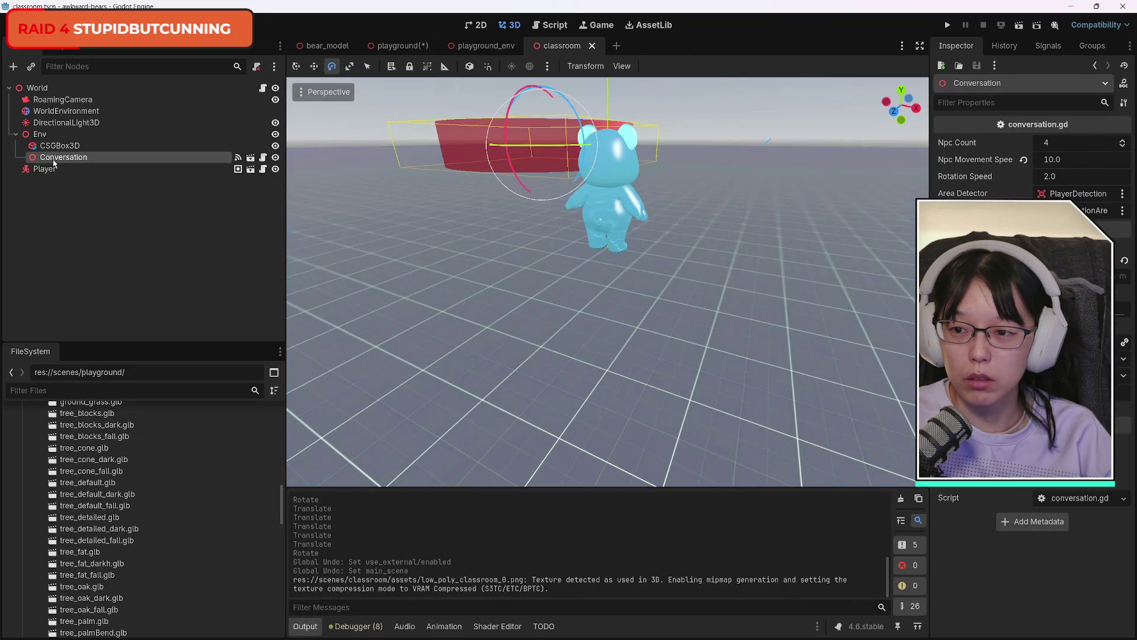
scroll(84, 474, up, 5)
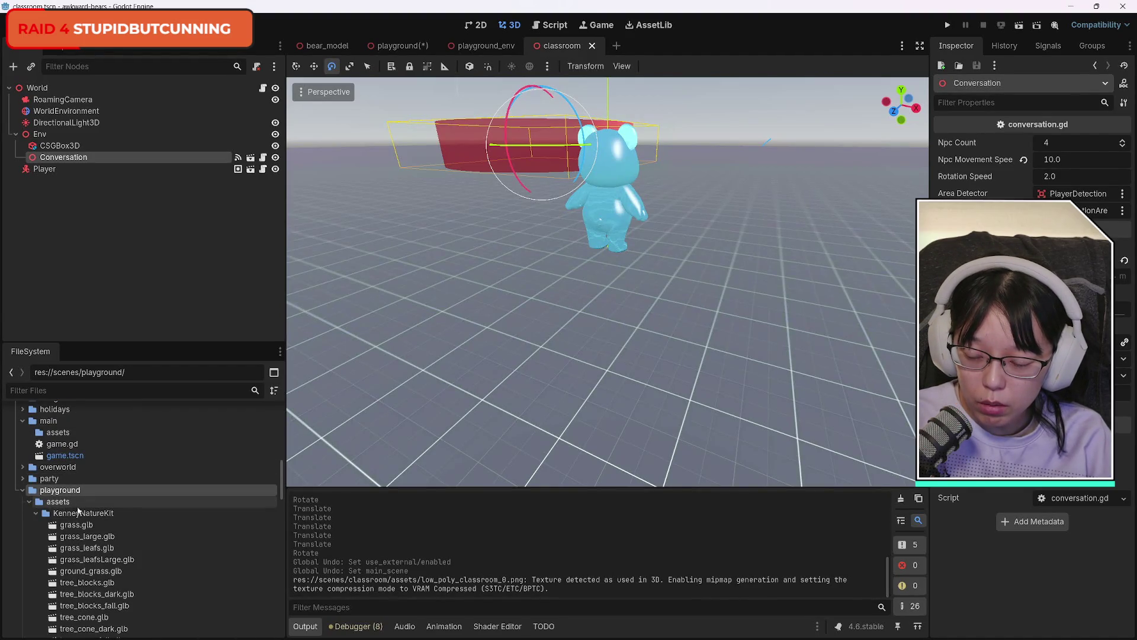
Locate playground_env.tscn in the playground folder and switch to the playground_env scene.
click(22, 490)
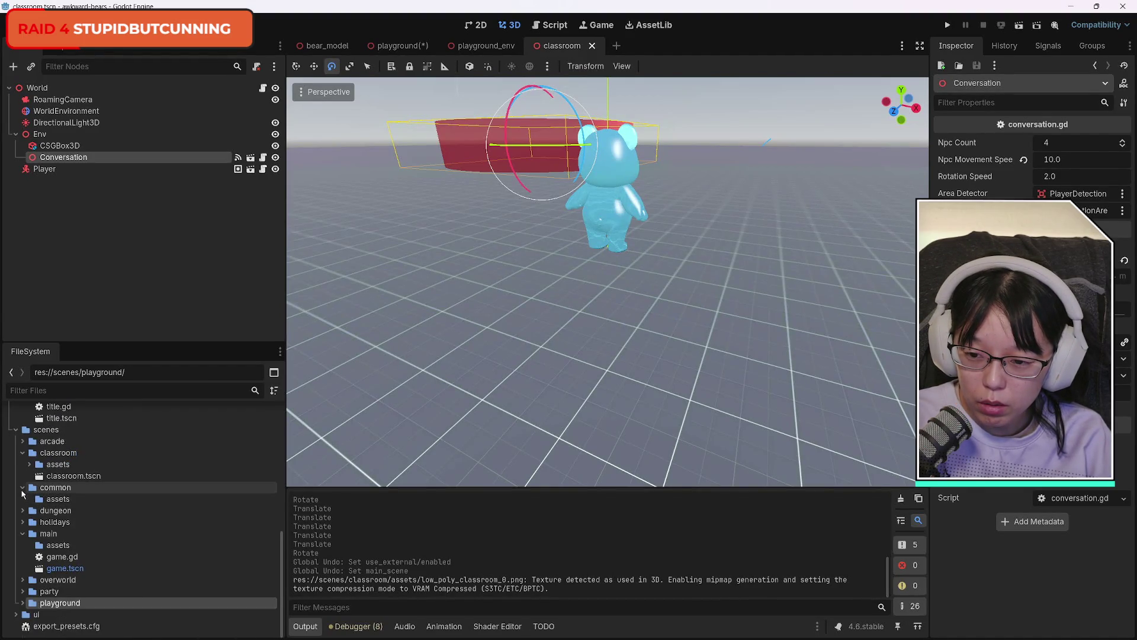
click(22, 603)
scroll(139, 558, down, 3)
scroll(138, 558, down, 15)
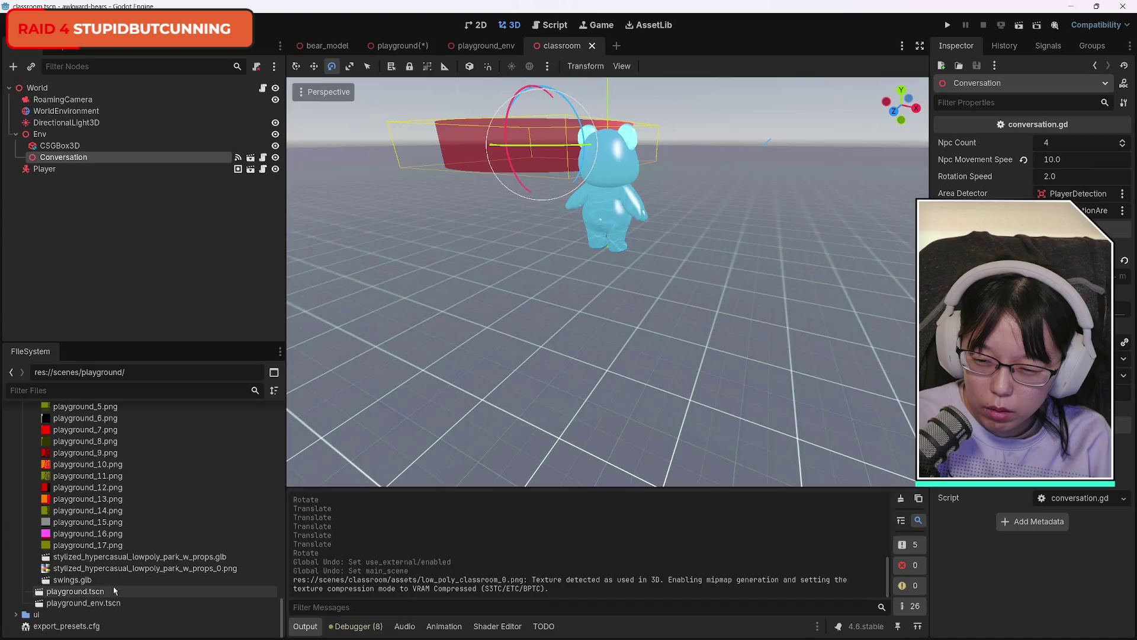
click(102, 602)
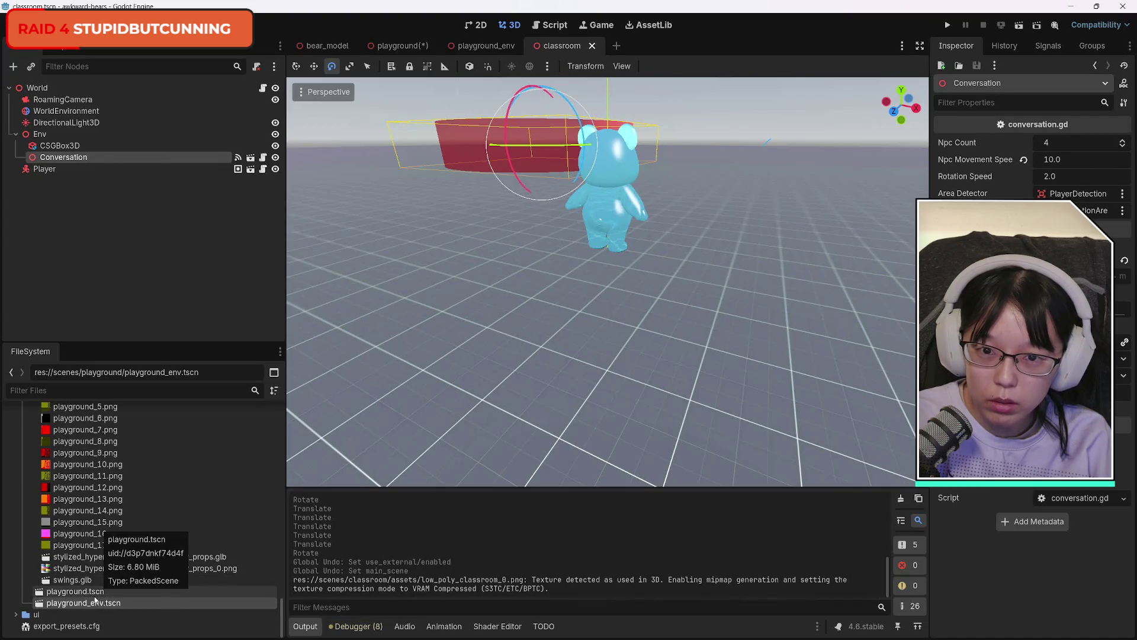
click(481, 46)
In the playground scene, rotate Bush_039 slightly and zoom out to see the whole park.
click(393, 46)
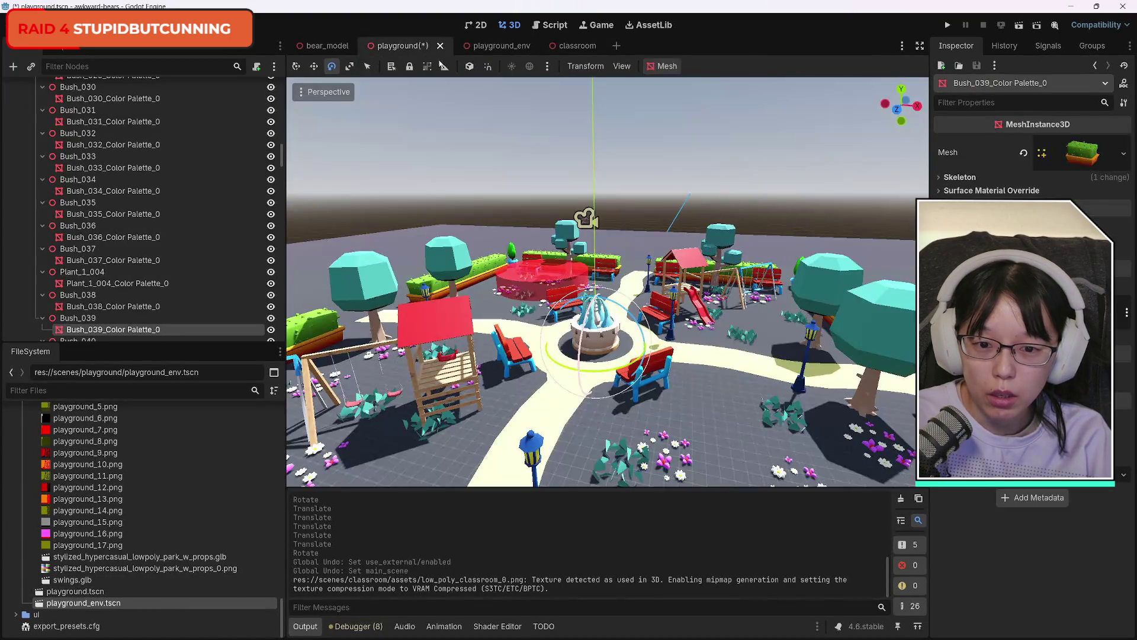
drag(673, 326, 667, 330)
drag(619, 361, 643, 375)
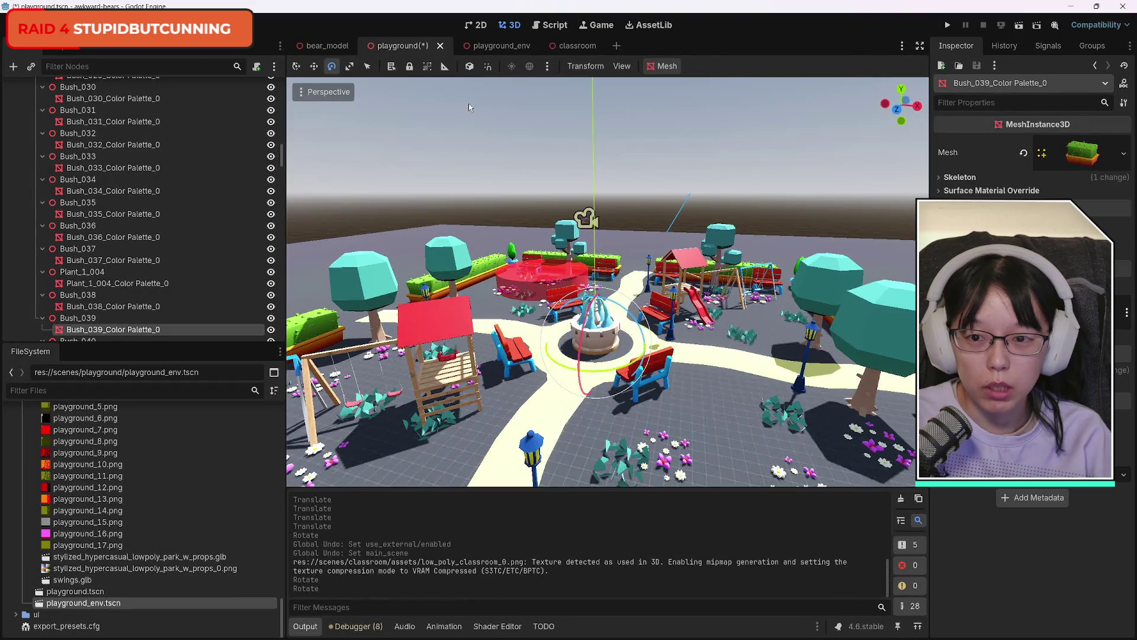
click(296, 66)
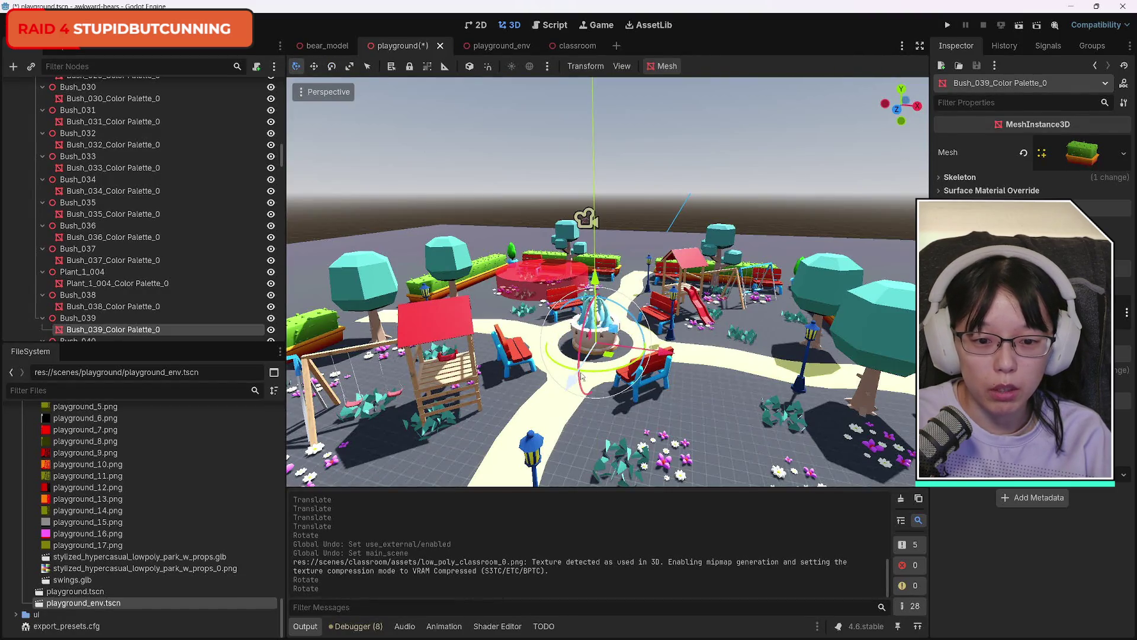
scroll(576, 379, down, 10)
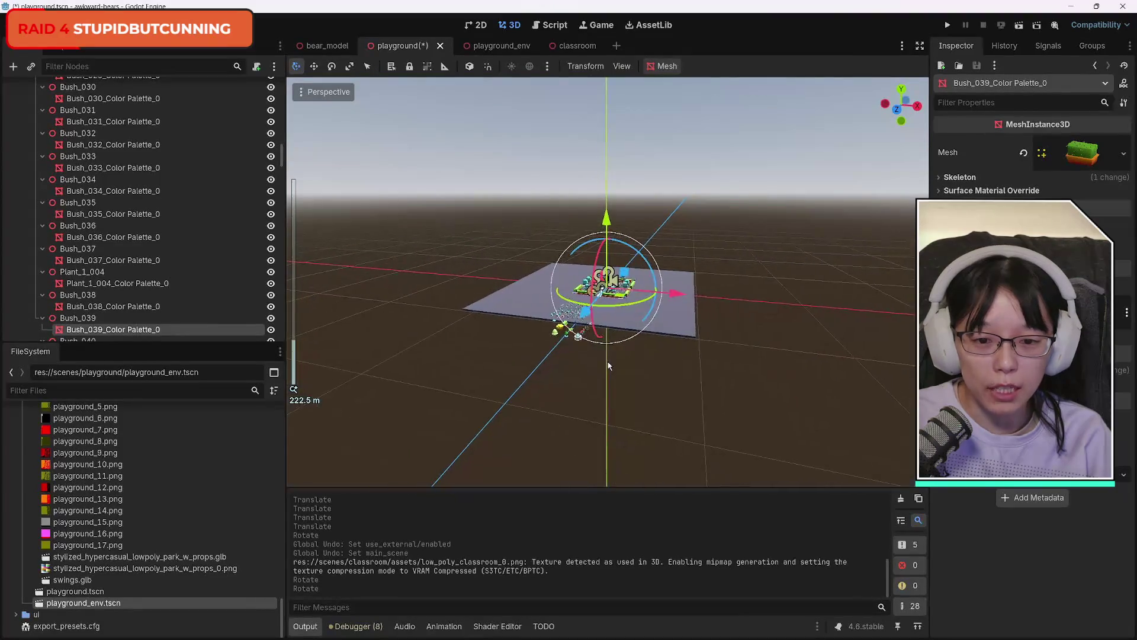
scroll(569, 368, up, 5)
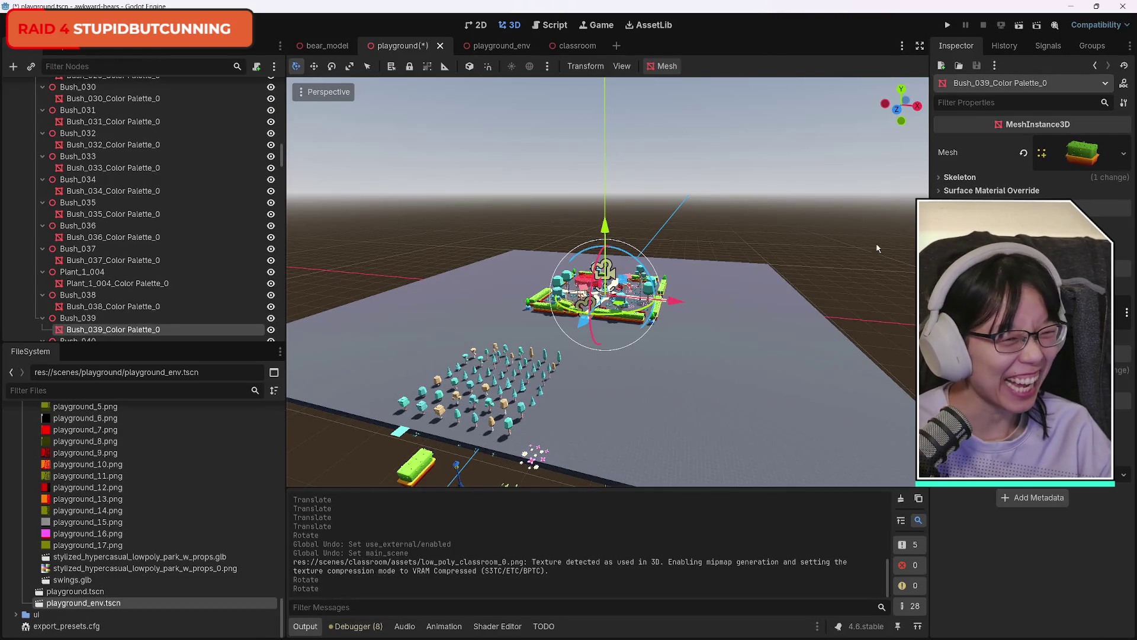
mouse_move(901, 105)
mouse_down()
mouse_move(881, 106)
mouse_move(893, 111)
mouse_up()
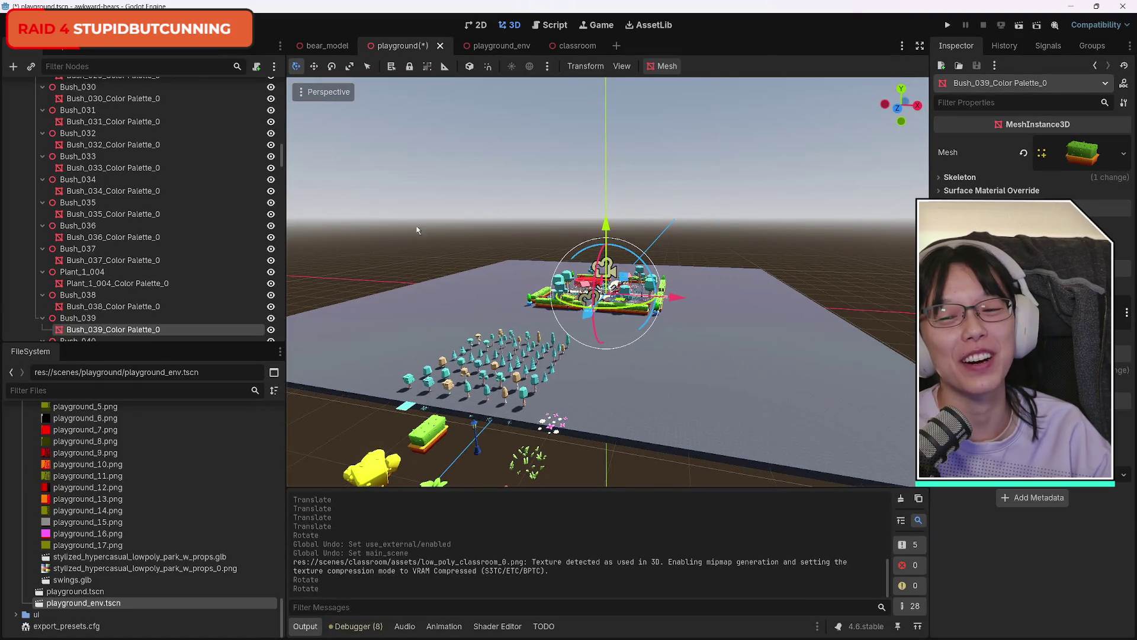
mouse_move(136, 534)
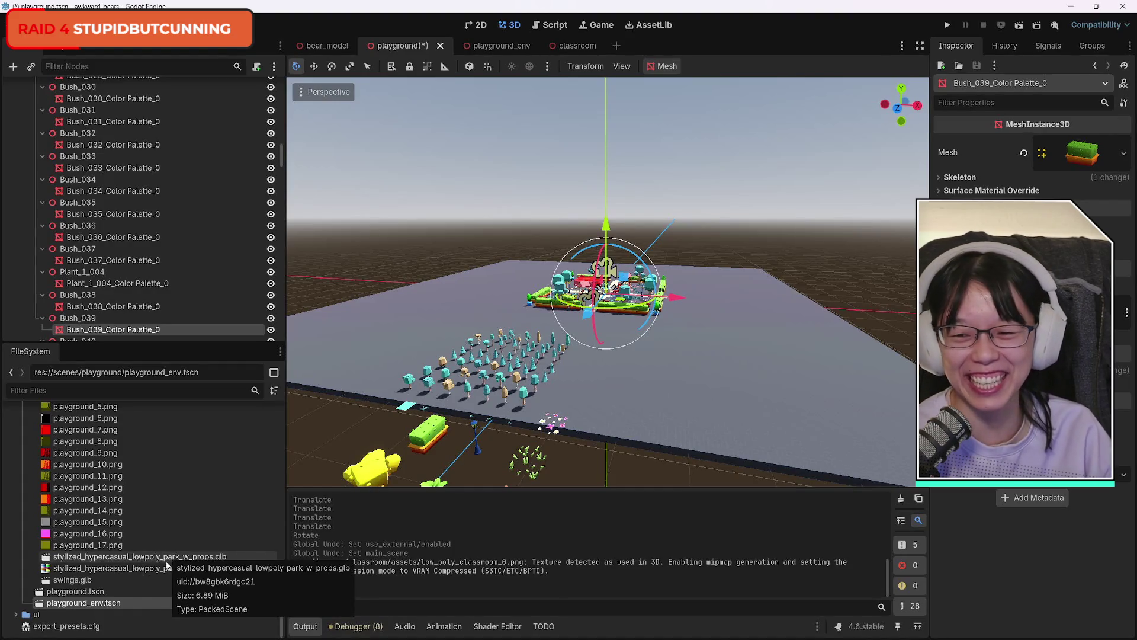
scroll(167, 566, up, 8)
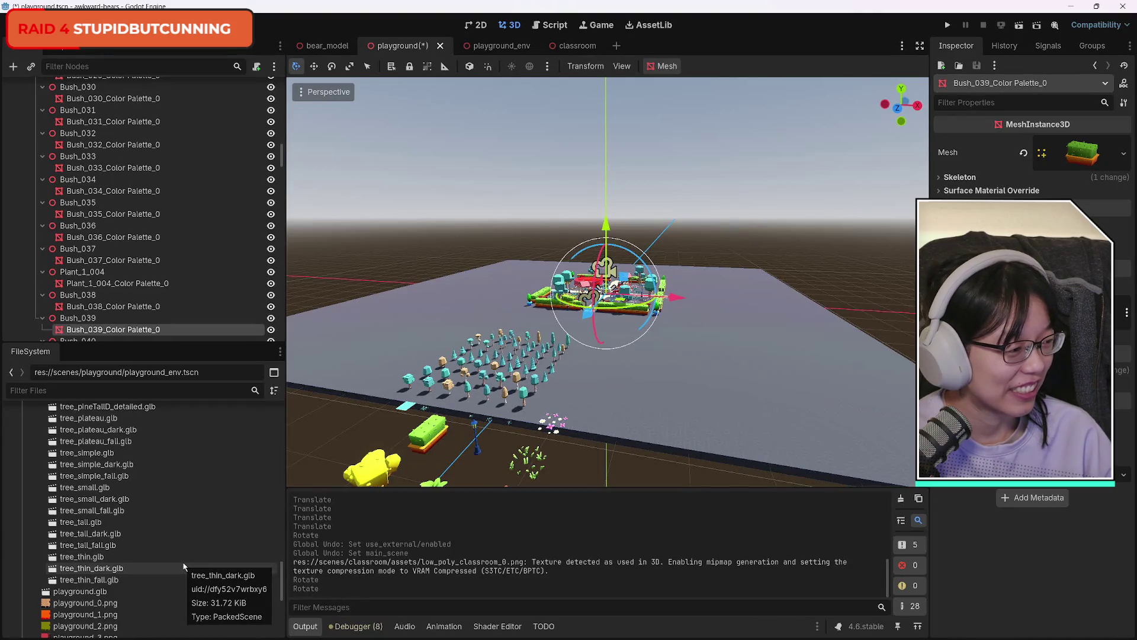
click(124, 578)
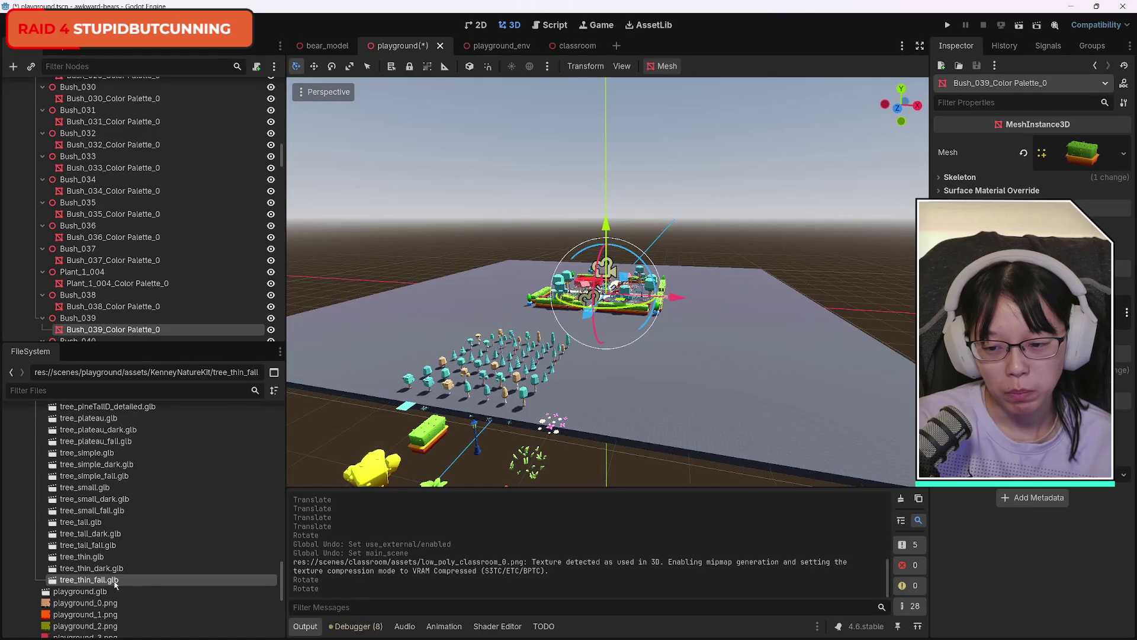
scroll(205, 566, up, 10)
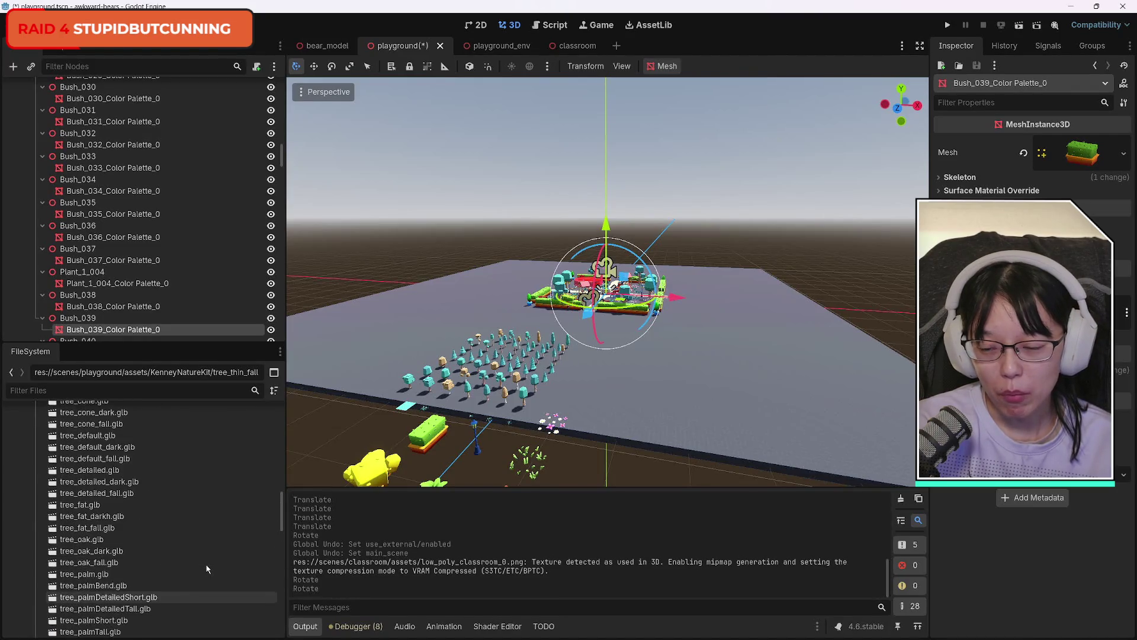
scroll(207, 569, up, 5)
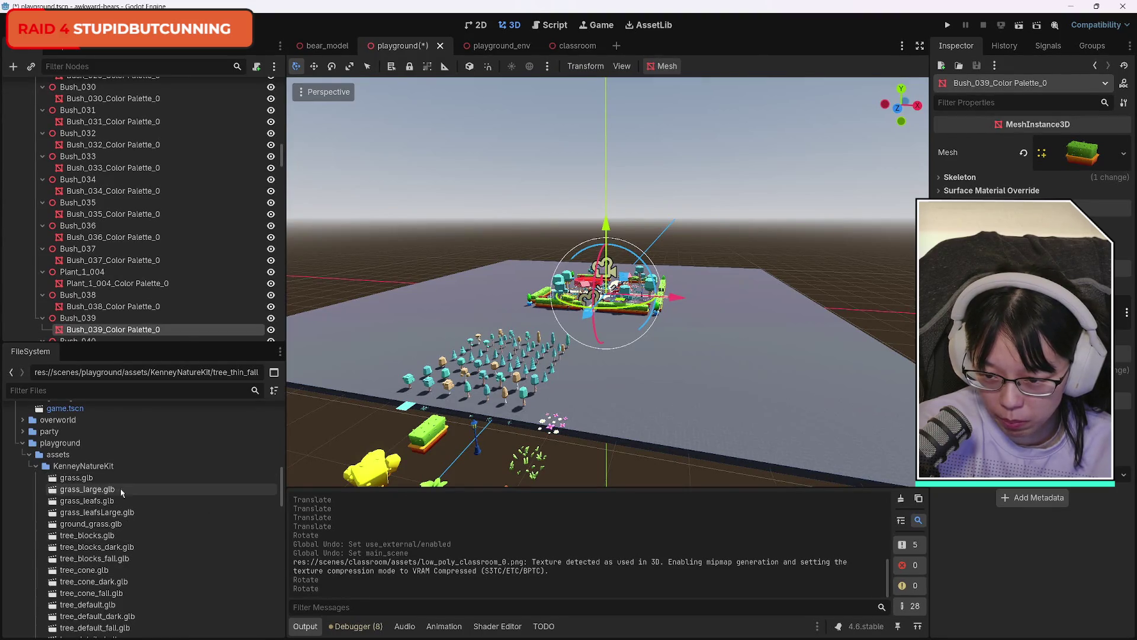
click(37, 467)
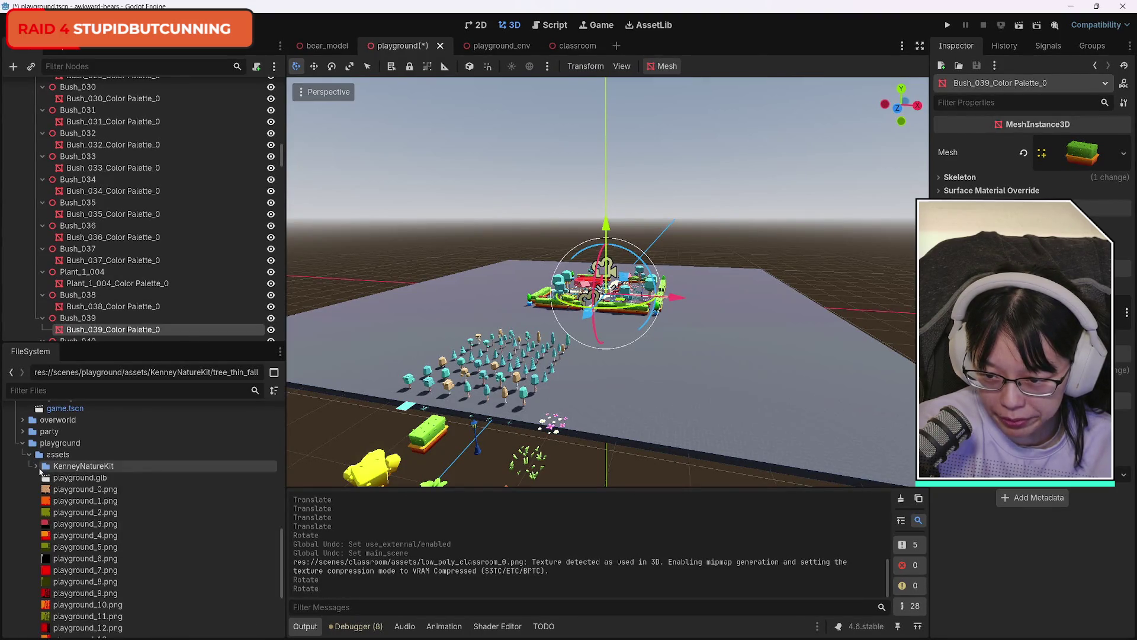
scroll(206, 563, up, 5)
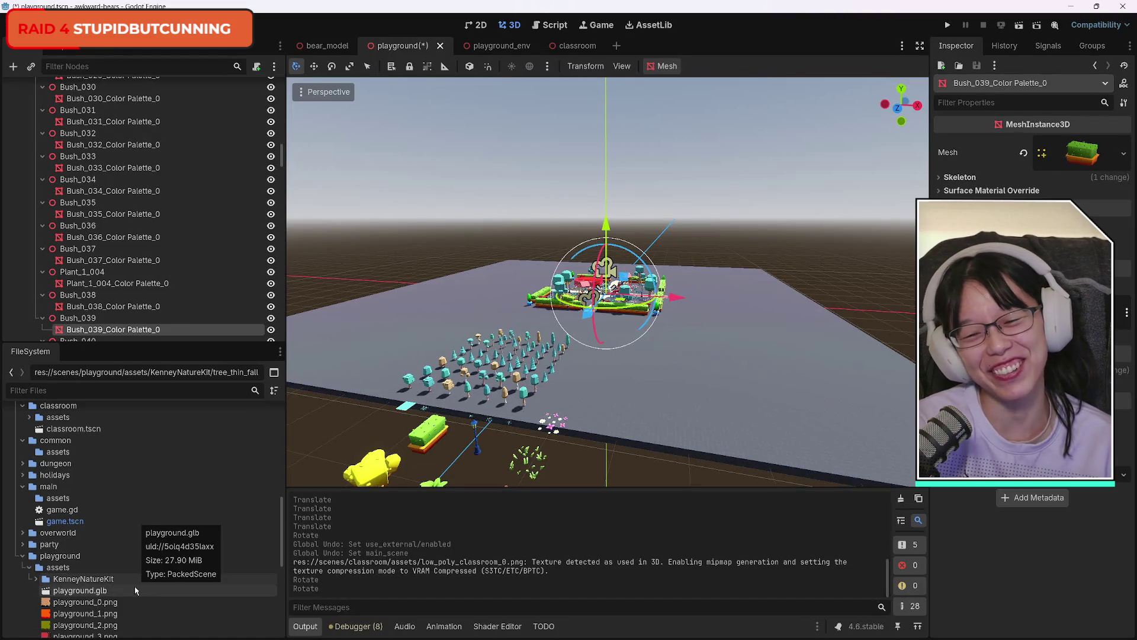
click(115, 578)
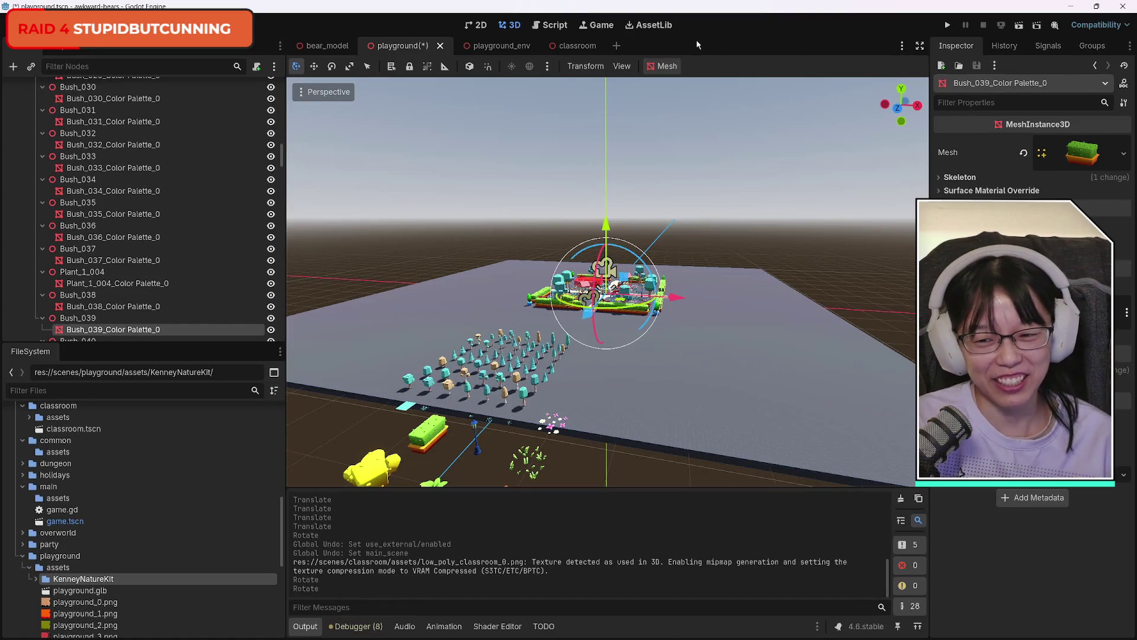
scroll(173, 539, down, 5)
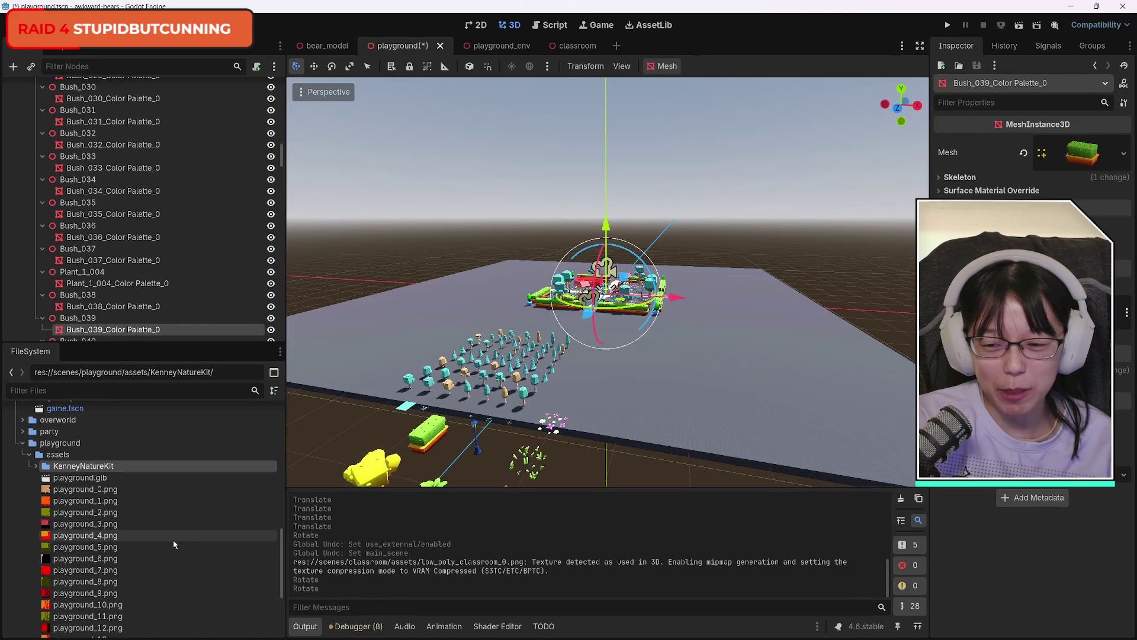
click(96, 482)
click(142, 466)
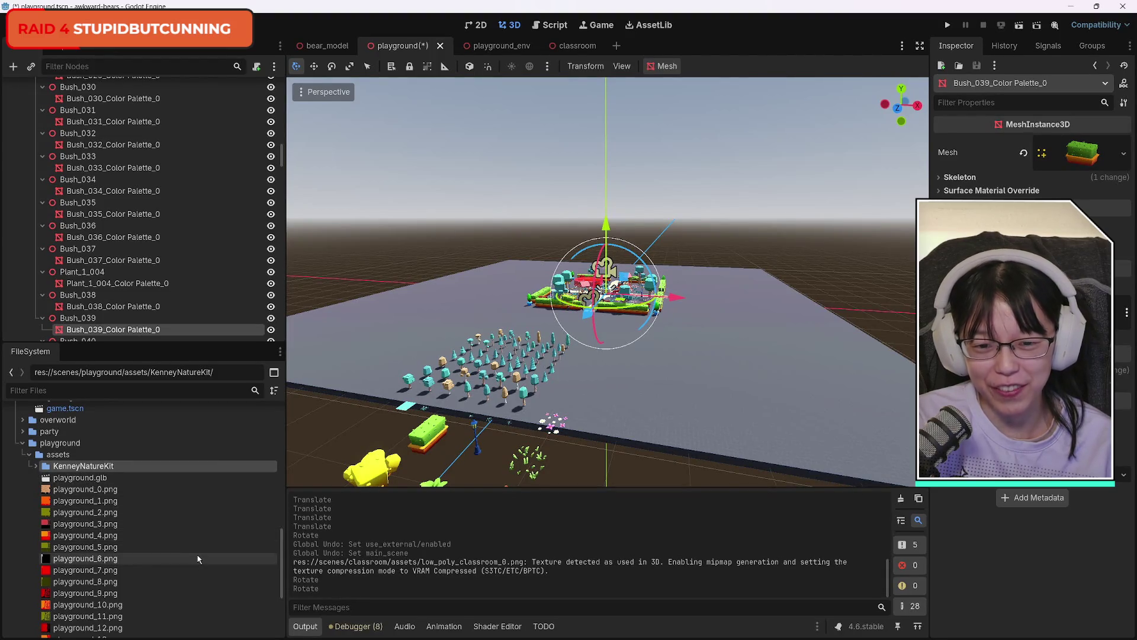
mouse_move(198, 559)
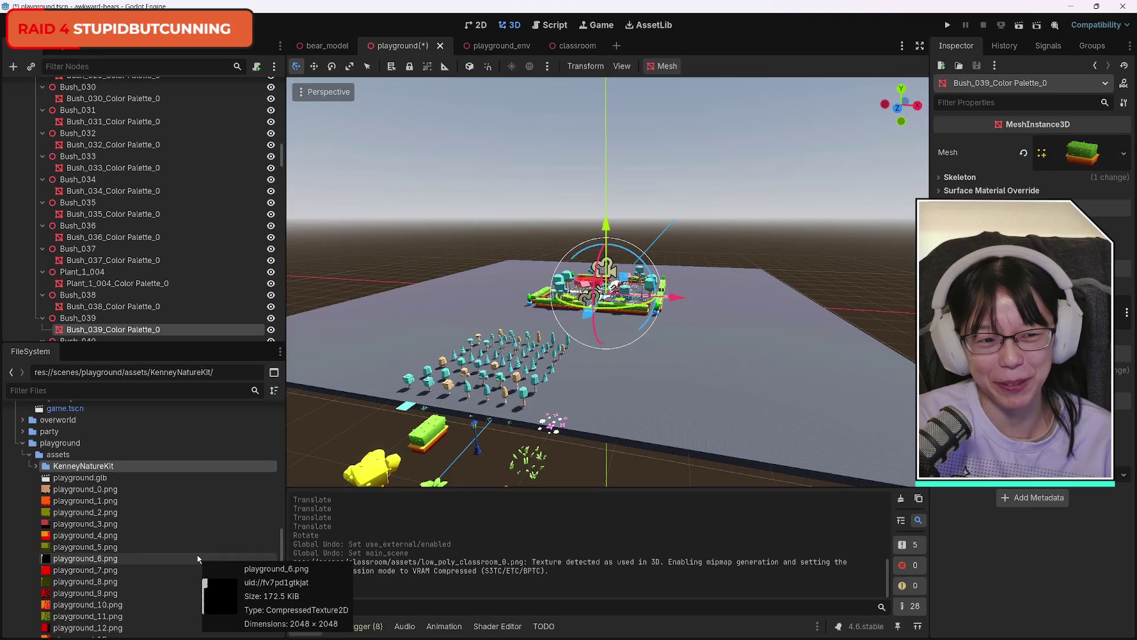
scroll(178, 574, down, 5)
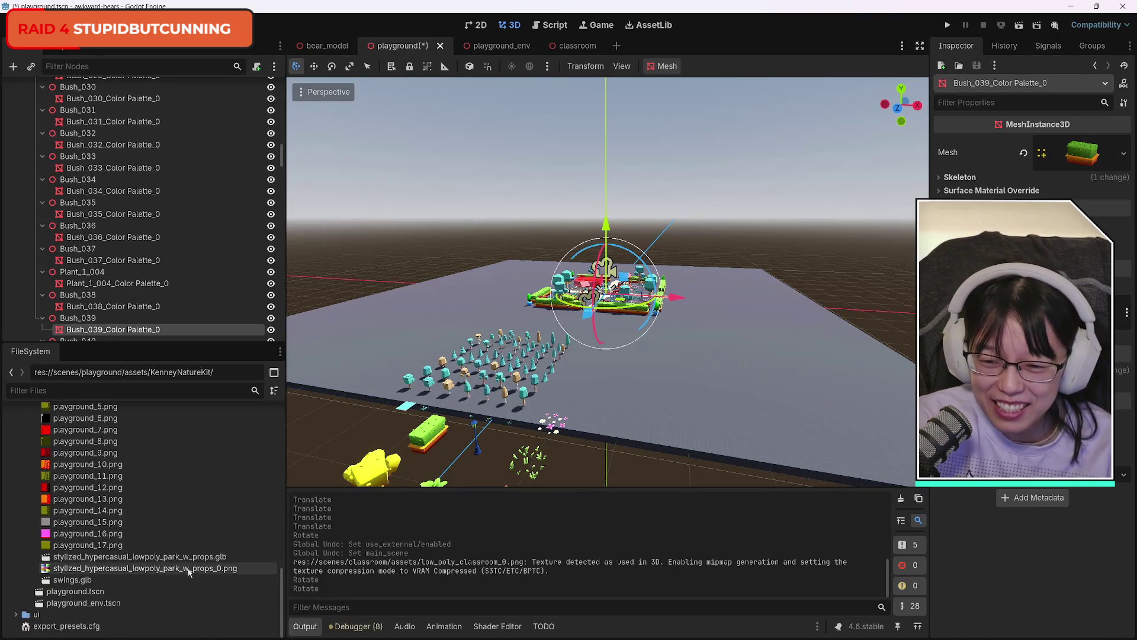
scroll(173, 586, up, 5)
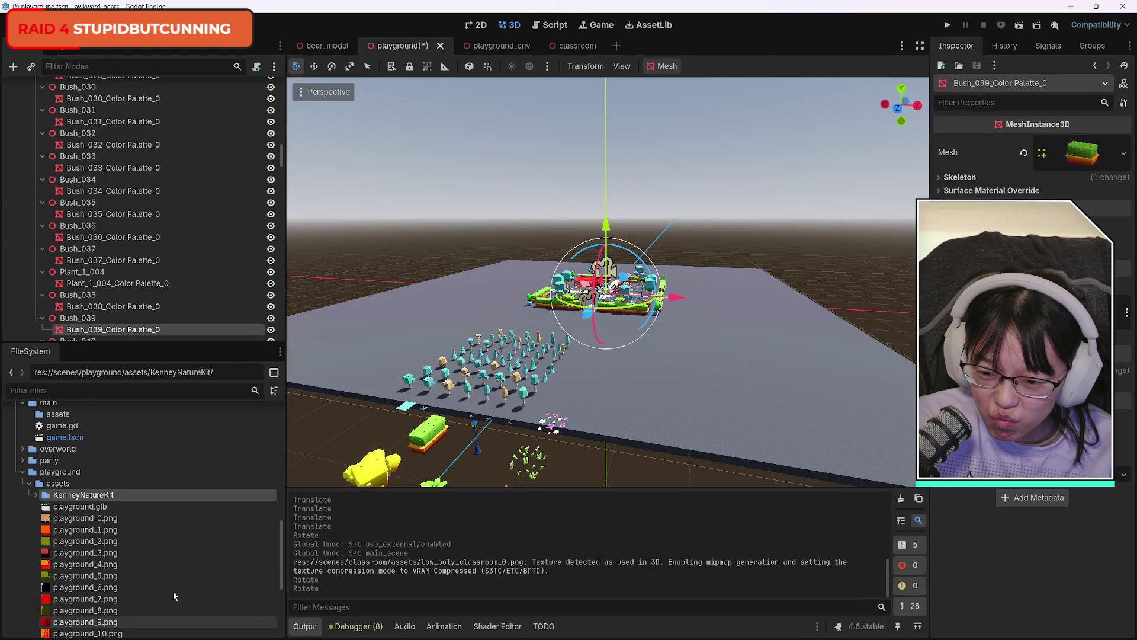
scroll(155, 578, down, 5)
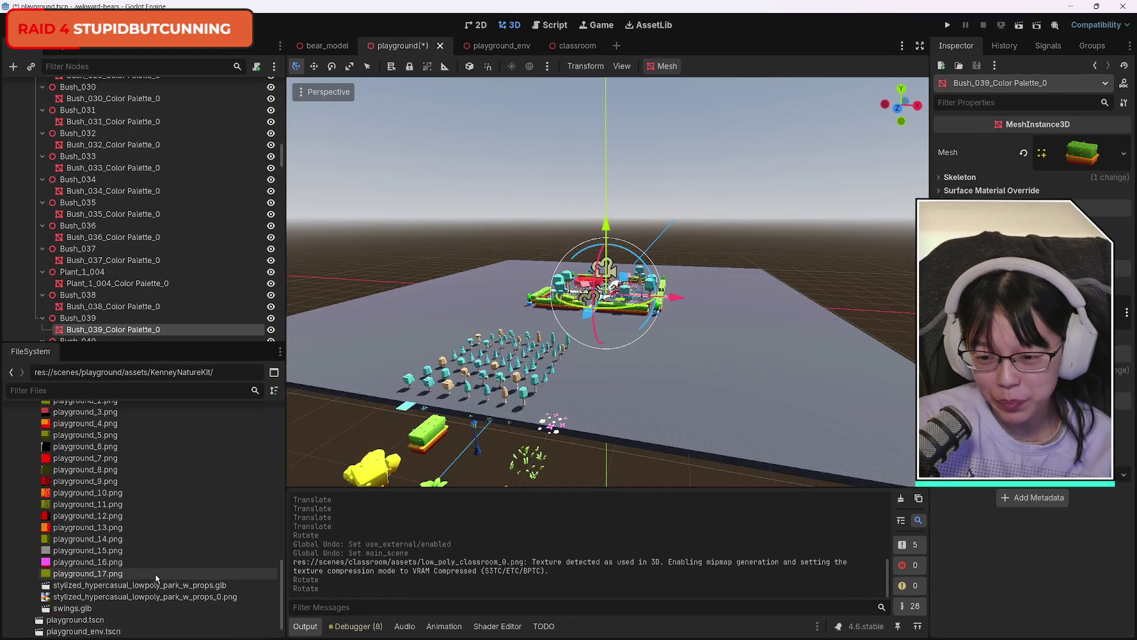
scroll(206, 583, down, 1)
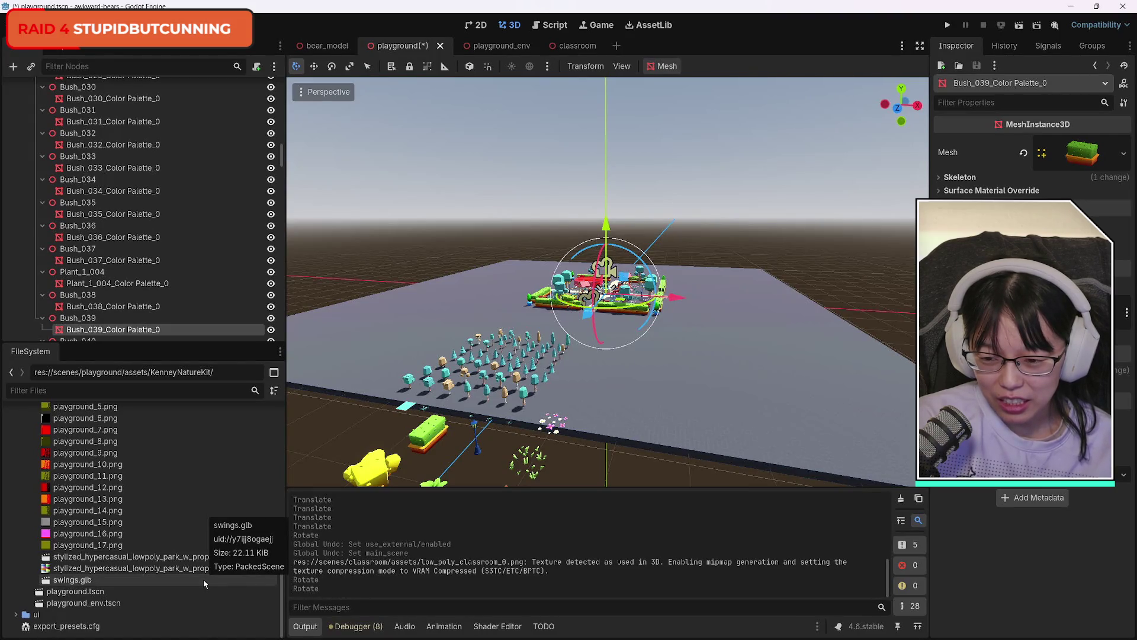
click(108, 604)
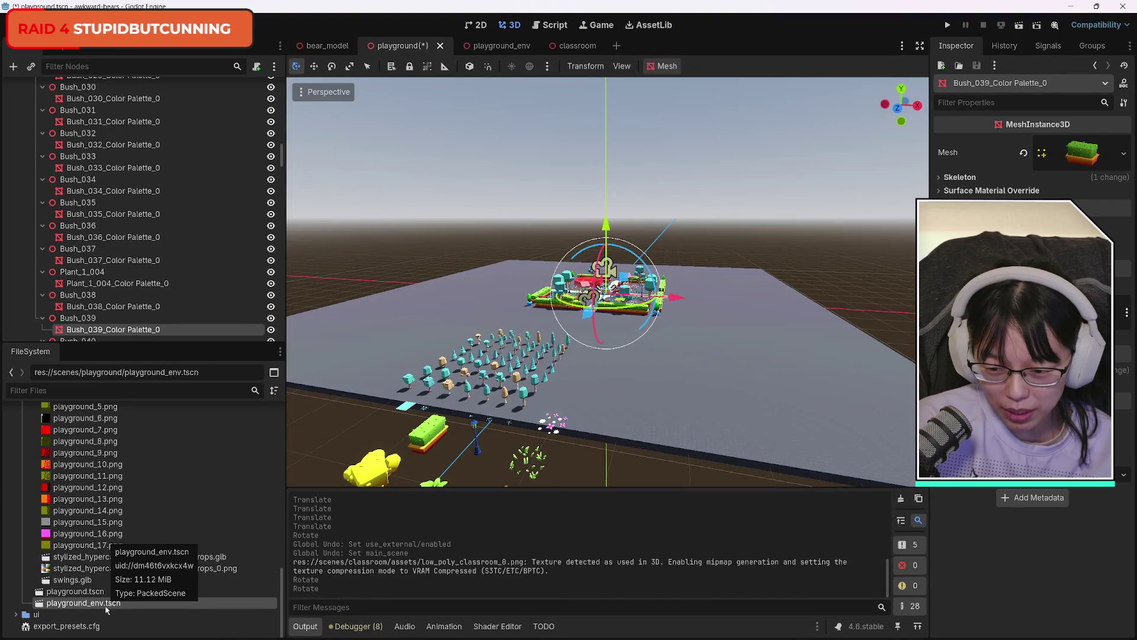
scroll(113, 604, up, 10)
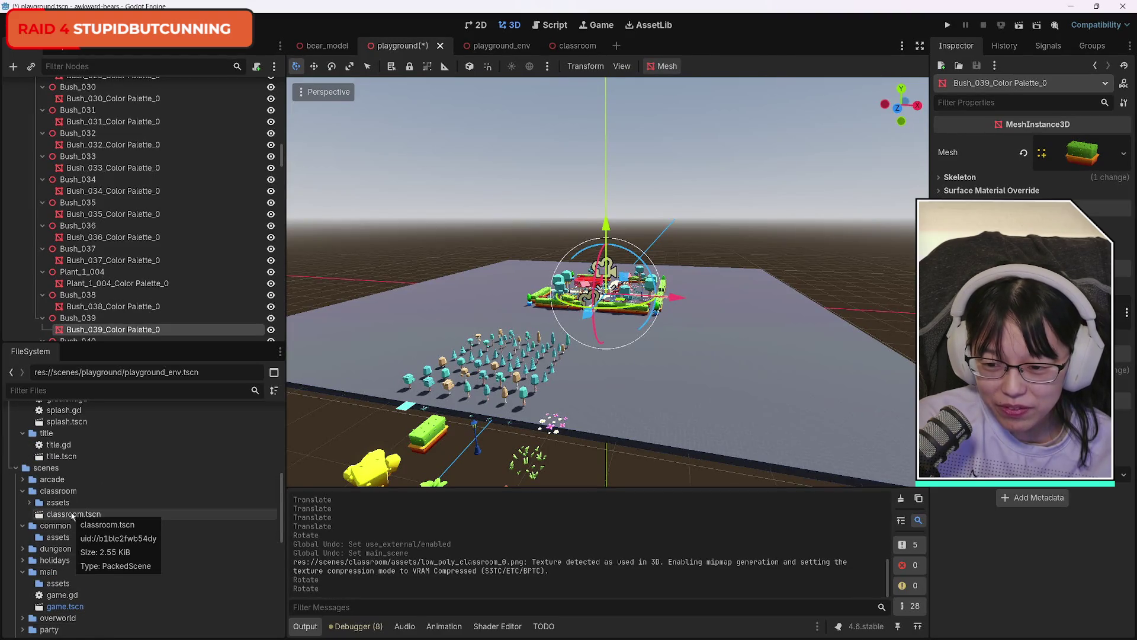
Duplicate classroom.tscn as classroom_env.tscn and select the new file.
click(73, 515)
key(ctrl+d)
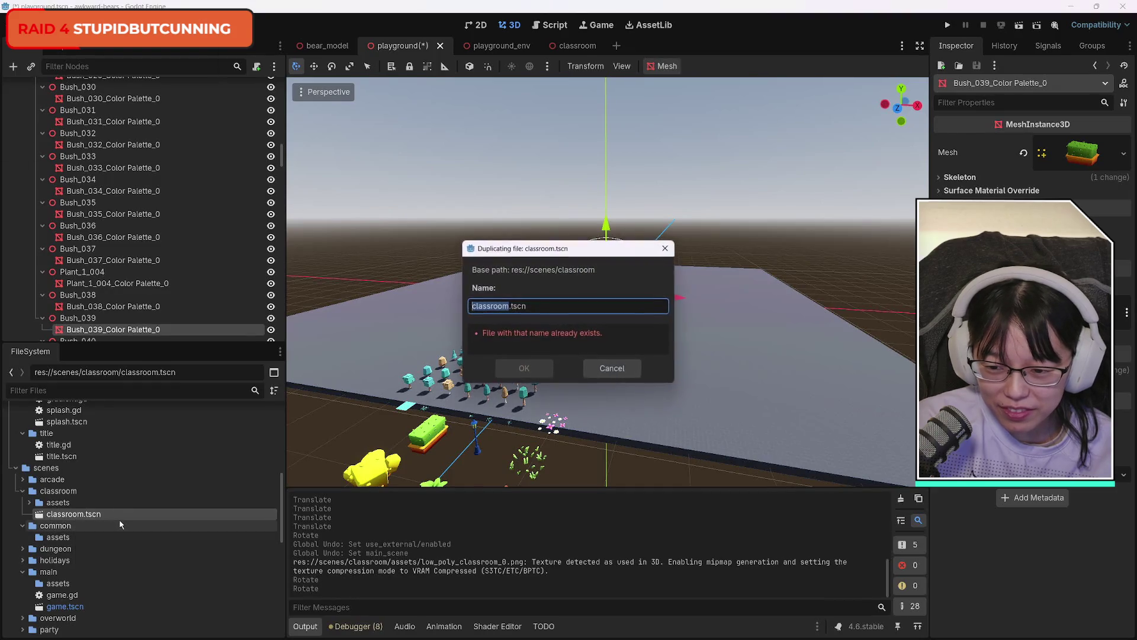
click(508, 307)
text(_env)
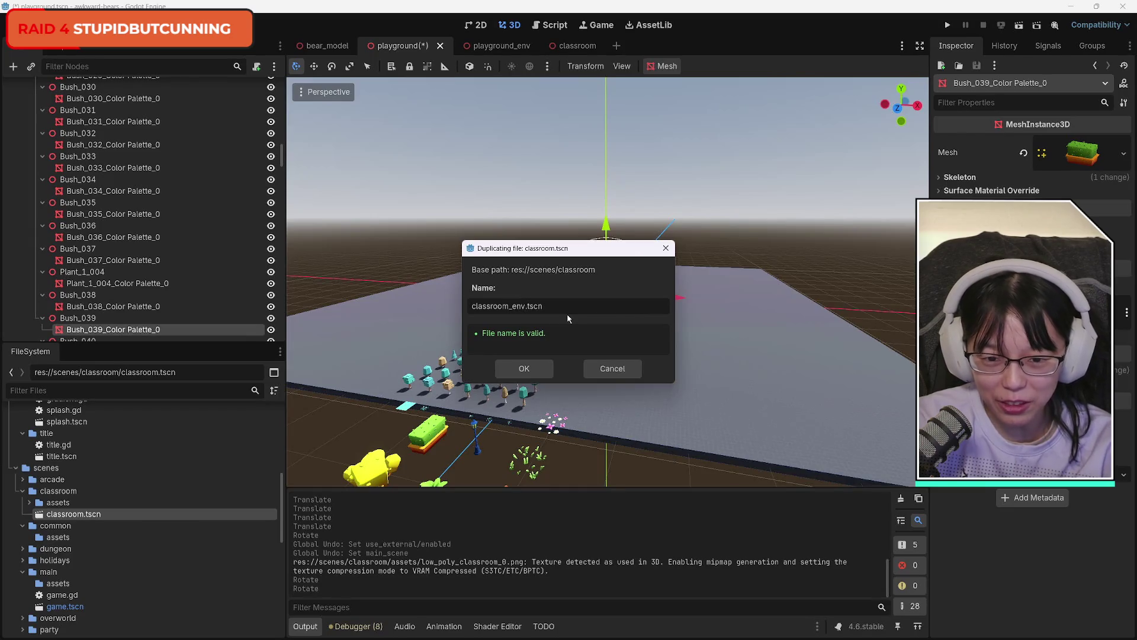
key(Return)
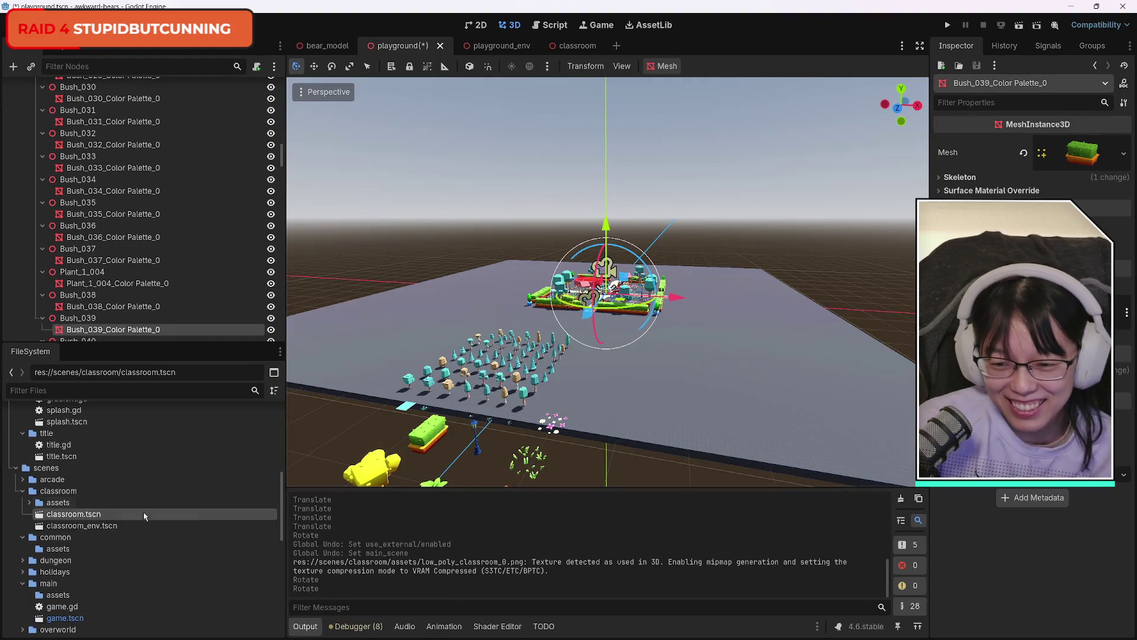
click(94, 527)
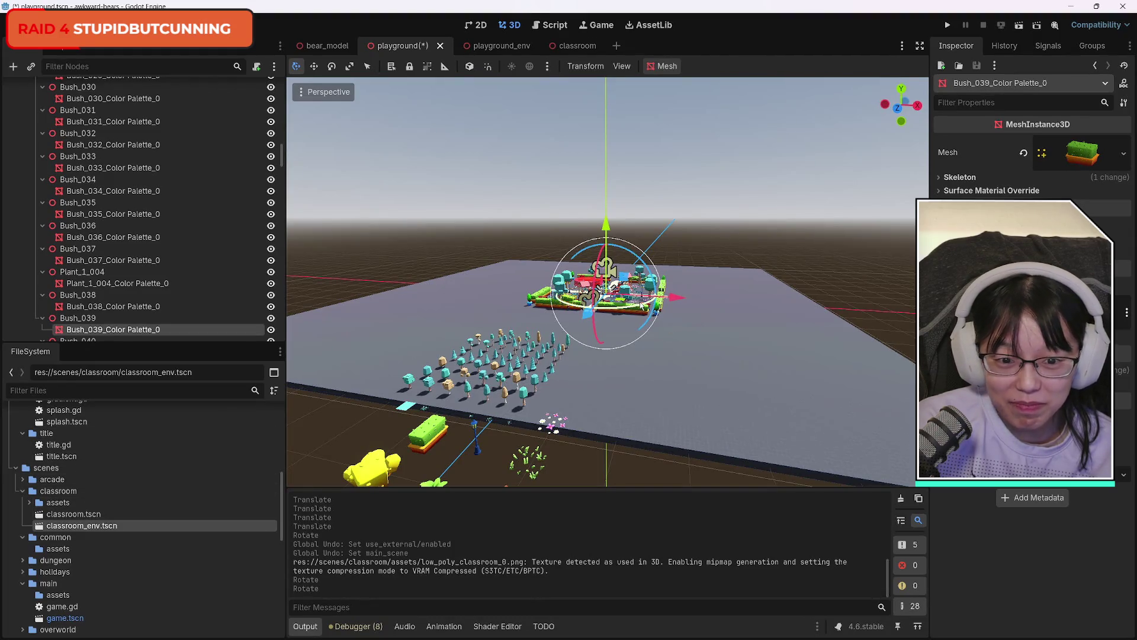
drag(644, 306, 592, 309)
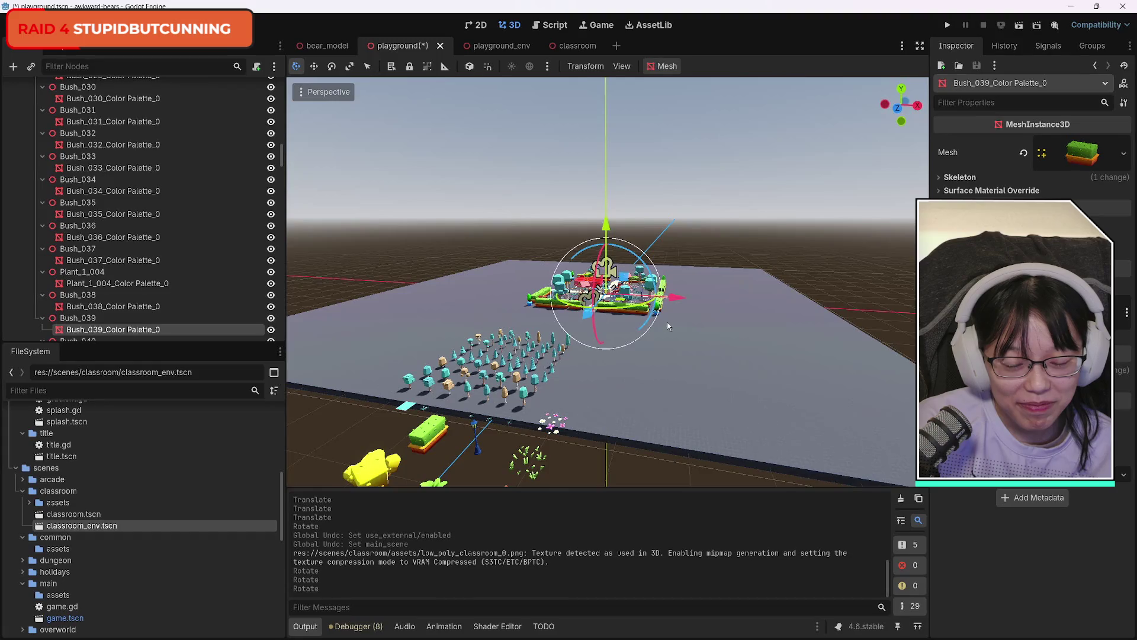
Undo the accidental rotation and bring the classroom scene back into the editor.
key(ctrl+z)
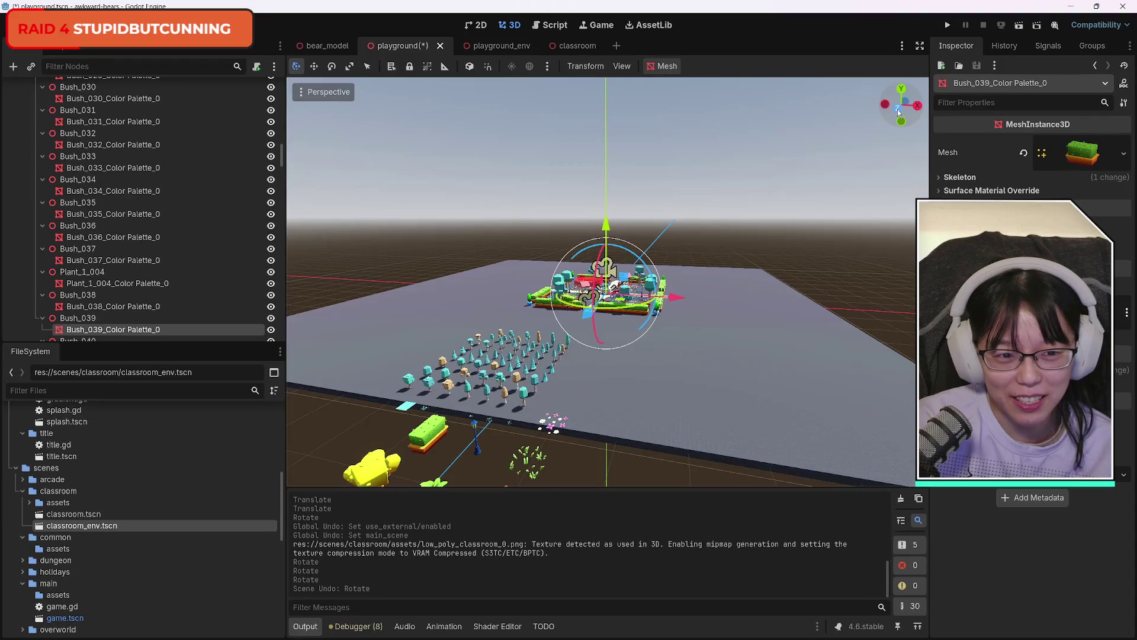
drag(899, 112, 922, 113)
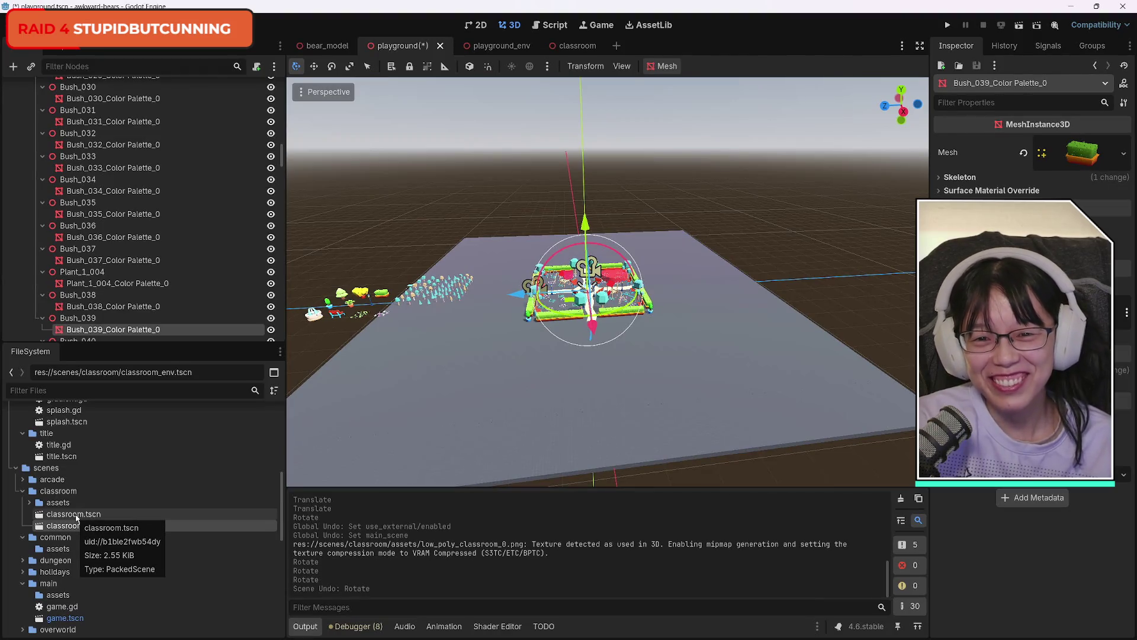
click(76, 525)
click(580, 45)
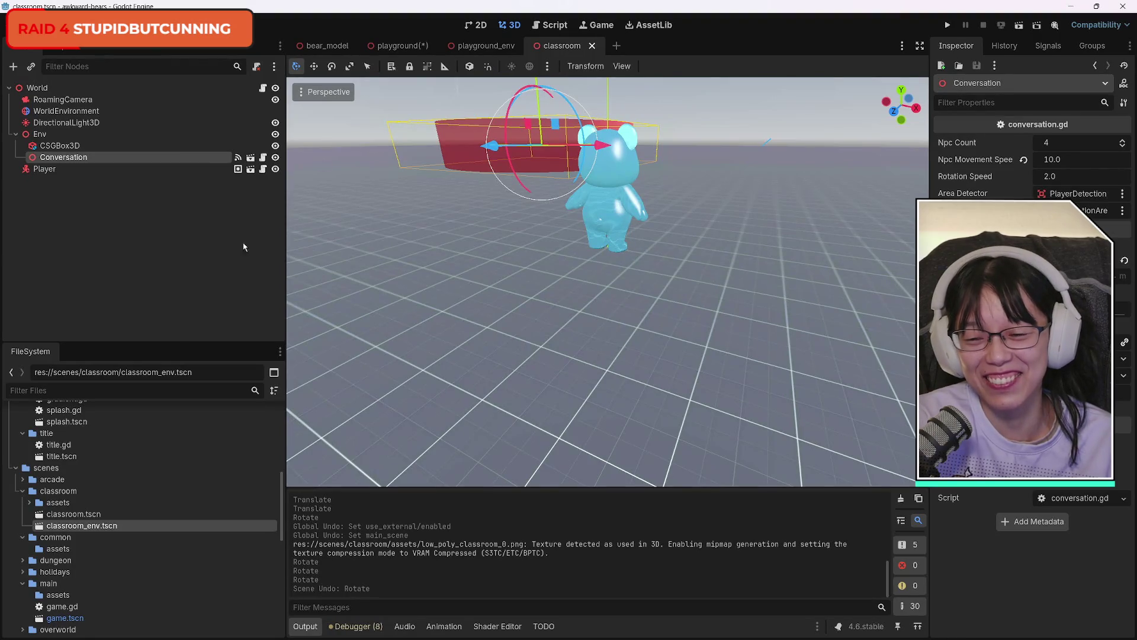
Select classroom.tscn in FileSystem and bring up its file actions menu.
click(71, 515)
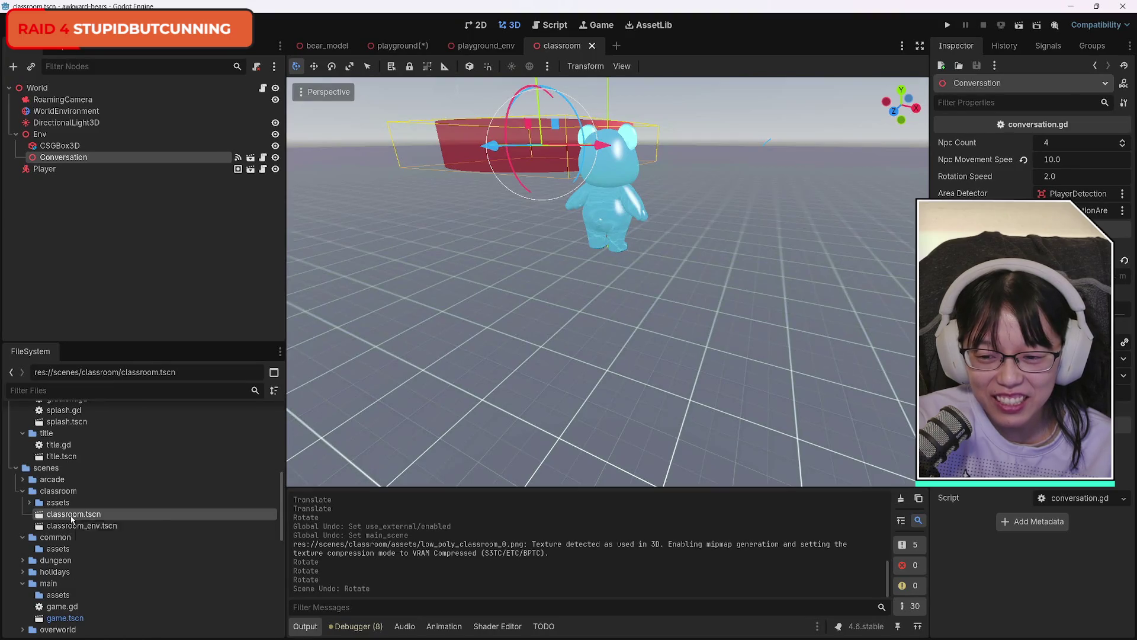
right_click(72, 519)
right_click(61, 518)
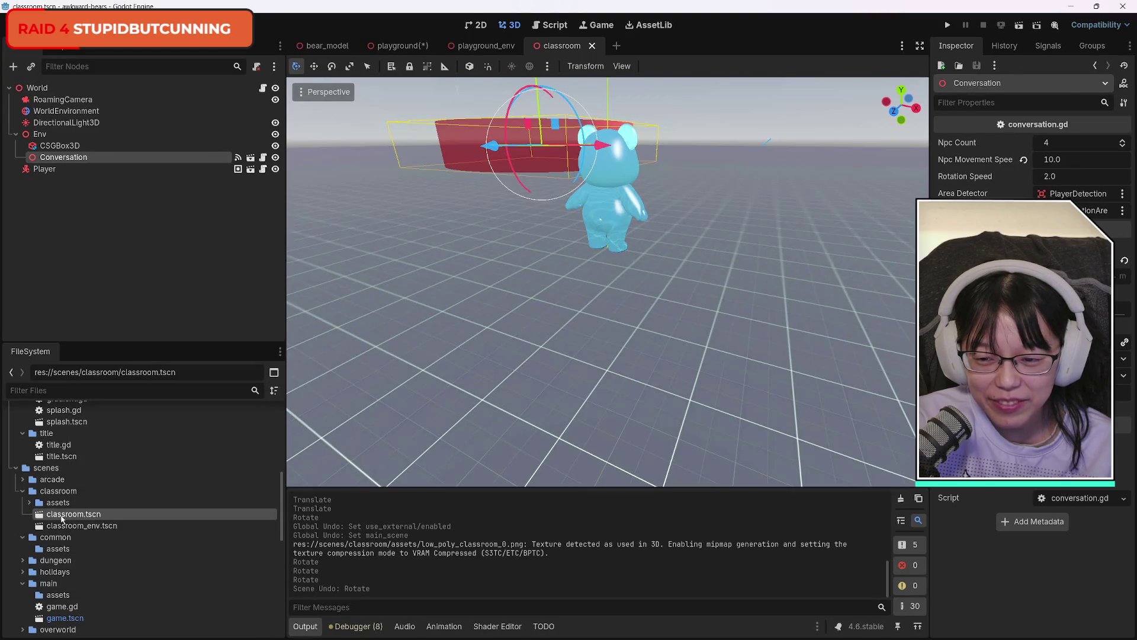
right_click(61, 519)
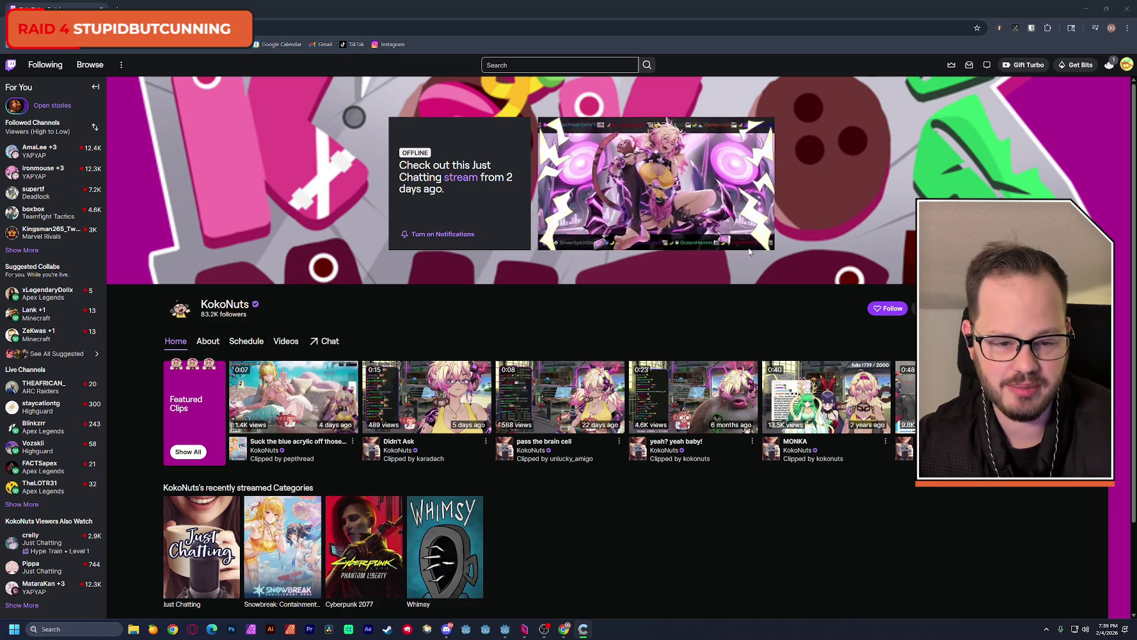
Play the channel's past Just Chatting broadcast full screen.
click(764, 239)
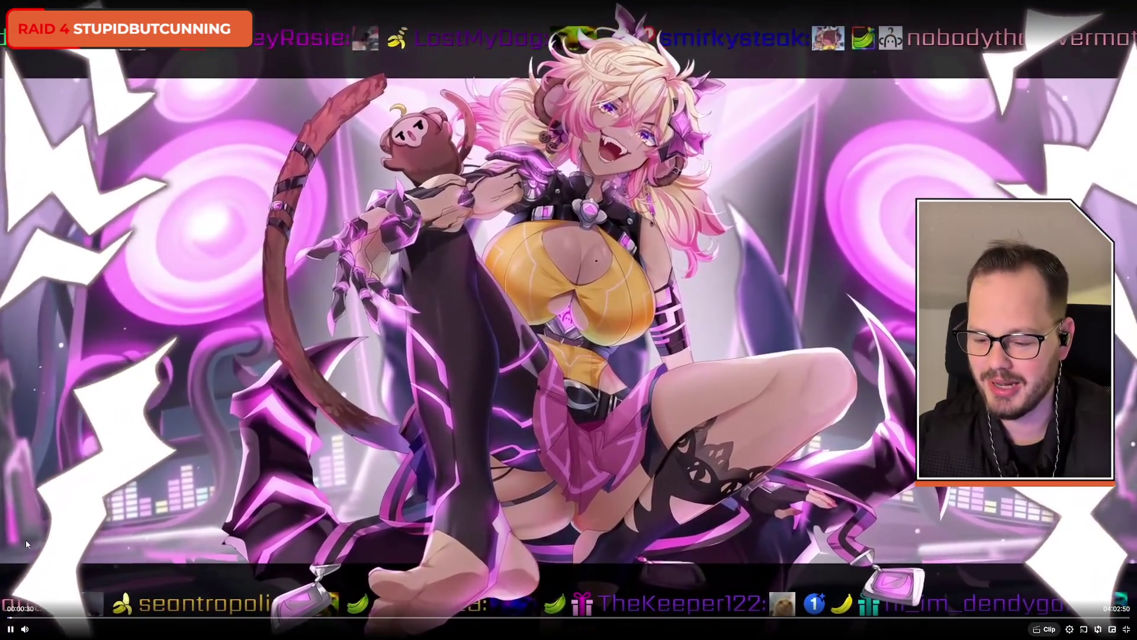
Skip the replay ahead to about 56:05 of its 4:02:50 length.
click(63, 617)
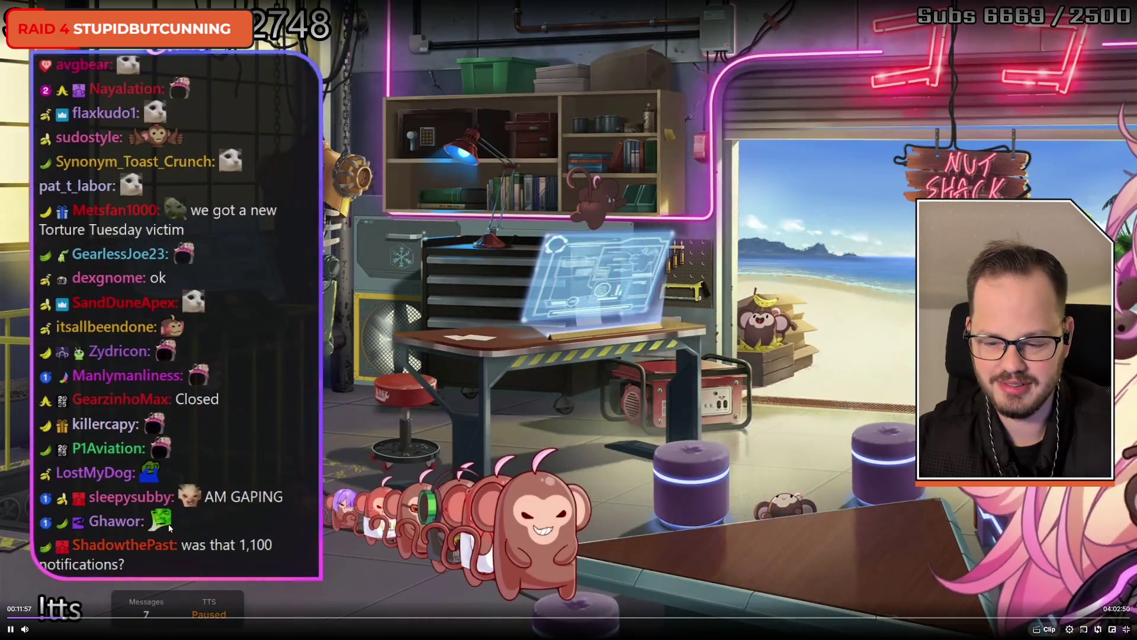
click(150, 616)
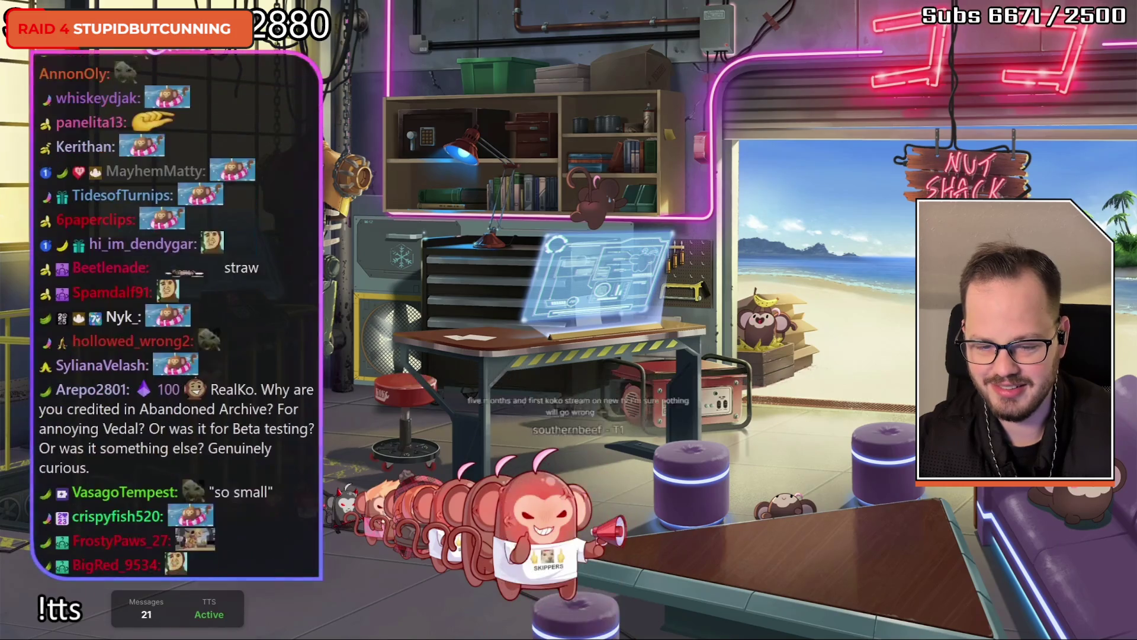
mouse_move(422, 527)
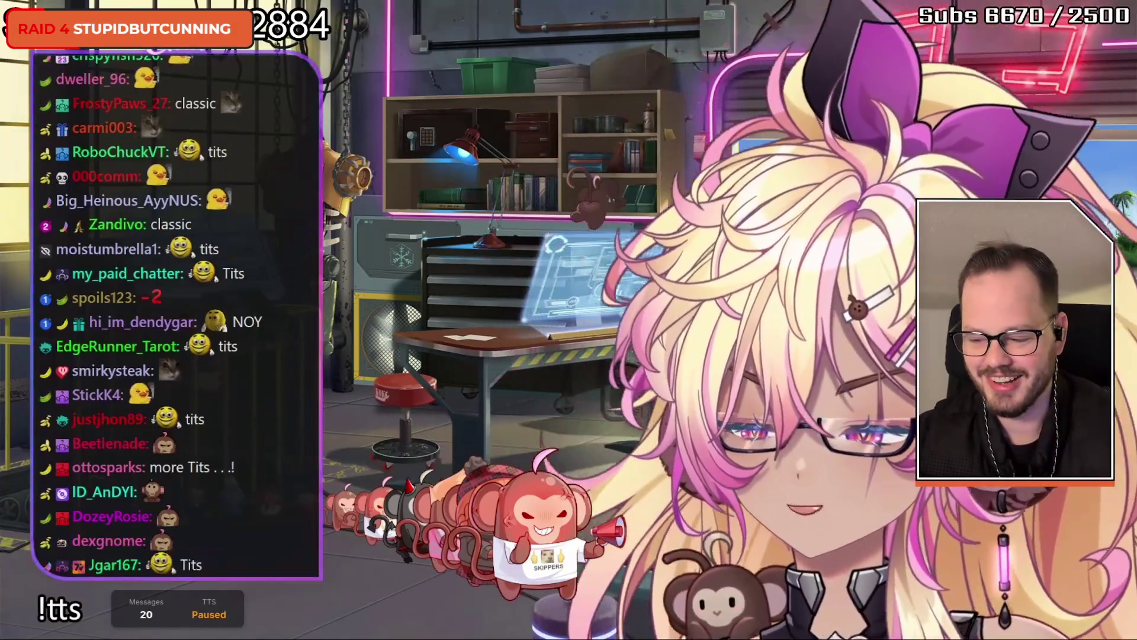
mouse_move(152, 348)
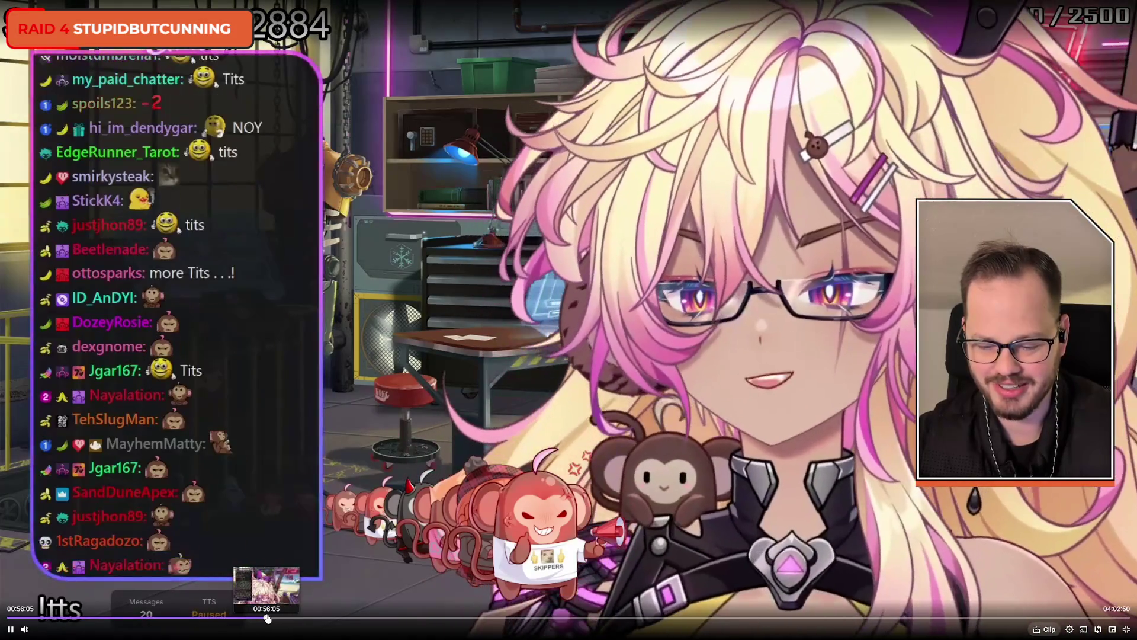
Seek the replay to around 1:03:46, pause it, and leave full screen.
click(267, 617)
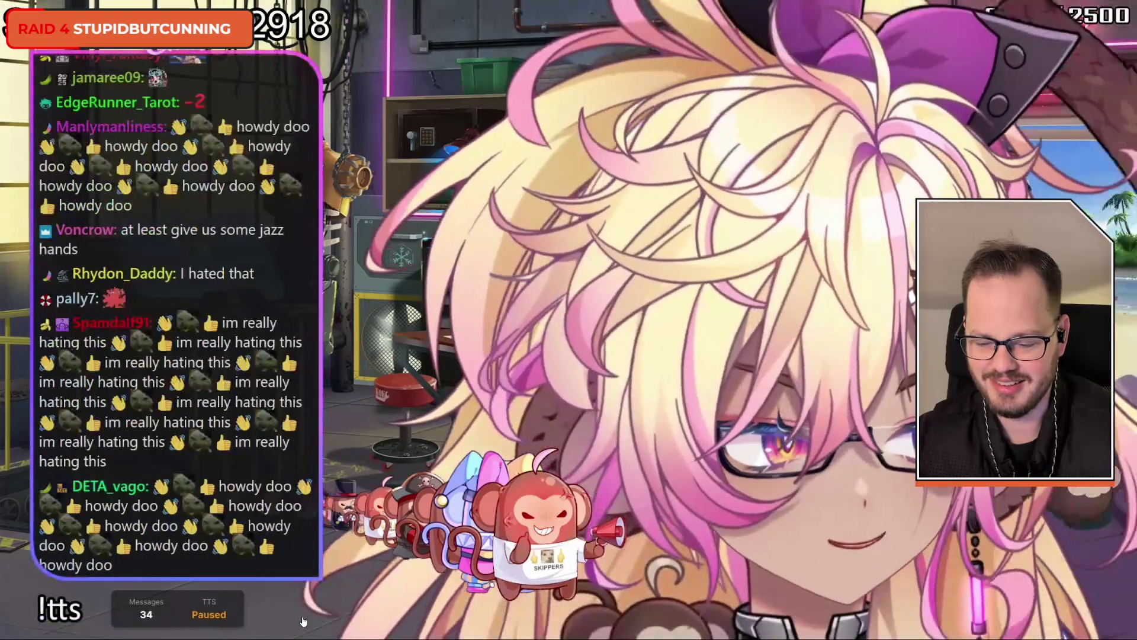
click(303, 619)
click(291, 619)
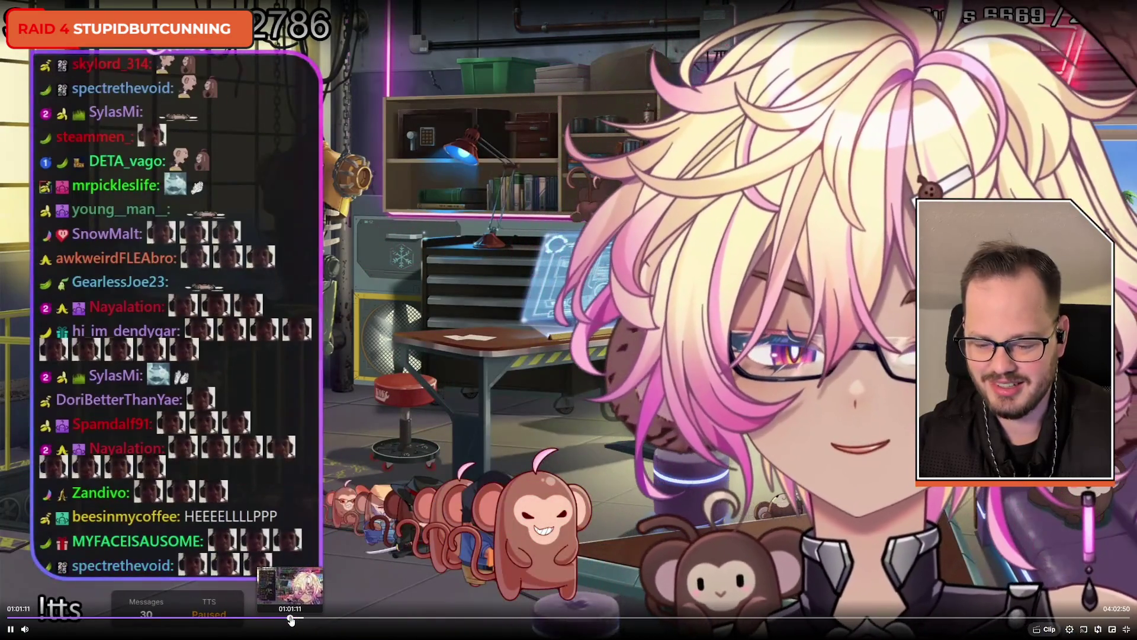
click(342, 618)
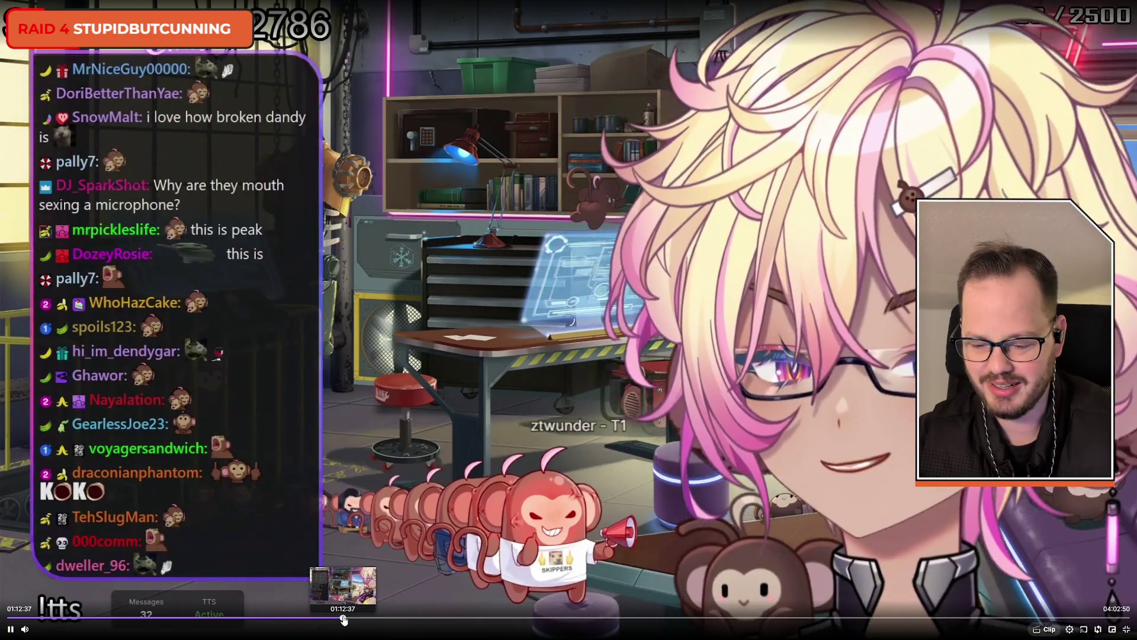
click(302, 618)
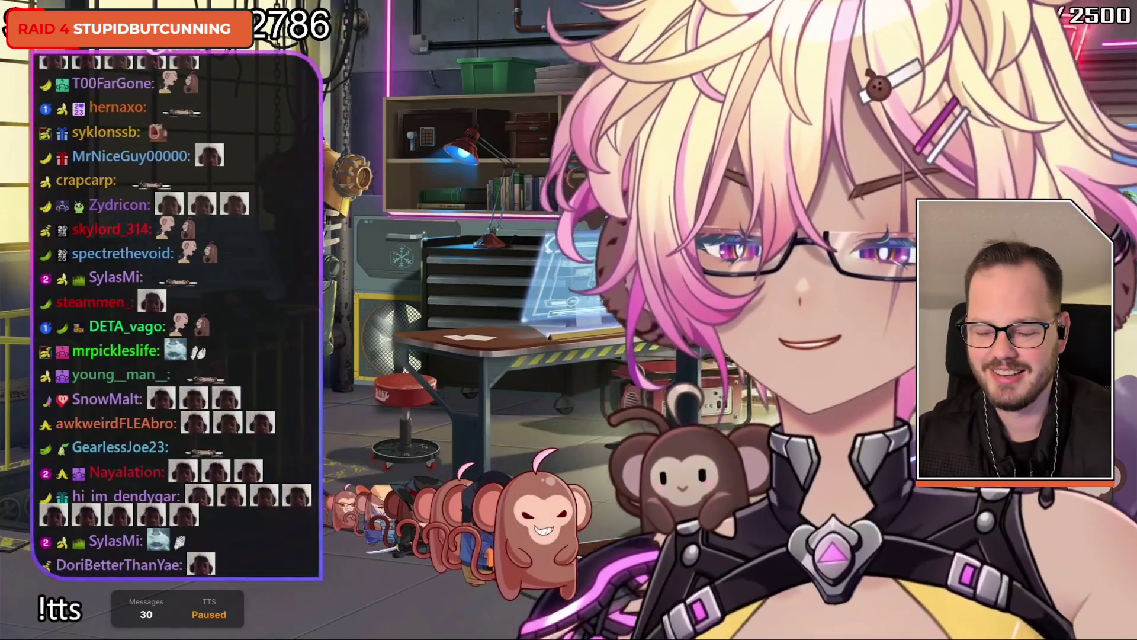
mouse_move(117, 356)
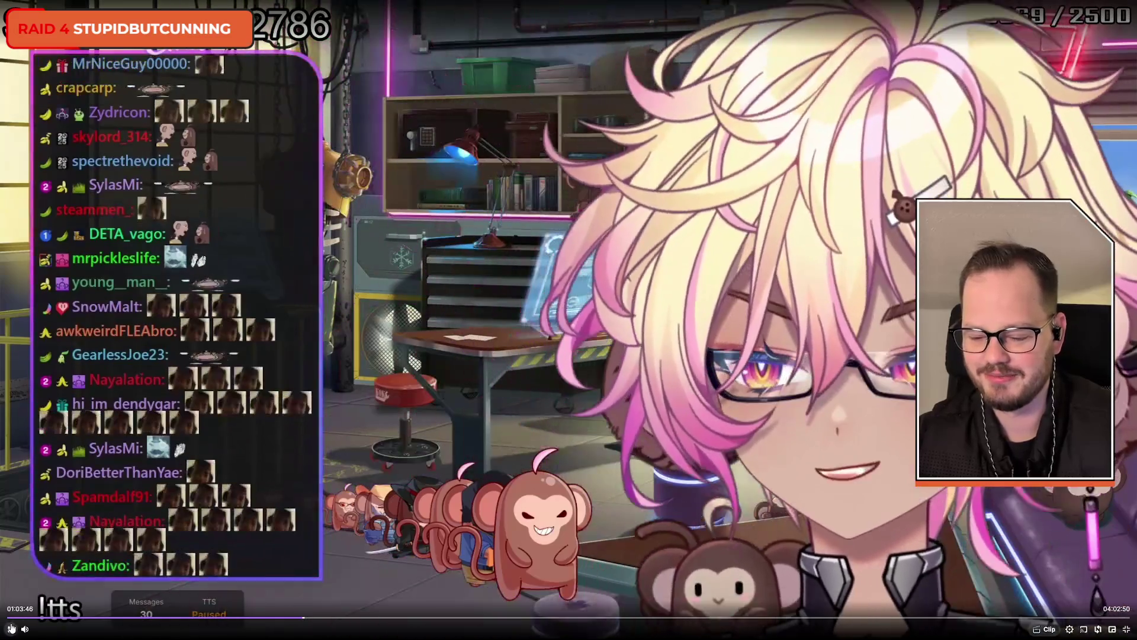
click(87, 434)
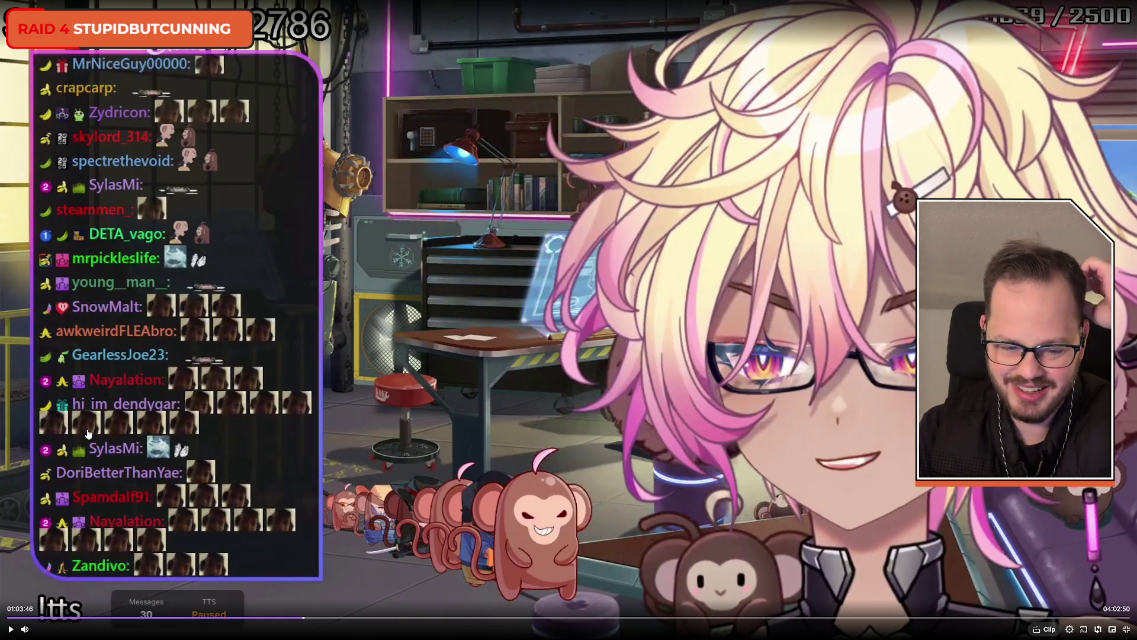
key(Escape)
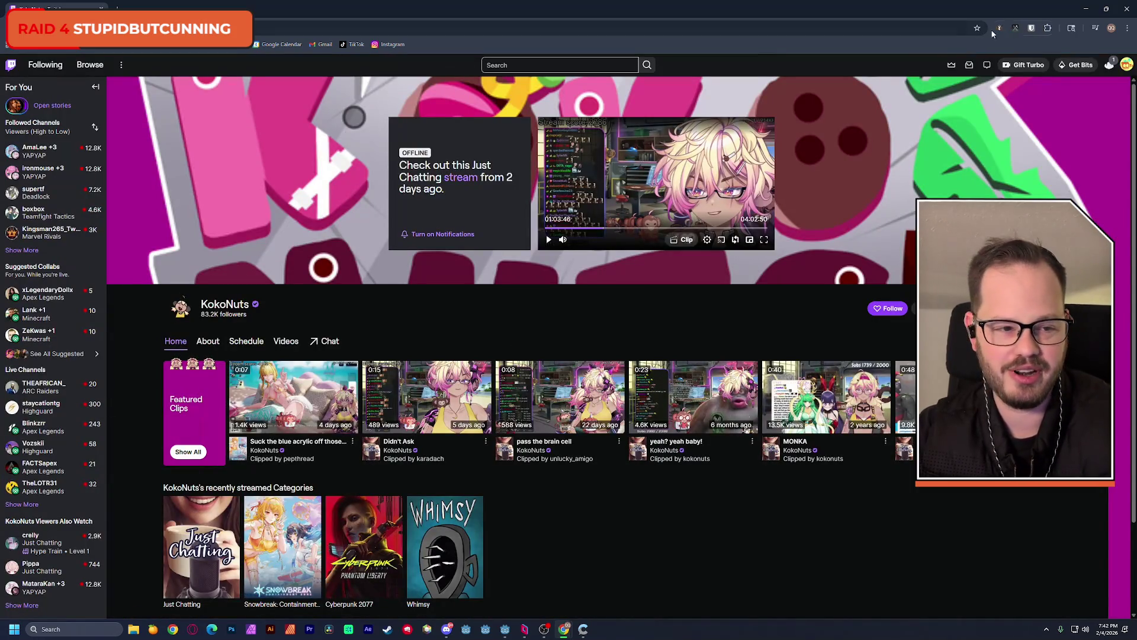
Close the browser and select the TimerSprite node back in Godot.
click(1128, 10)
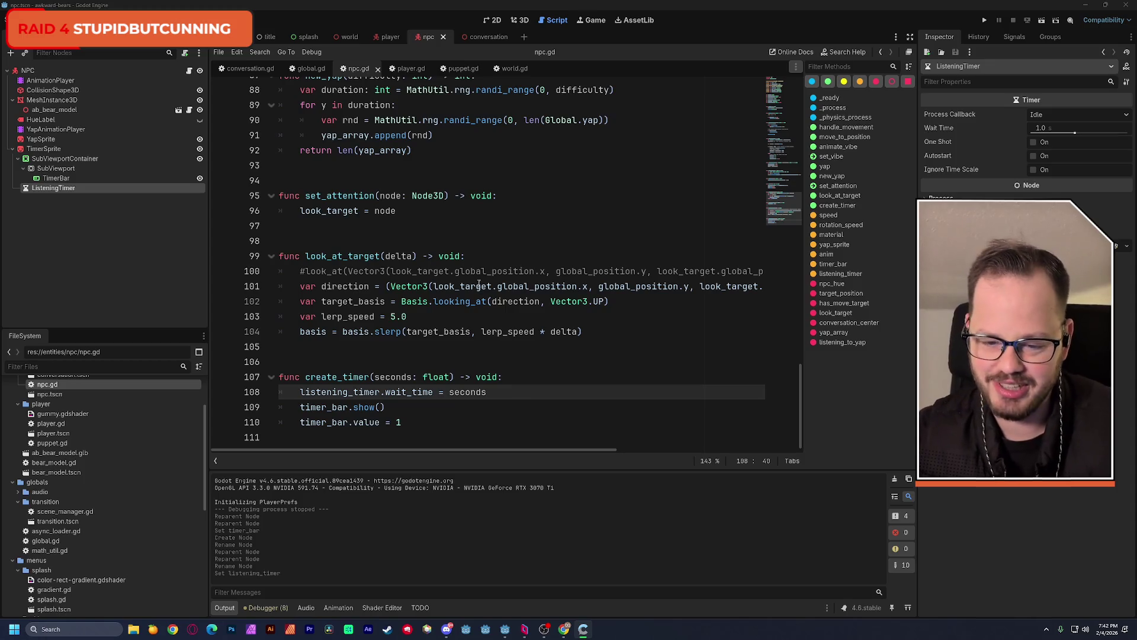
click(418, 422)
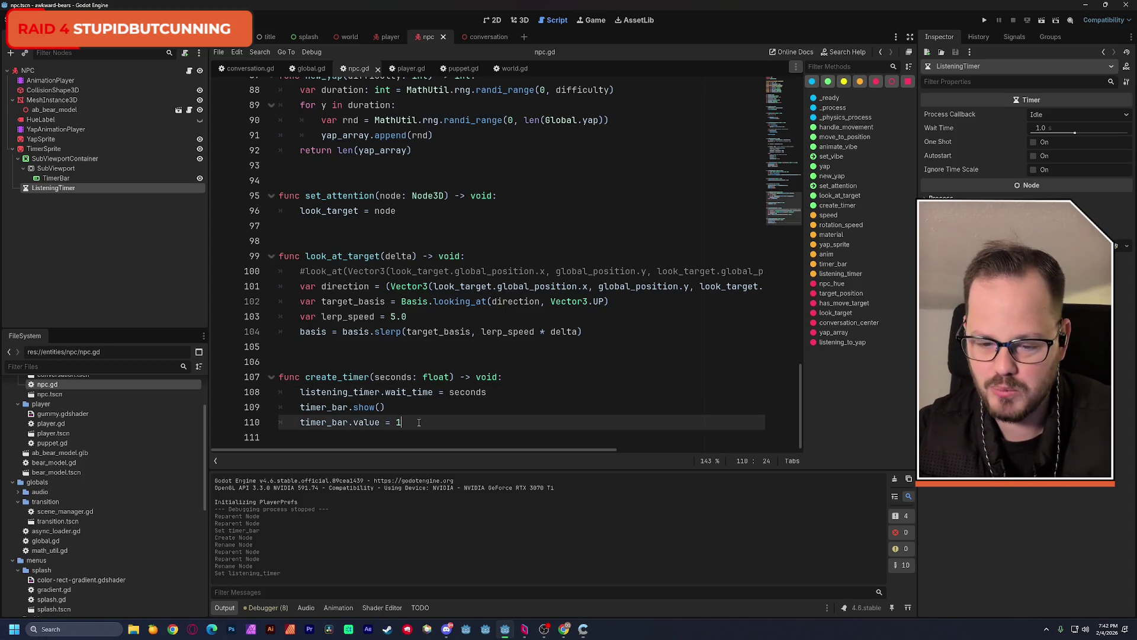
click(62, 149)
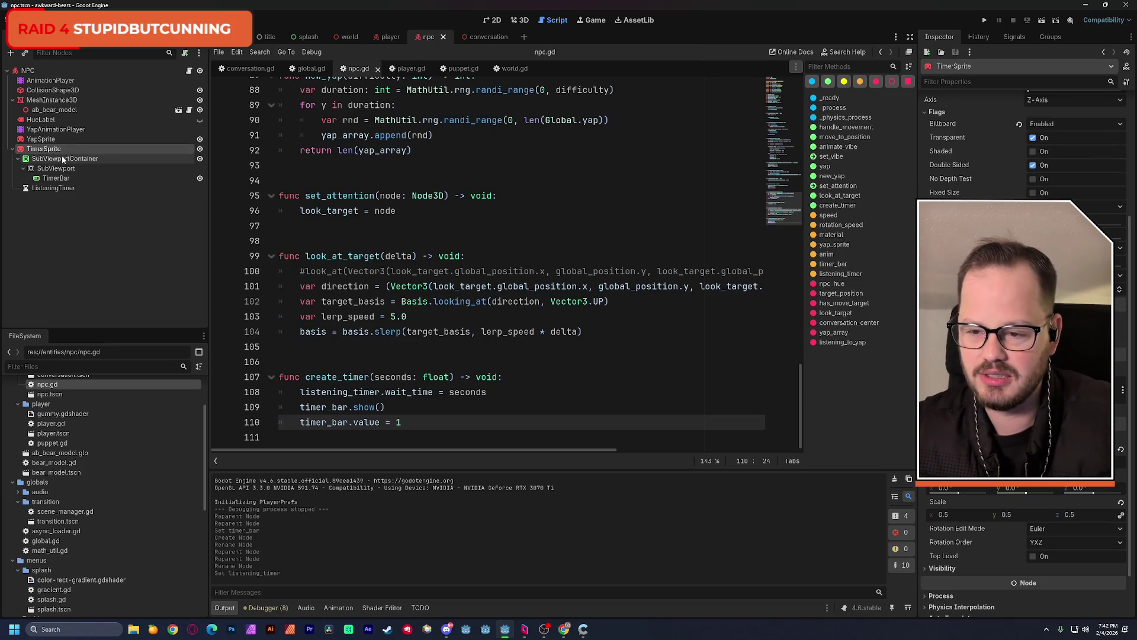
click(59, 159)
click(44, 149)
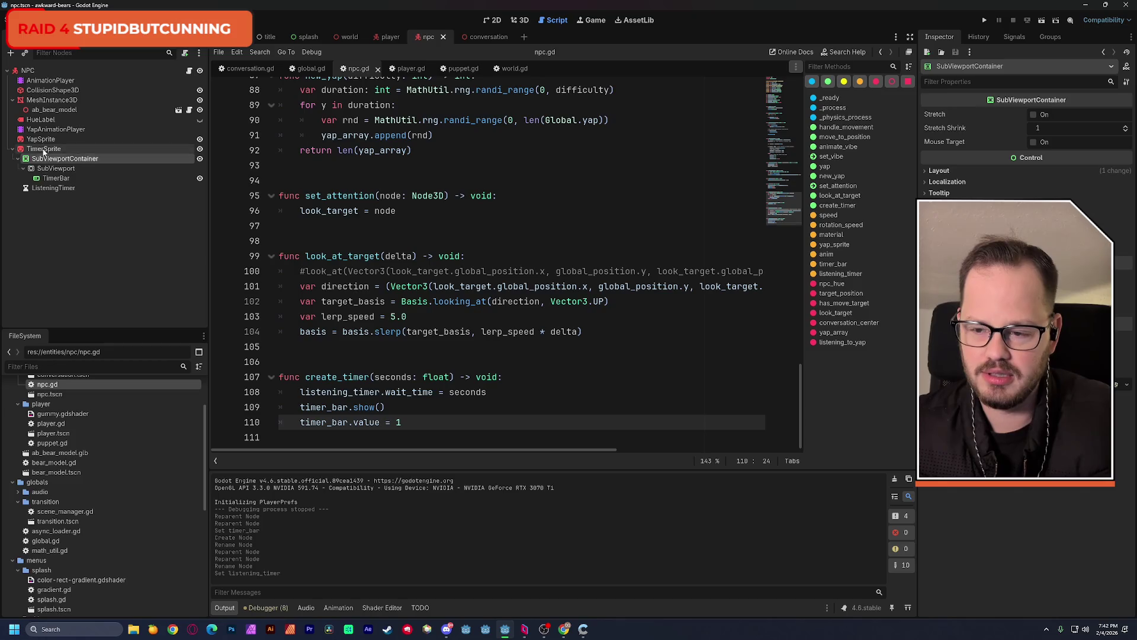
key(F2)
key(Escape)
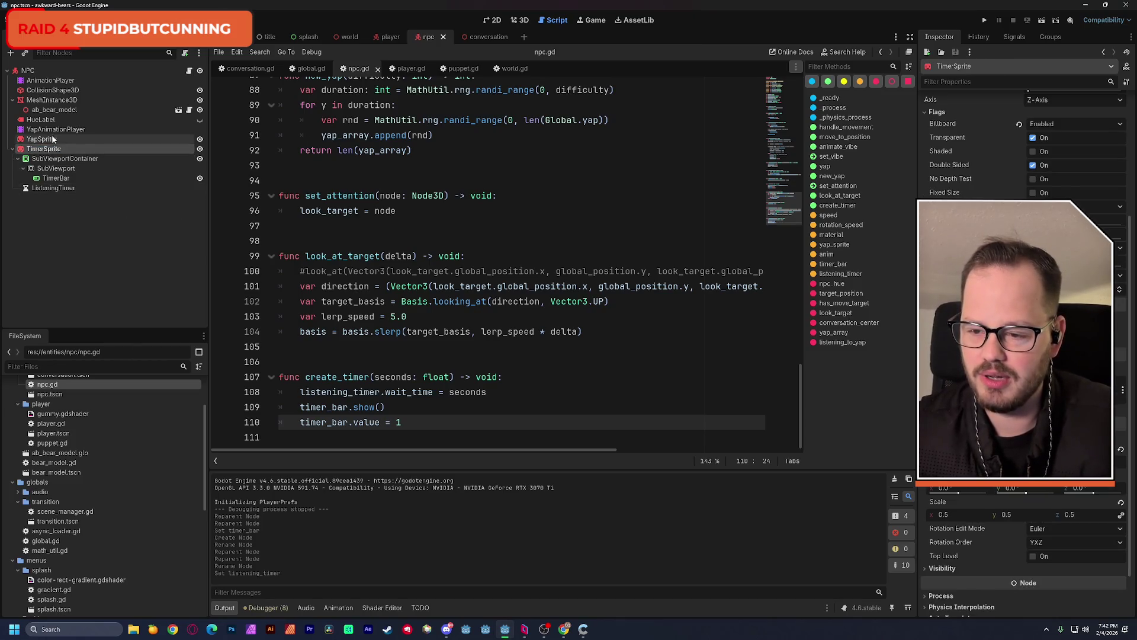
Attach a new script res://entities/npc/listening_timer.gd to TimerSprite.
click(185, 53)
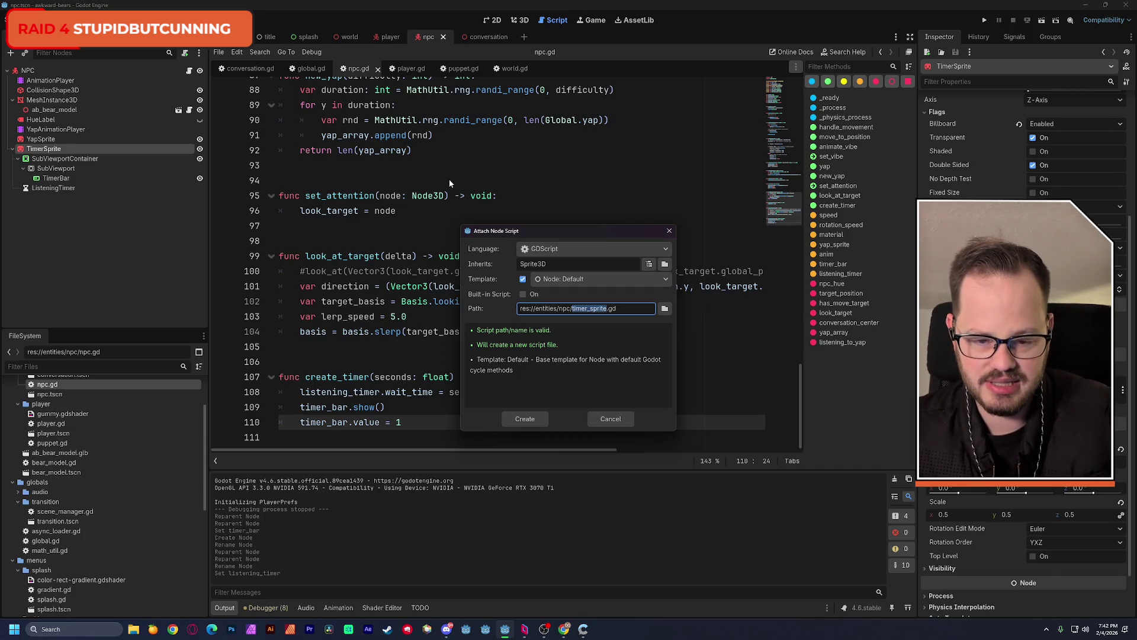
key(End)
key(BackSpace)
key(BackSpace)
key(BackSpace)
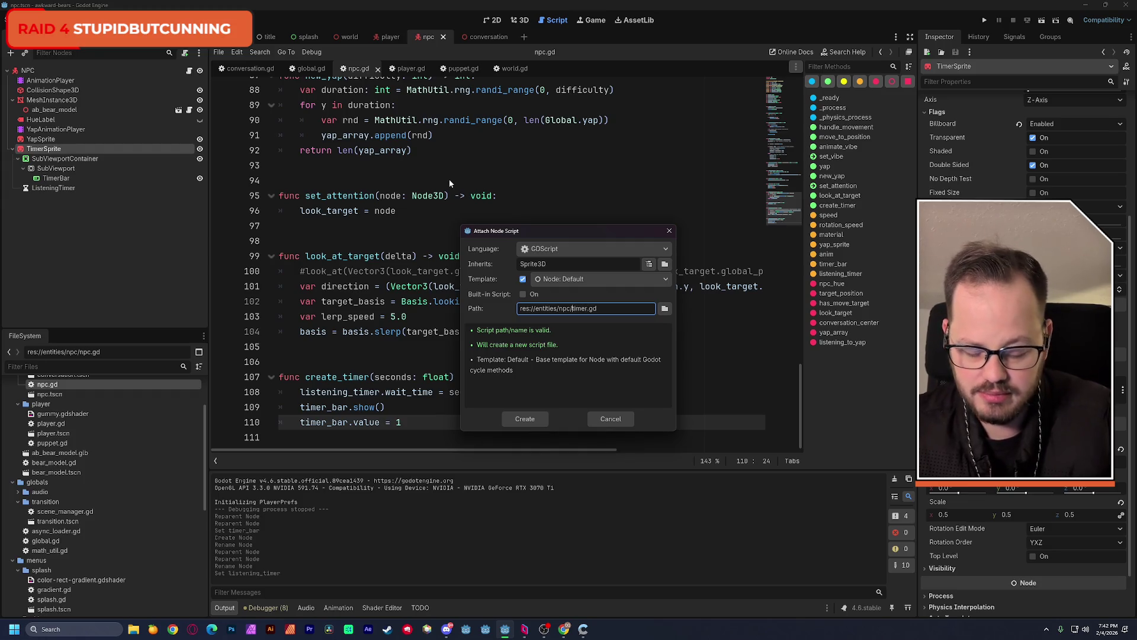
text(listening)
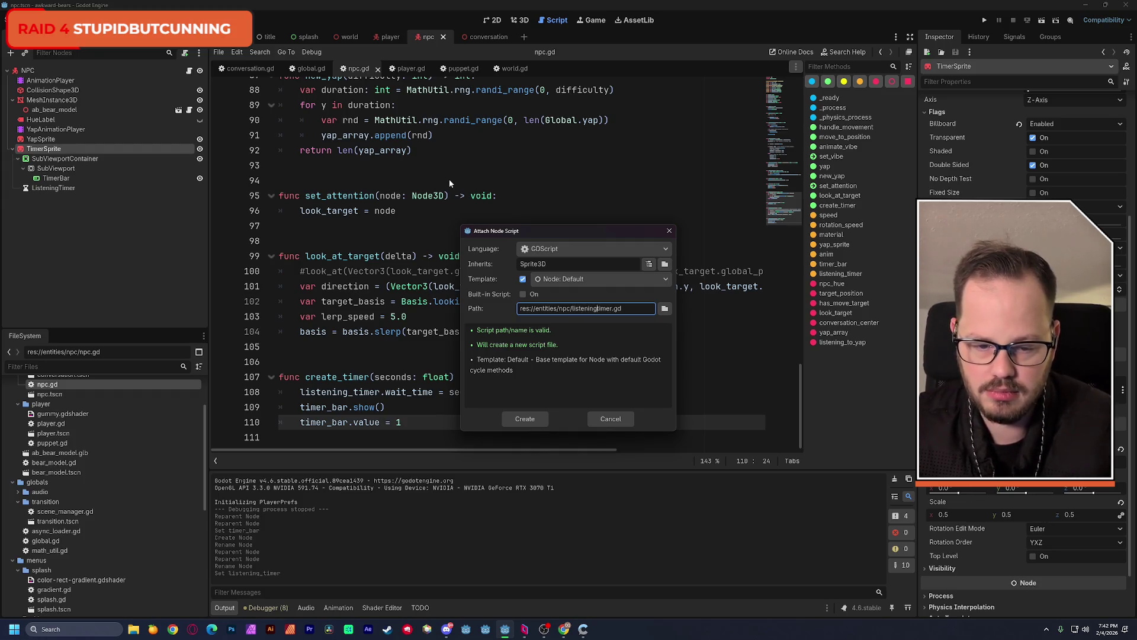
text(_)
key(Return)
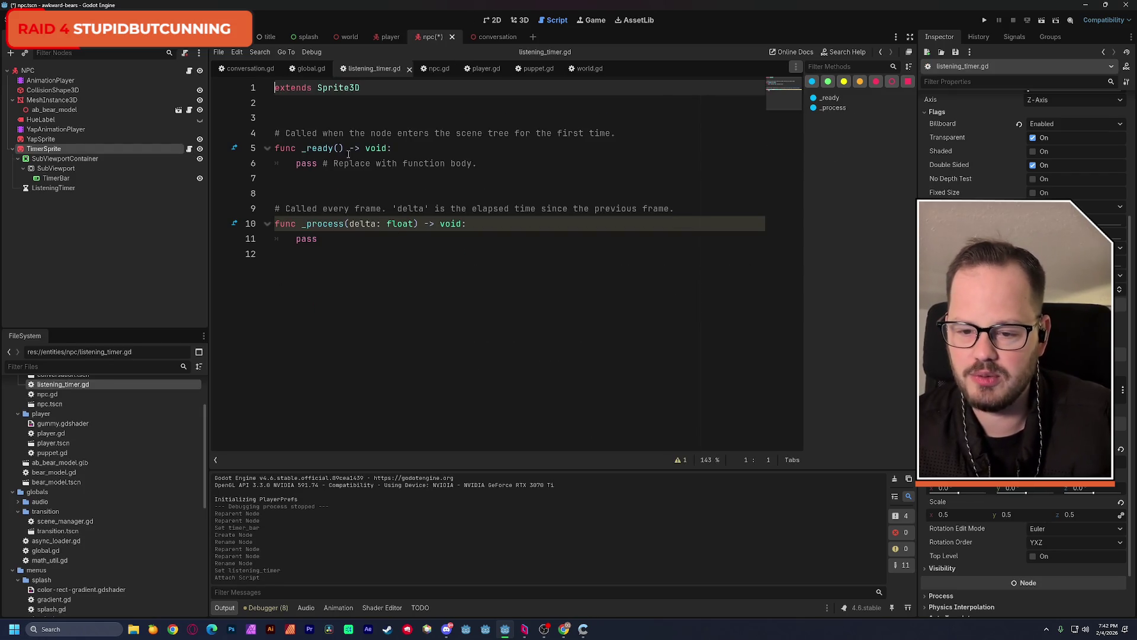
drag(279, 132, 564, 303)
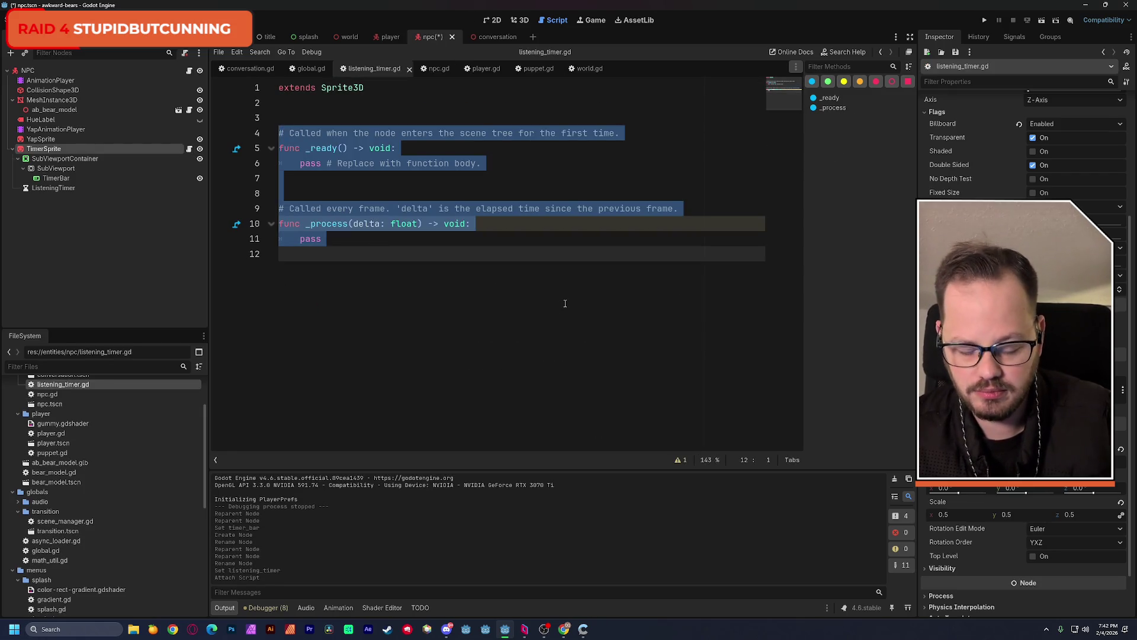
key(BackSpace)
key(ctrl+s)
key(BackSpace)
key(BackSpace)
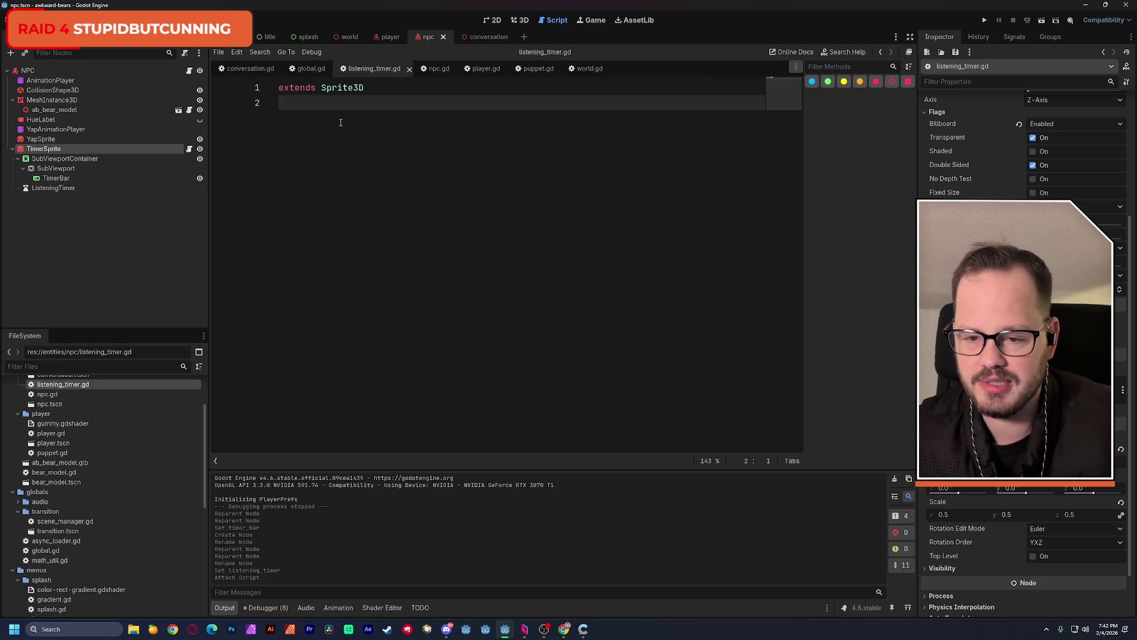
key(Return)
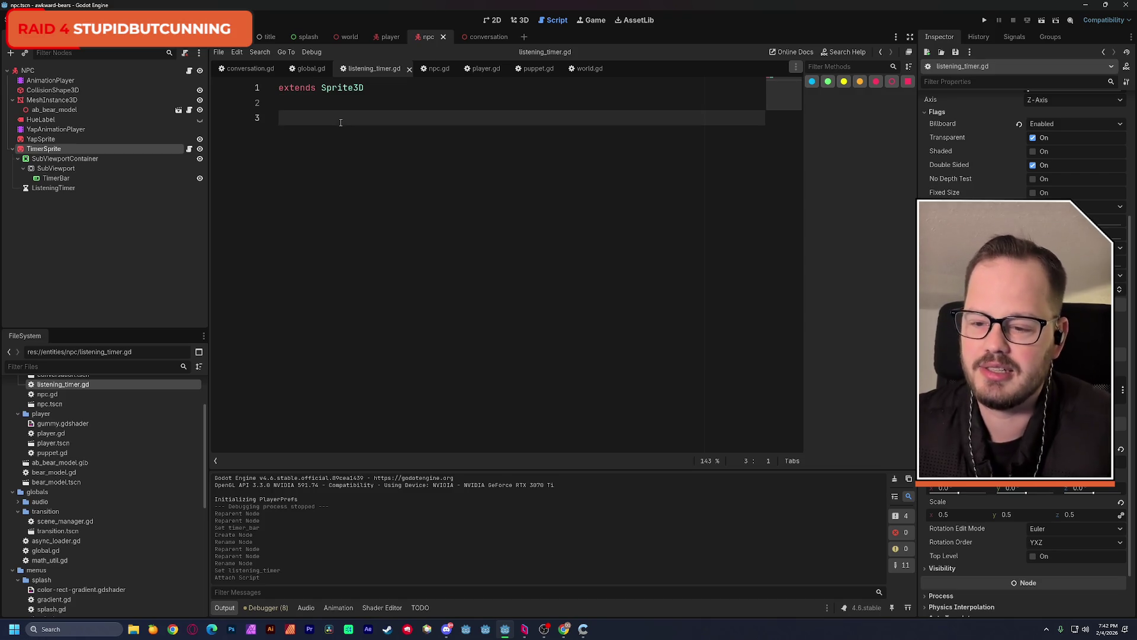
text(@)
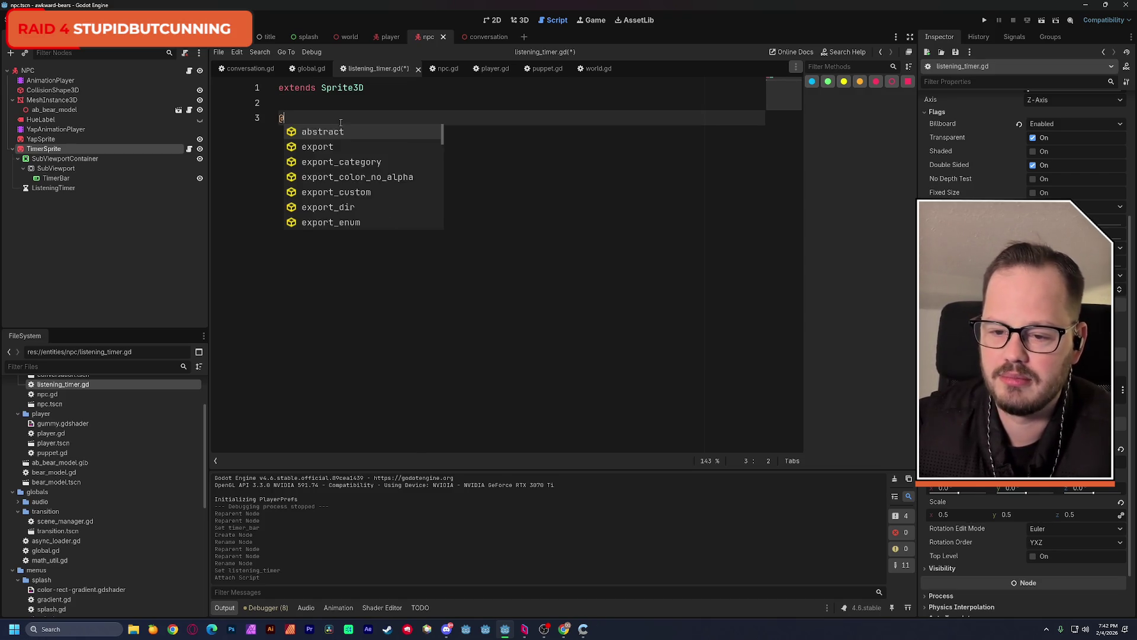
text(export var)
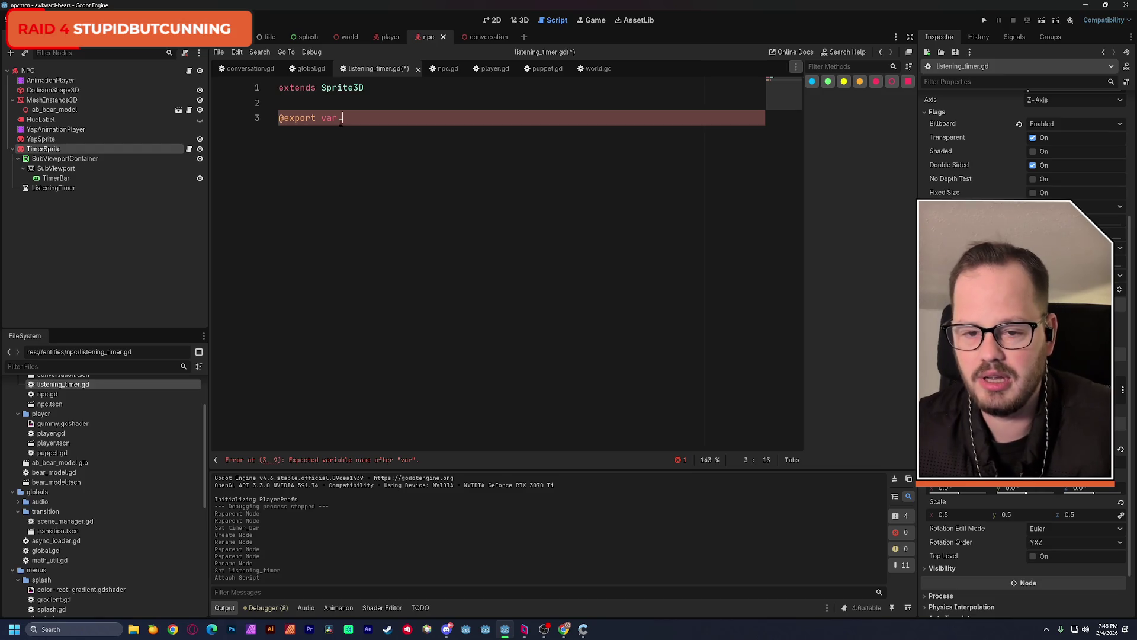
Remove the timer_bar and listening_timer export lines from npc.gd and save.
click(443, 68)
scroll(778, 188, up, 2)
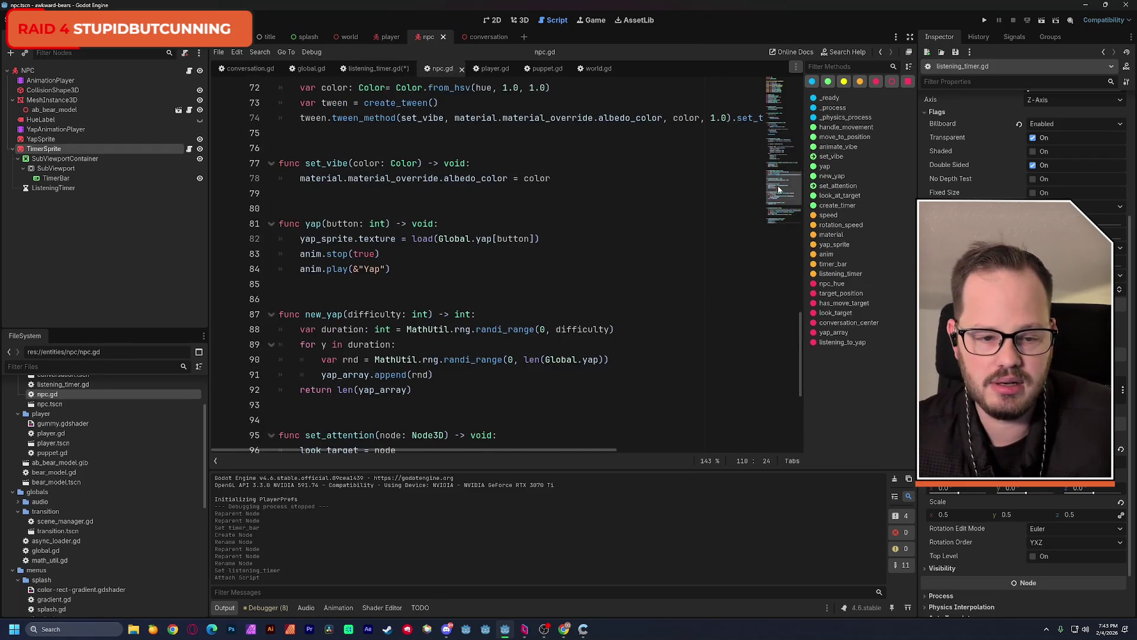
drag(778, 188, 709, 95)
mouse_move(464, 253)
mouse_down()
mouse_move(278, 254)
mouse_move(270, 238)
mouse_move(239, 236)
mouse_up()
key(ctrl+c)
key(BackSpace)
key(BackSpace)
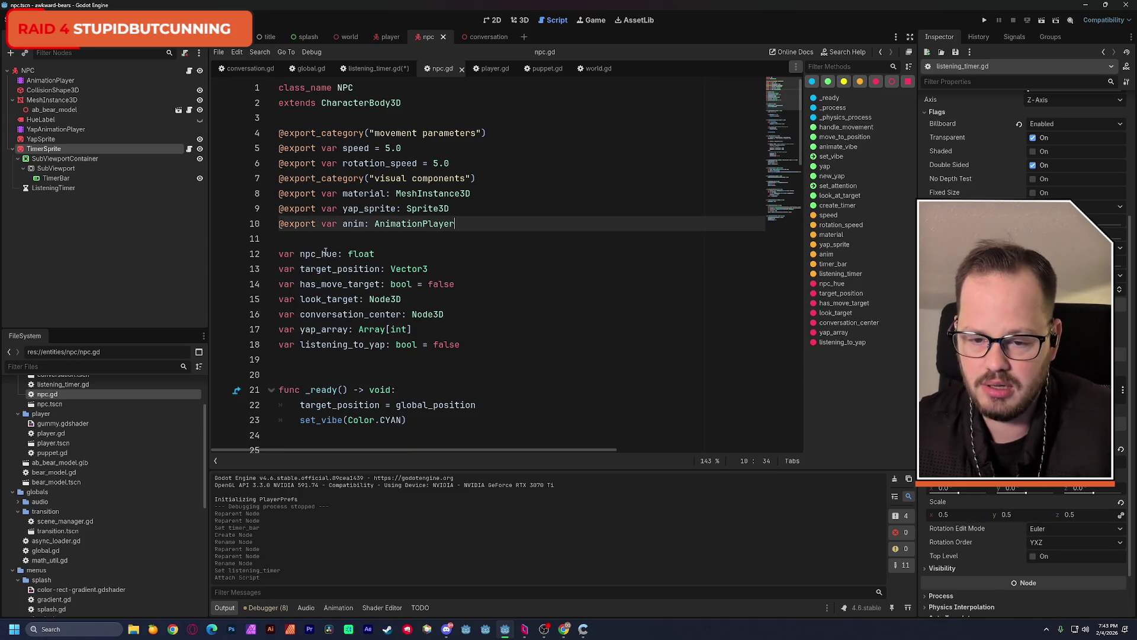
key(ctrl+s)
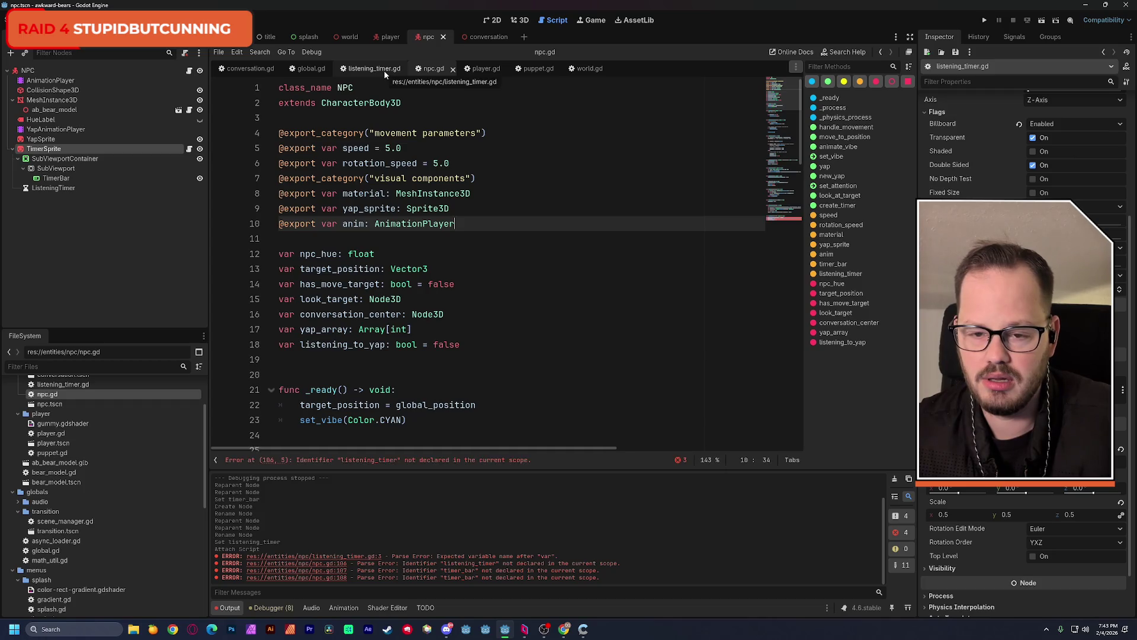
Paste the timer_bar and listening_timer exports into listening_timer.gd and save it.
click(385, 70)
key(shift+Home)
key(ctrl+v)
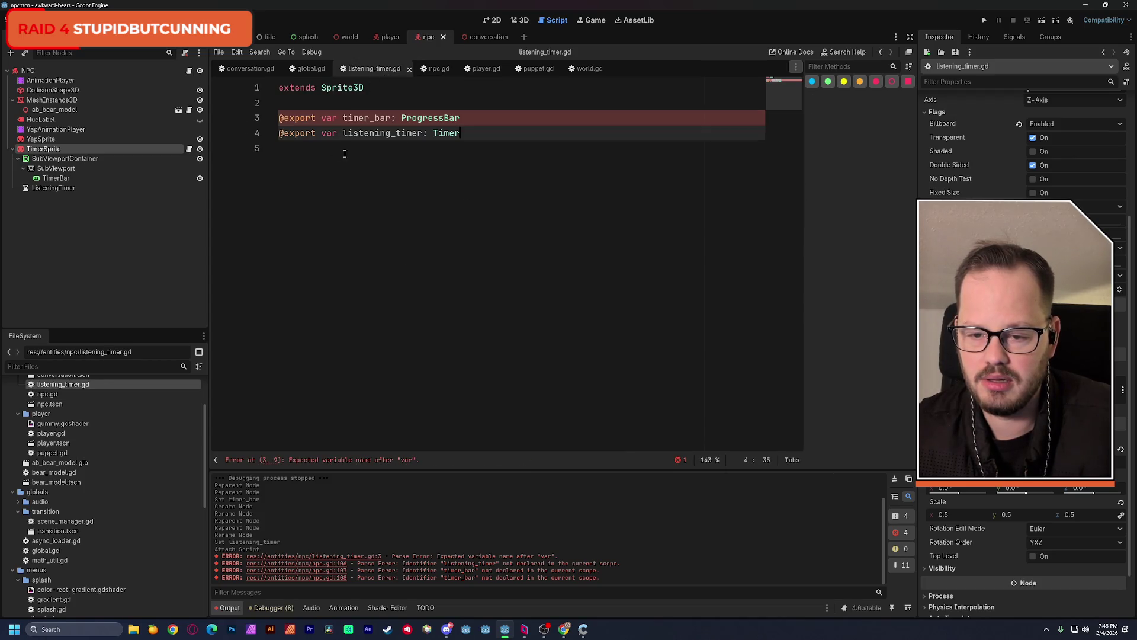
click(405, 88)
key(ctrl+s)
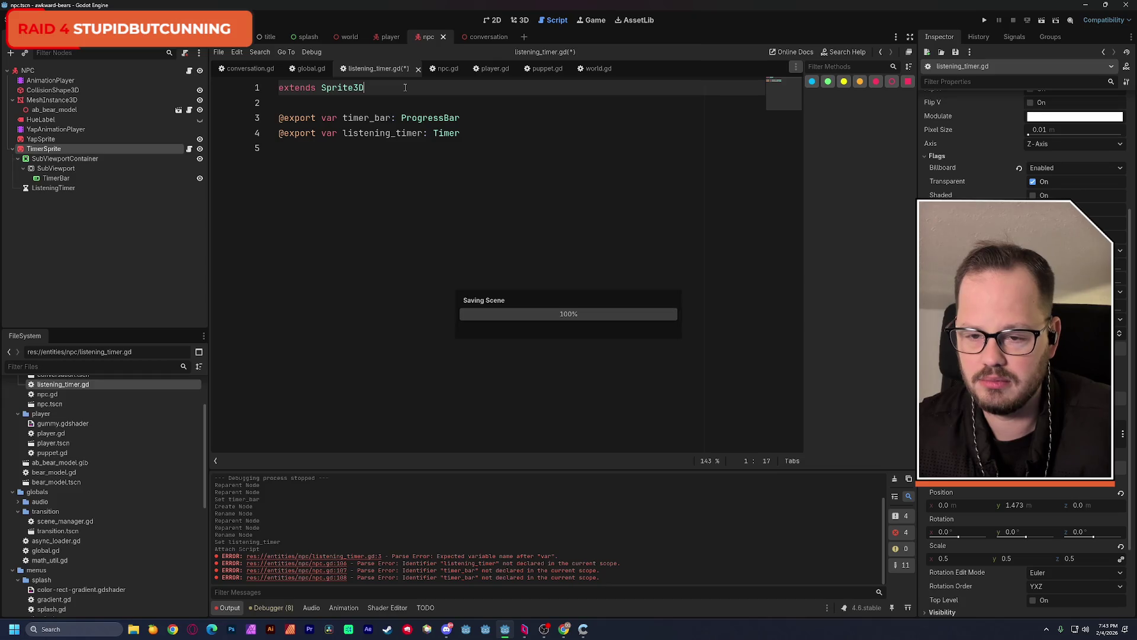
Replace the body of create_timer in npc.gd with pass and save.
click(436, 68)
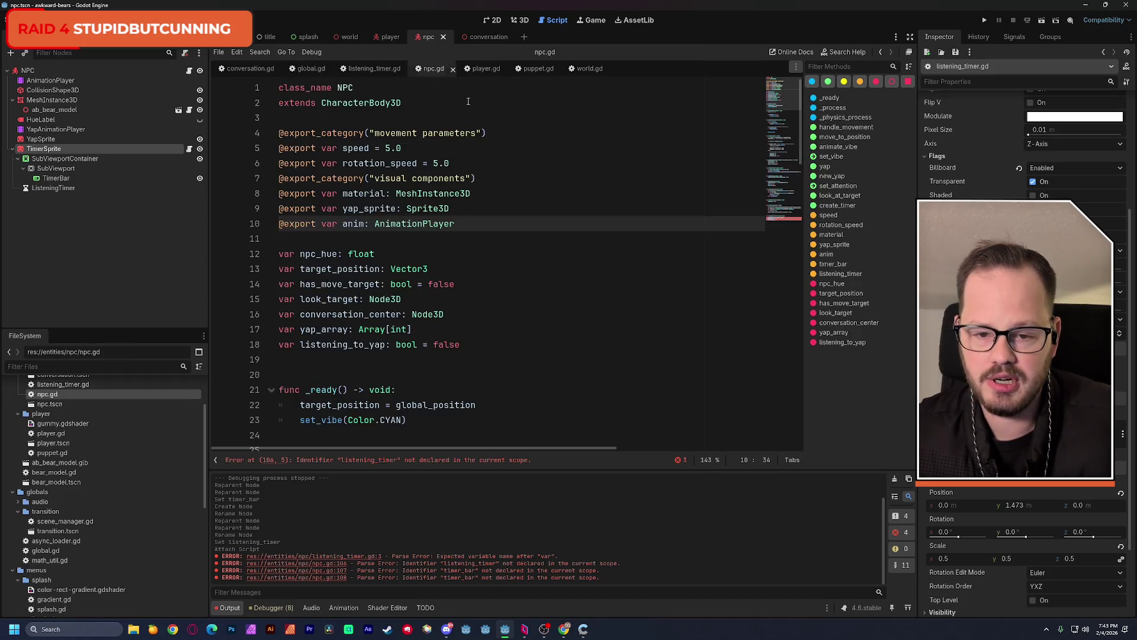
click(782, 218)
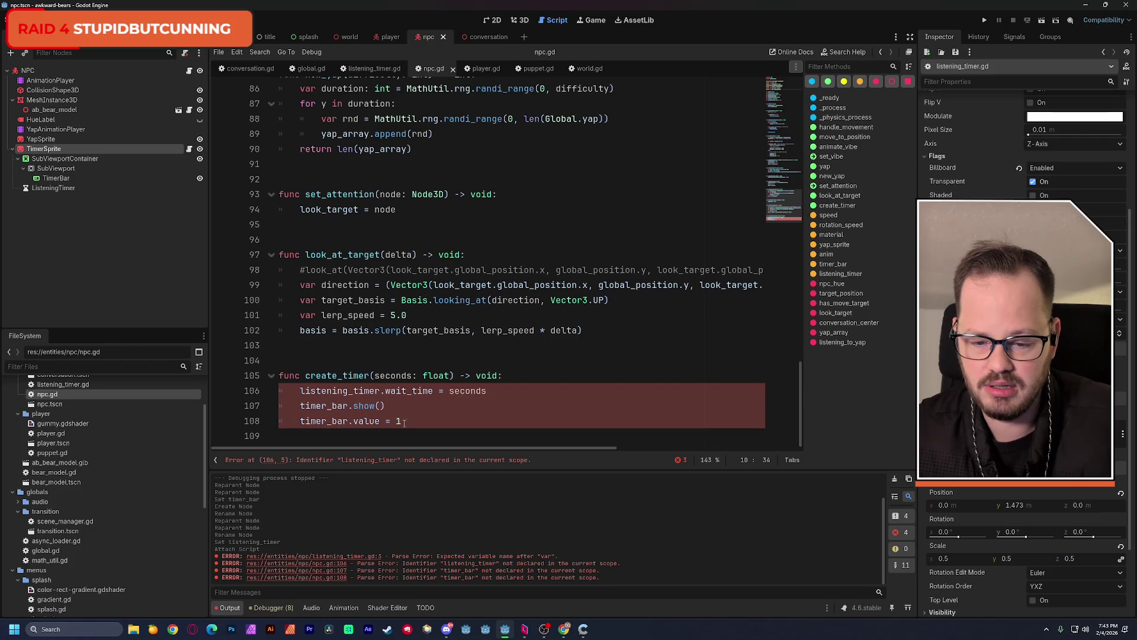
mouse_move(403, 421)
mouse_down()
mouse_move(263, 377)
mouse_move(293, 392)
mouse_up()
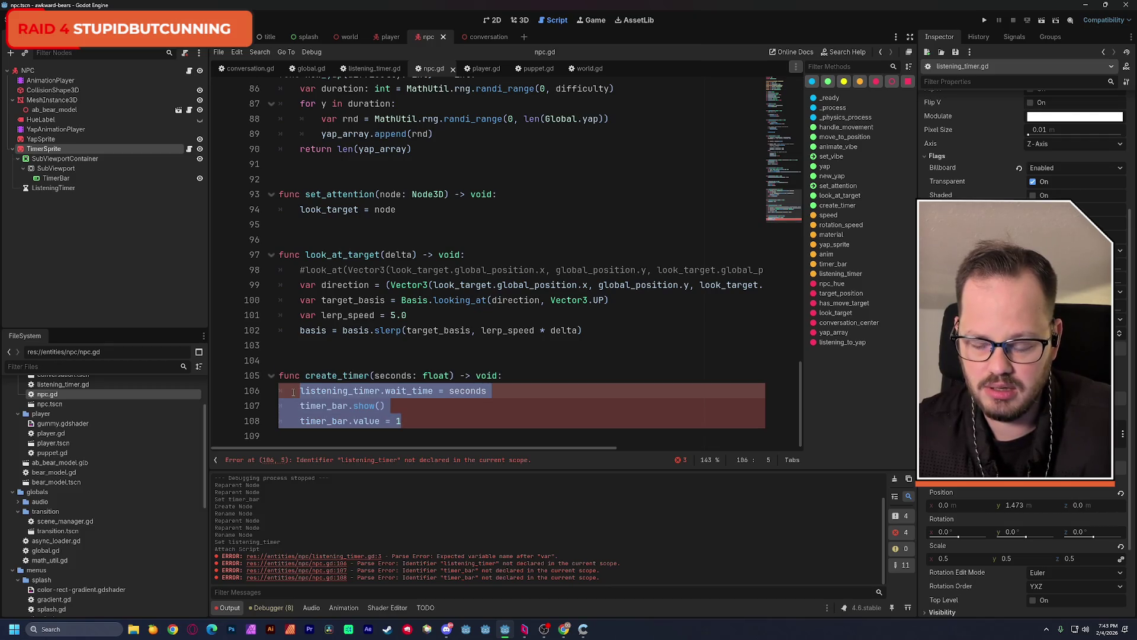
key(BackSpace)
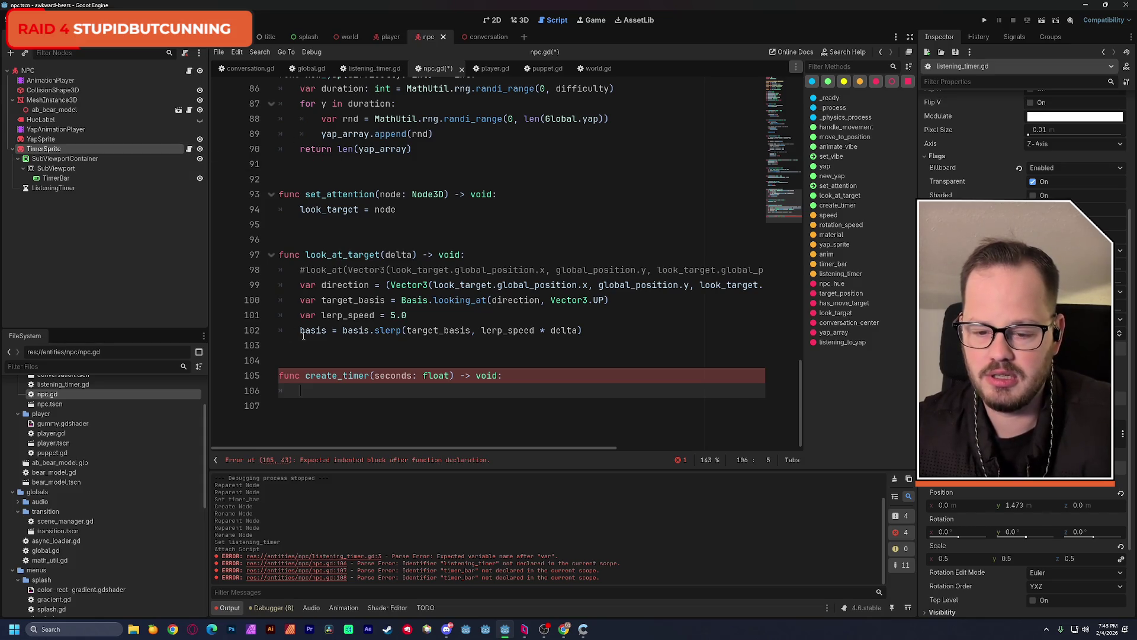
text(pass)
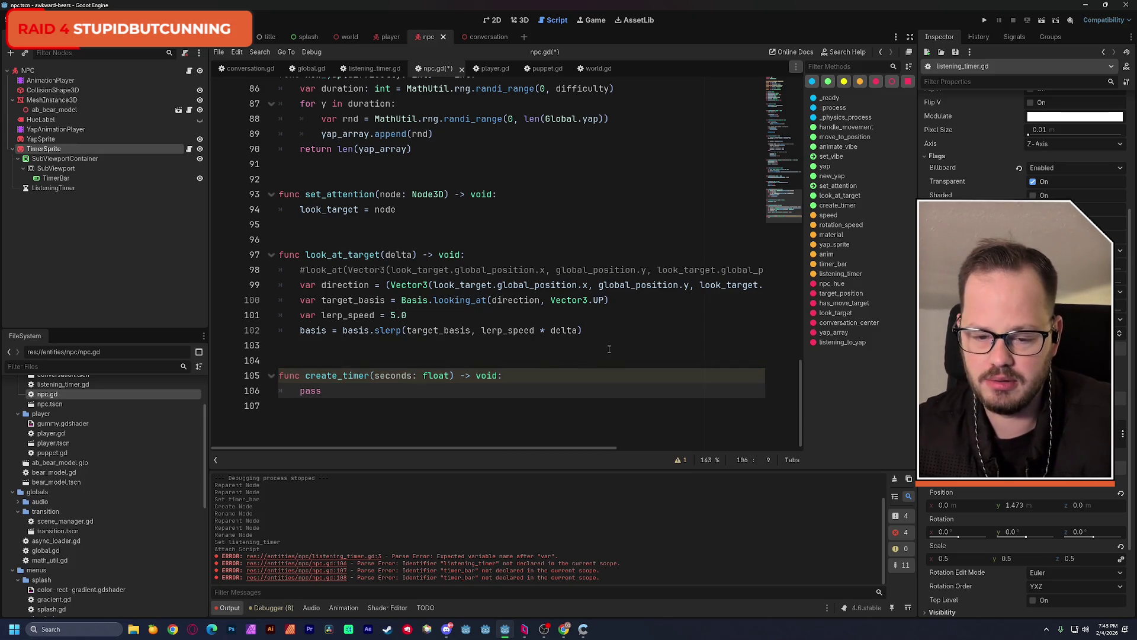
click(608, 347)
key(ctrl+s)
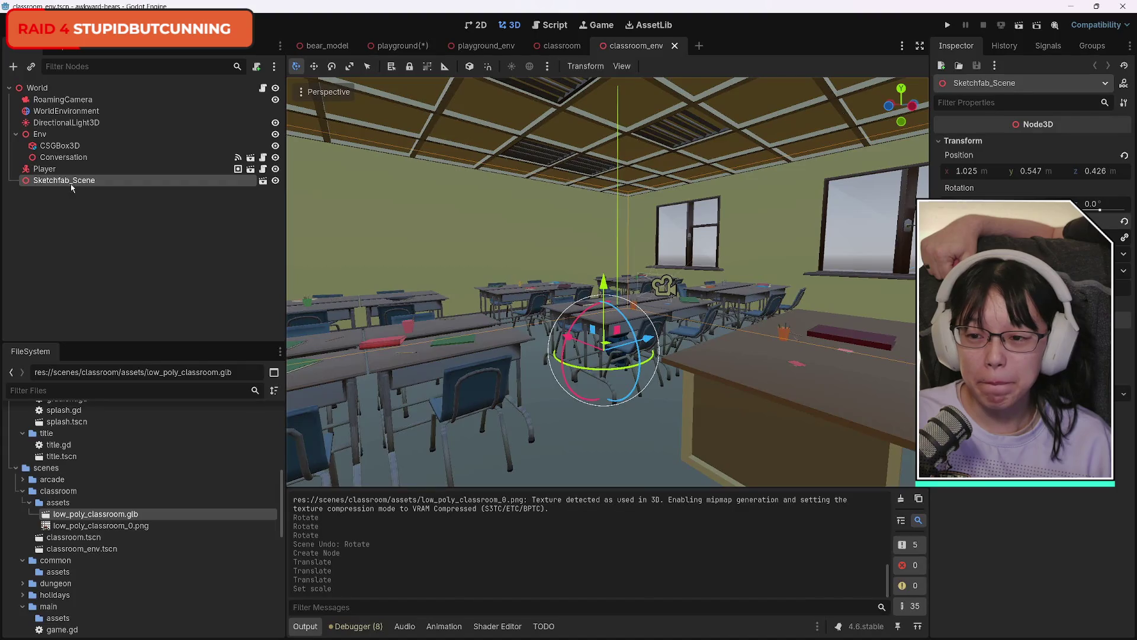
Delete the Sketchfab_Scene node, confirm the deletion, and orbit to view the red cylinder.
click(96, 218)
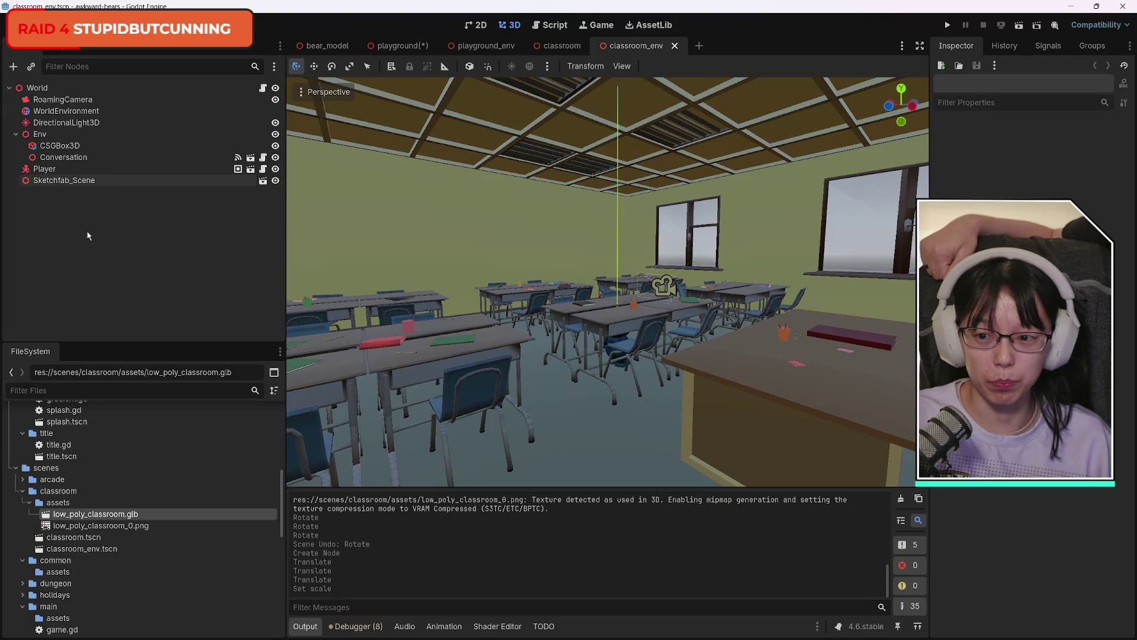
click(68, 180)
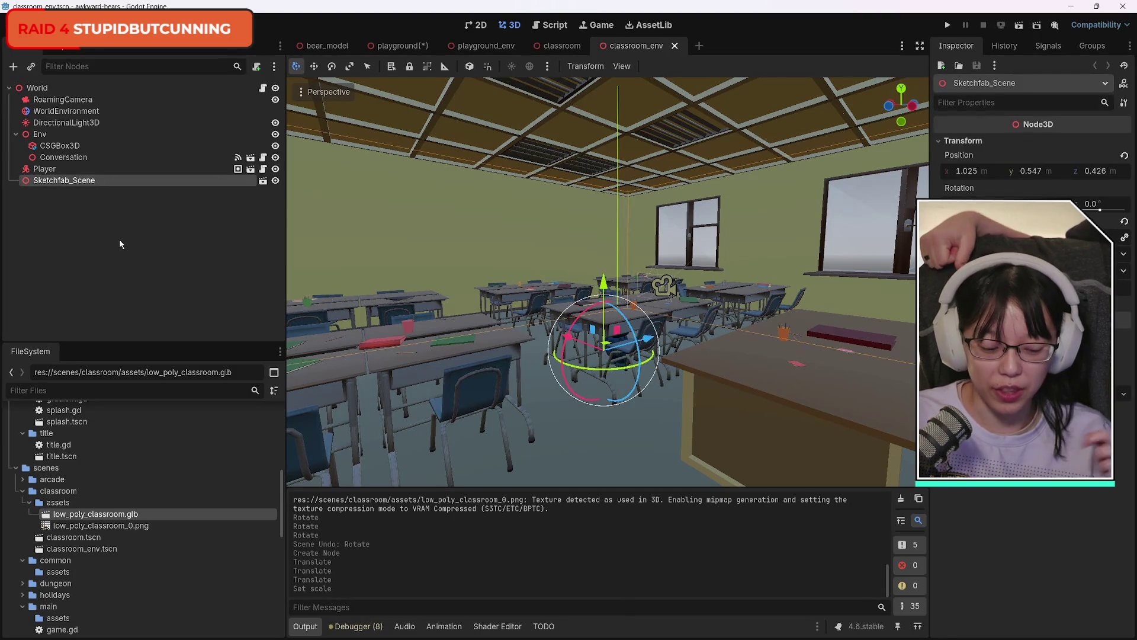
key(Delete)
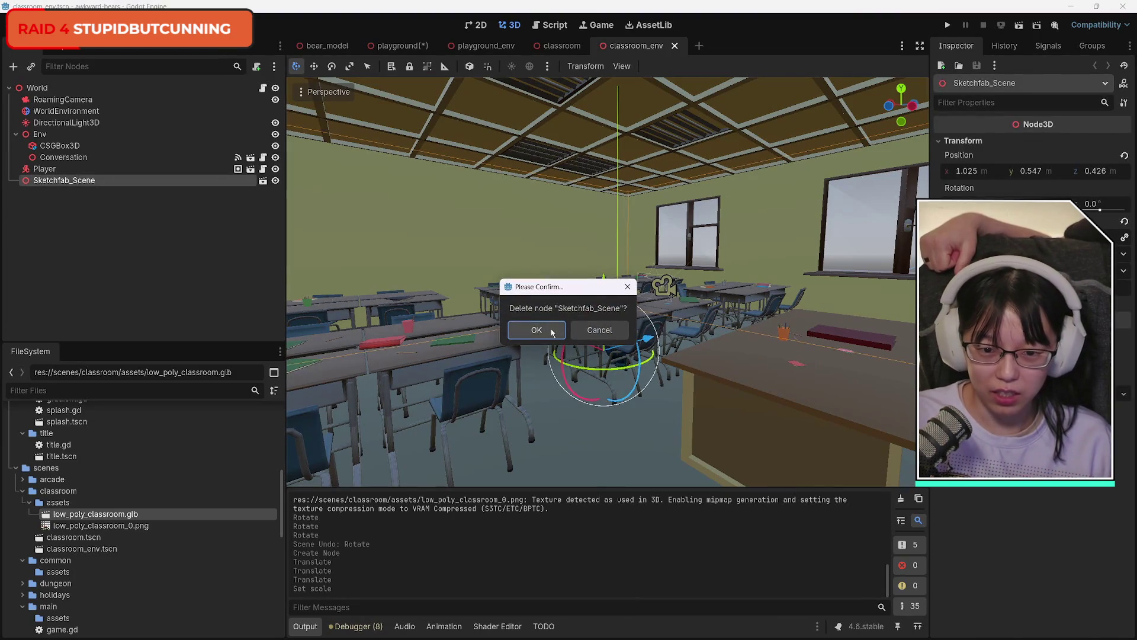
click(551, 333)
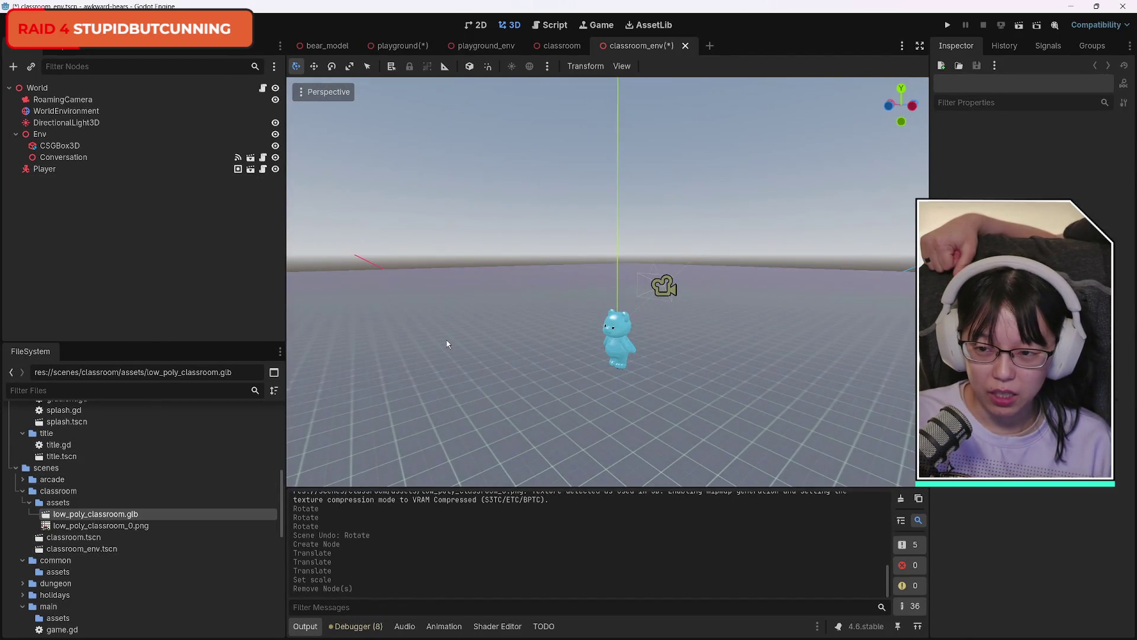
scroll(448, 342, down, 5)
drag(501, 332, 584, 323)
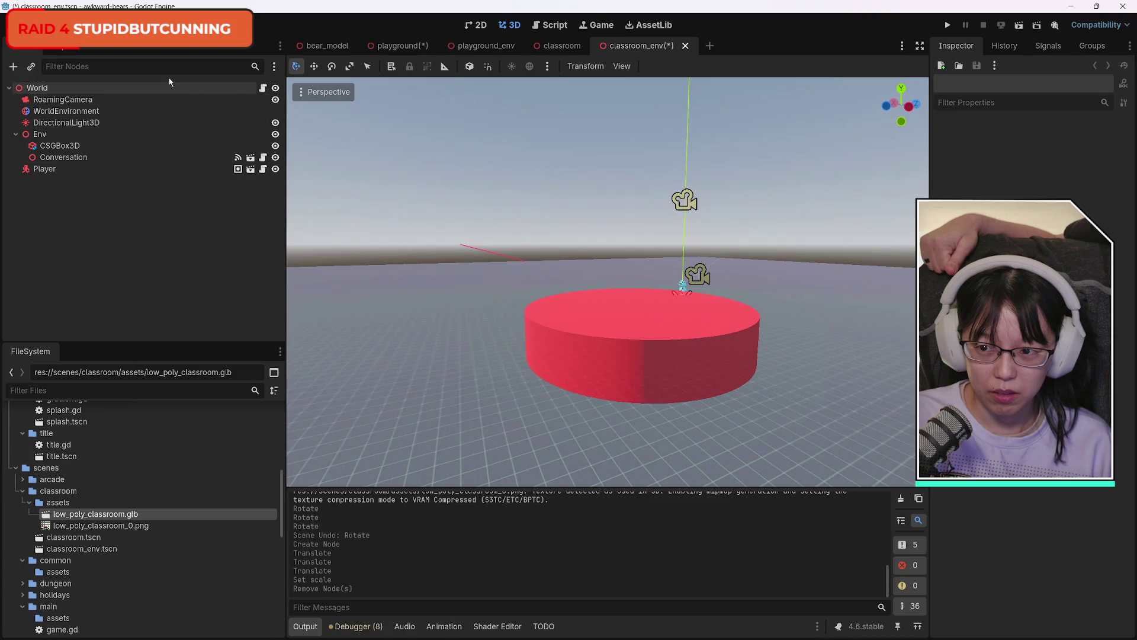
Create a new scene with a Node3D root and rename the root to 'classroom'.
click(710, 46)
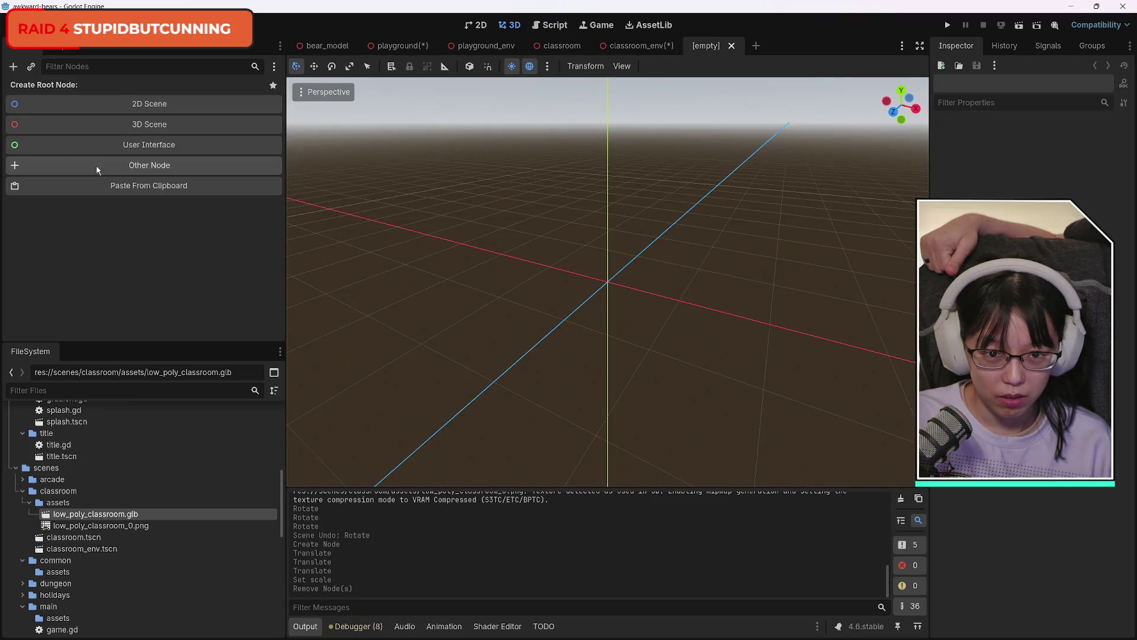
click(137, 123)
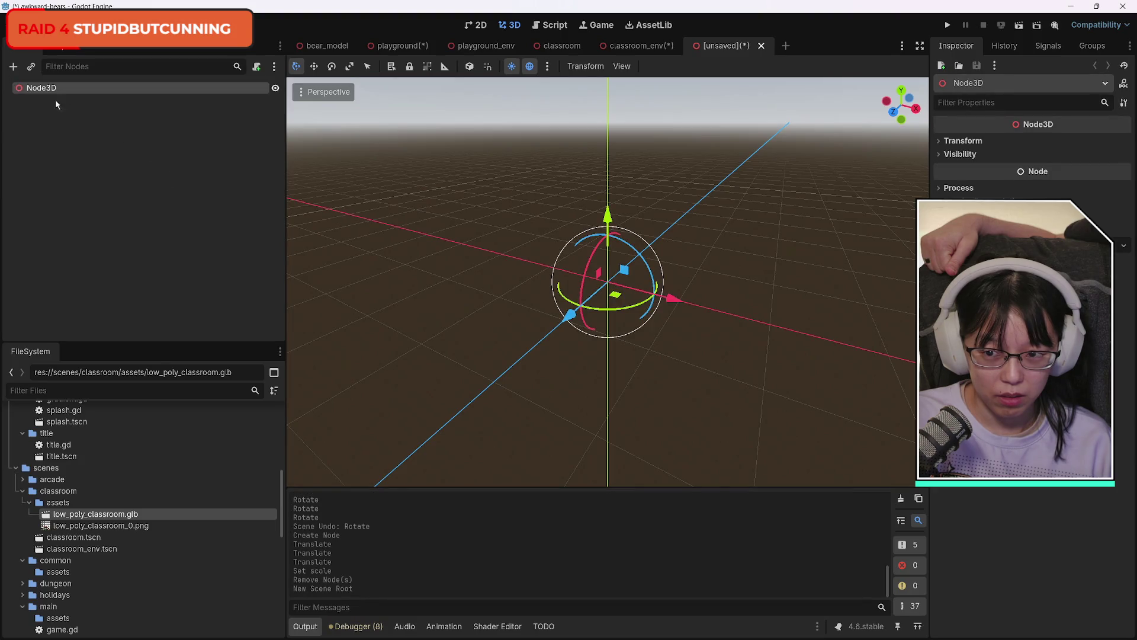
double_click(66, 88)
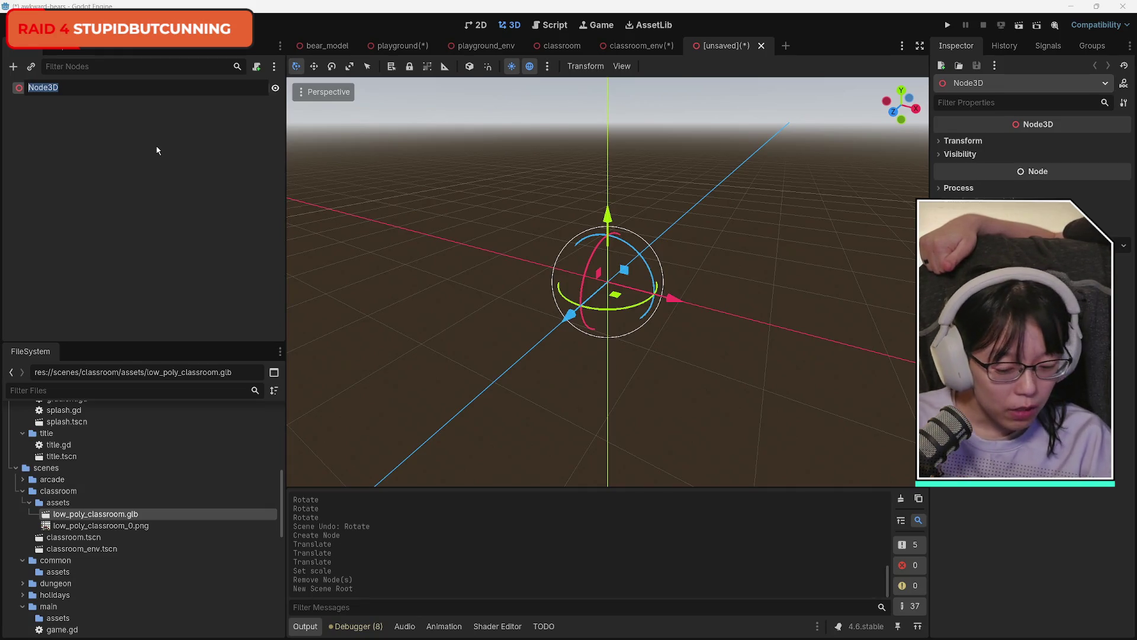
text(classroom)
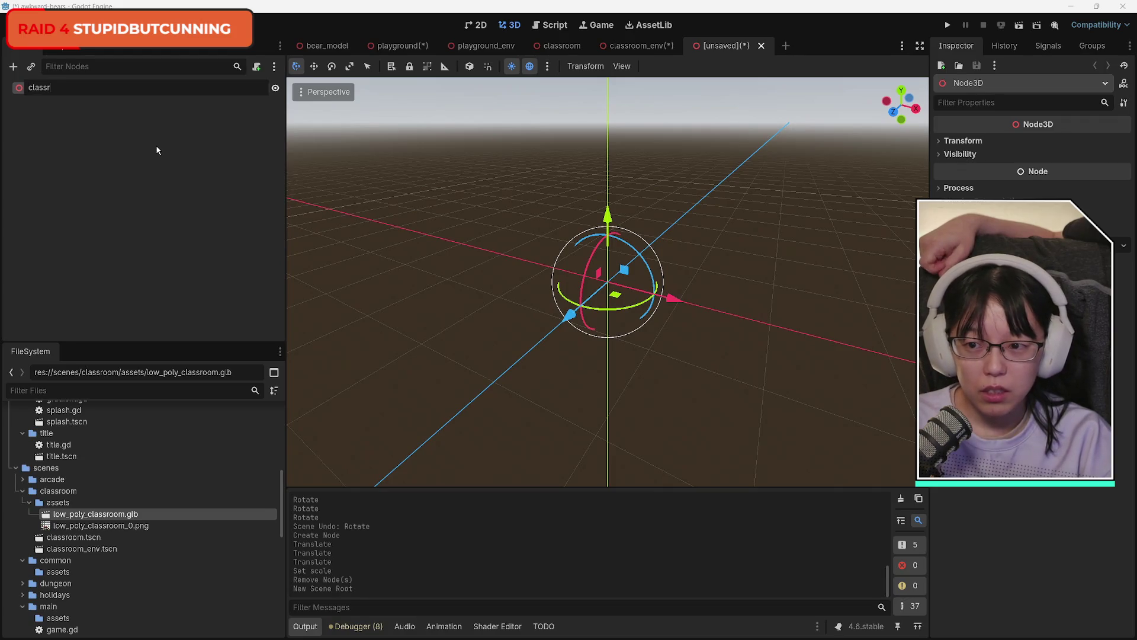
key(Return)
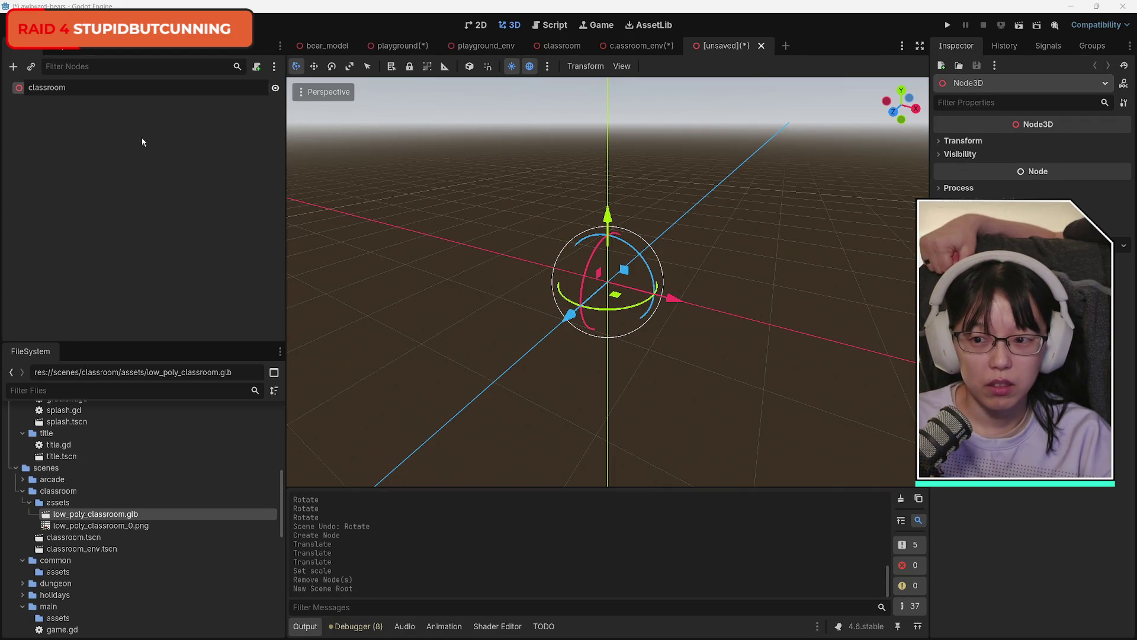
Correct the root name to ClassroomEnv and drag the low_poly_classroom model into the scene.
click(30, 88)
key(BackSpace)
text(C)
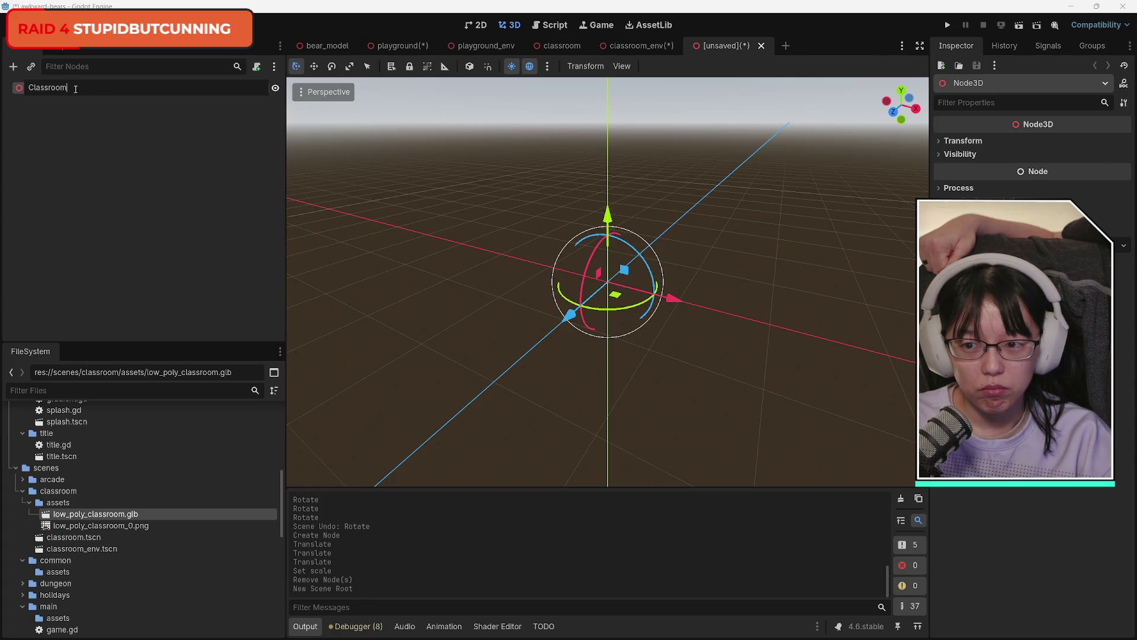
key(Return)
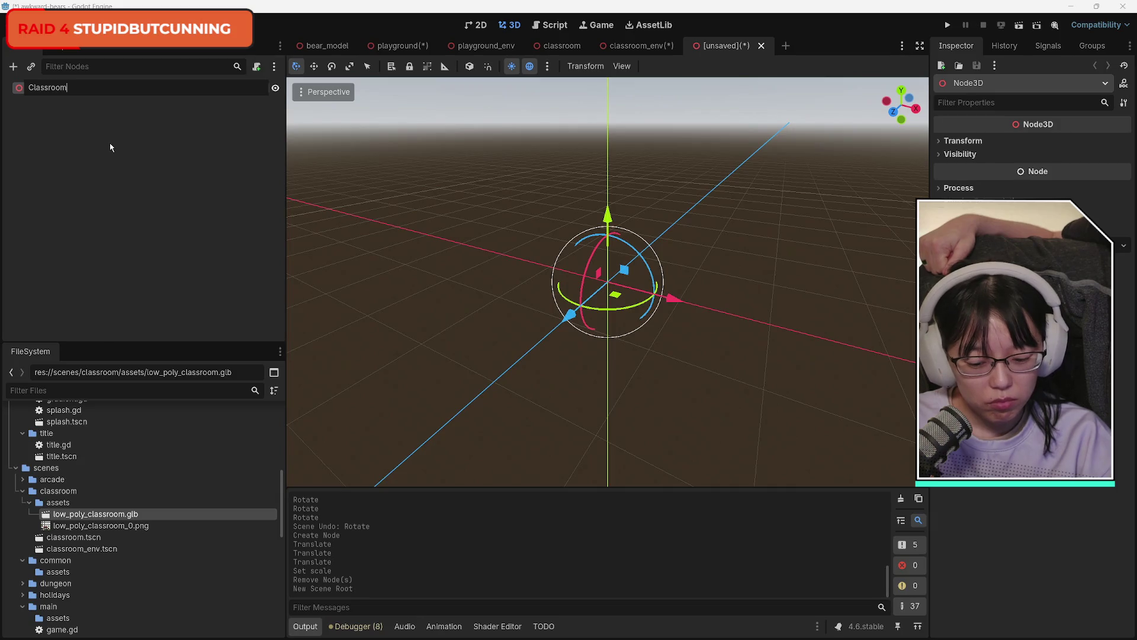
text(wnv)
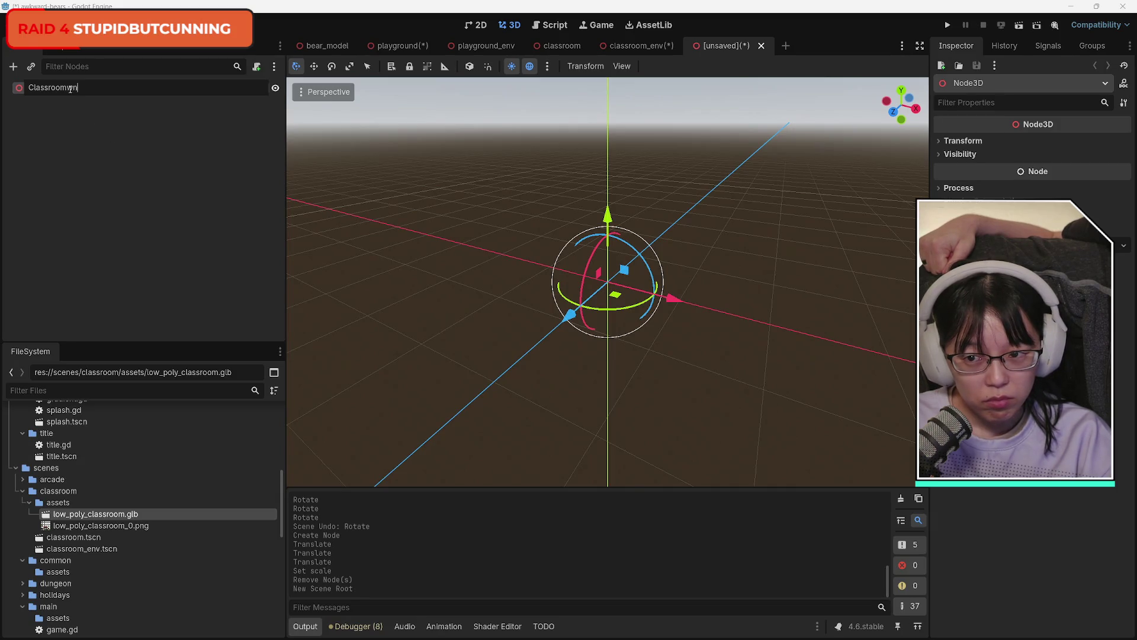
key(BackSpace)
key(BackSpace)
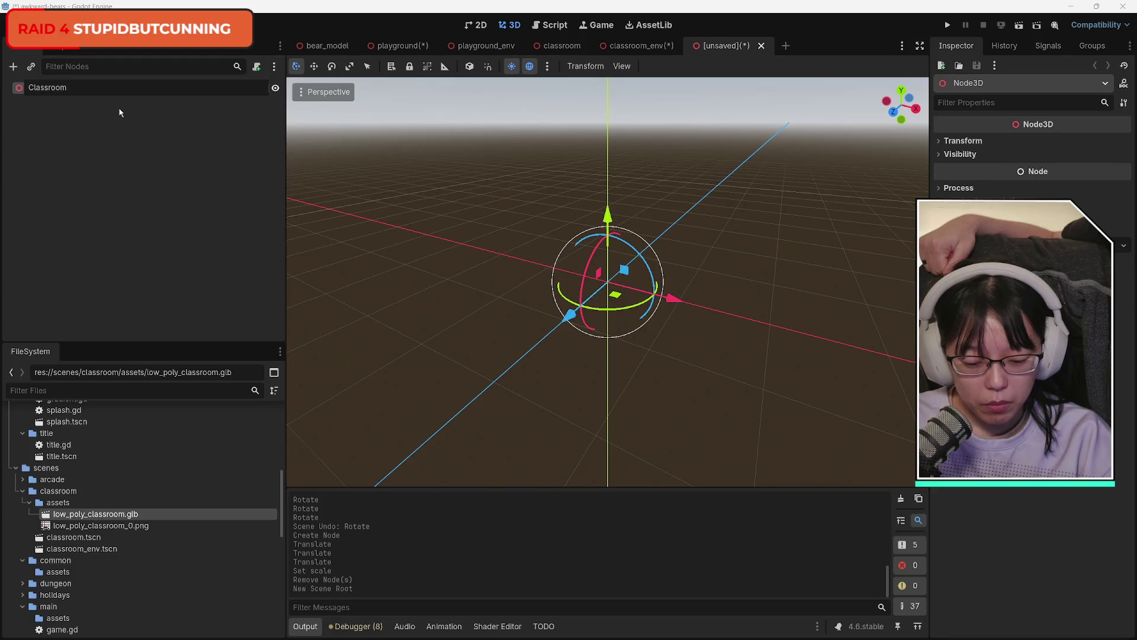
text(W)
key(BackSpace)
text(Env)
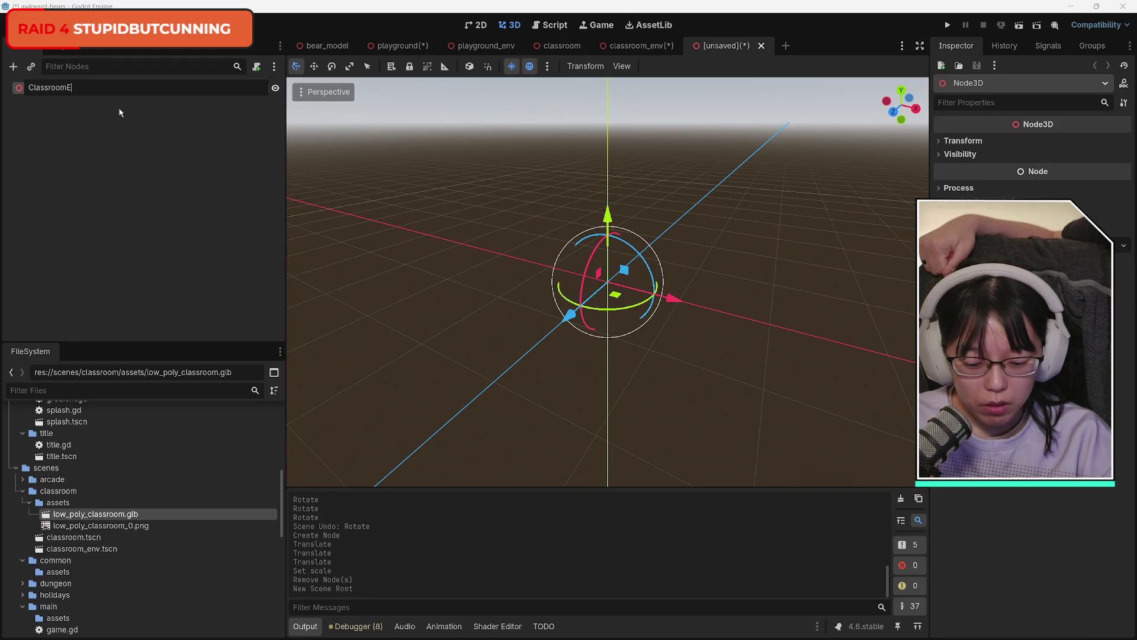
key(Return)
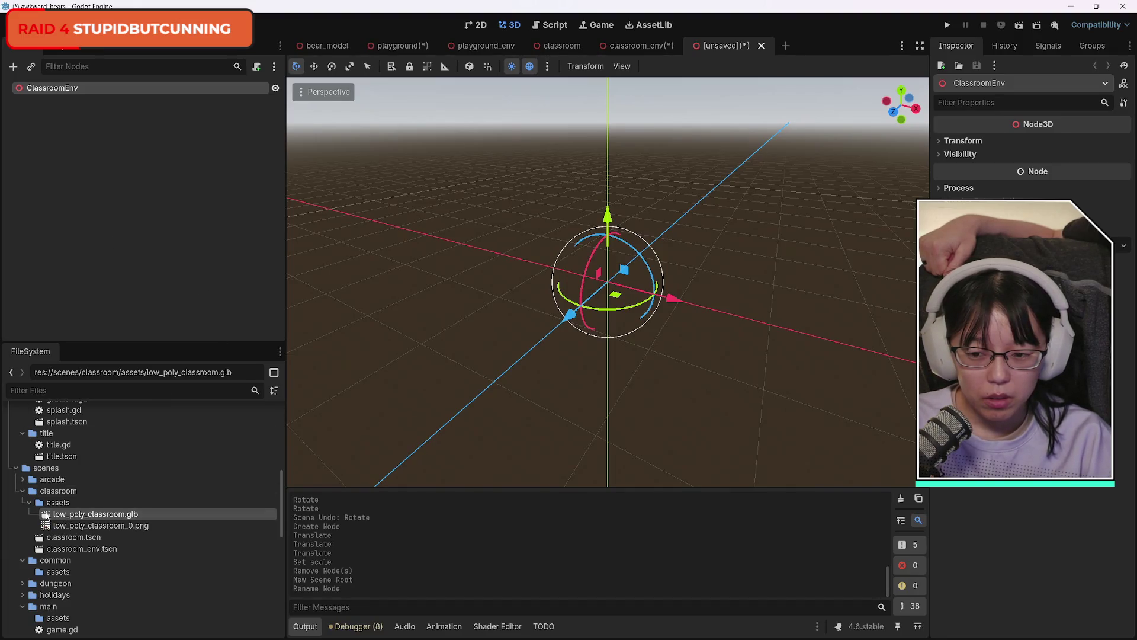
drag(46, 514, 494, 307)
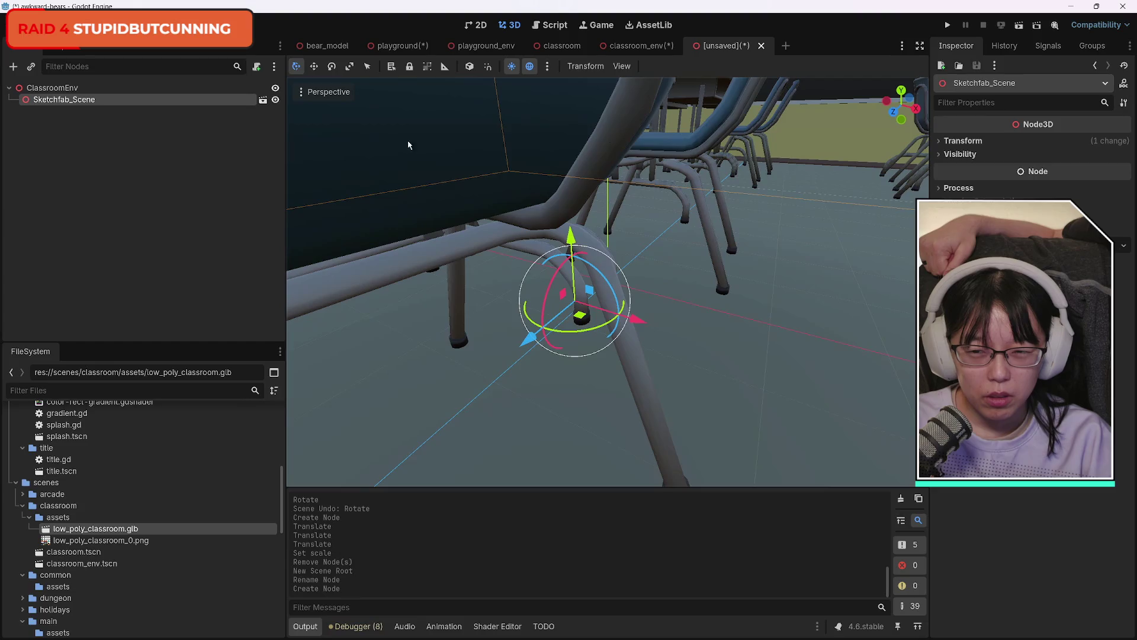
Reset the classroom model's position to 0,0,0, try a smaller scale, then restore it.
click(963, 140)
click(1124, 163)
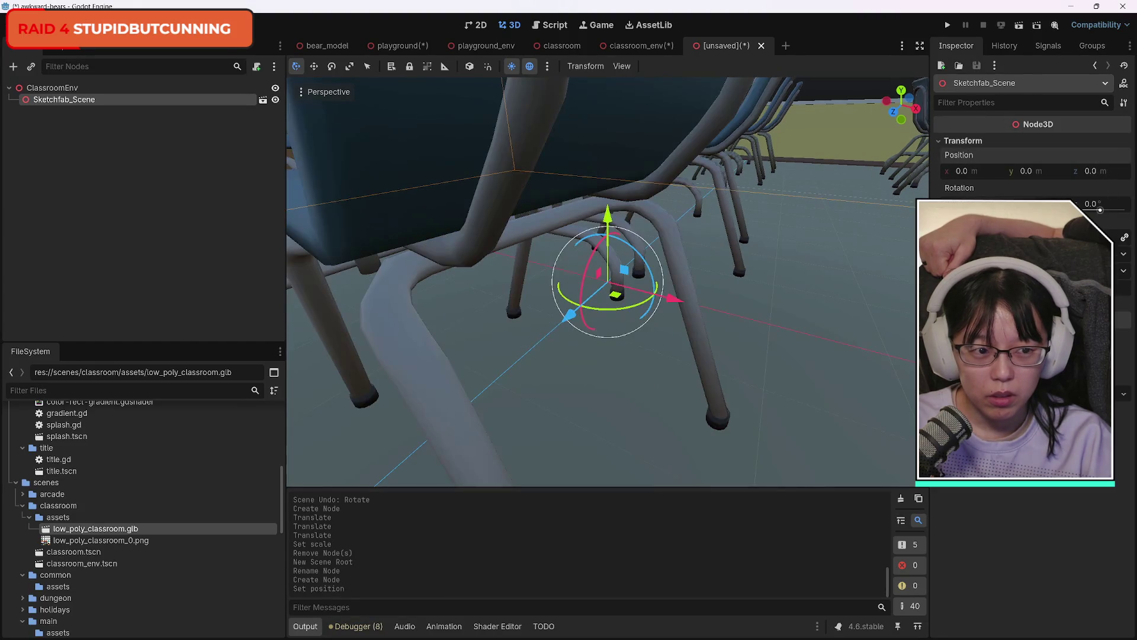
scroll(379, 202, down, 8)
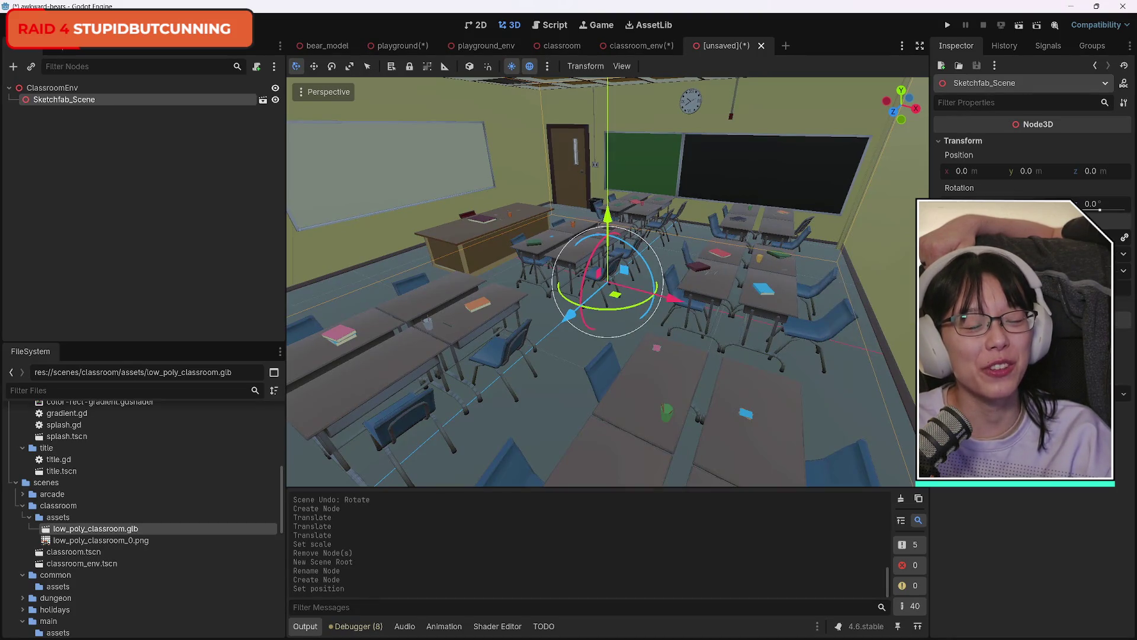
key(Return)
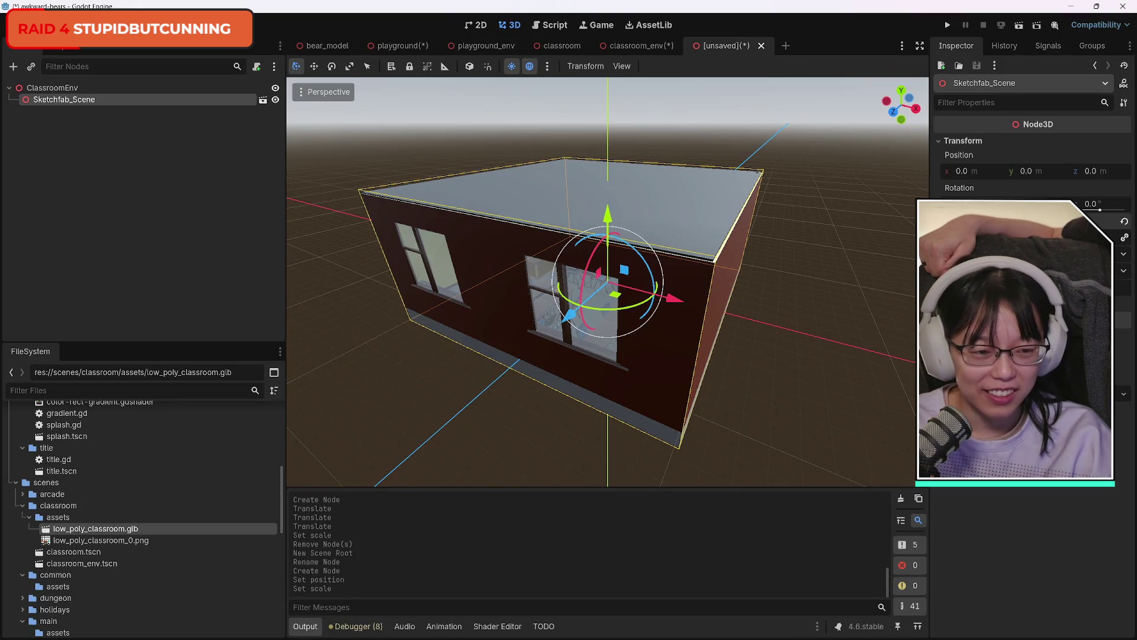
key(Return)
Open Sketchfab_Scene's source model scene for editing from its node options.
click(77, 122)
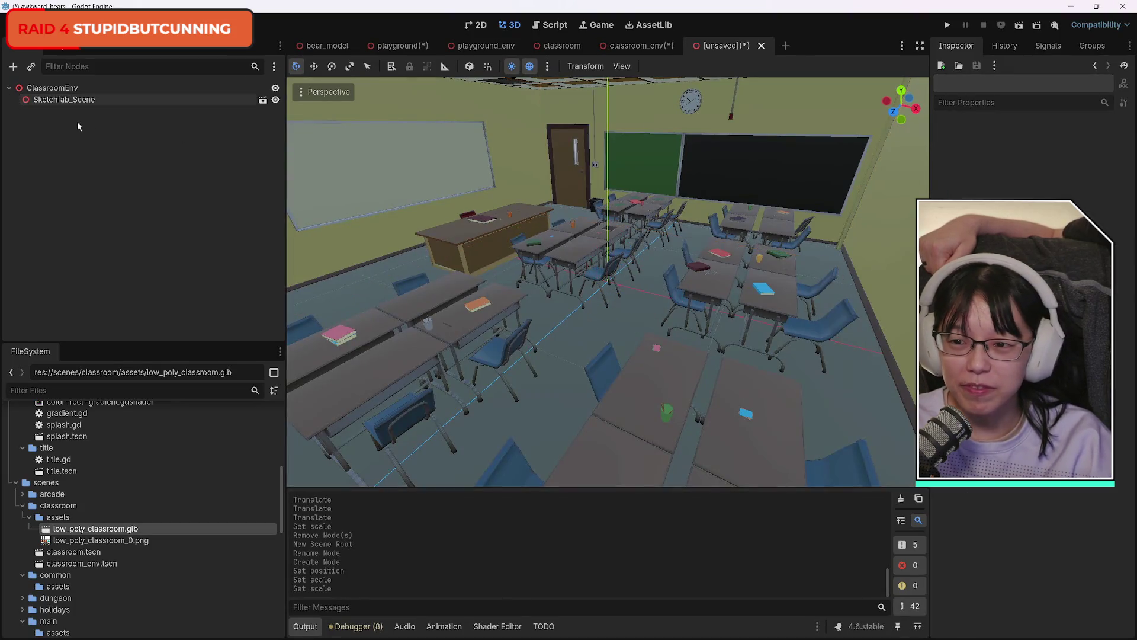
right_click(64, 102)
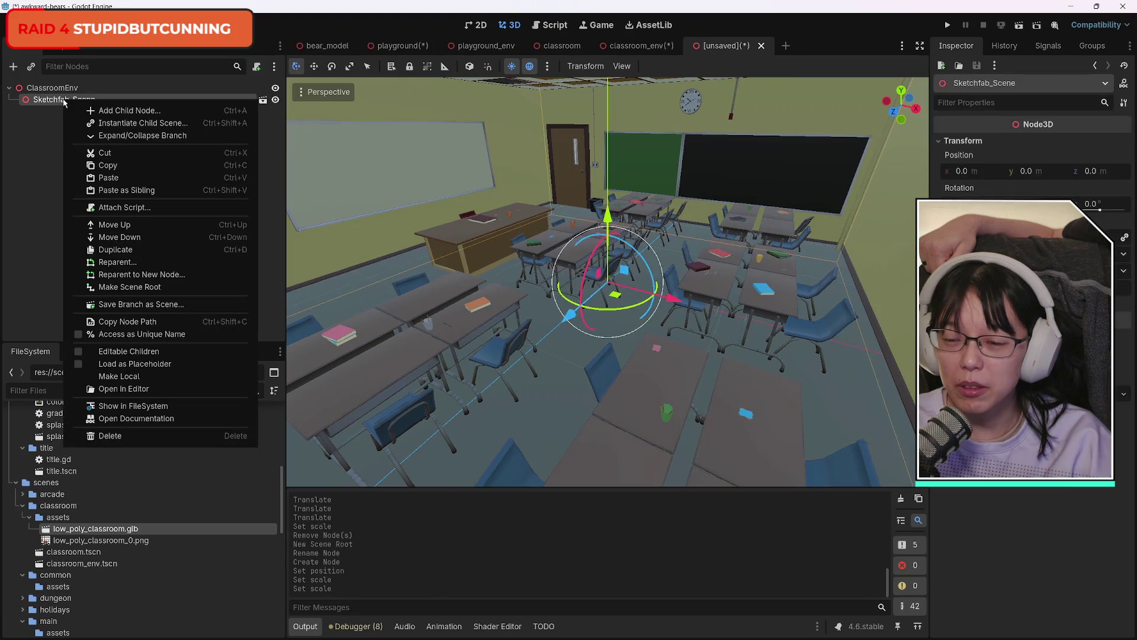
click(244, 102)
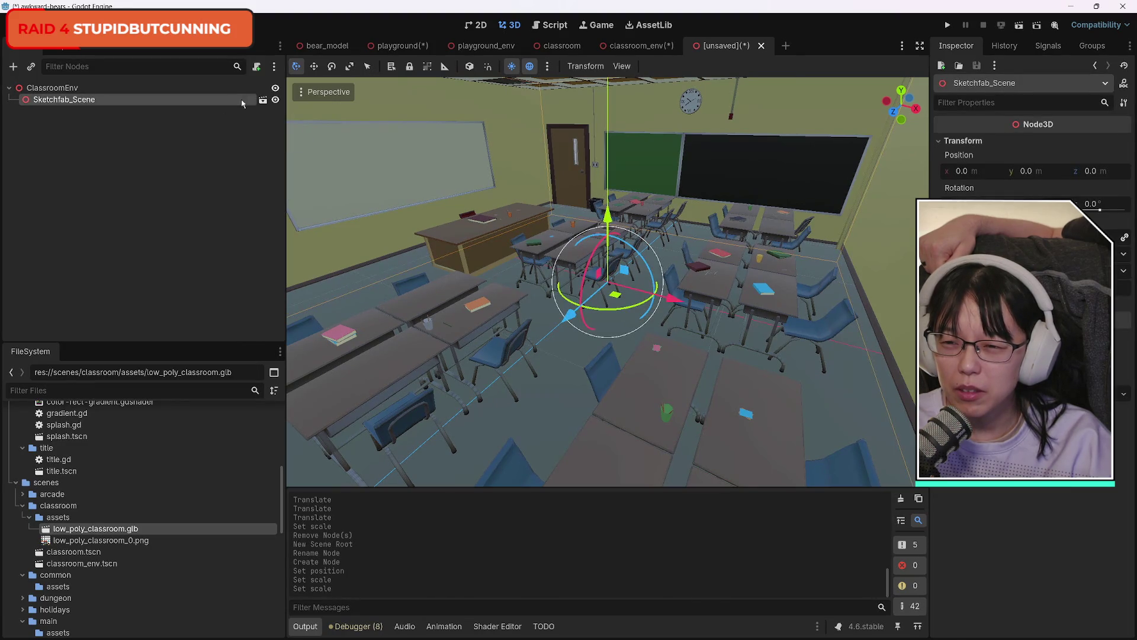
click(262, 100)
Confirm opening the imported model scene and select its LowPoly ClassRoom node.
click(566, 336)
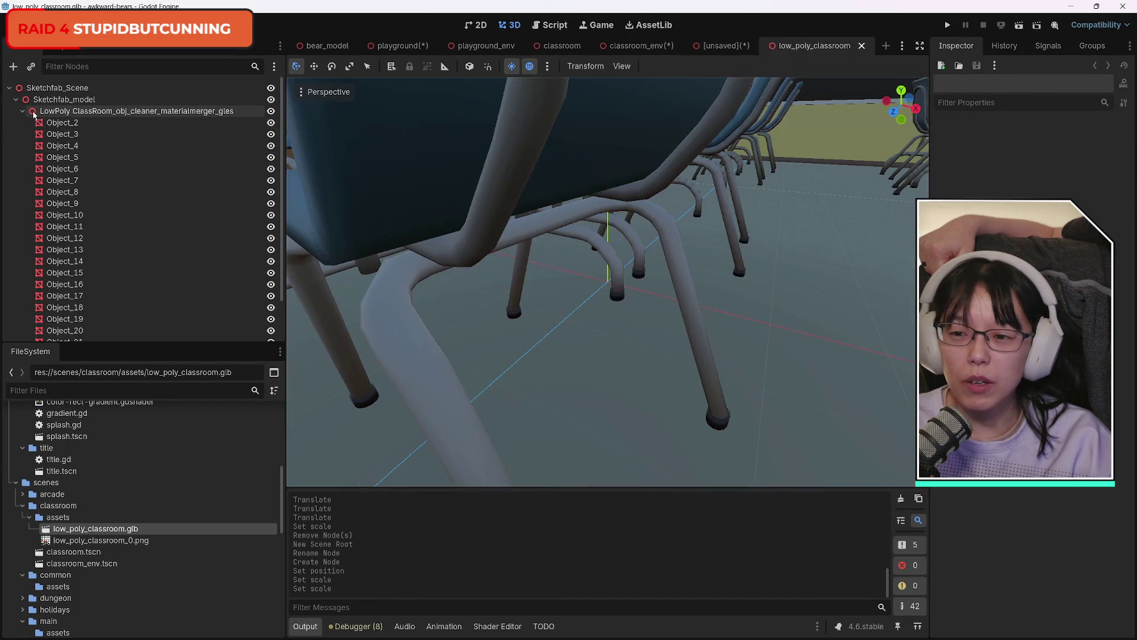
click(23, 110)
click(64, 113)
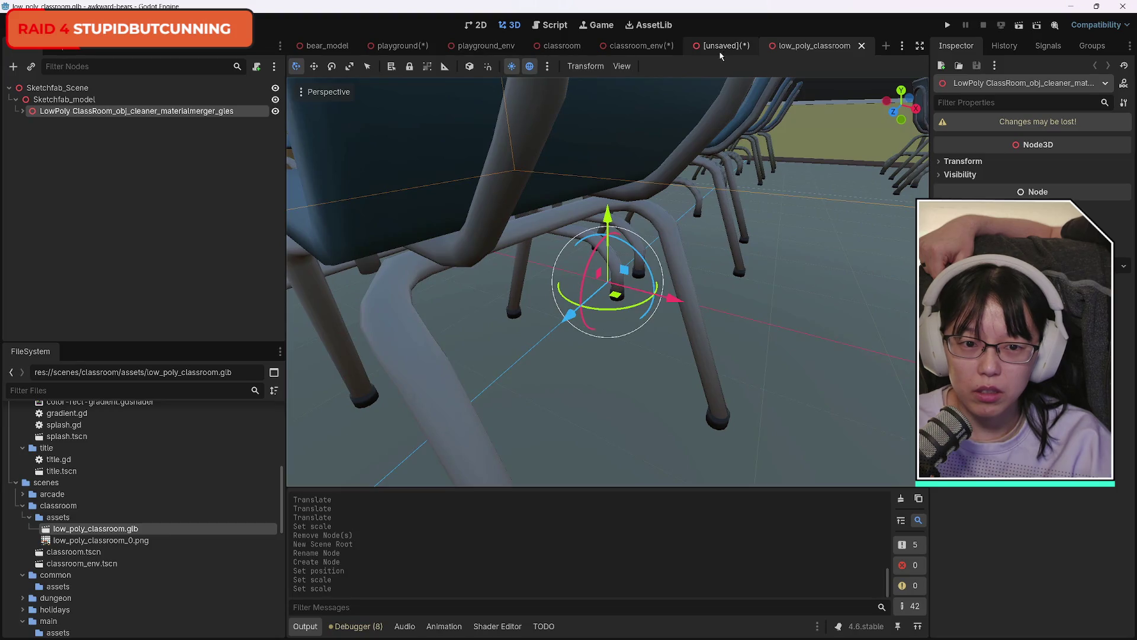
Close the classroom_env tab without saving and return to the unsaved ClassroomEnv scene.
click(653, 50)
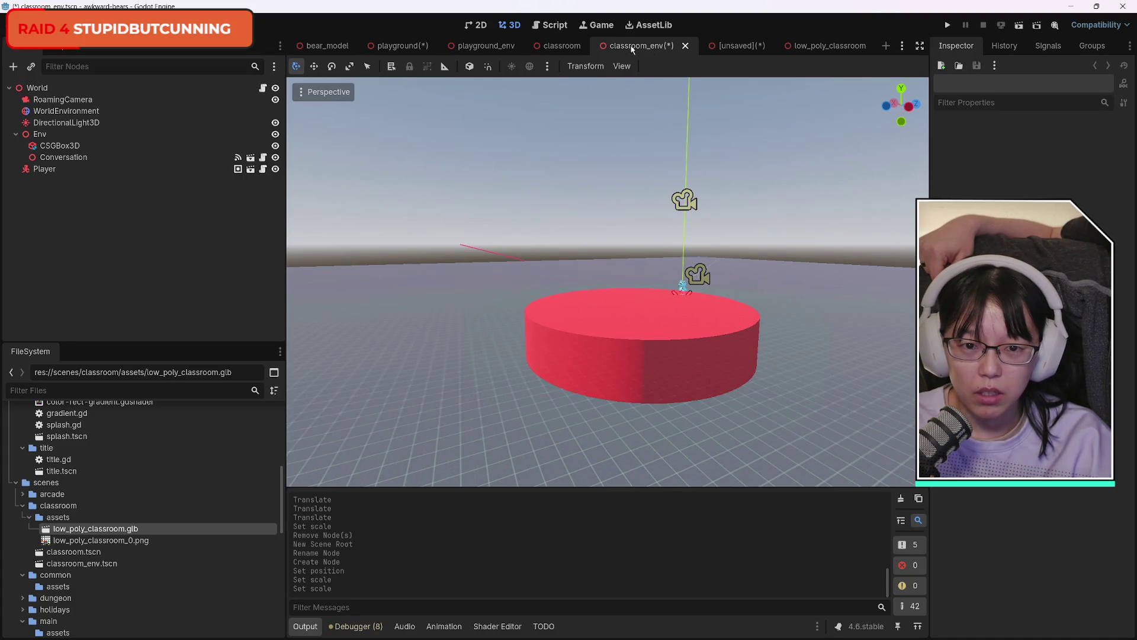
click(566, 50)
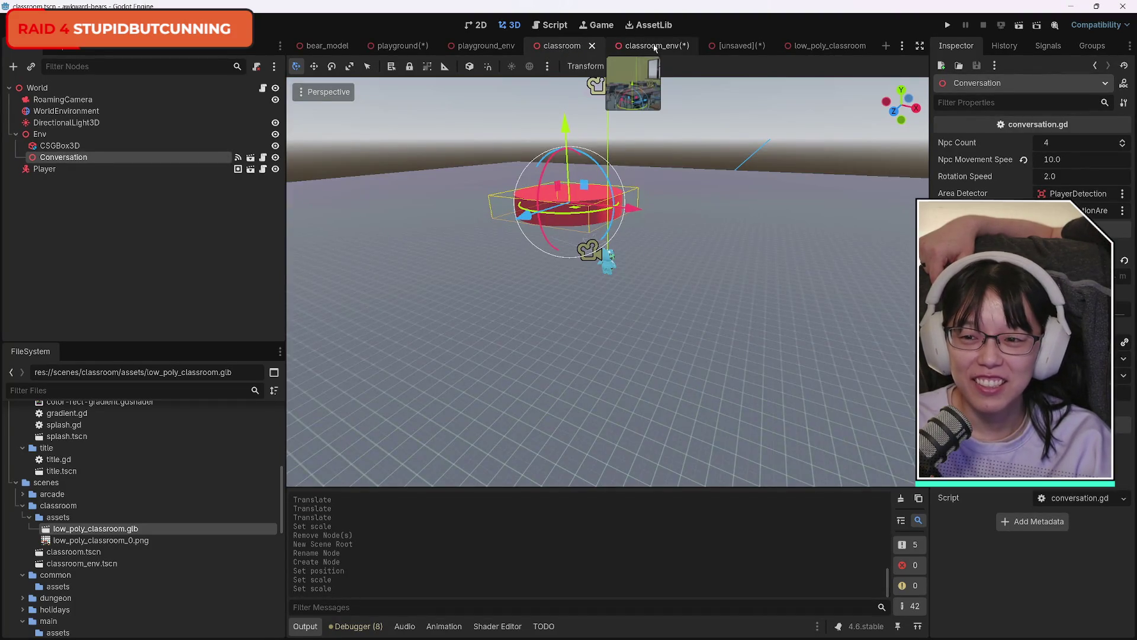
click(656, 46)
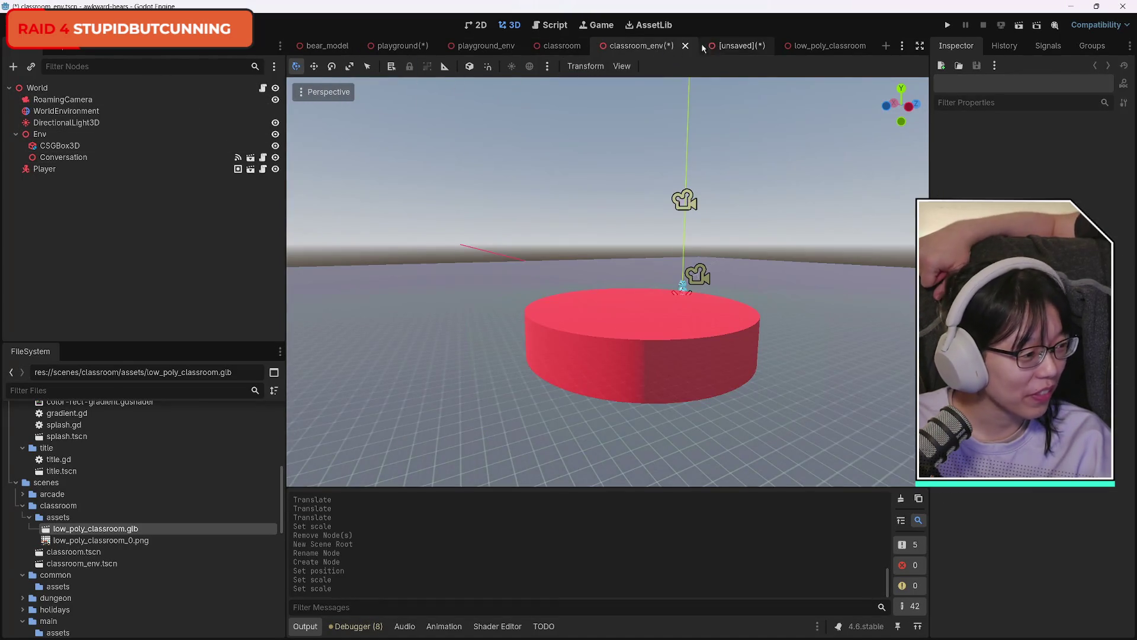
click(685, 46)
click(651, 350)
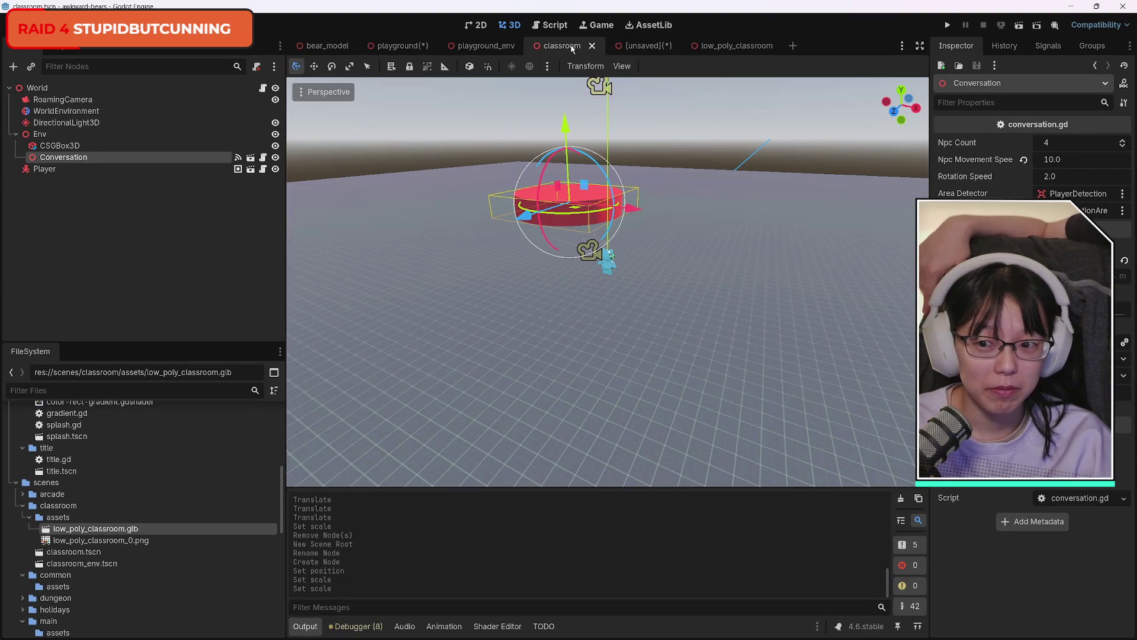
click(36, 135)
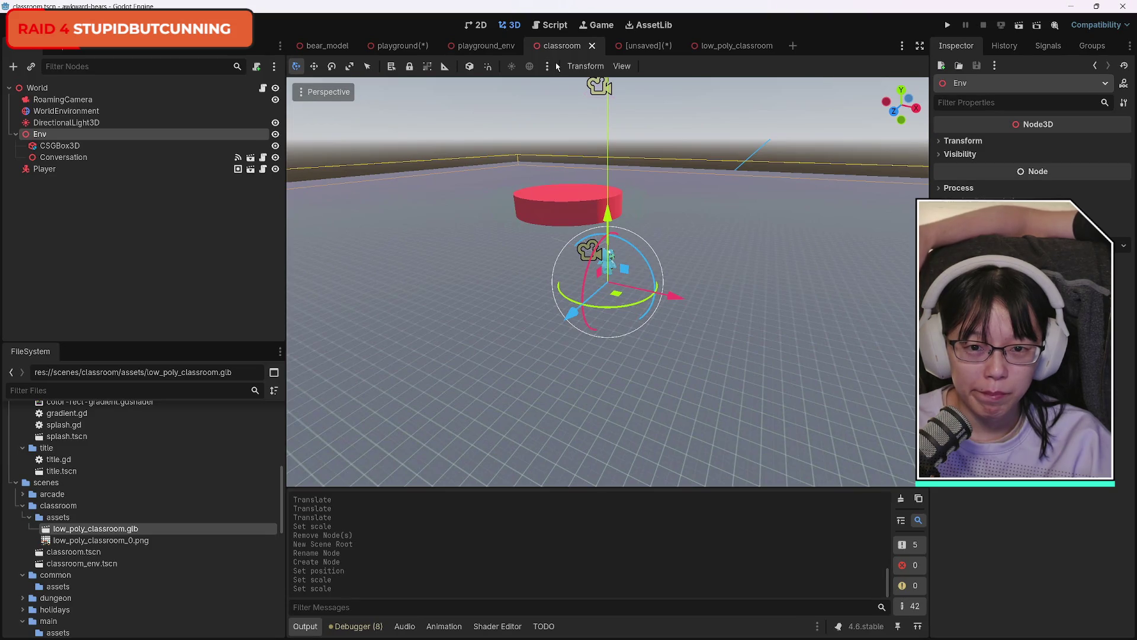
click(645, 46)
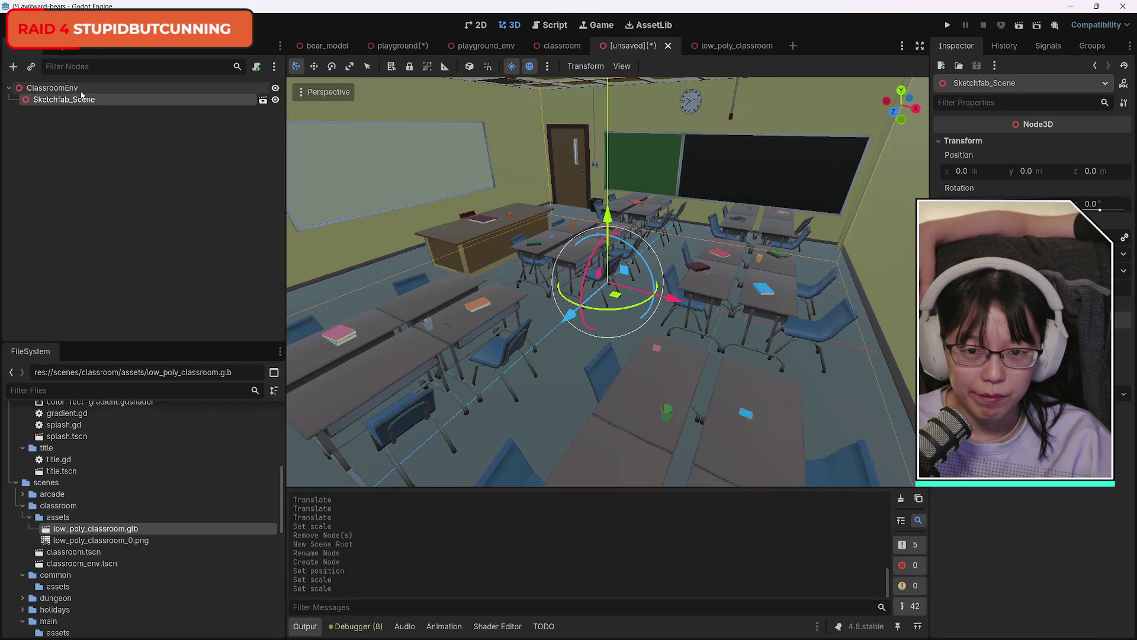
Inspect the LowPoly ClassRoom node's children in the low_poly_classroom tab.
click(732, 46)
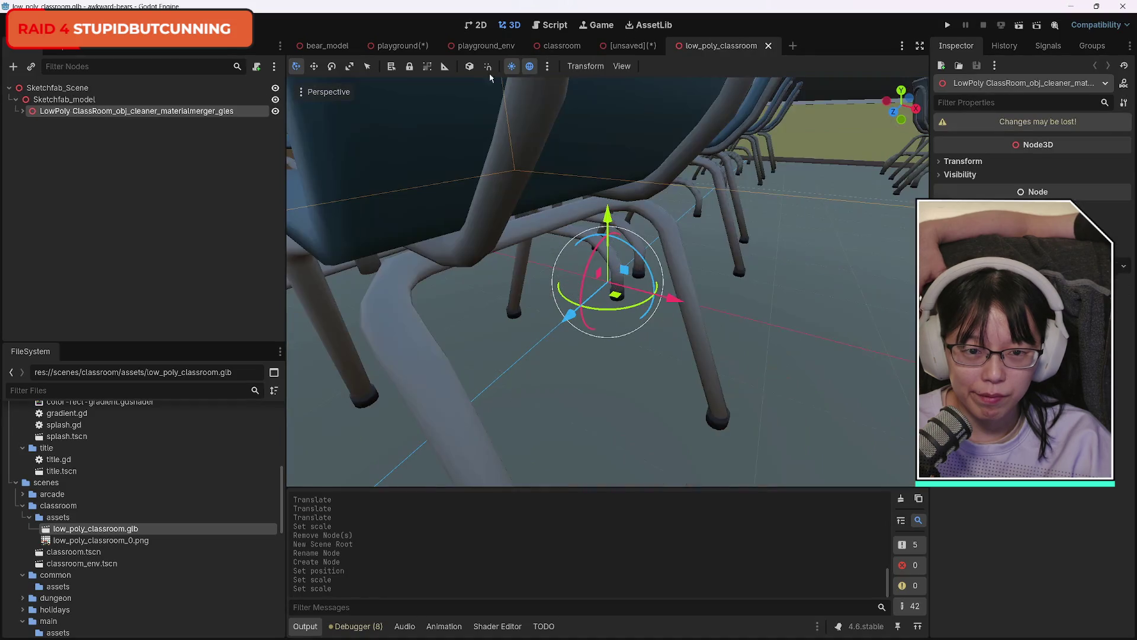
click(23, 111)
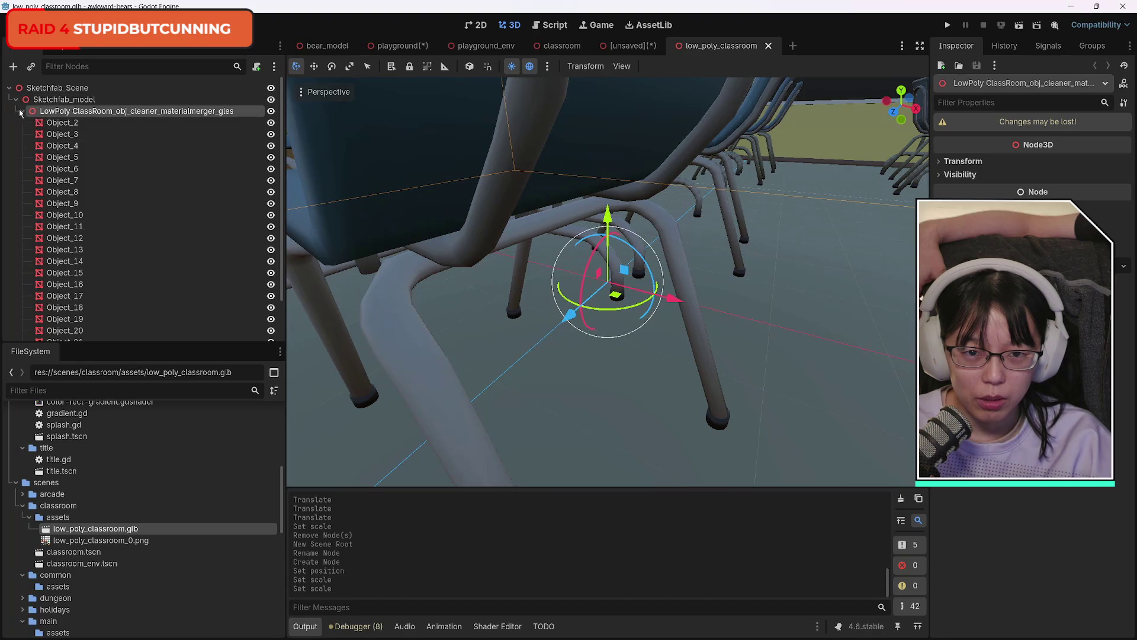
click(23, 112)
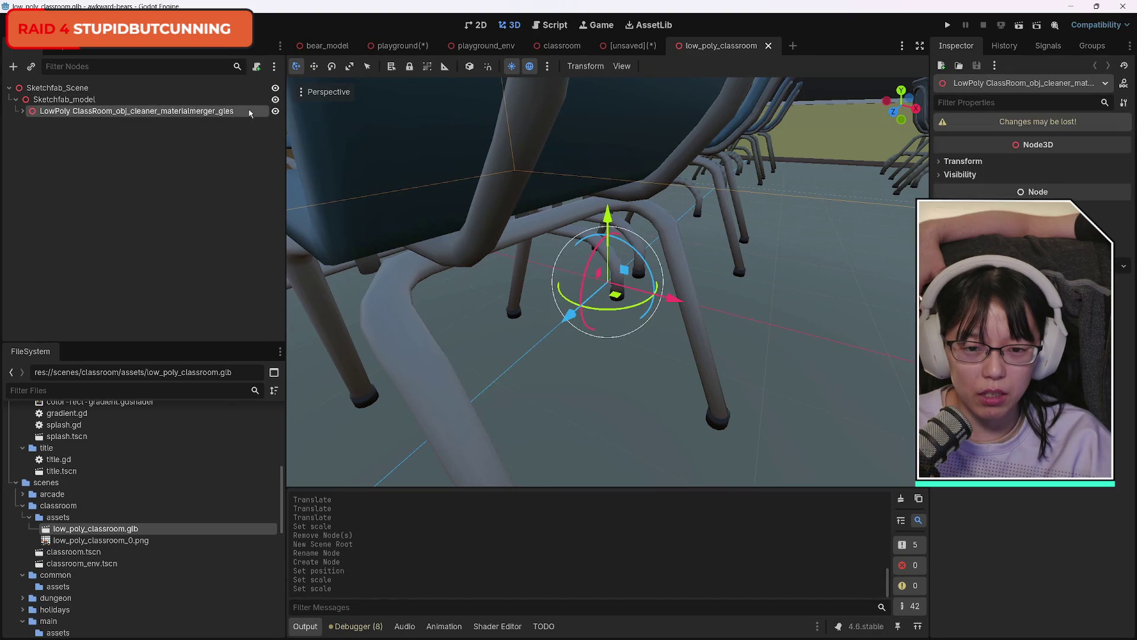
click(566, 47)
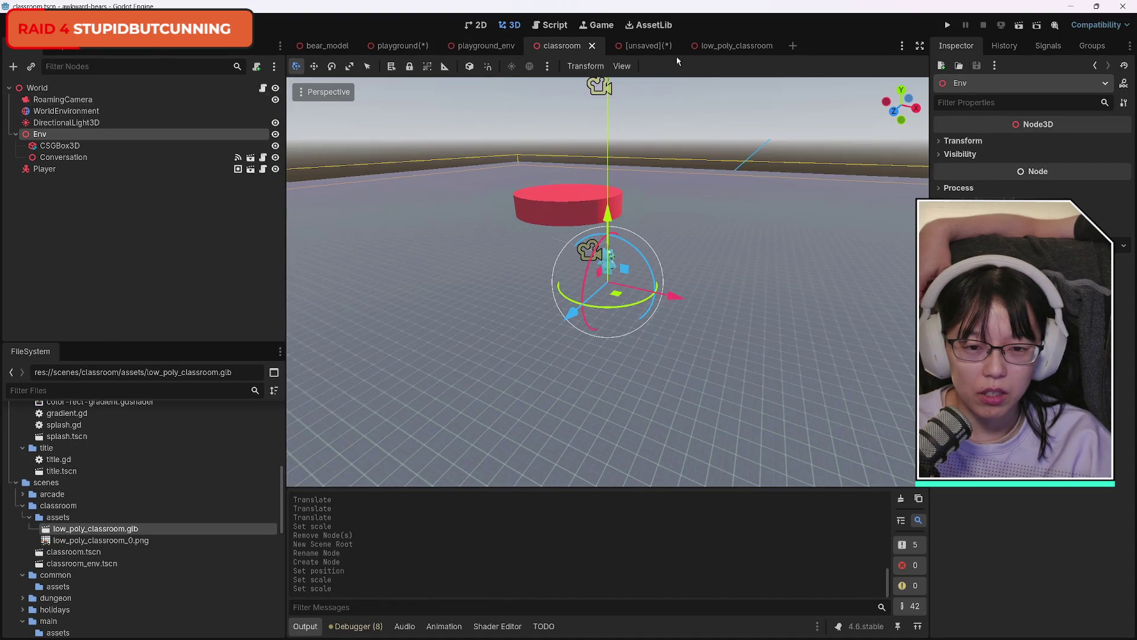
Reopen classroom_env.tscn from FileSystem and compare it with the classroom scene.
double_click(90, 569)
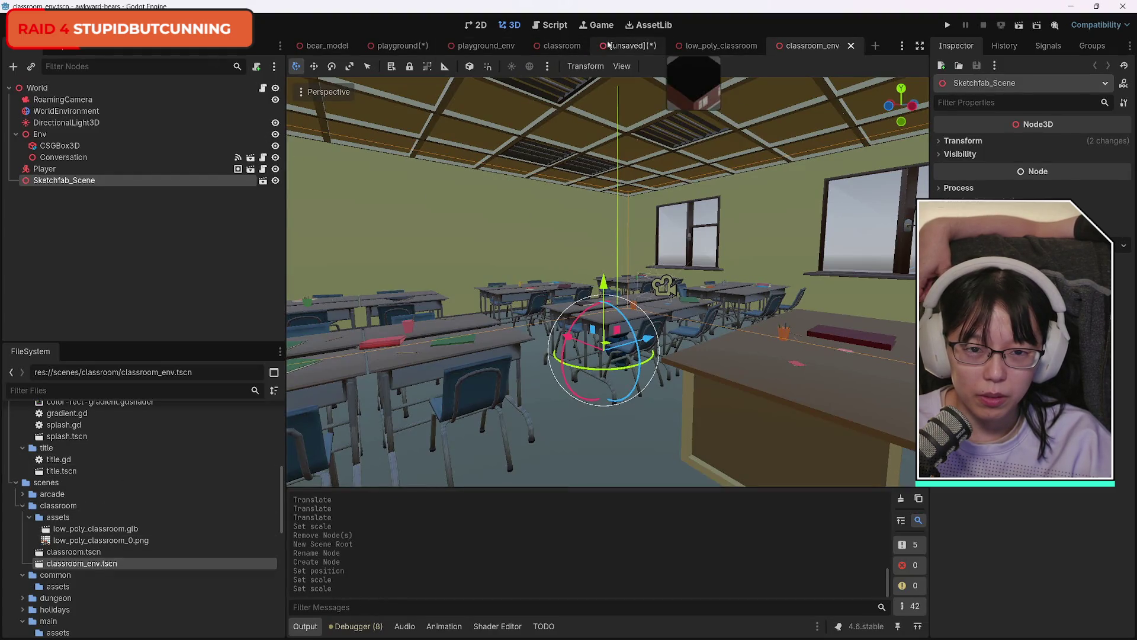
click(559, 45)
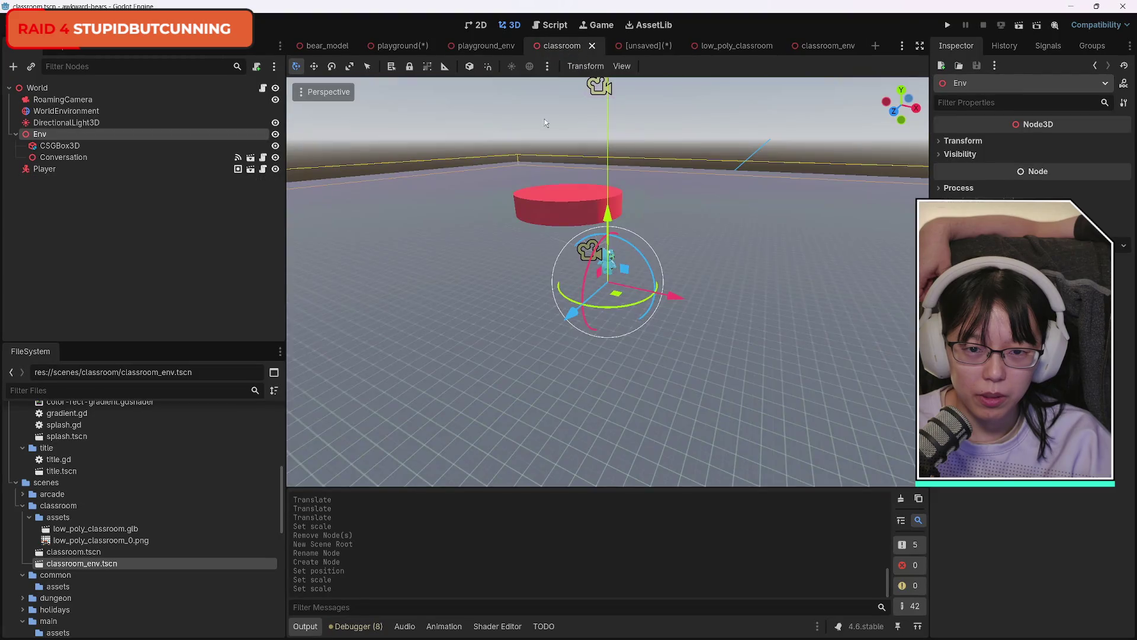
click(826, 46)
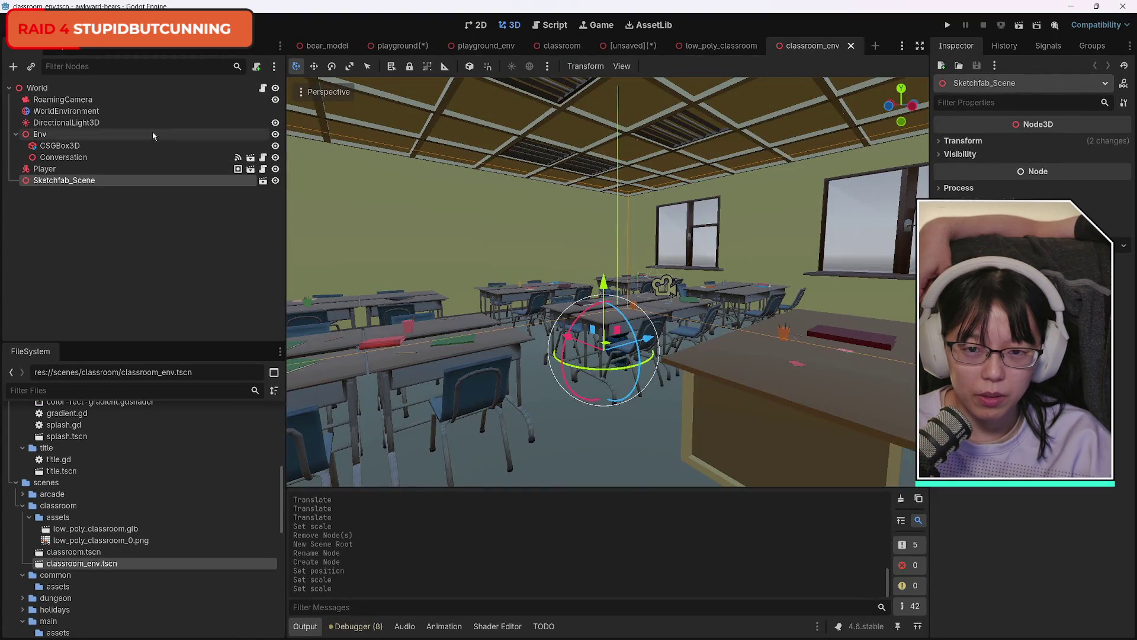